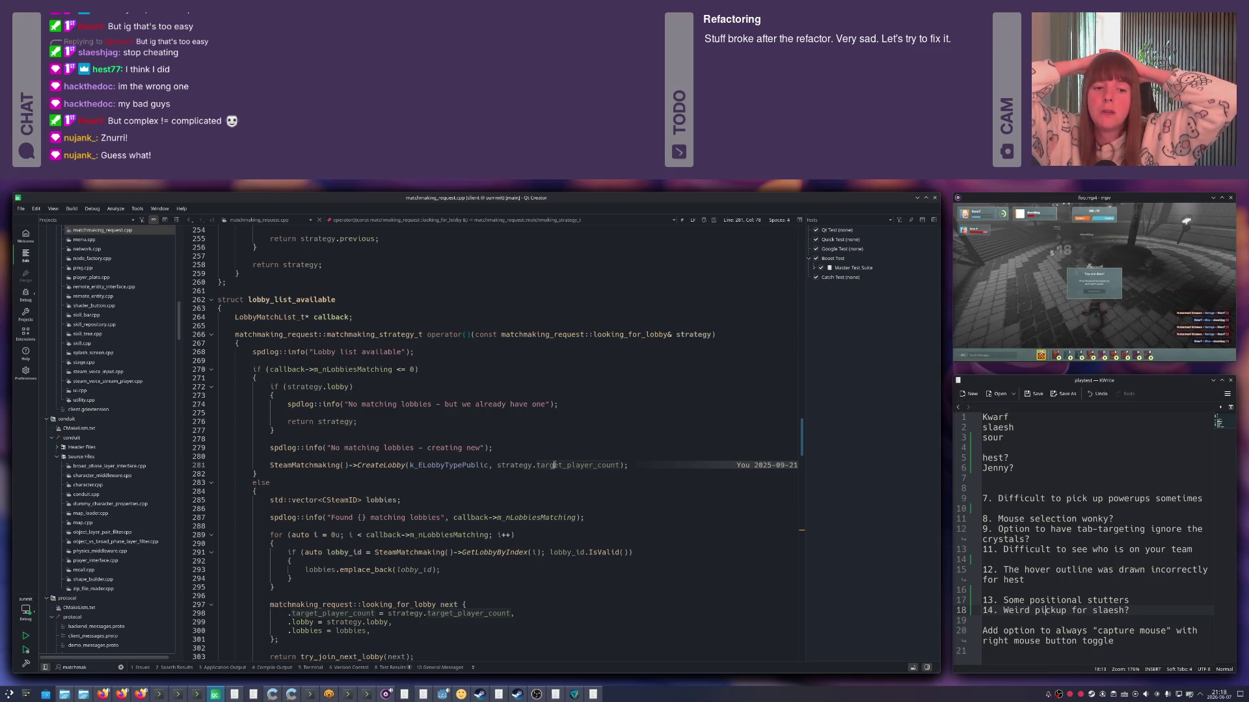
Switch from Qt Creator to the data.csv matchmaking log in Modern CSV.
key(alt+Tab)
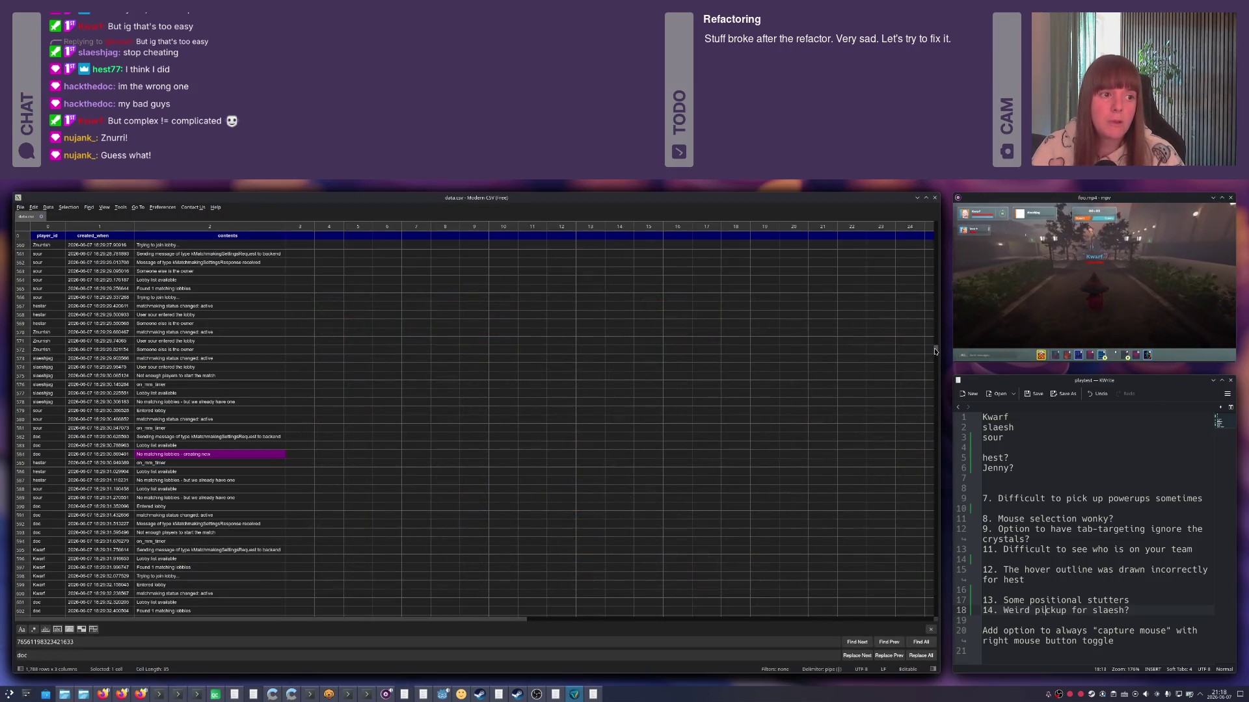
drag(935, 352, 934, 222)
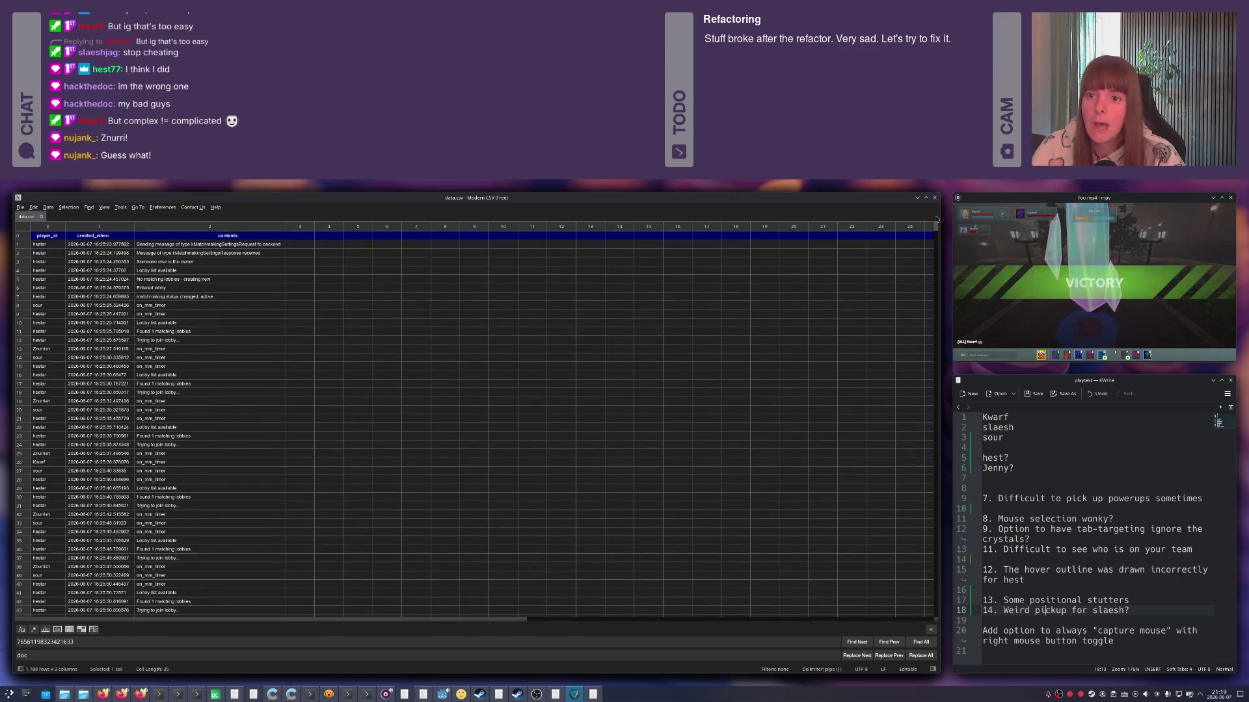
drag(935, 223, 934, 258)
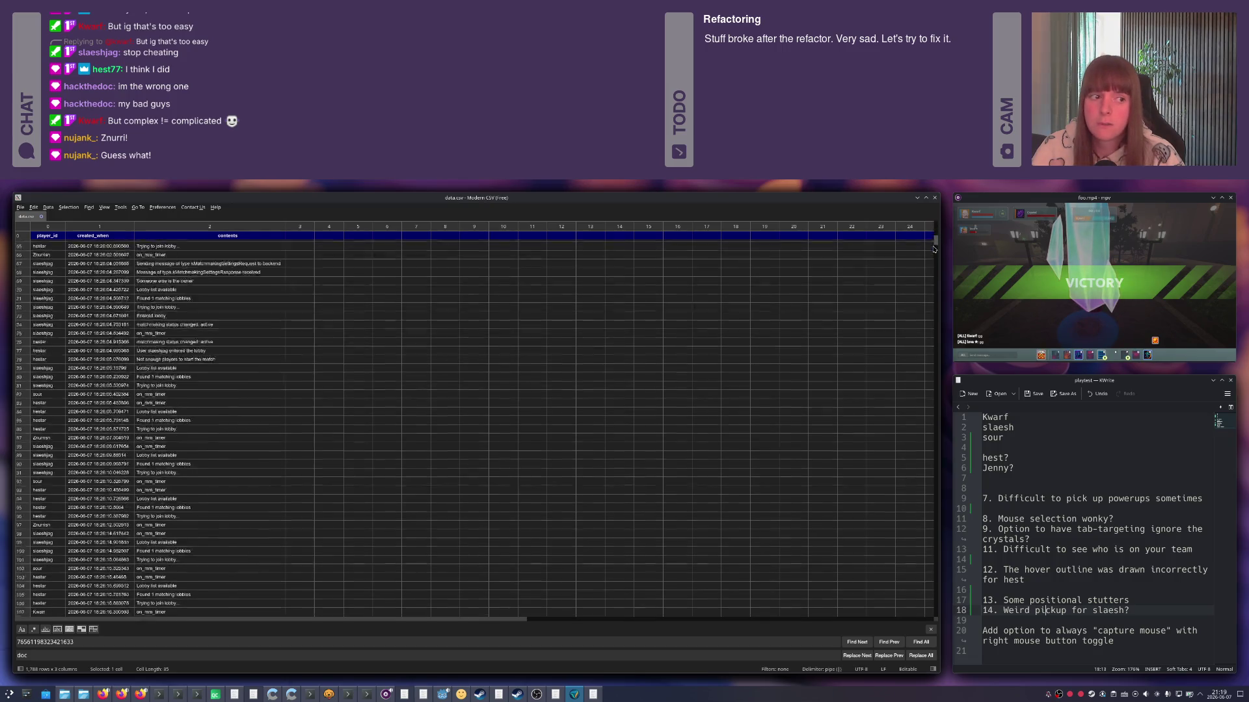
scroll(932, 262, down, 10)
scroll(927, 269, down, 10)
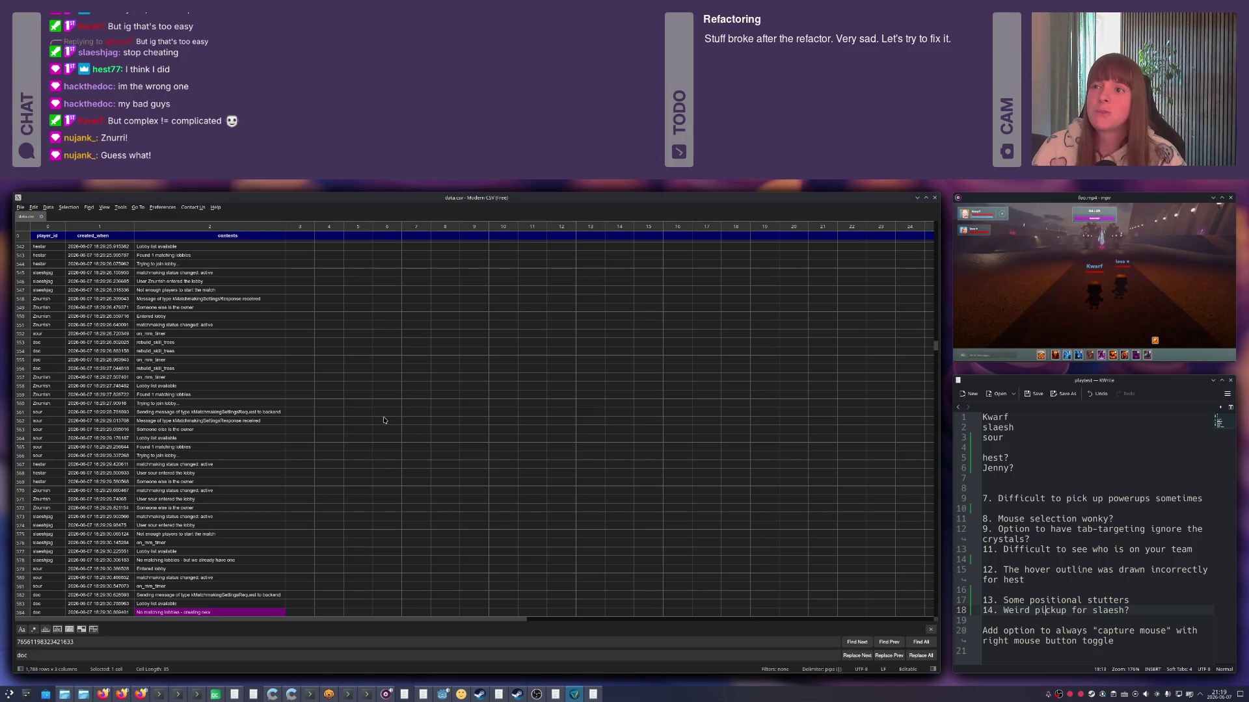
scroll(384, 419, down, 3)
scroll(384, 420, down, 2)
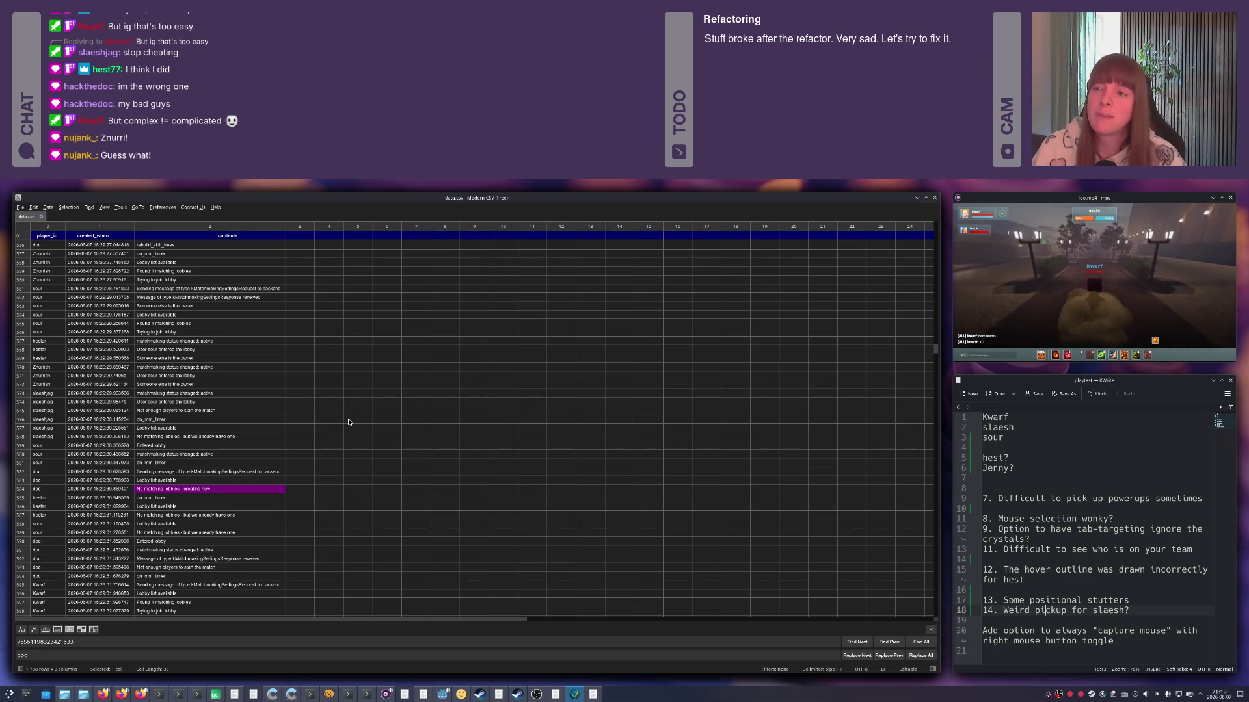
Bring up the window switcher after browsing the matchmaking log rows.
key(alt+Tab)
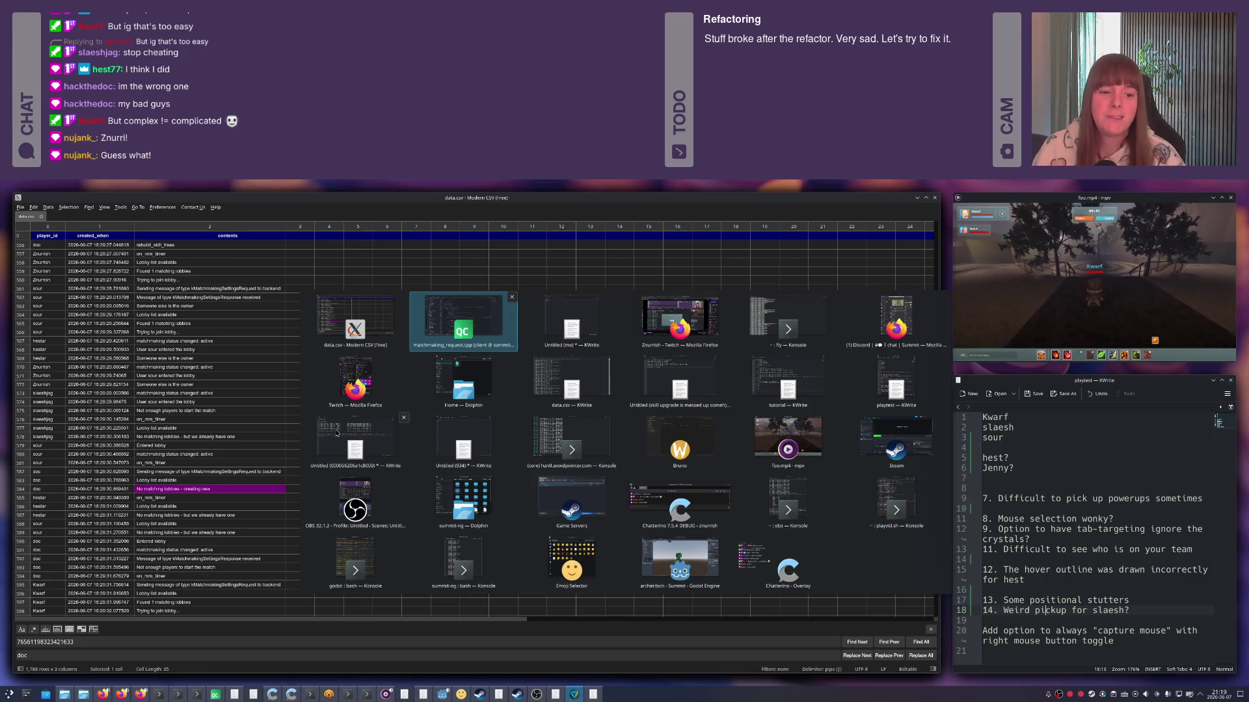
Bring the Bruno API client forward, then switch to the Discord channel in Firefox.
key(Down)
key(Down)
key(Right)
key(Right)
key(Return)
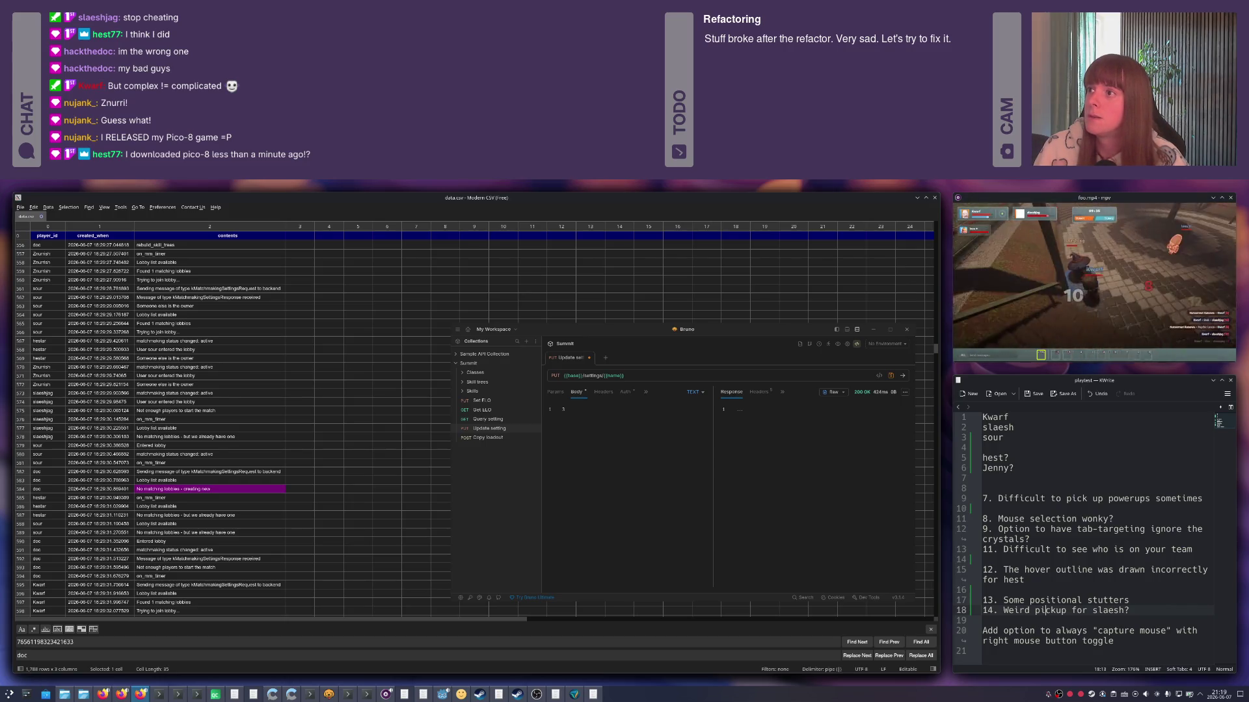
key(alt+Tab)
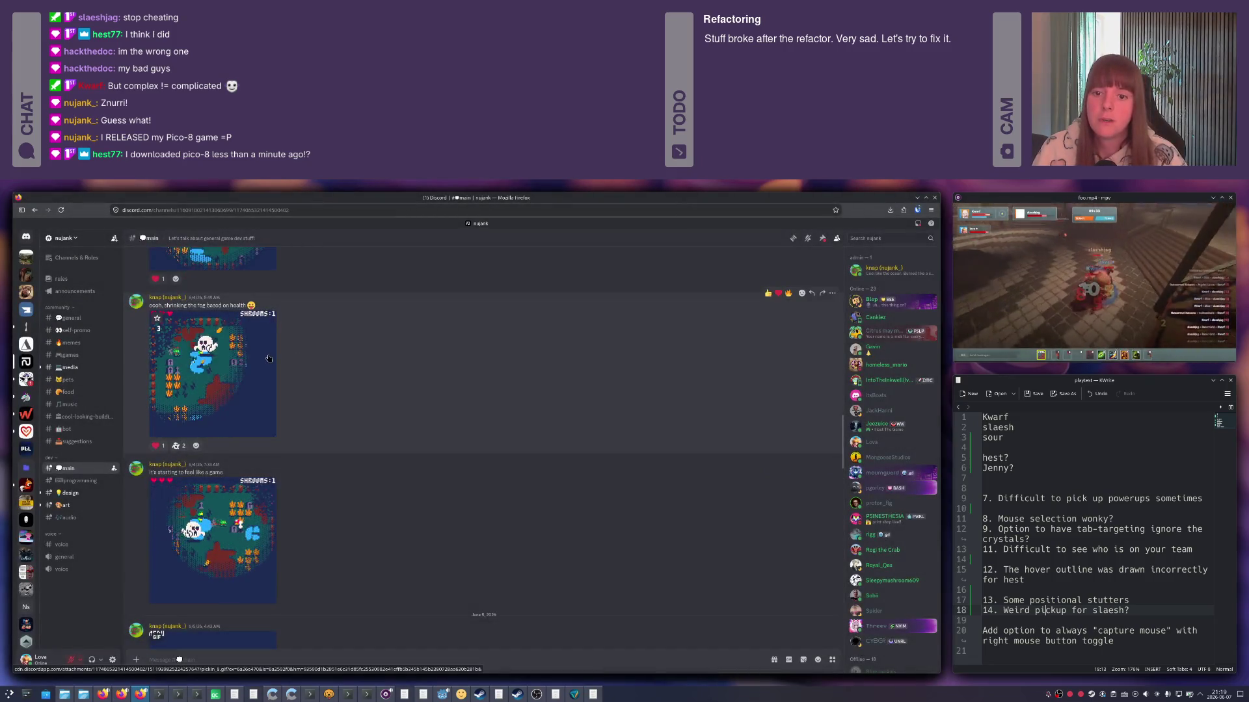
scroll(269, 359, up, 2)
scroll(325, 408, up, 2)
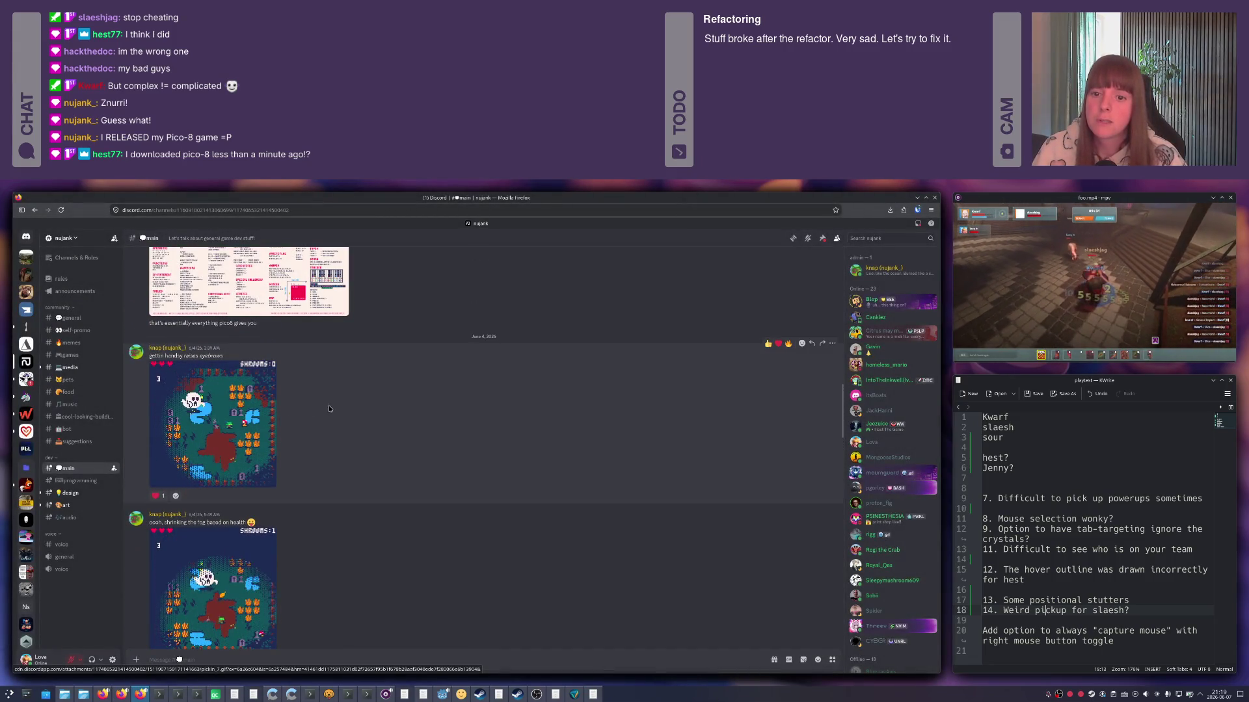
scroll(357, 424, up, 1)
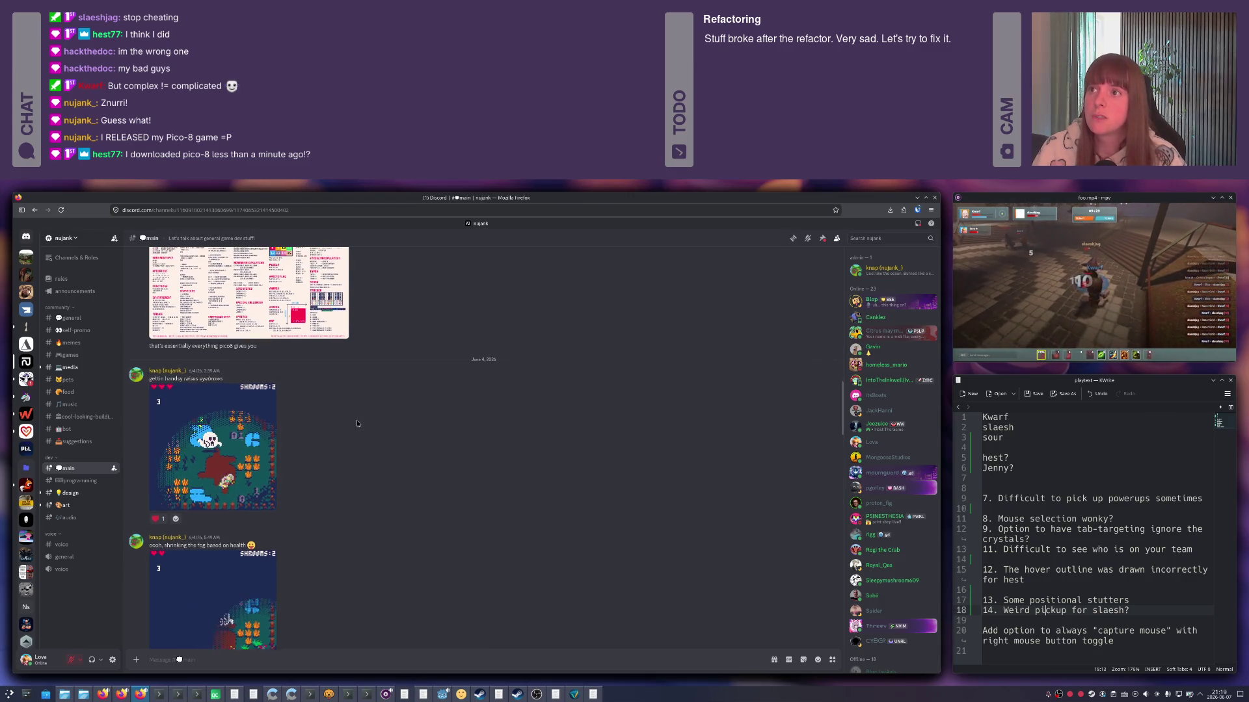
scroll(357, 423, down, 2)
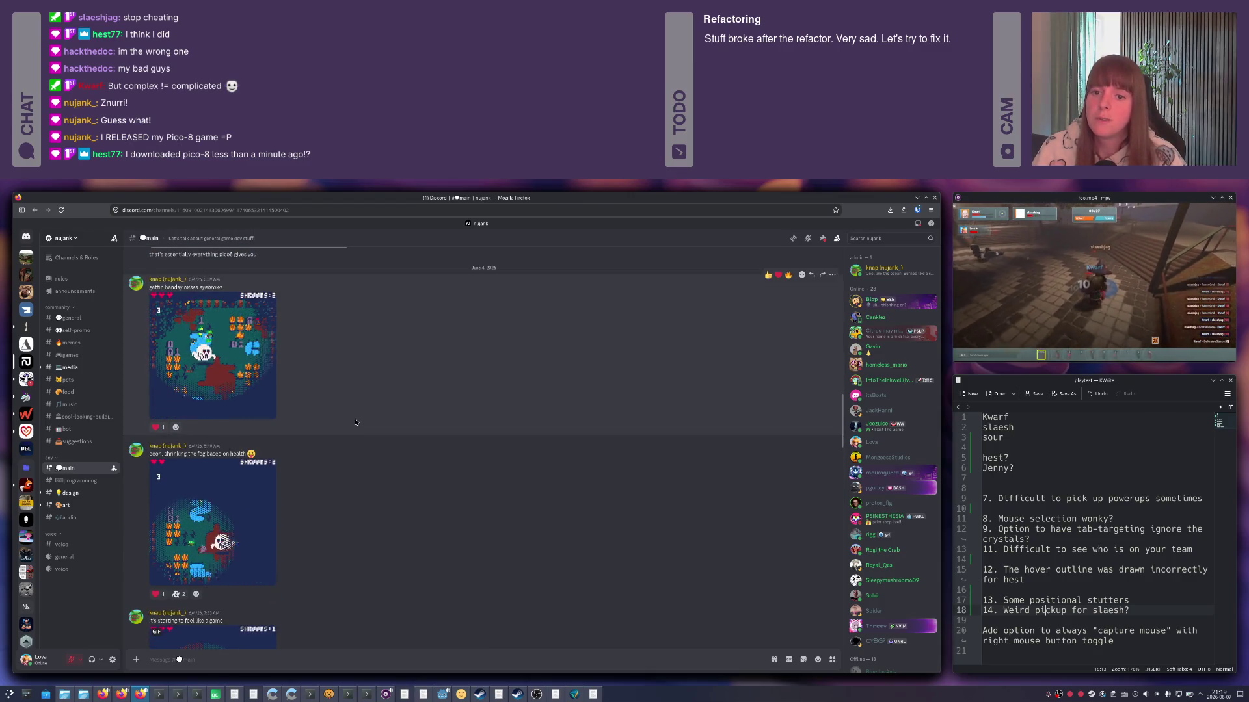
scroll(354, 420, down, 4)
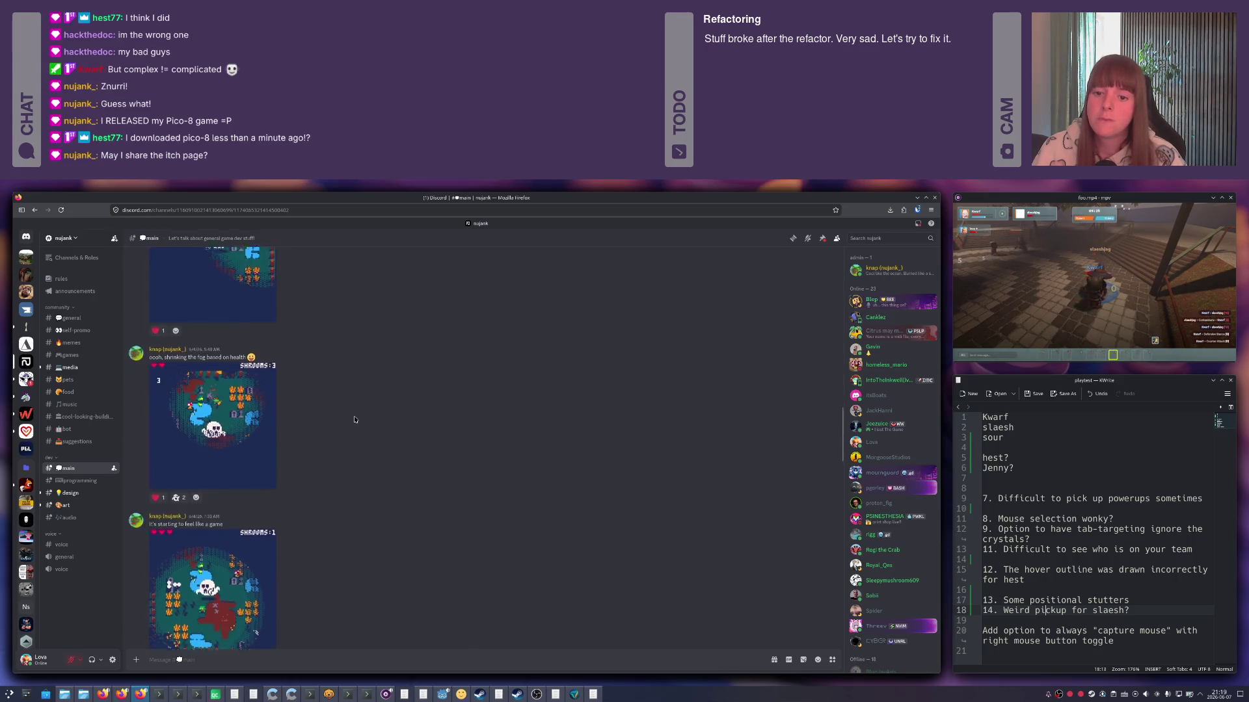
scroll(355, 419, down, 1)
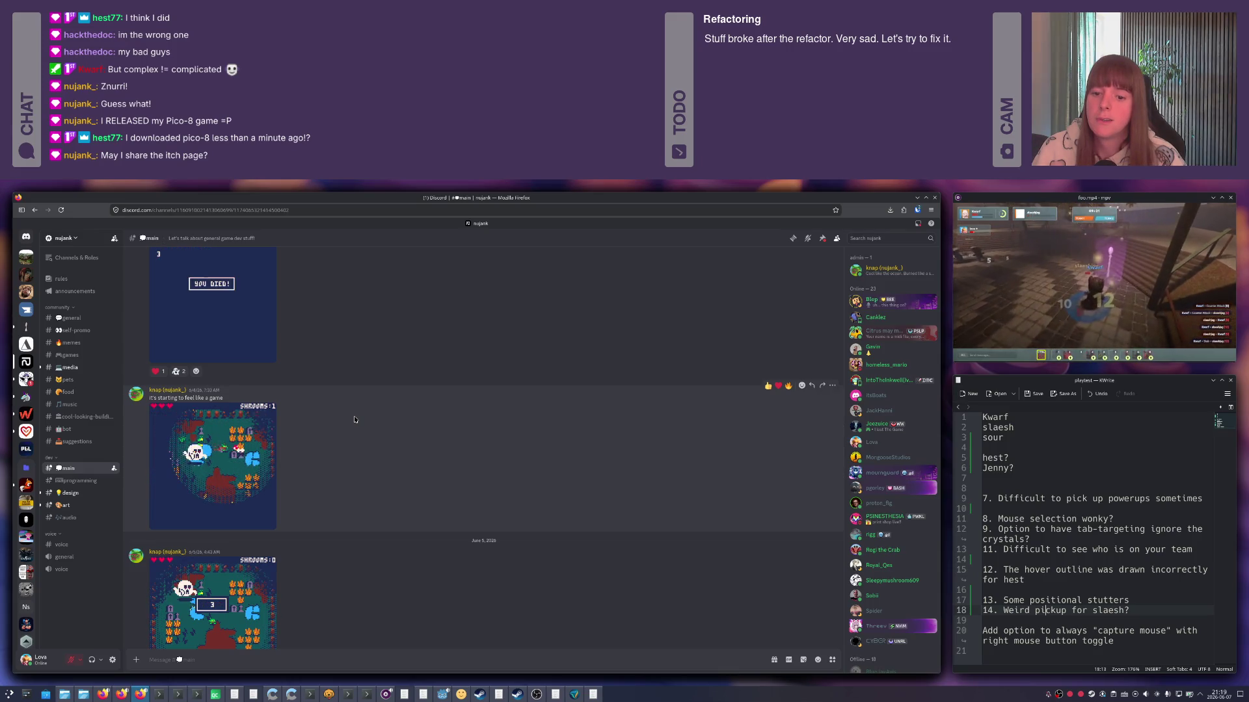
scroll(354, 420, down, 3)
scroll(354, 419, down, 1)
scroll(354, 420, down, 2)
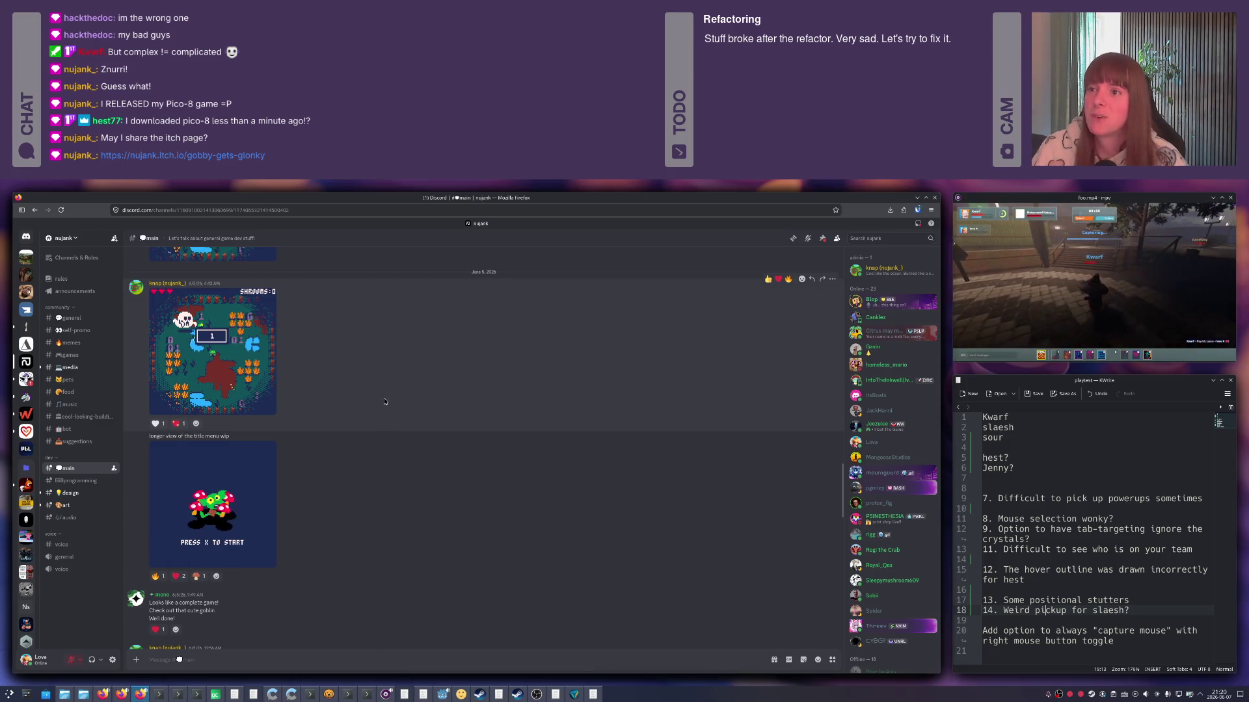
Minimize the Discord browser window so the Modern CSV log shows again.
click(917, 198)
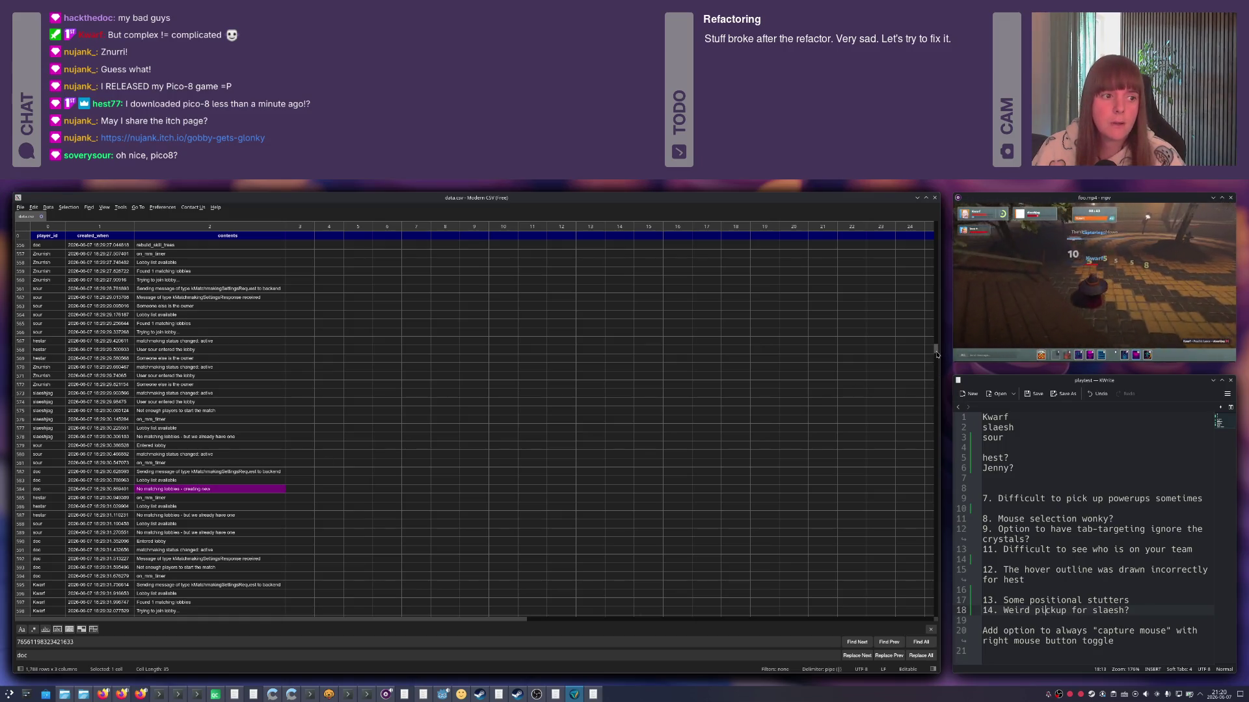
key(super+w)
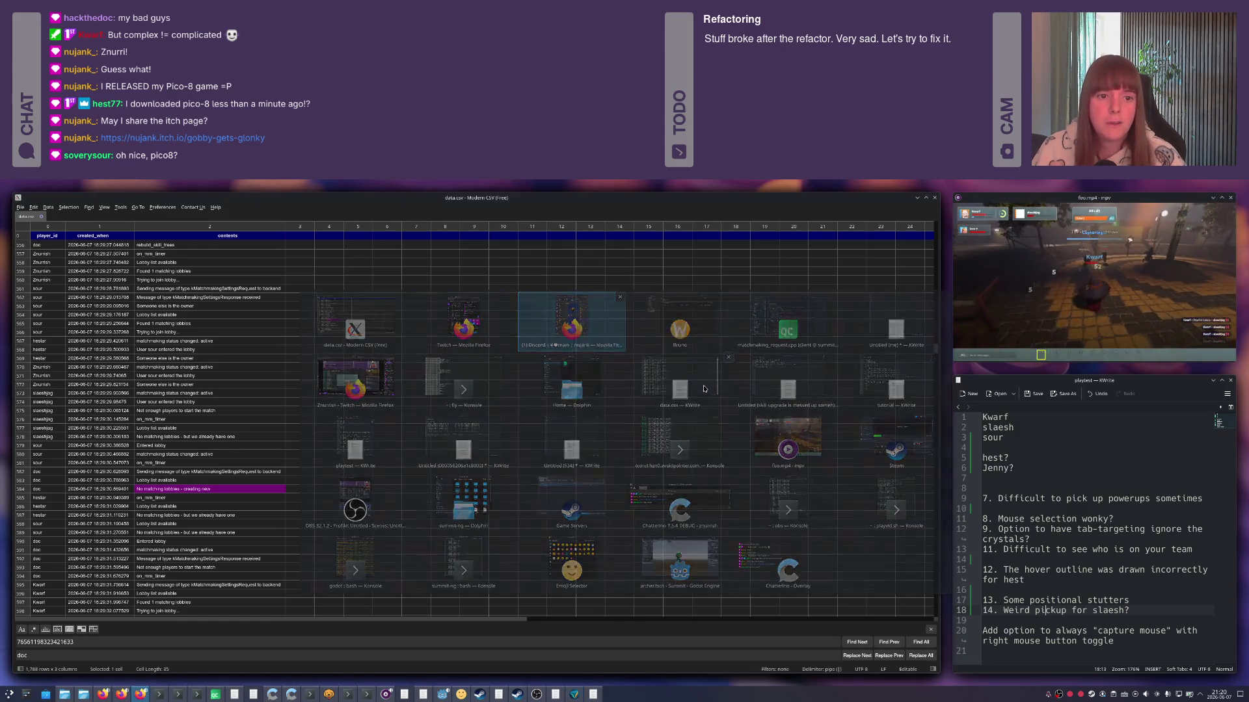
key(Escape)
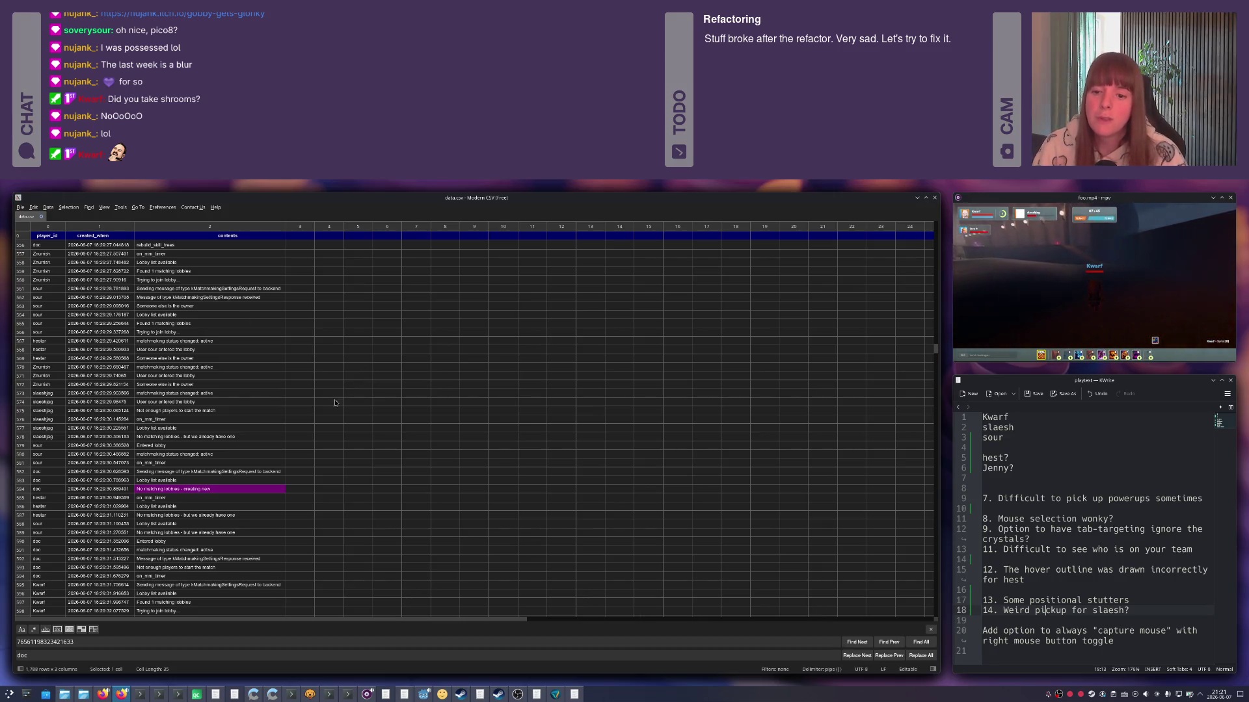
Switch to the Twitch stream, rewind the replay to about 00:35:18 and go fullscreen.
key(alt+Tab)
key(alt+Tab)
key(alt+Tab)
key(alt+Tab)
key(alt+Tab)
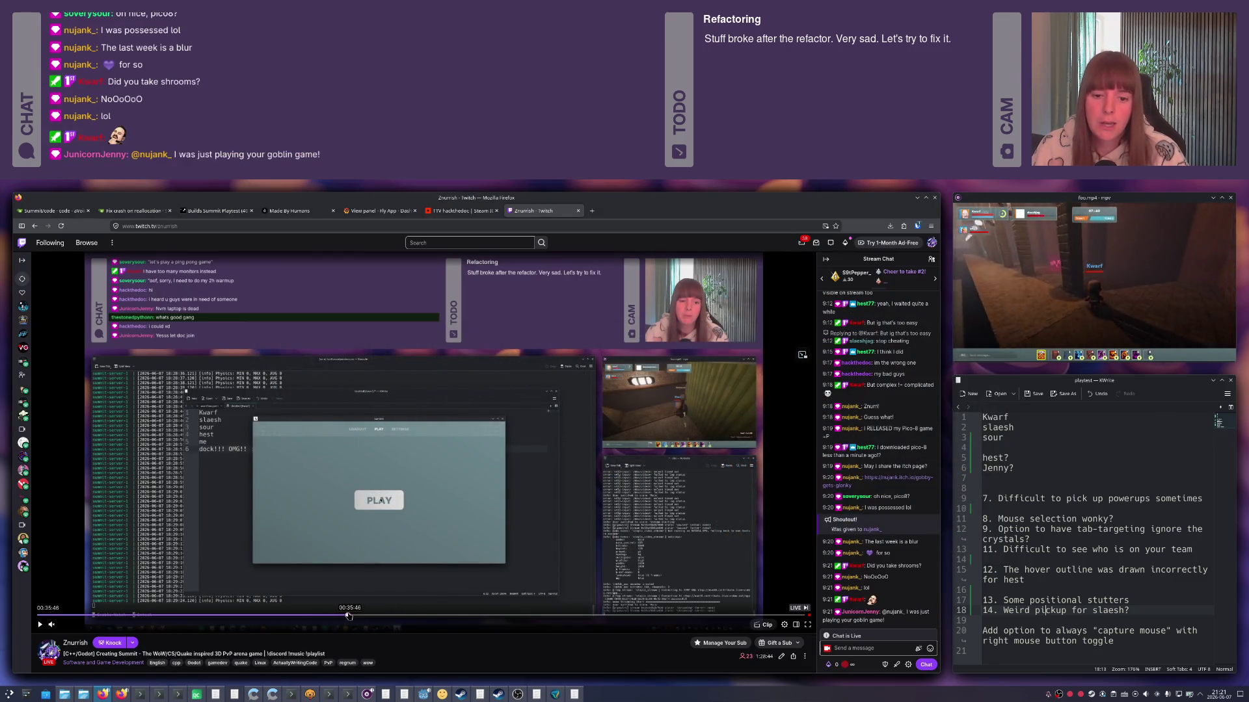
click(350, 617)
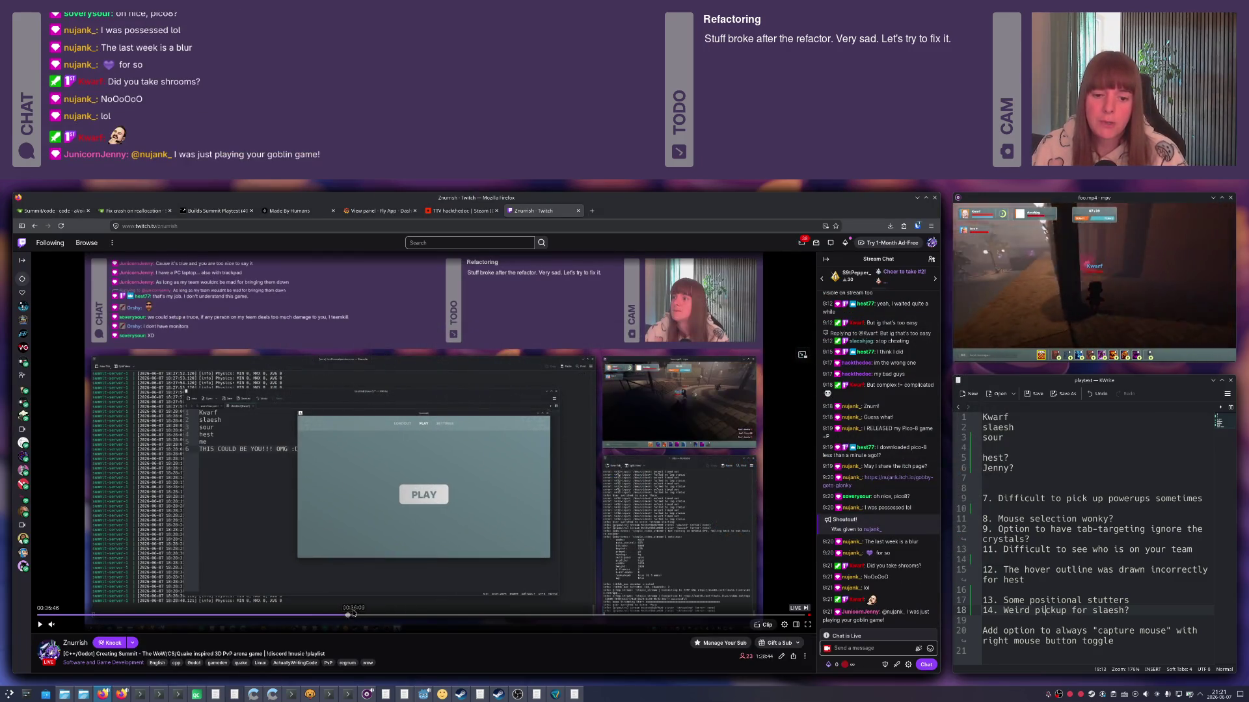
click(351, 615)
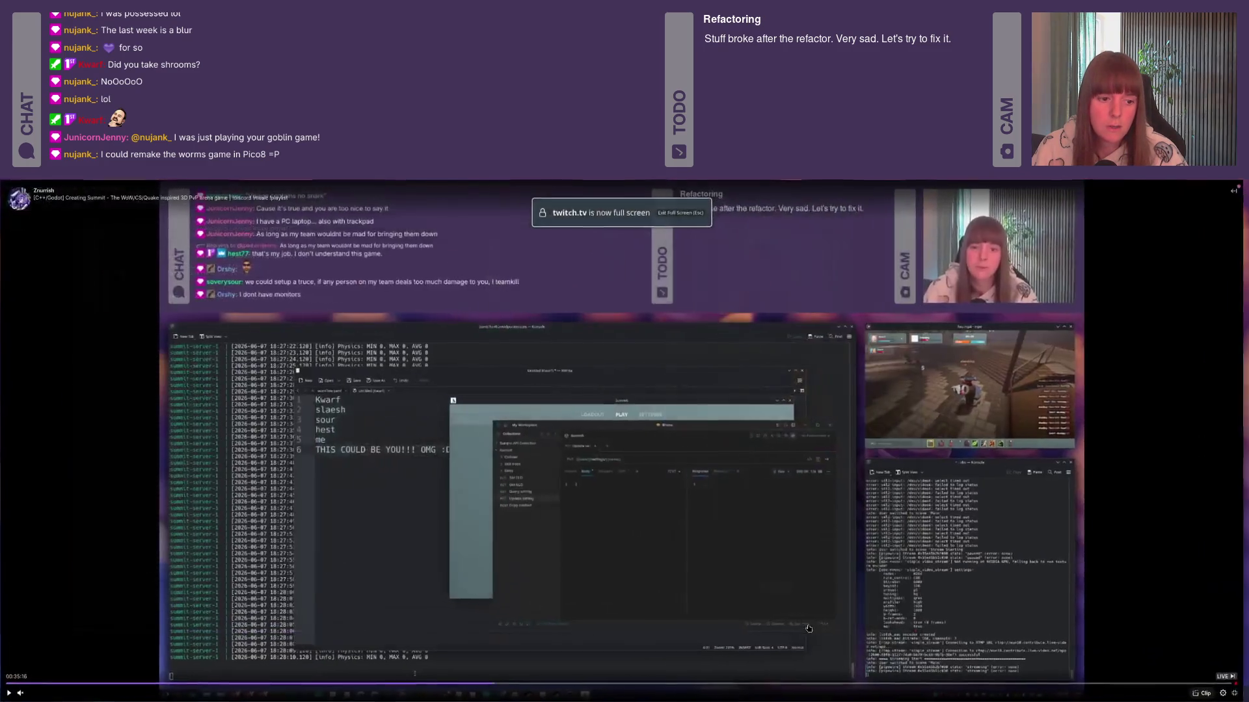
double_click(800, 557)
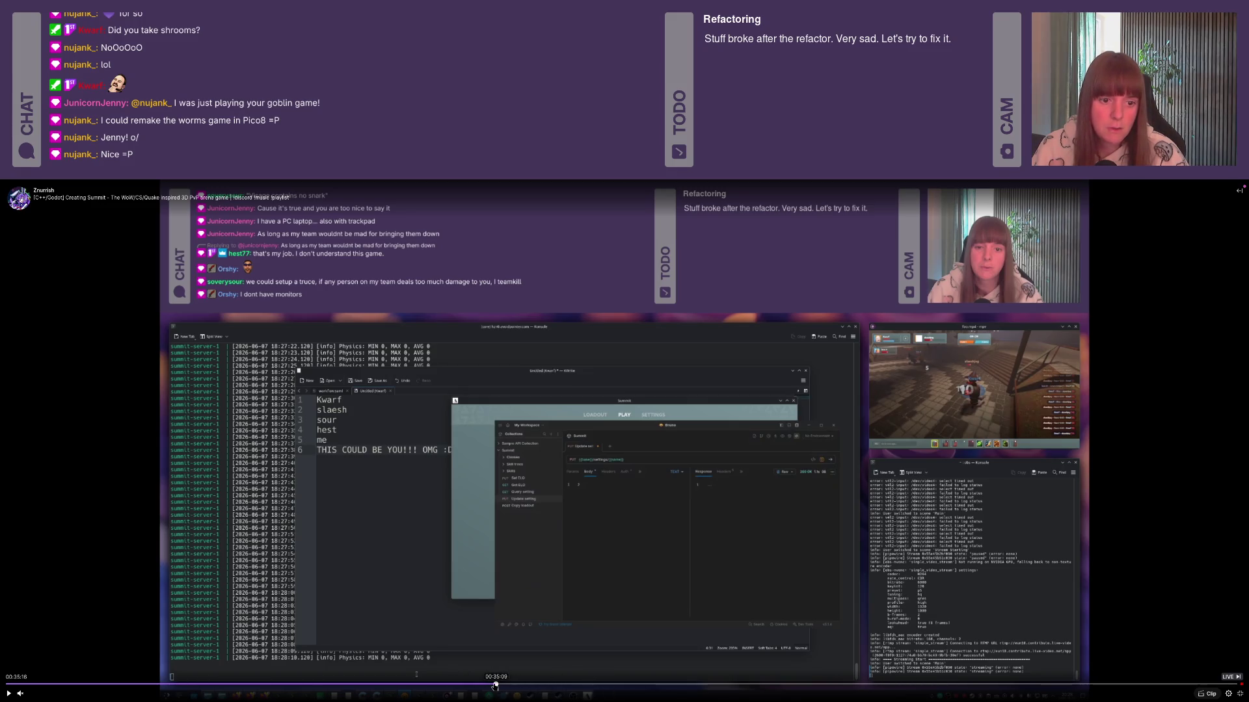
Play then pause the replay, leave fullscreen and return to the Modern CSV log.
click(503, 596)
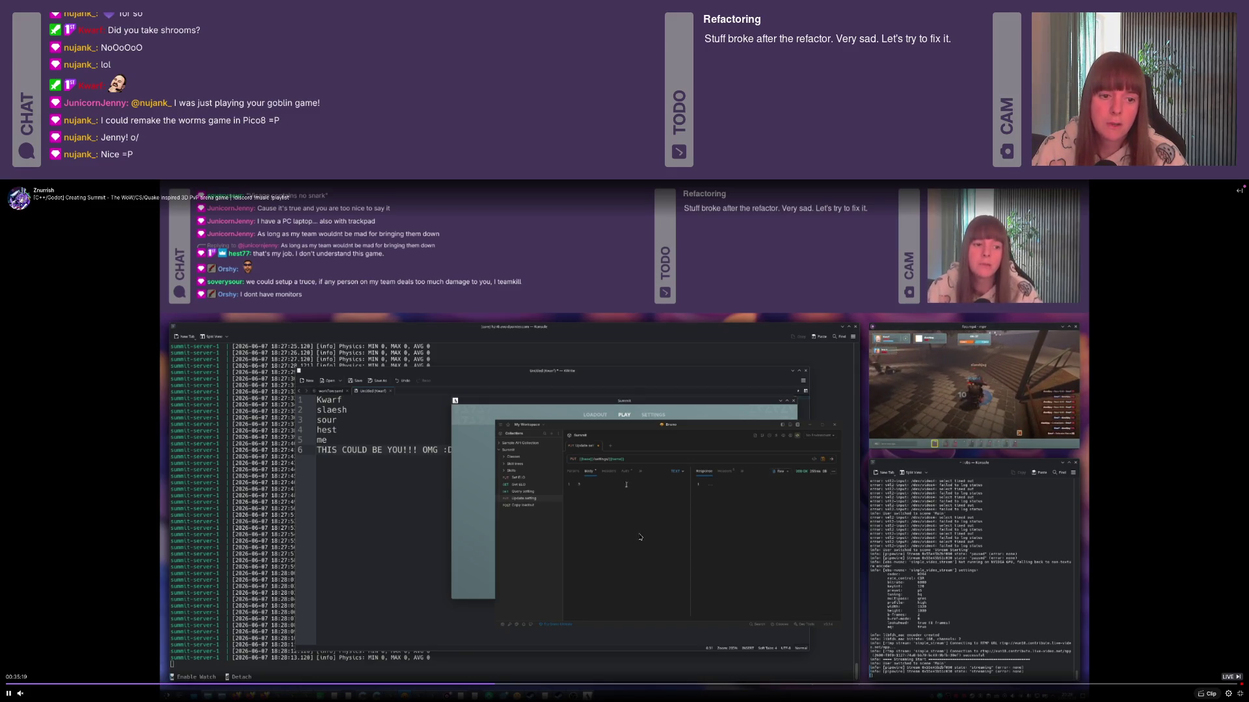
click(615, 538)
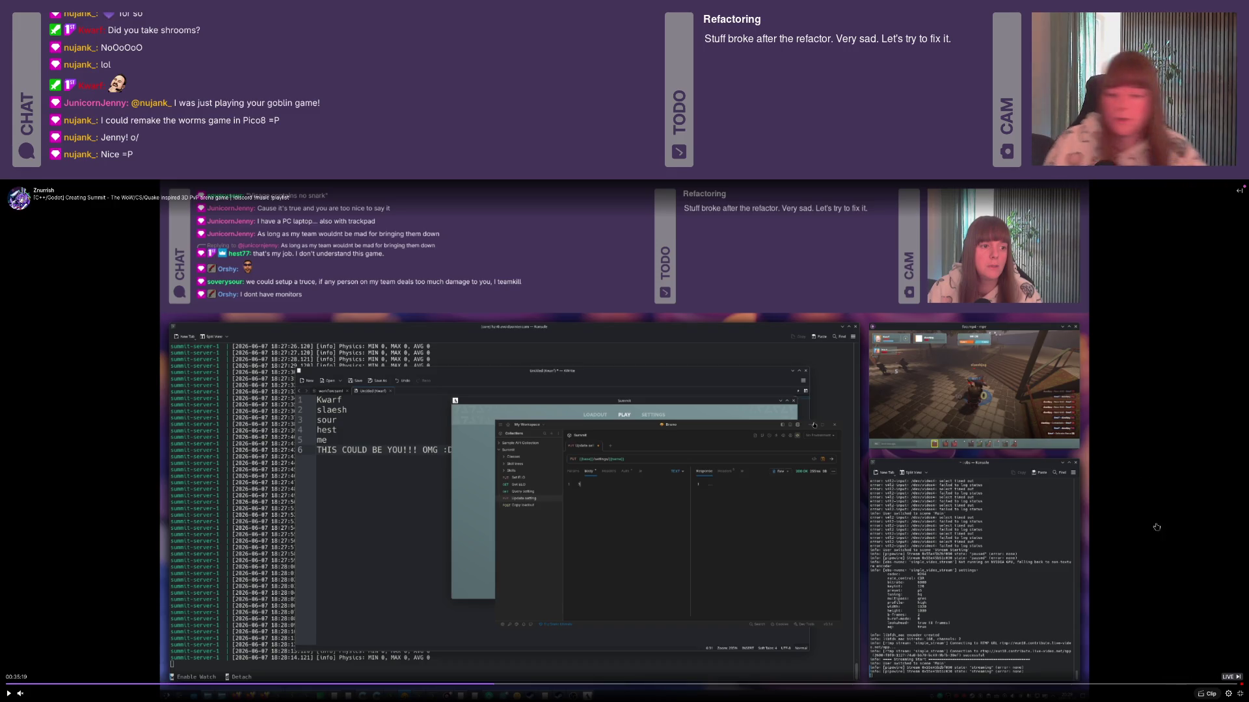
key(Escape)
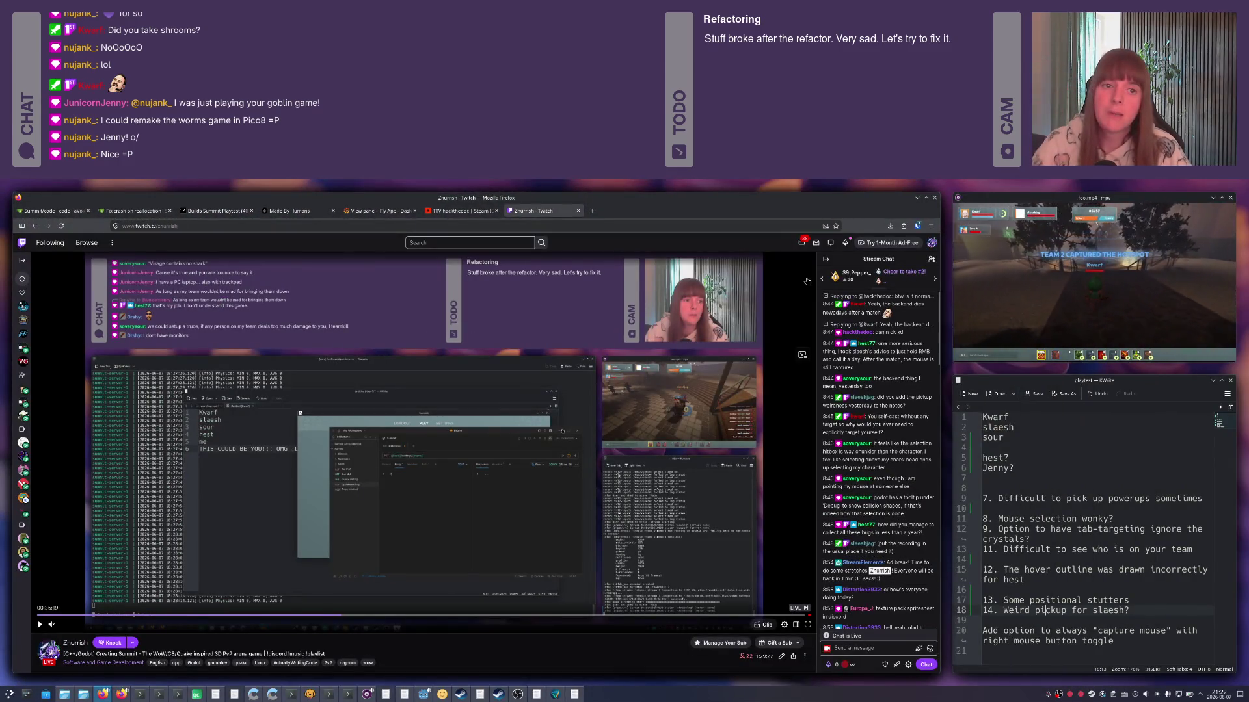
key(alt+Tab)
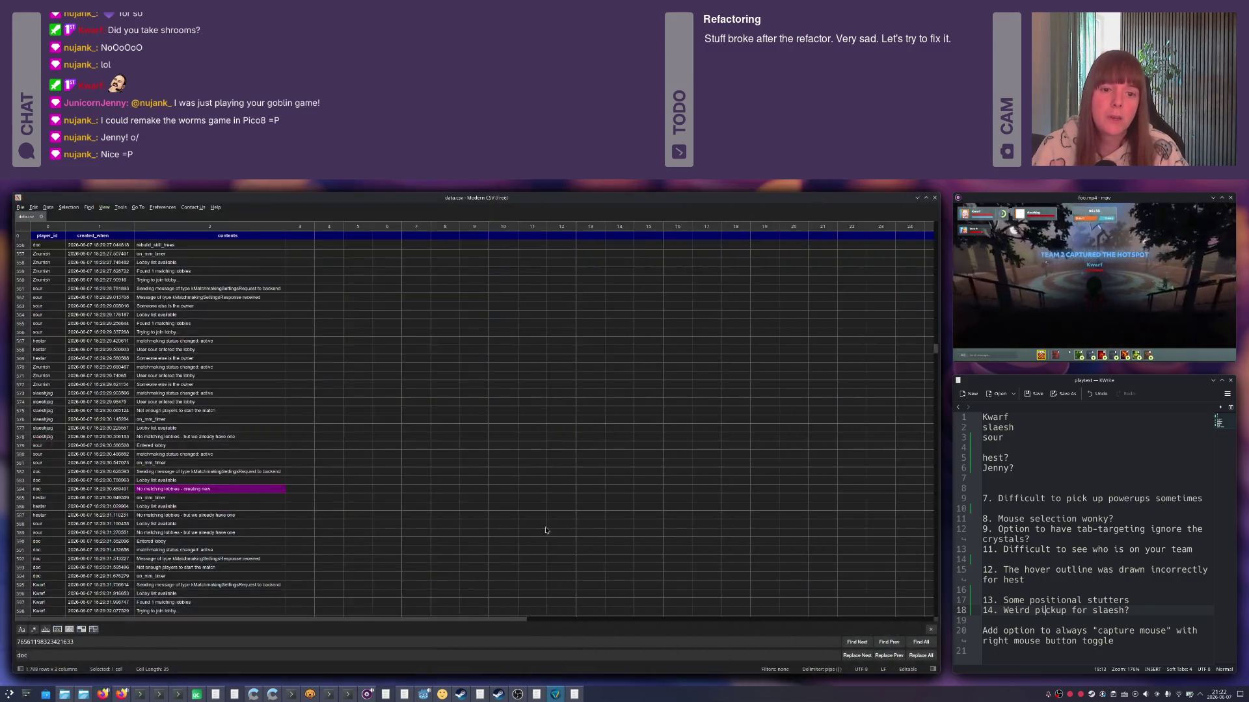
Switch to matchmaking_request.cpp in Qt Creator.
key(alt+Tab)
key(alt+Tab)
key(alt+Tab)
key(alt+Tab)
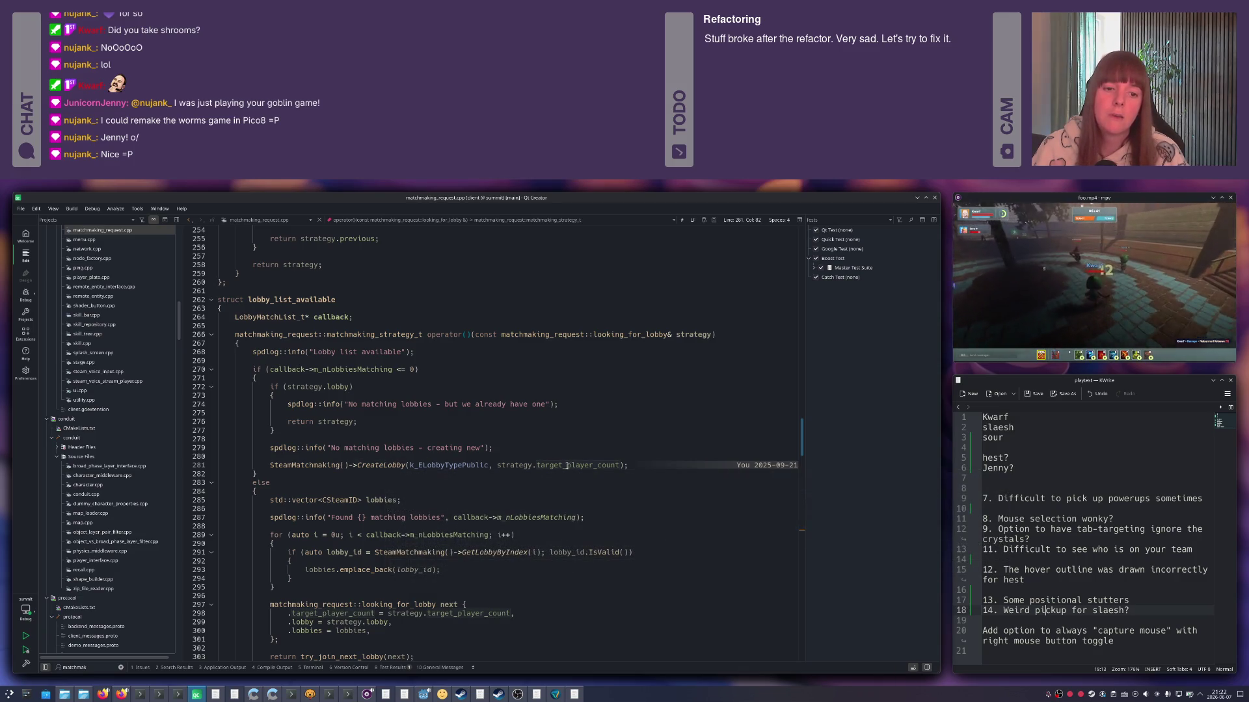
mouse_move(586, 465)
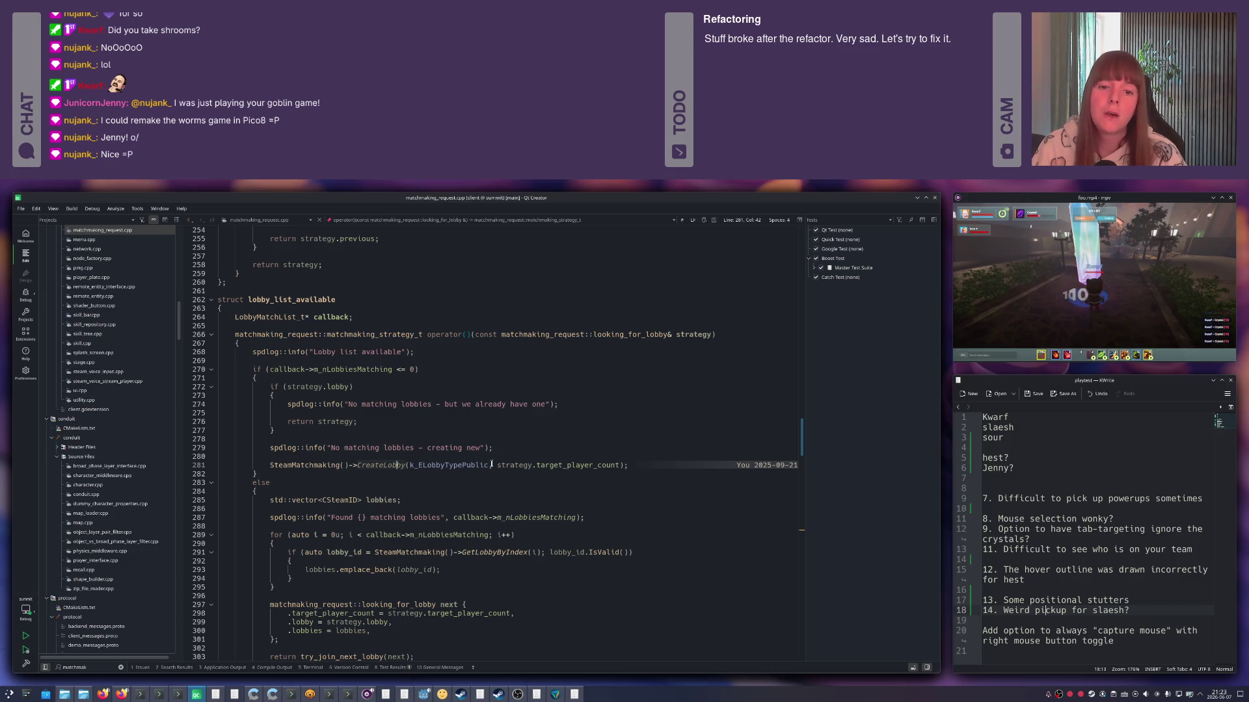
mouse_move(444, 465)
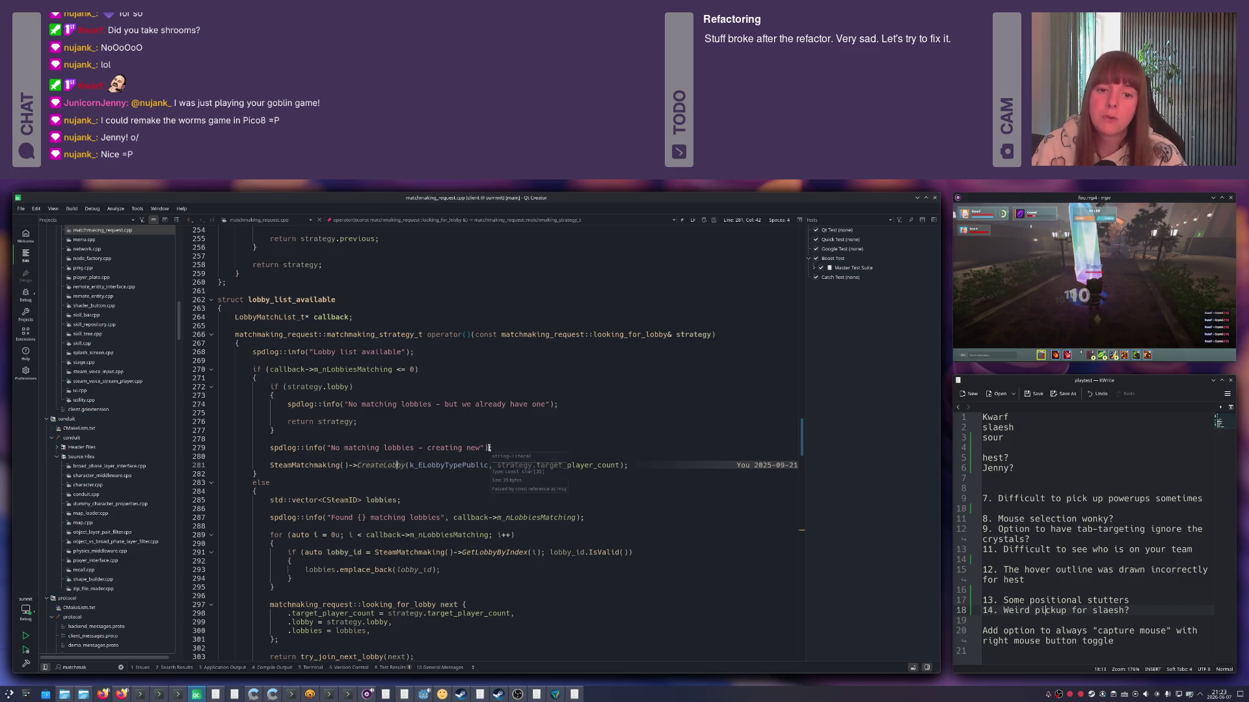
scroll(441, 451, down, 1)
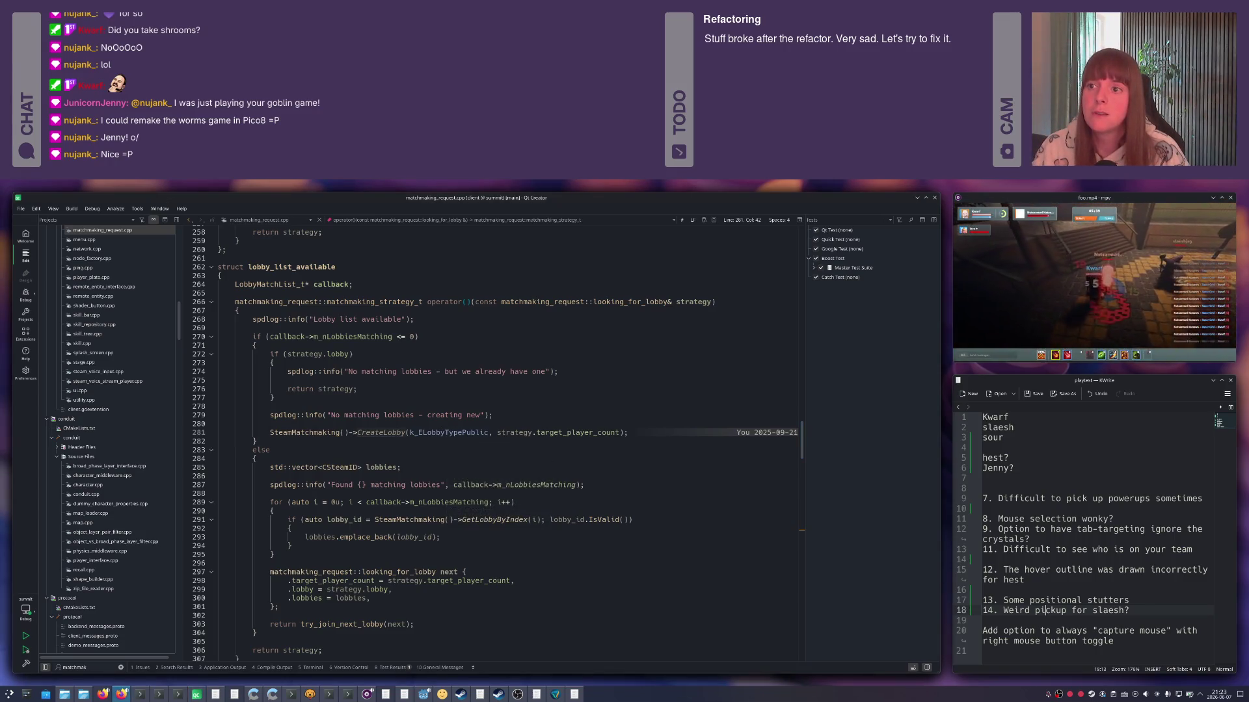
click(633, 432)
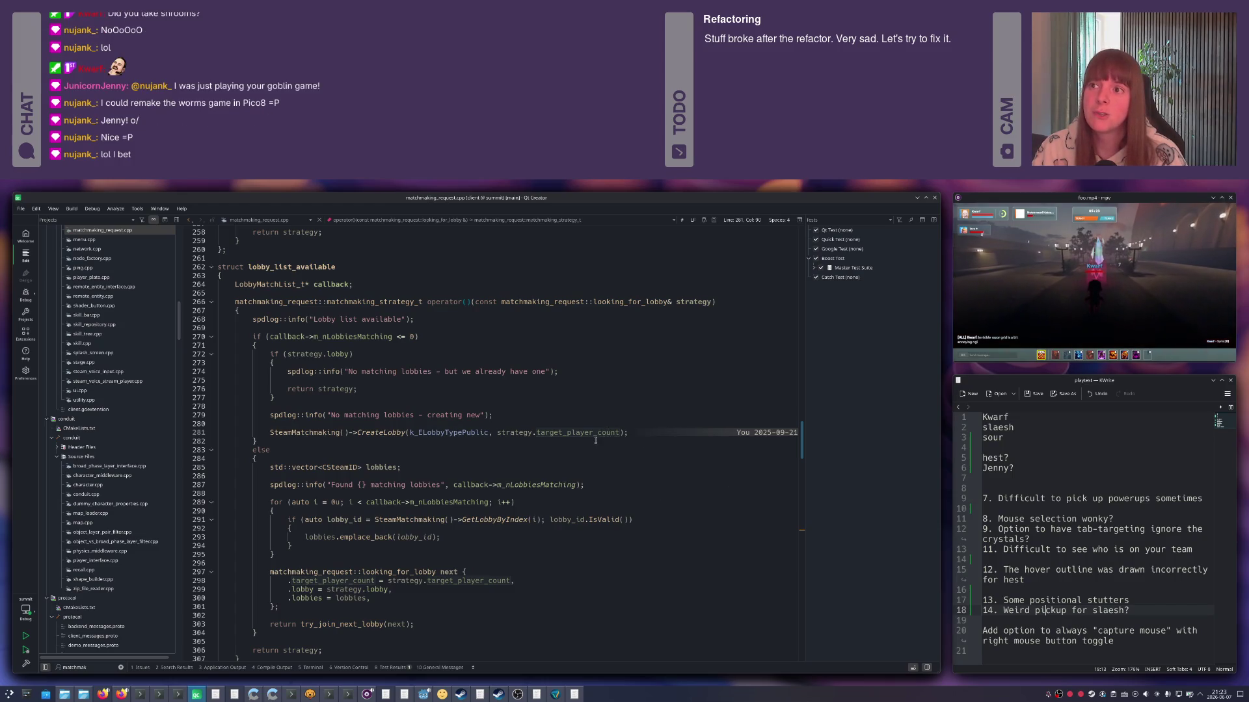
mouse_move(582, 432)
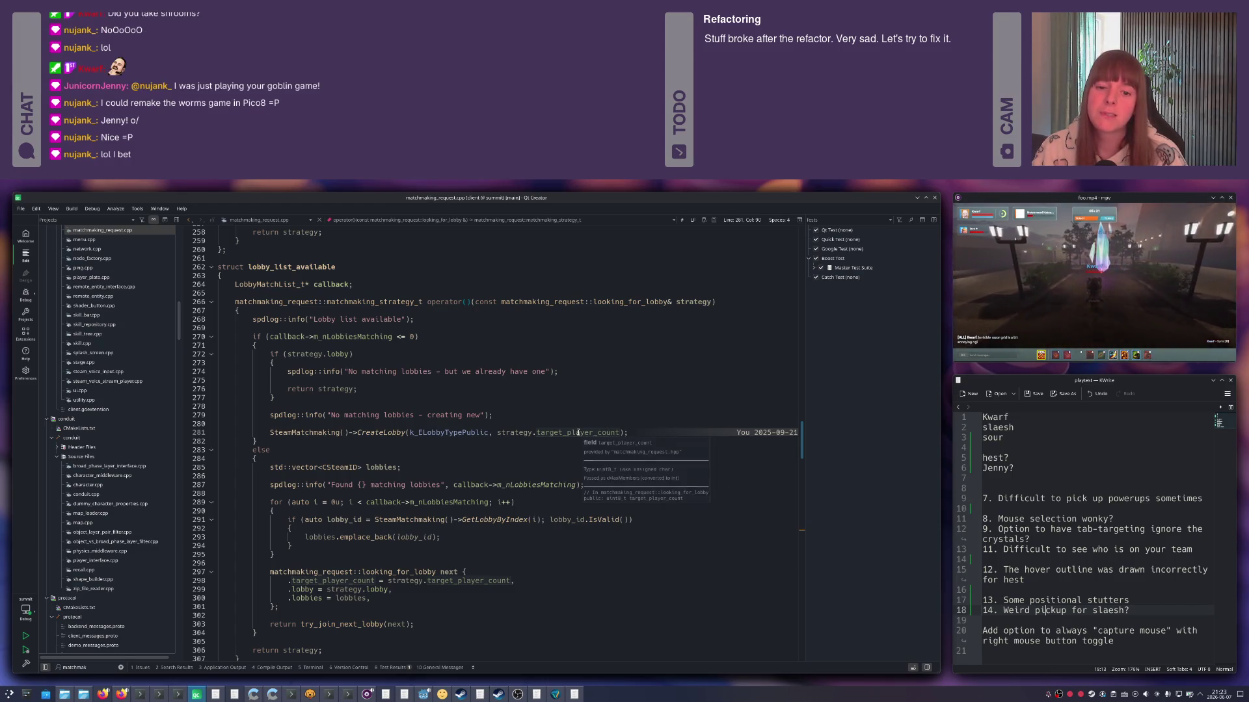
scroll(548, 432, down, 6)
scroll(547, 432, down, 5)
scroll(547, 432, down, 7)
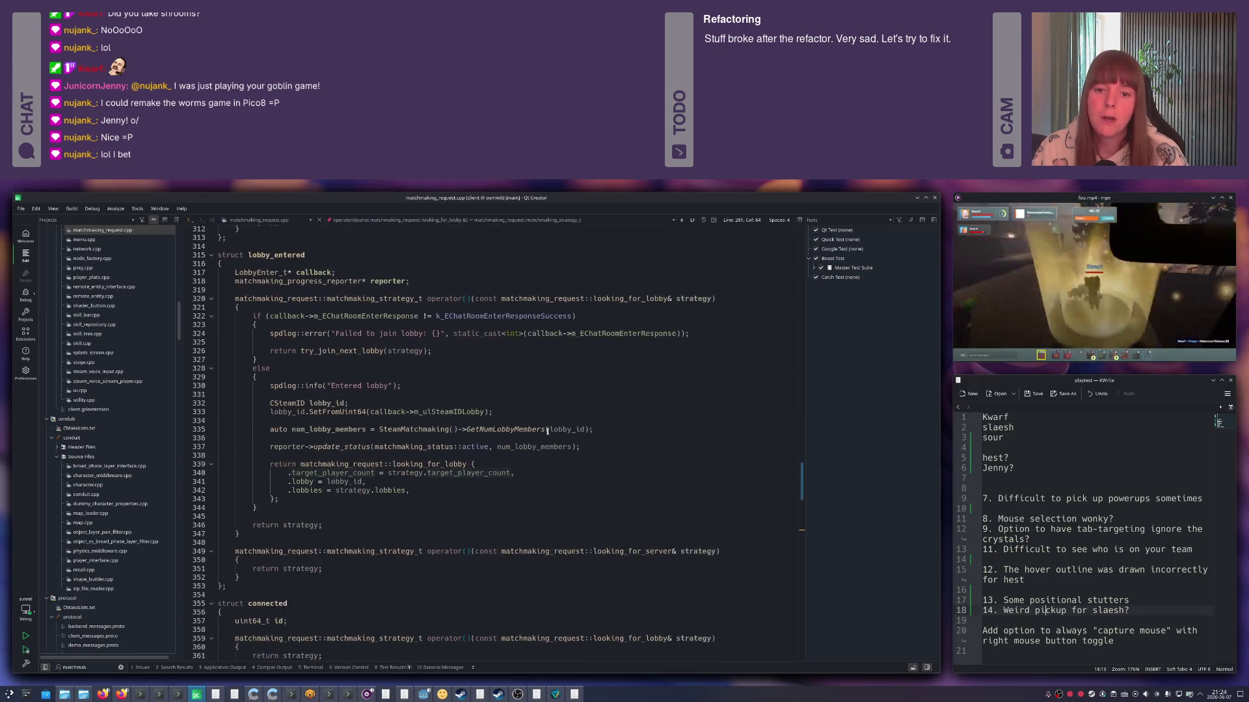
scroll(547, 431, down, 4)
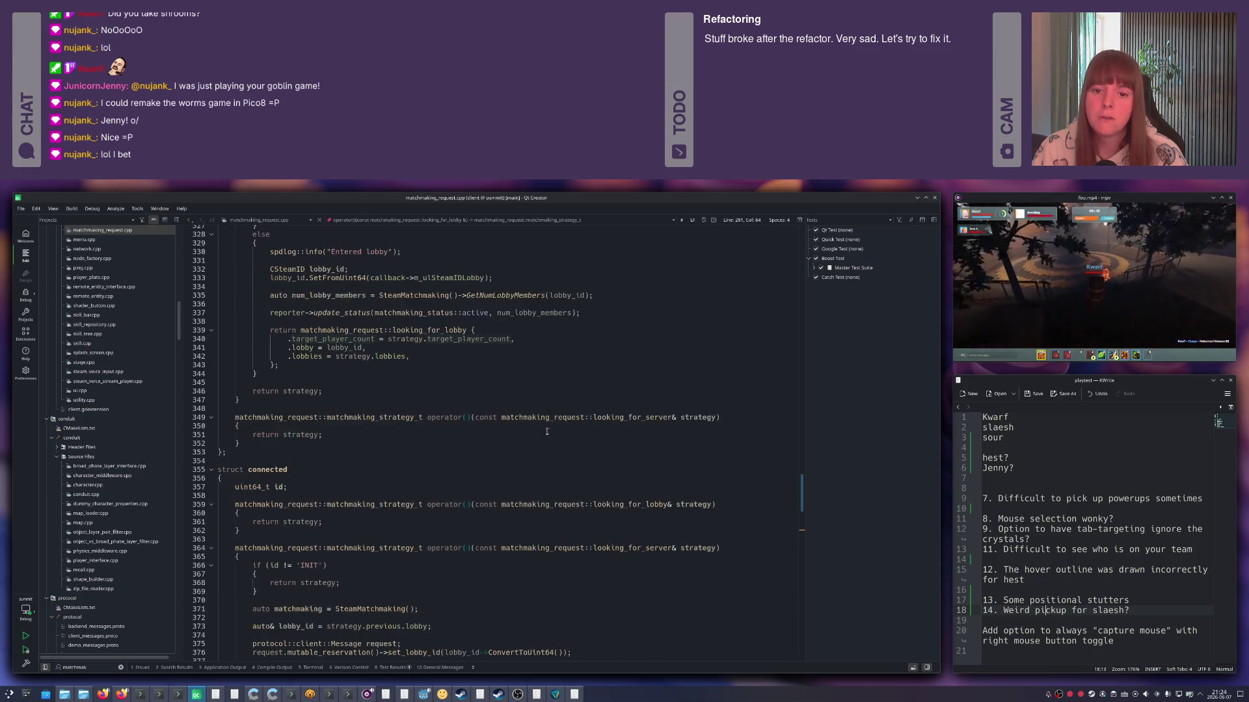
scroll(548, 431, down, 3)
scroll(547, 431, down, 3)
scroll(545, 431, down, 6)
scroll(545, 432, down, 4)
scroll(545, 431, down, 6)
scroll(545, 433, down, 4)
scroll(546, 432, down, 3)
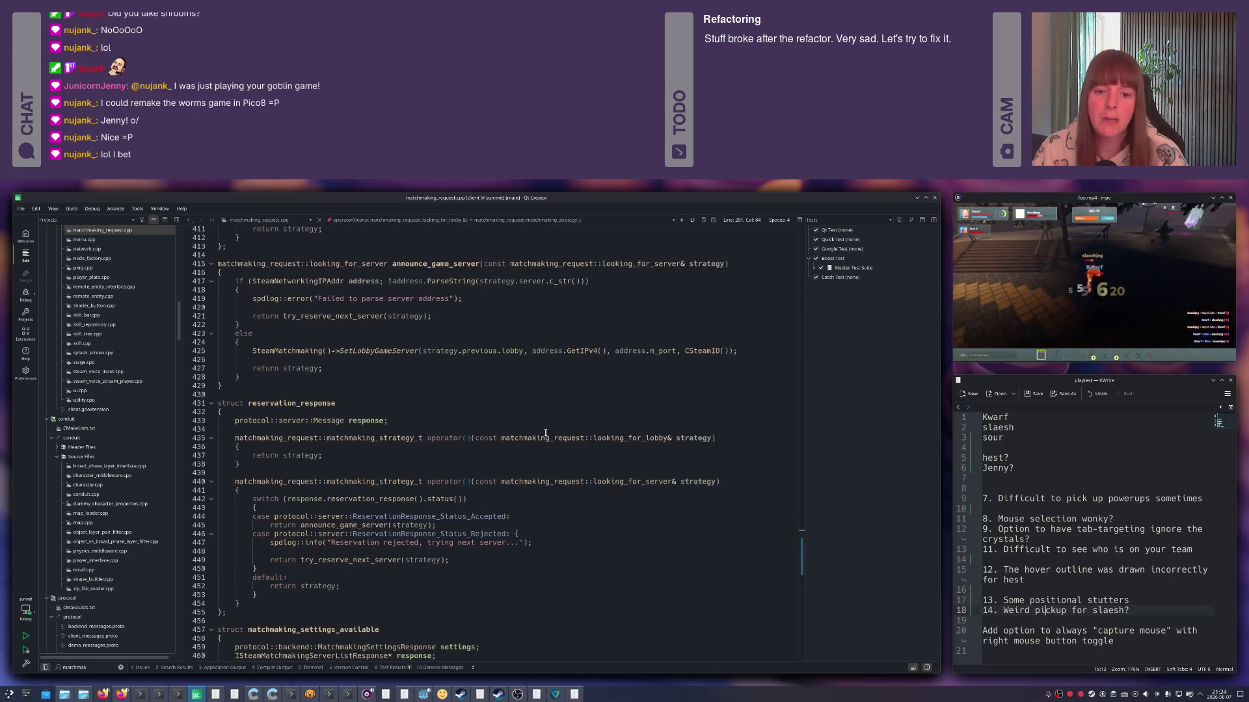
scroll(545, 432, down, 3)
scroll(545, 432, down, 3)
scroll(546, 433, down, 4)
scroll(545, 433, down, 2)
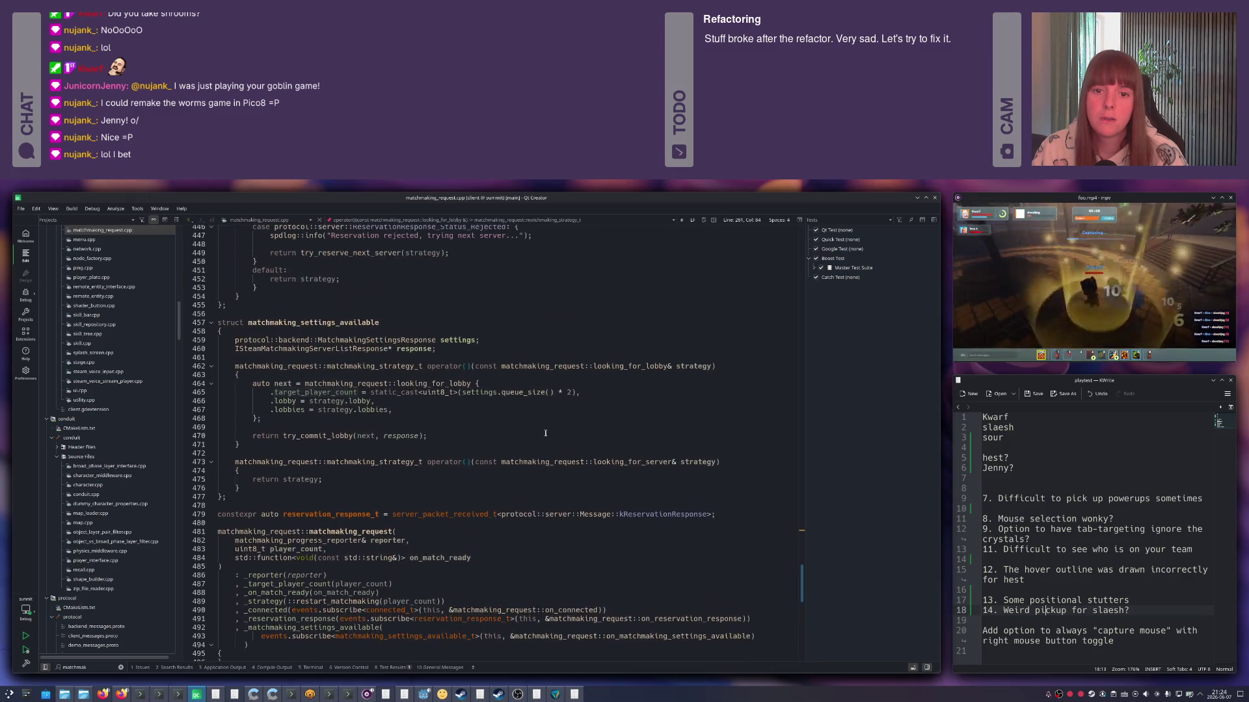
Review the looking_for_lobby and settings-available handlers and follow try_commit_lobby to its definition.
click(358, 376)
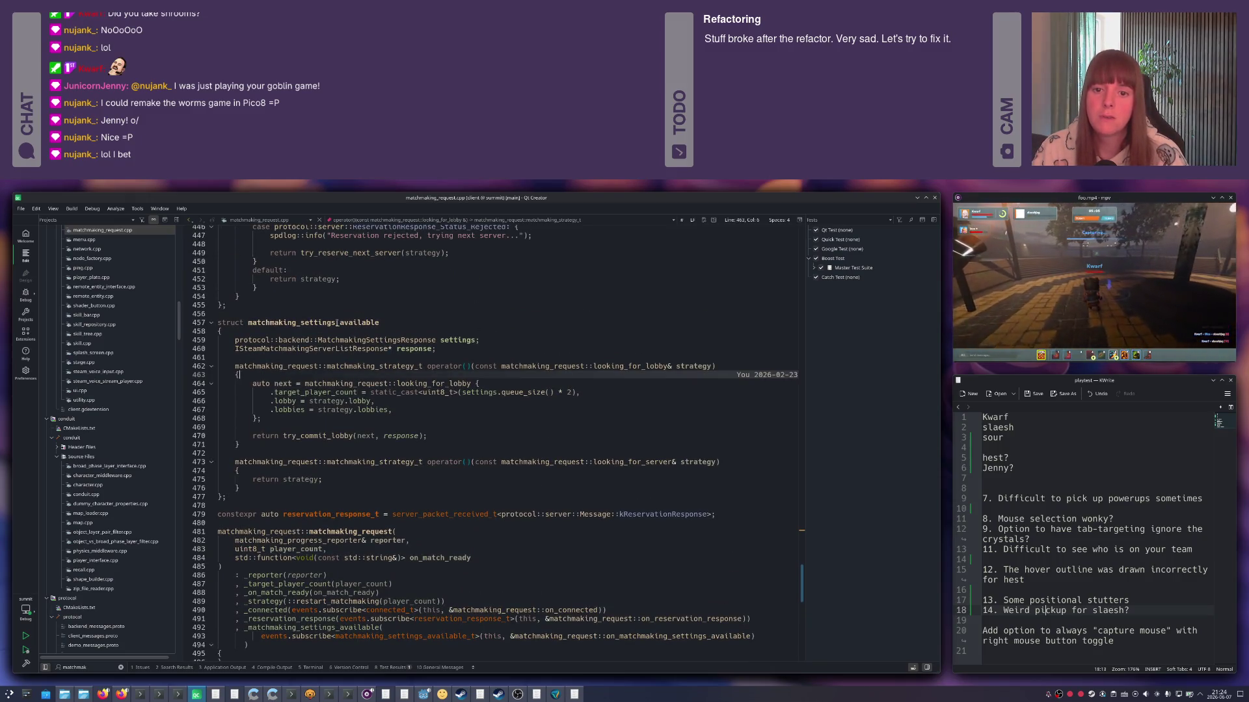
mouse_move(313, 323)
mouse_move(371, 366)
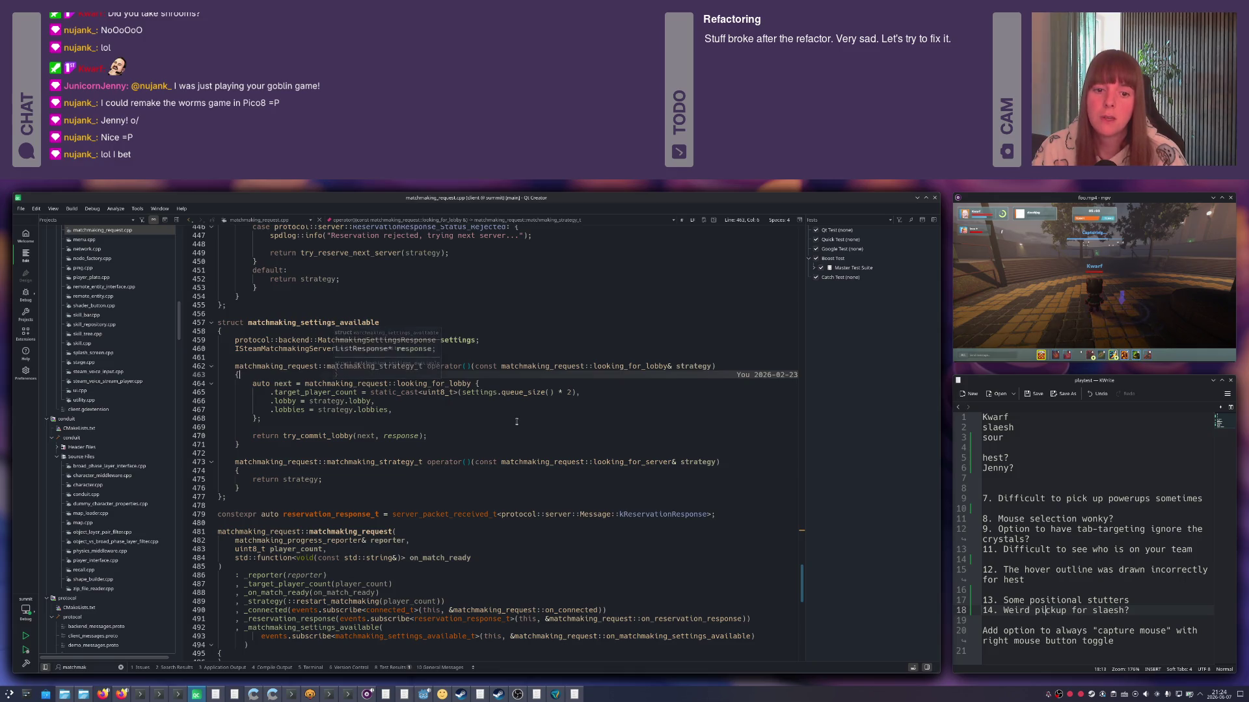
click(421, 421)
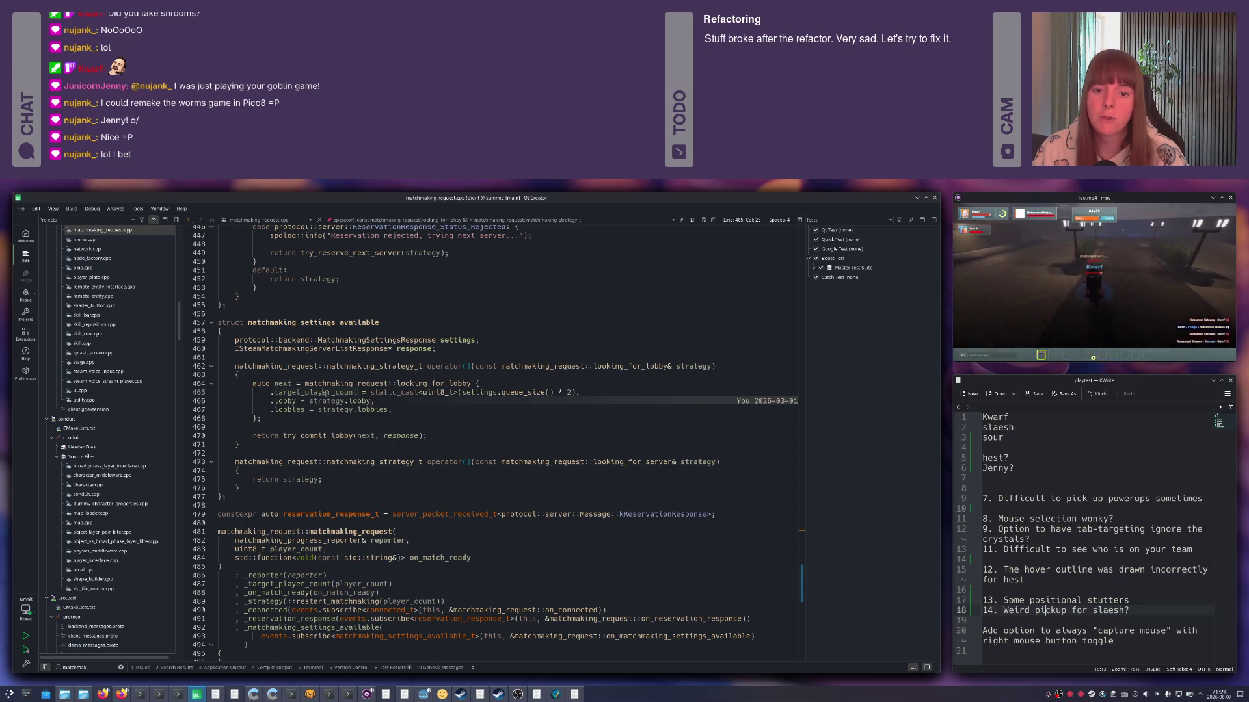
click(321, 436)
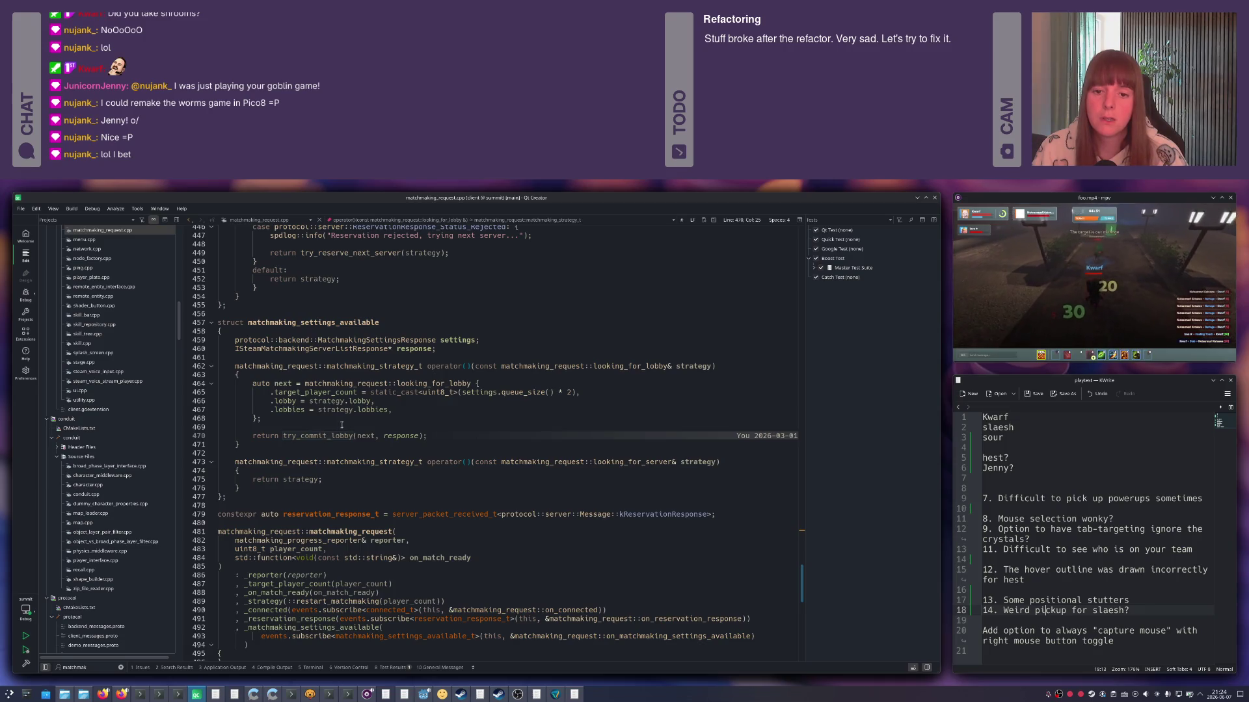
ctrl+click(310, 436)
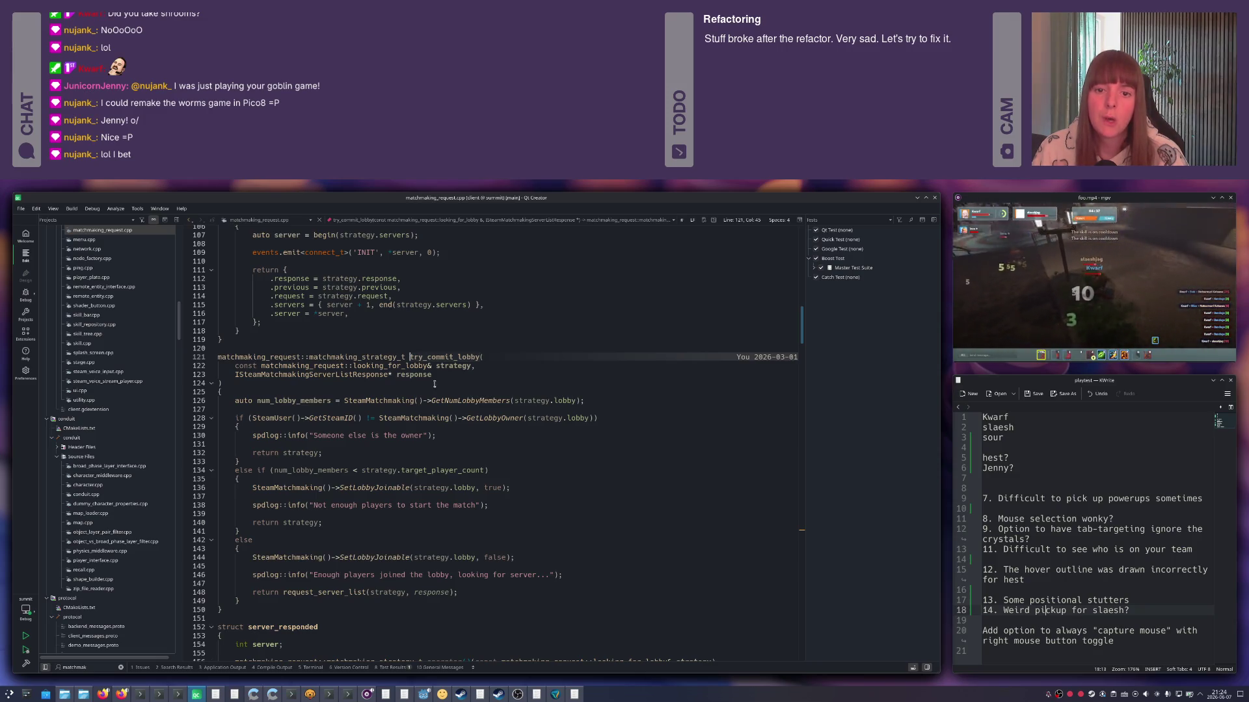
key(alt+Left)
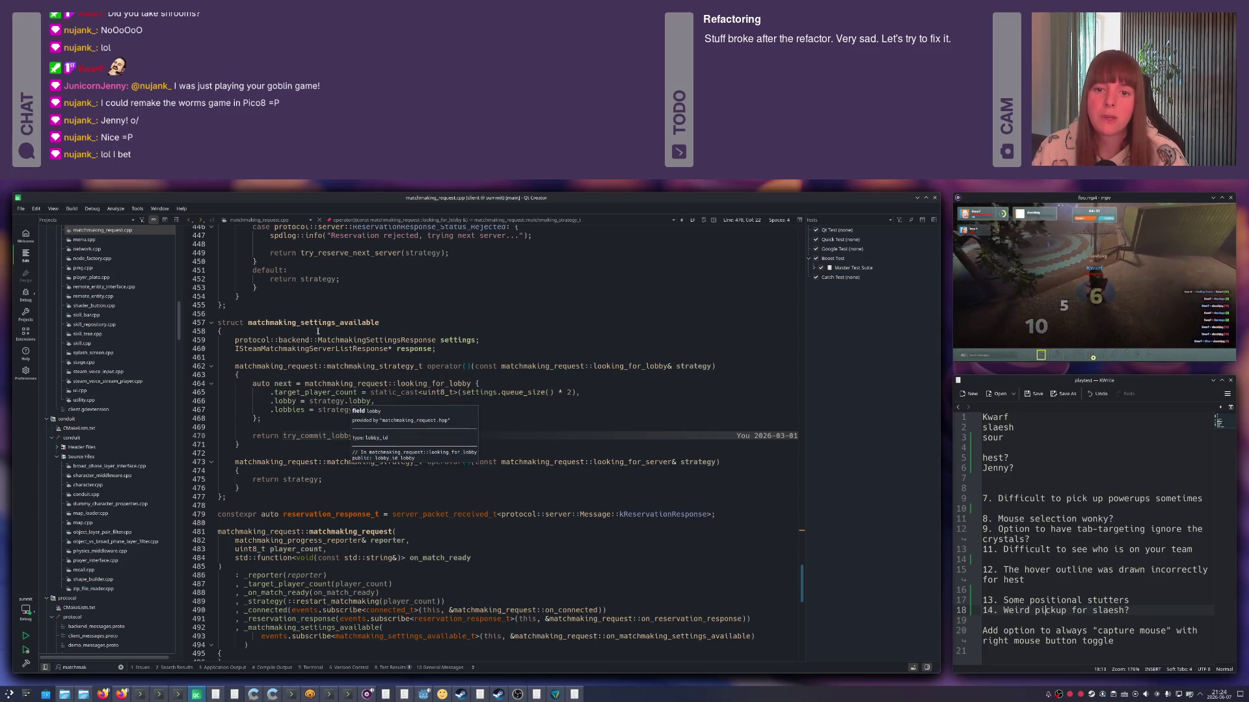
mouse_move(350, 392)
click(358, 401)
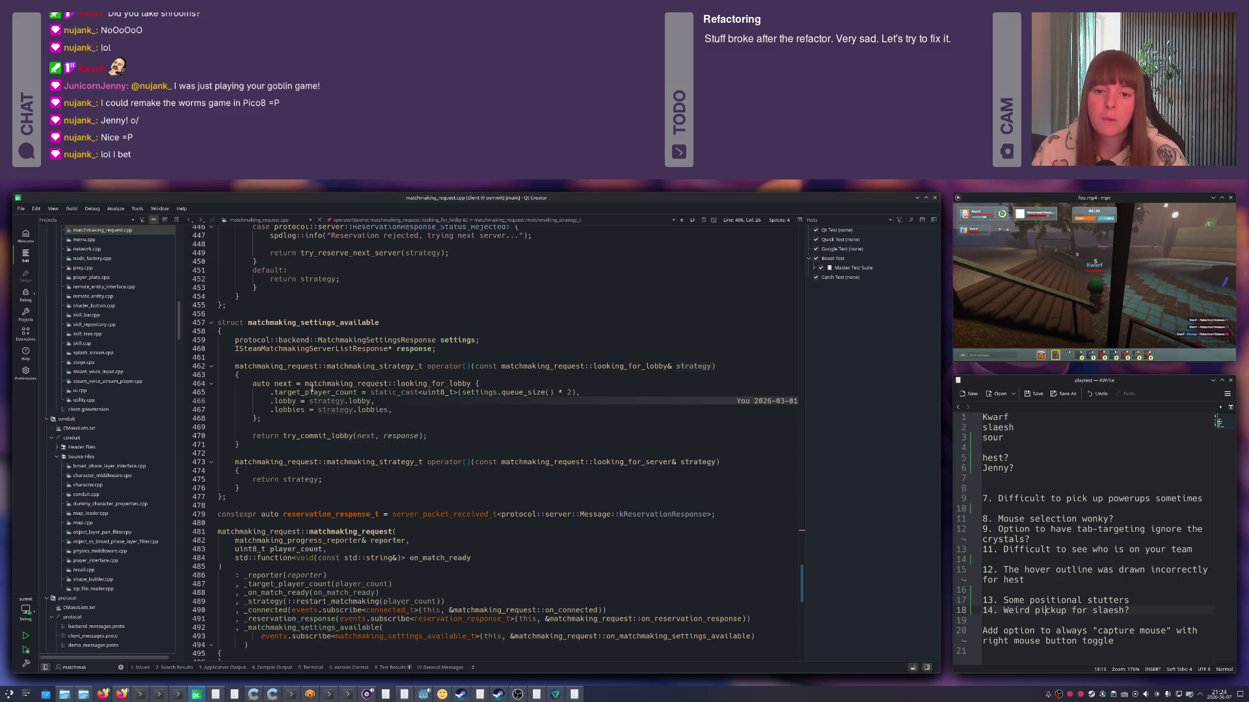
click(341, 392)
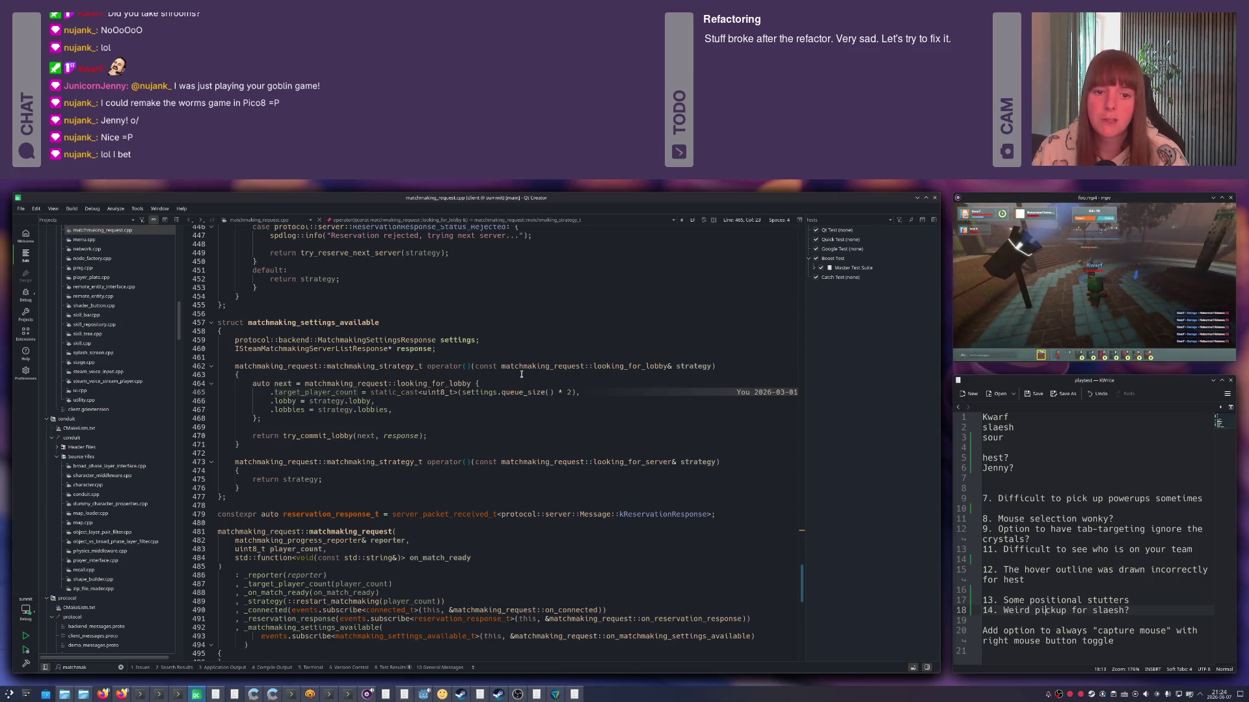
ctrl+click(323, 437)
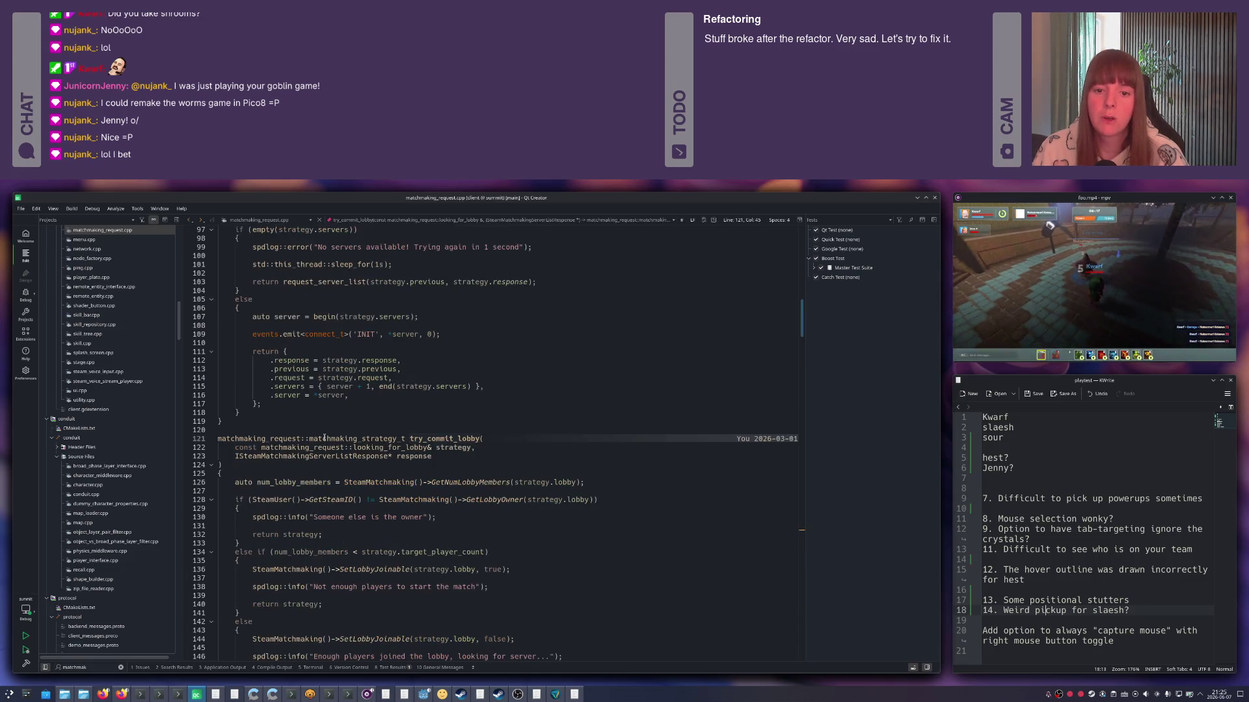
scroll(323, 436, down, 2)
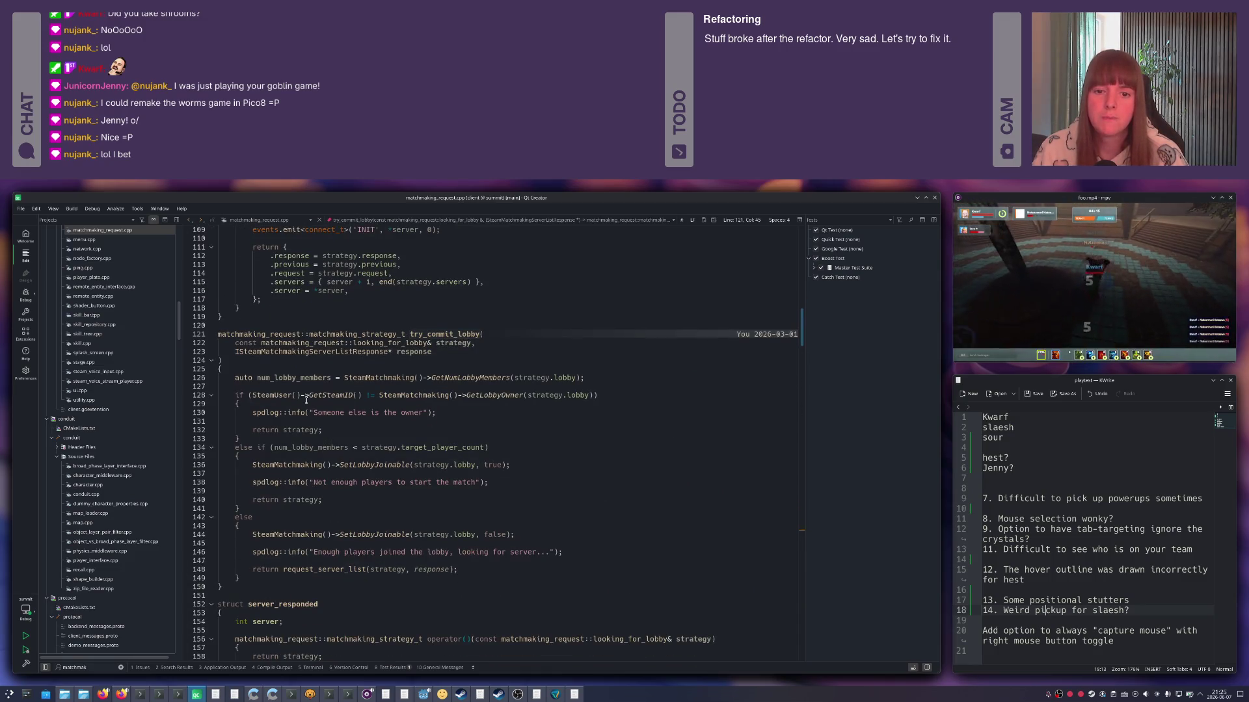
scroll(305, 400, down, 1)
Inspect try_commit_lobby's owner log line and follow SetLobbyJoinable to its Steam header declaration.
drag(448, 382, 251, 383)
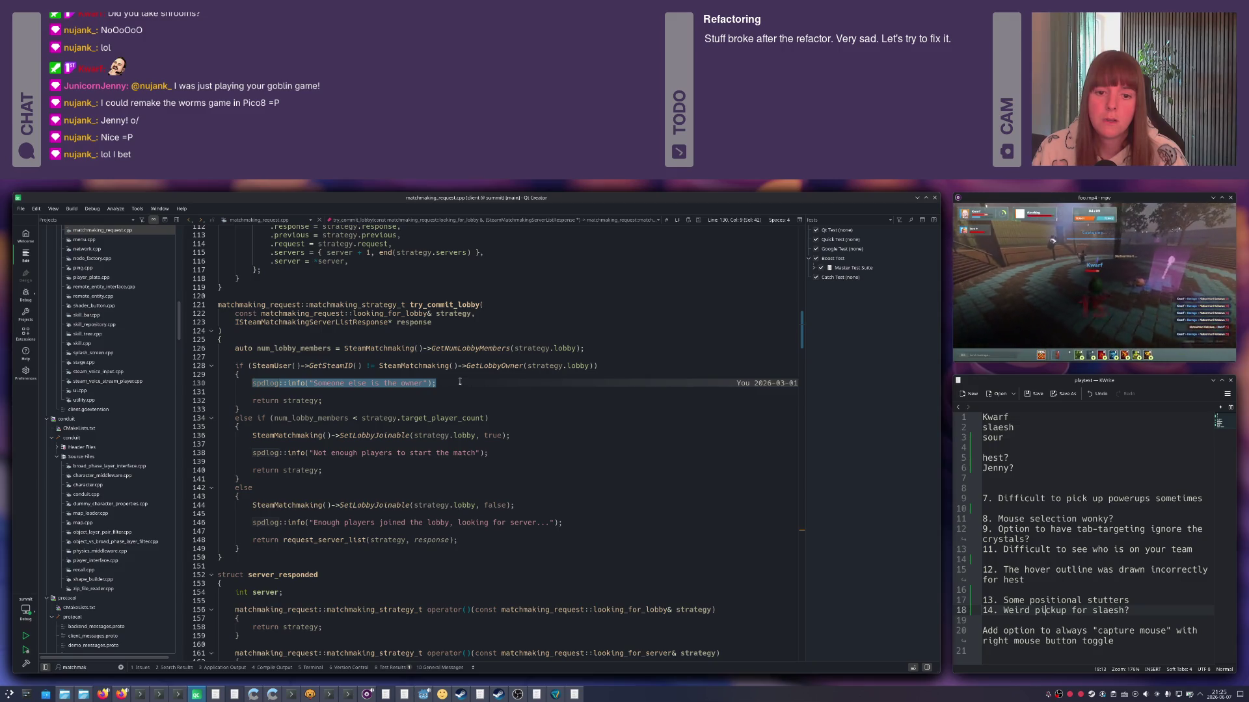
scroll(459, 382, down, 3)
scroll(460, 381, up, 1)
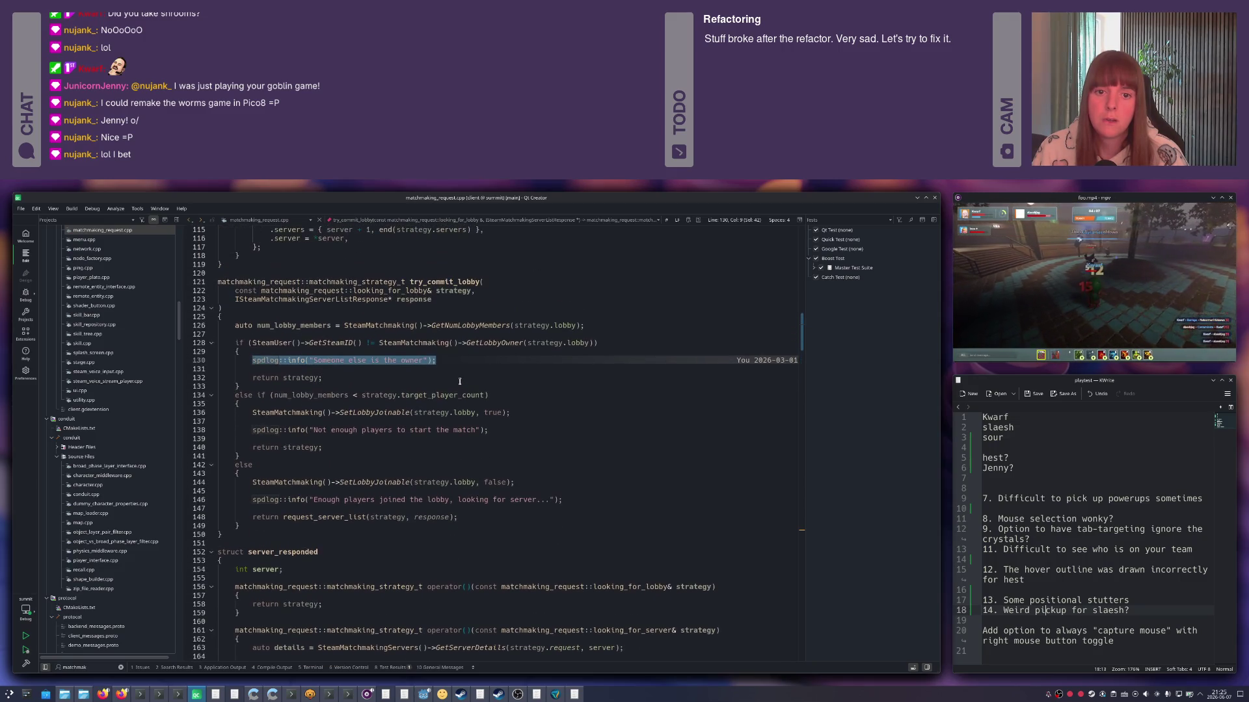
click(363, 412)
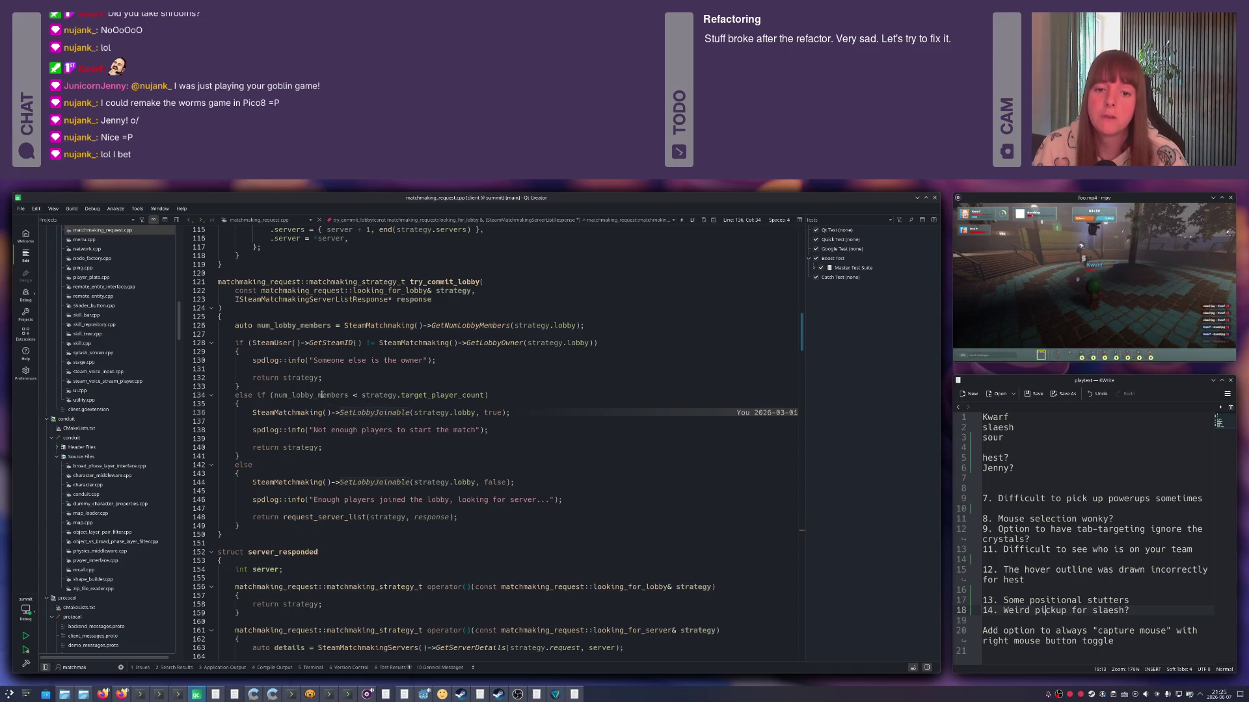
click(279, 411)
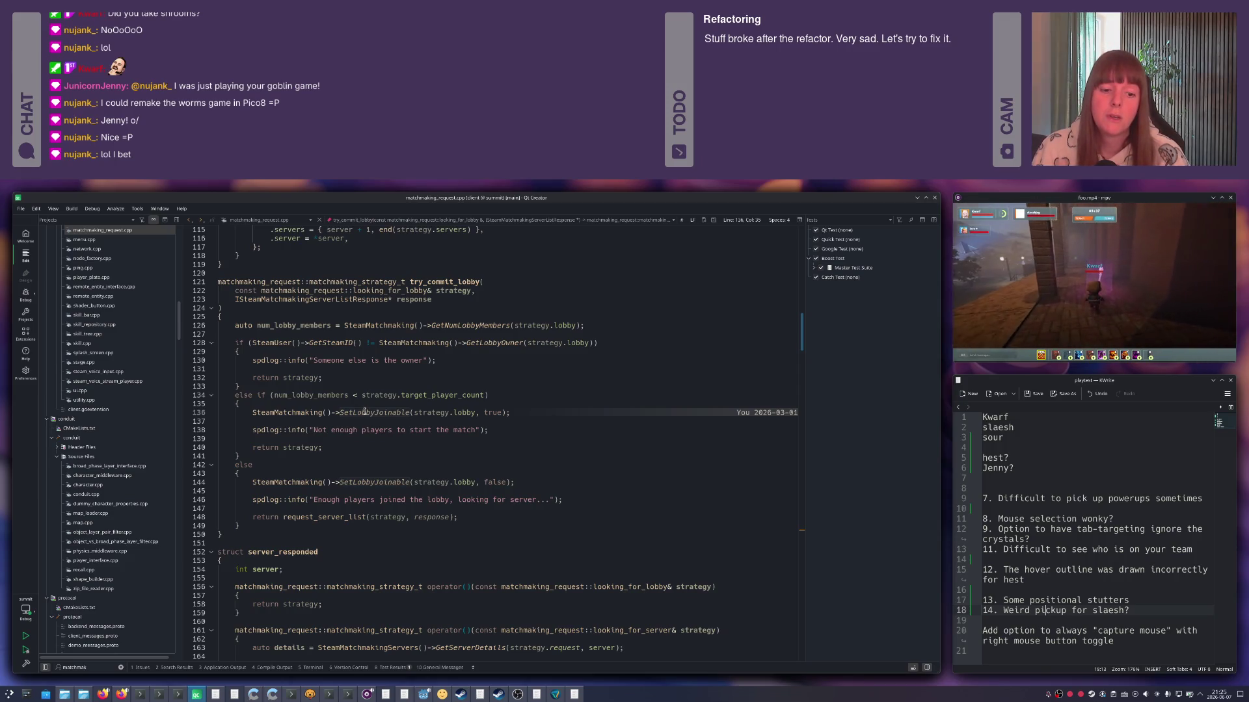
ctrl+click(364, 411)
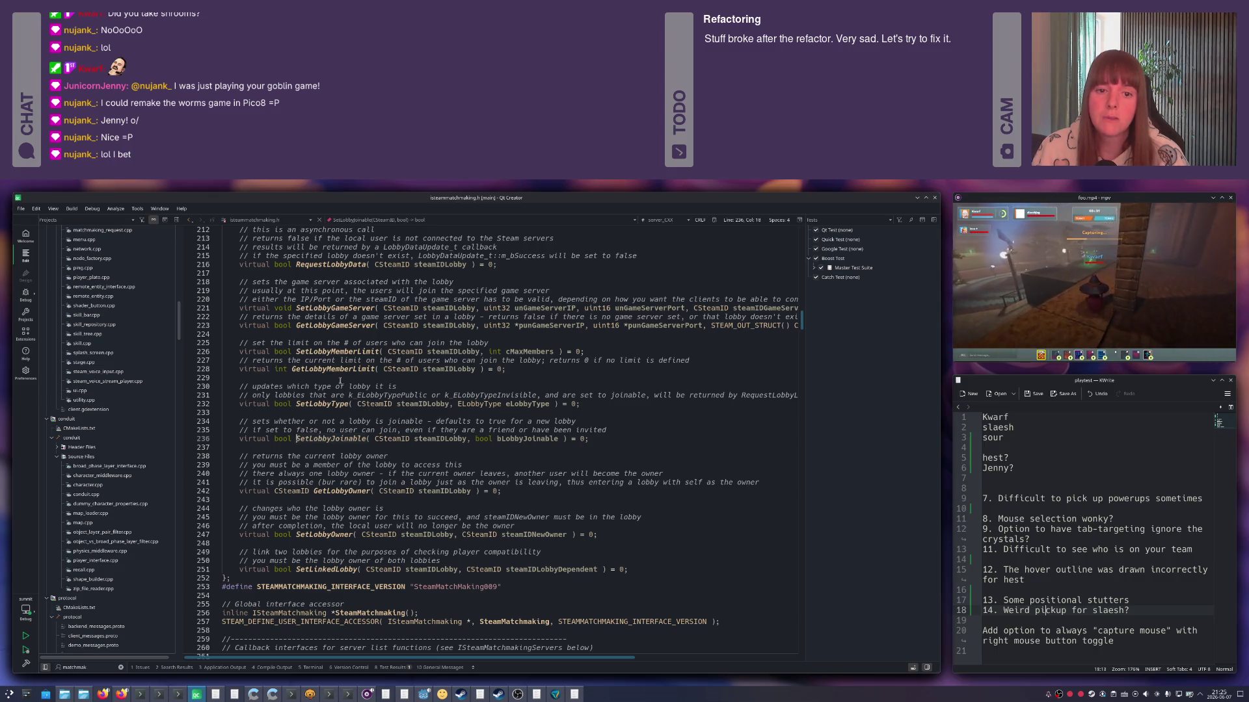
double_click(346, 351)
key(ctrl+c)
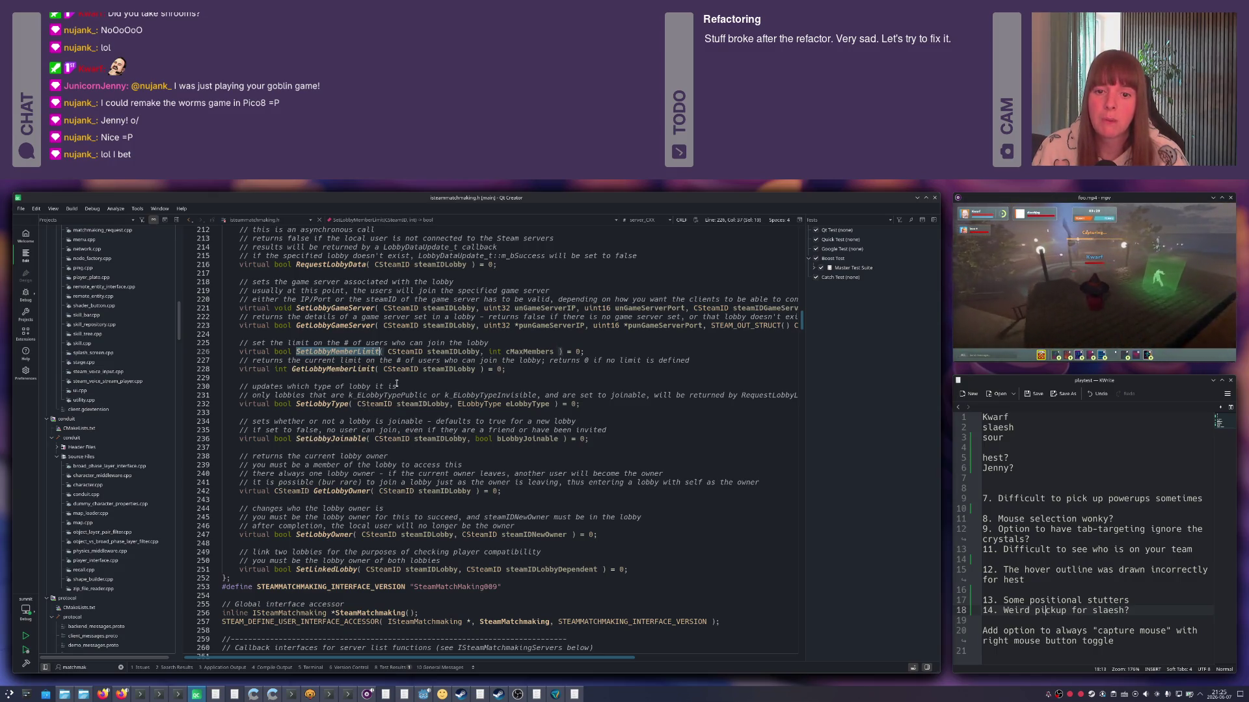
key(alt+Left)
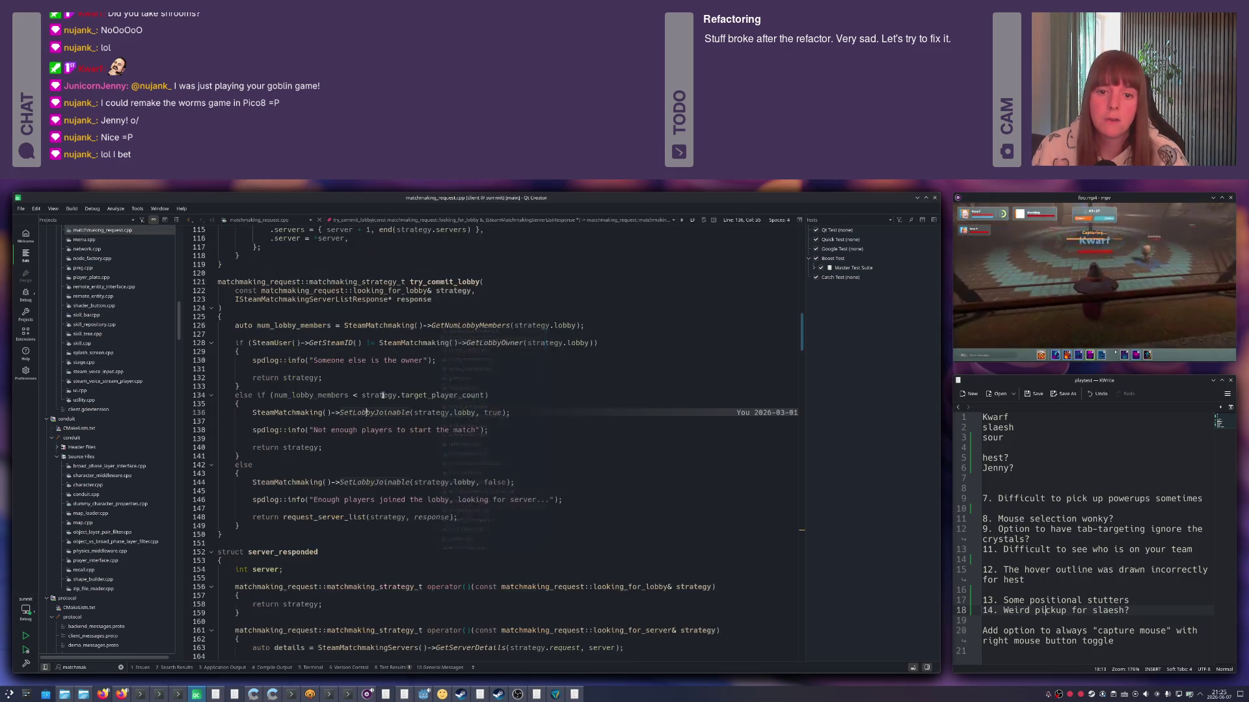
Add SetLobbyMemberLimit(strategy.lobby, strategy.target_player_count) above SetLobbyJoinable, then return to the CSV log.
key(Return)
text(Steam)
text(tchmaking()->)
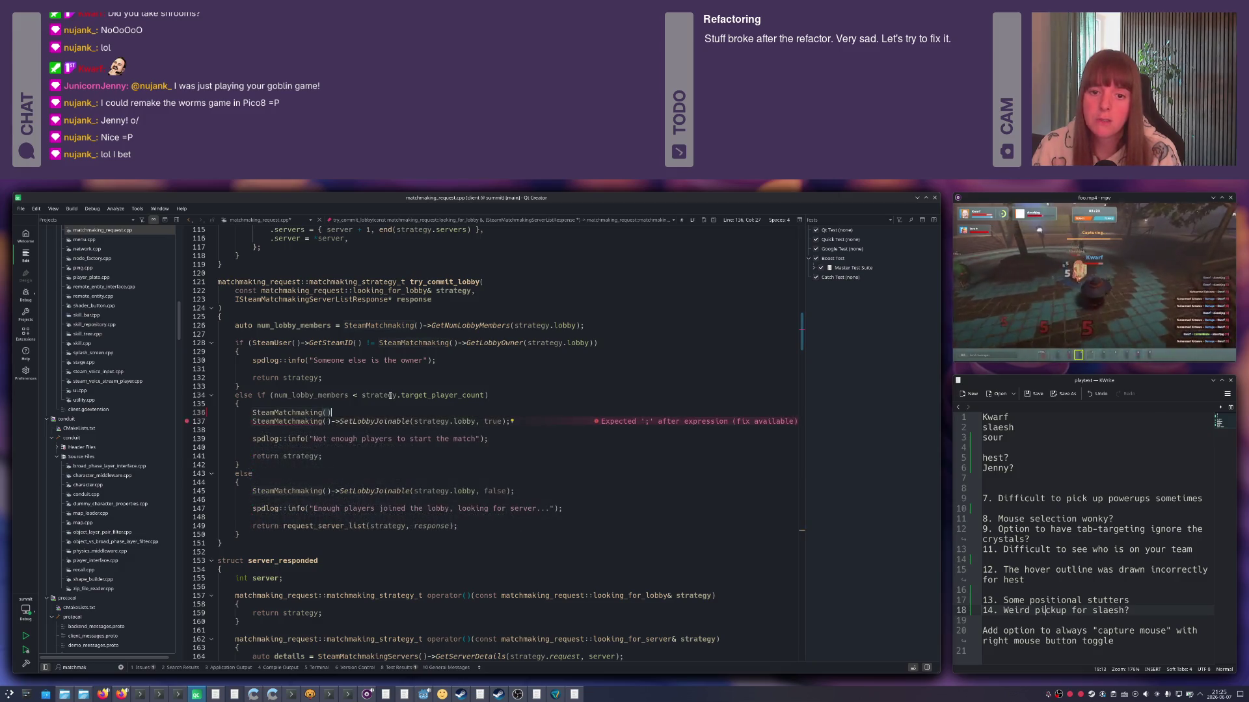
key(ctrl+v)
text(()
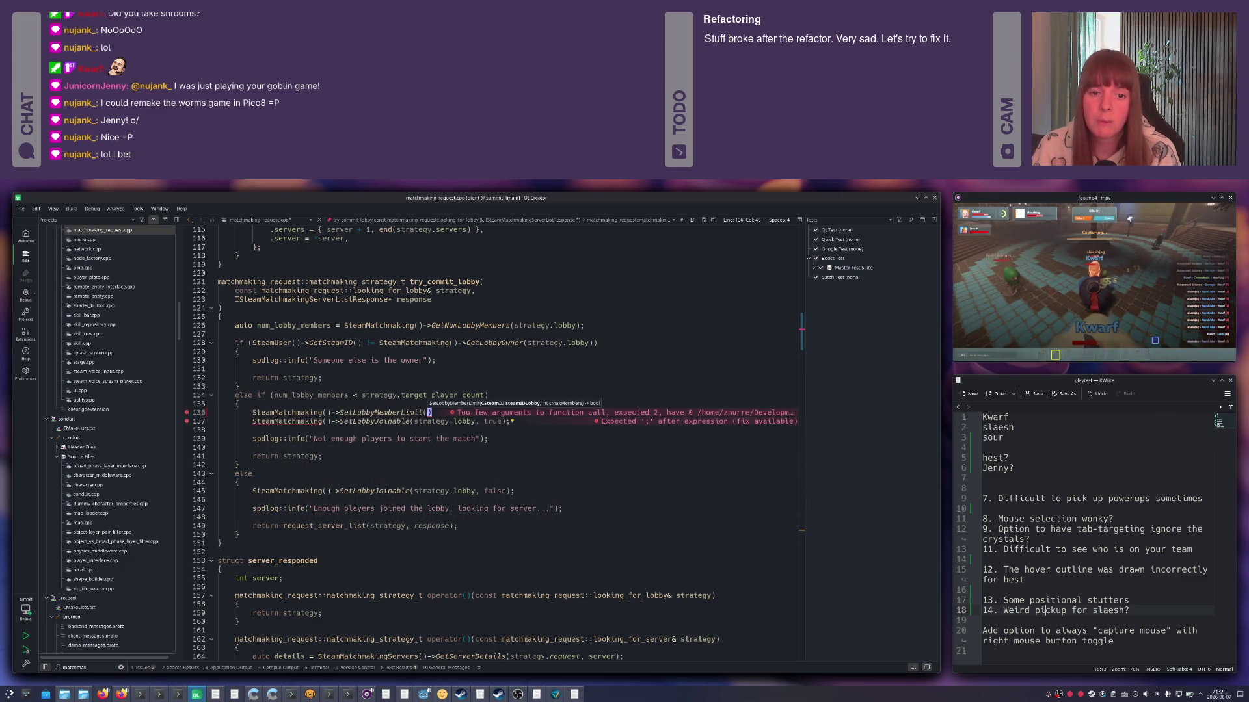
text(strategy.lobby,)
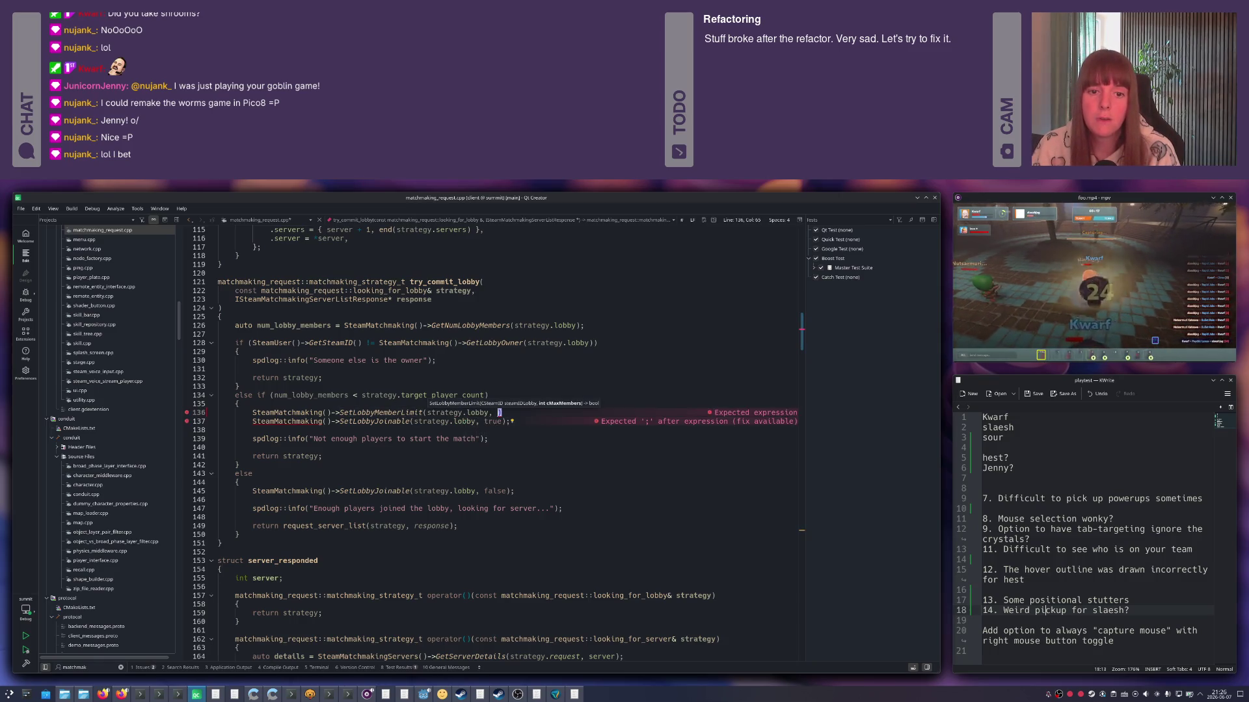
key(Up)
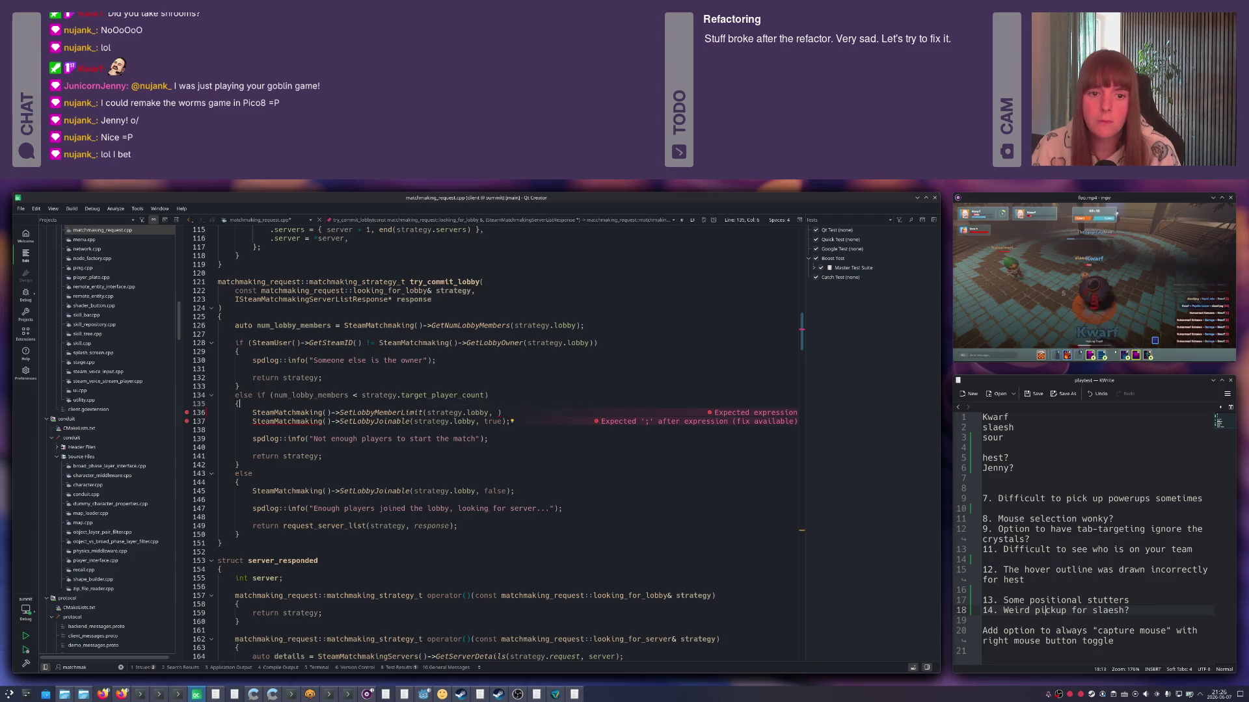
key(Up)
key(ctrl+shift+Left)
key(ctrl+shift+Left)
key(ctrl+shift+Left)
key(ctrl+shift+Left)
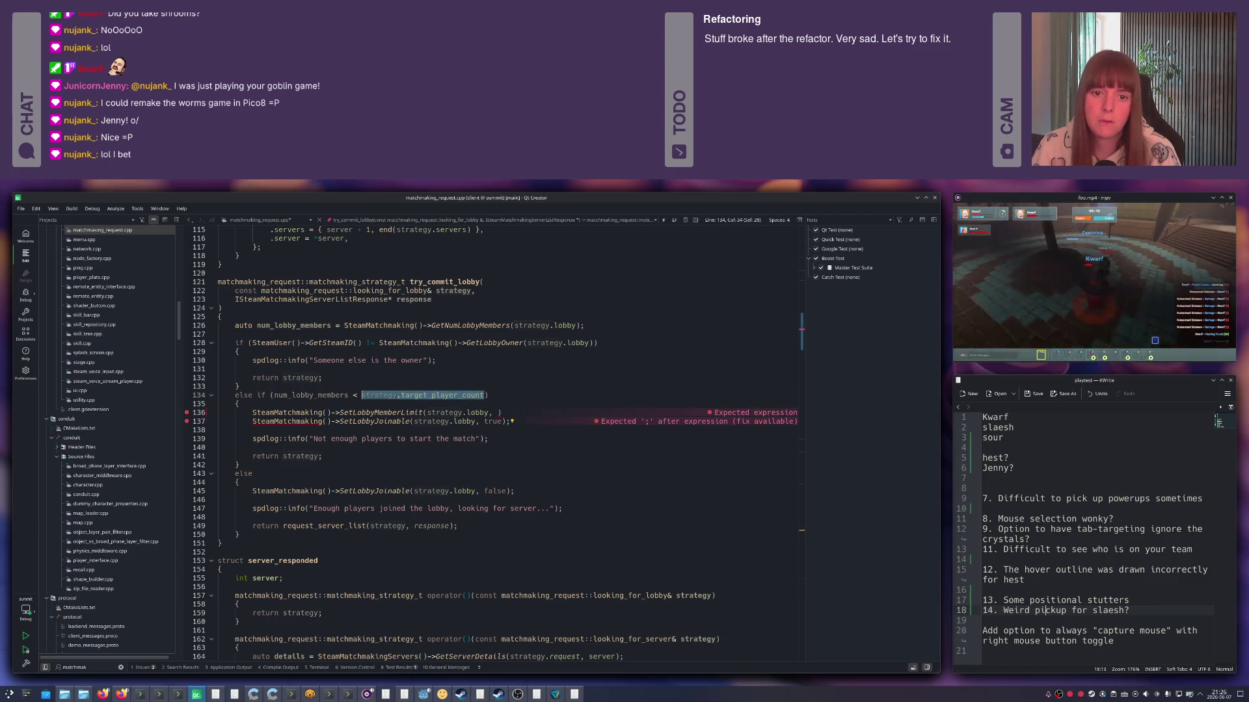
key(ctrl+c)
key(Down)
key(Down)
key(ctrl+v)
key(End)
text(;)
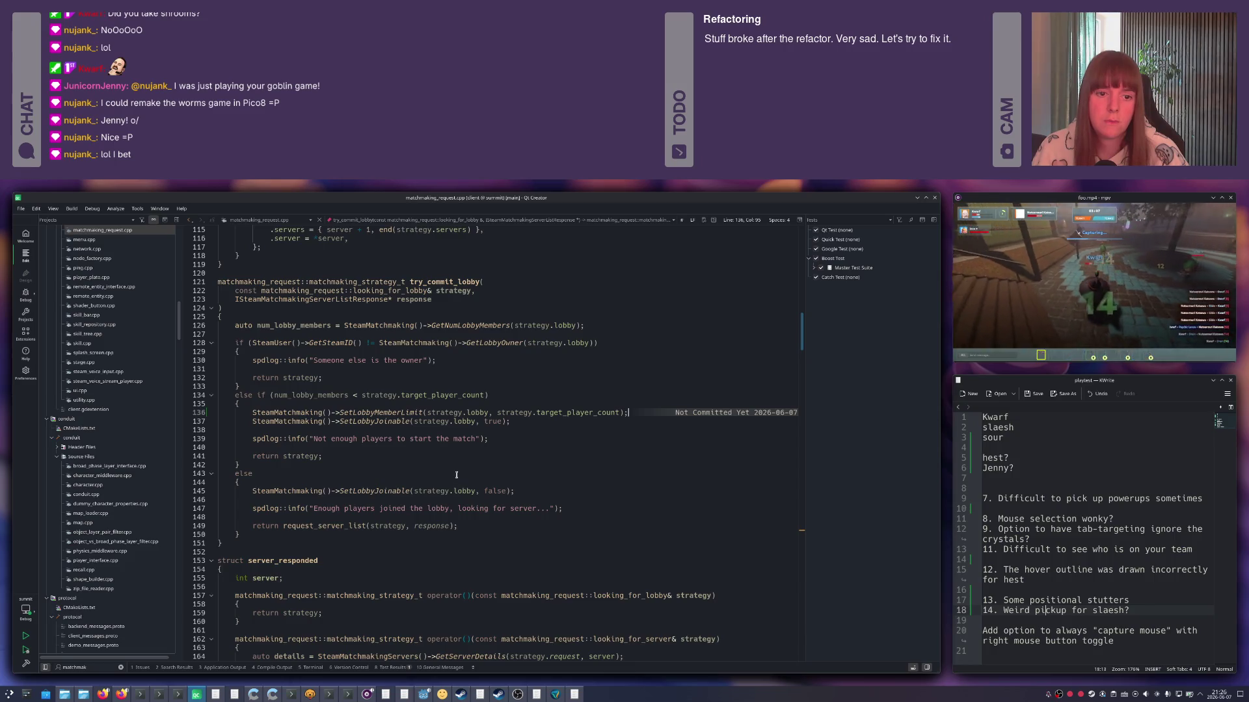
click(549, 427)
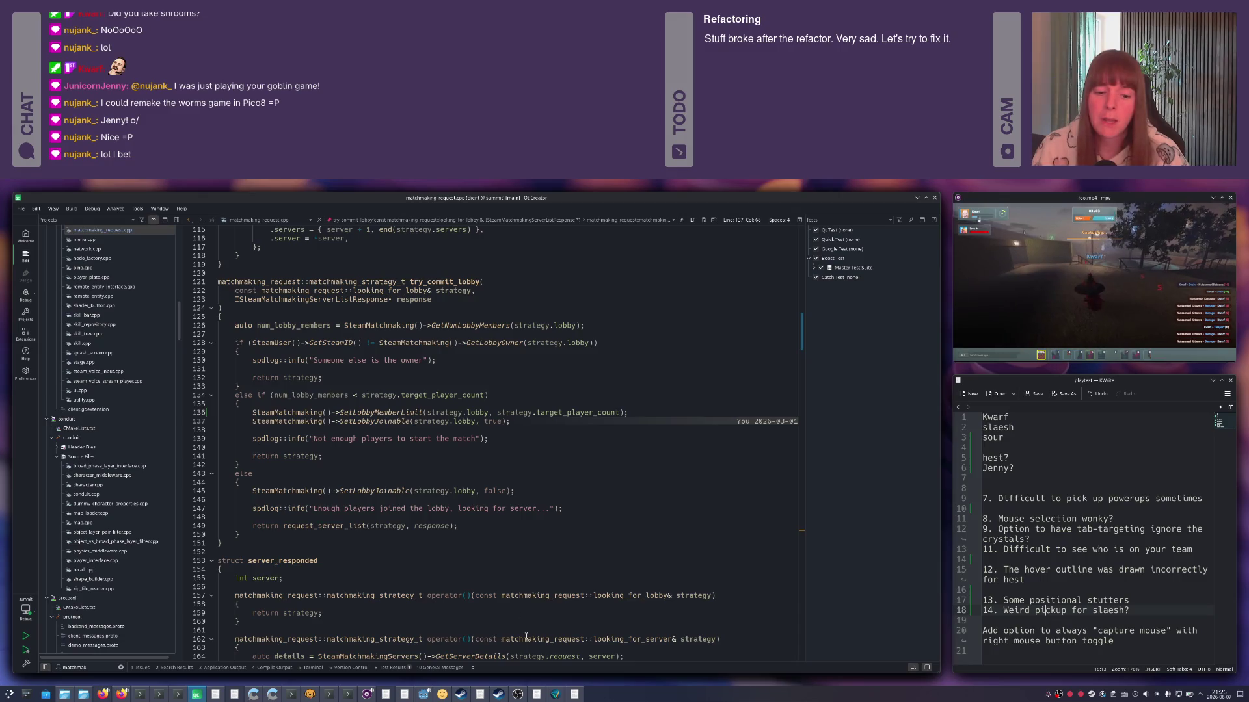
click(557, 694)
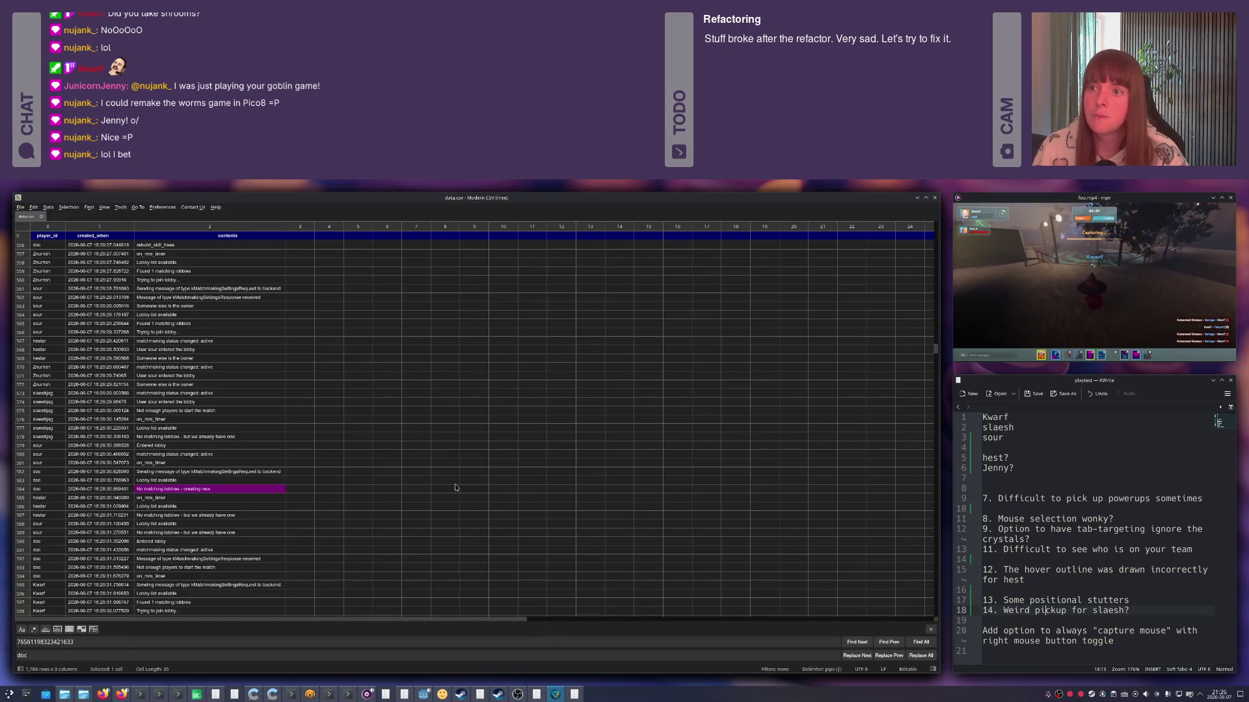
scroll(185, 443, up, 4)
scroll(185, 444, up, 4)
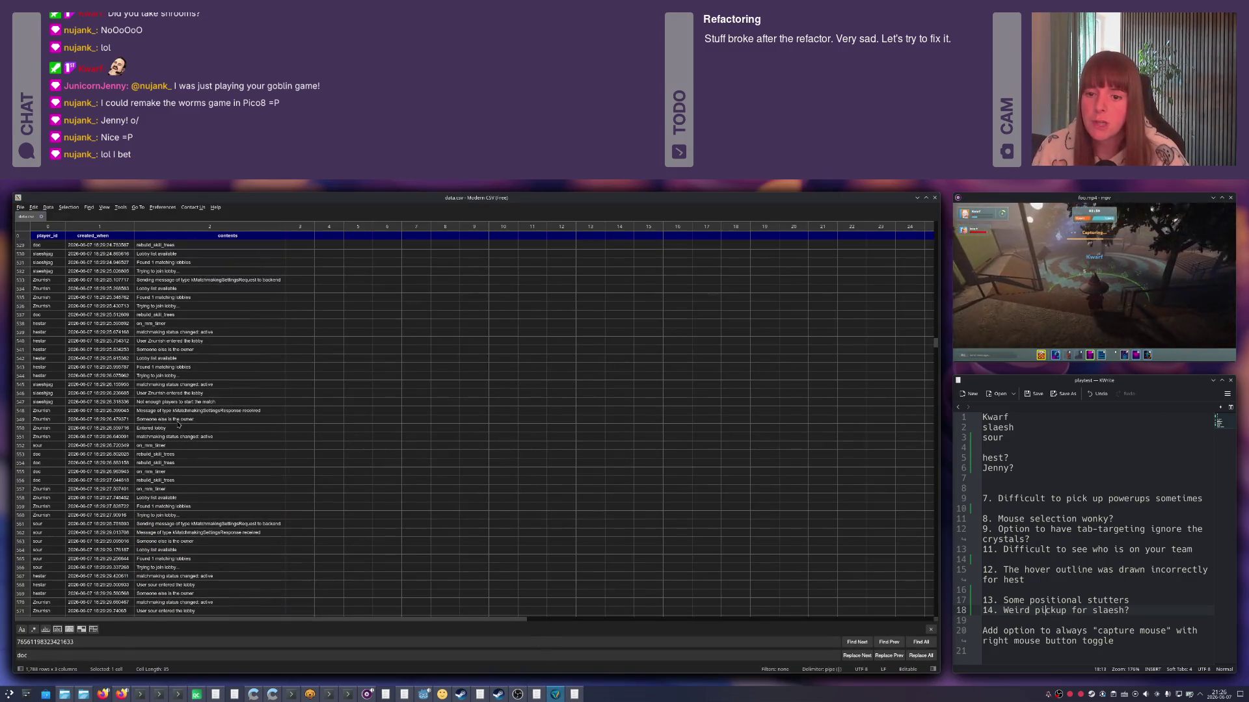
scroll(185, 444, up, 4)
scroll(178, 426, up, 1)
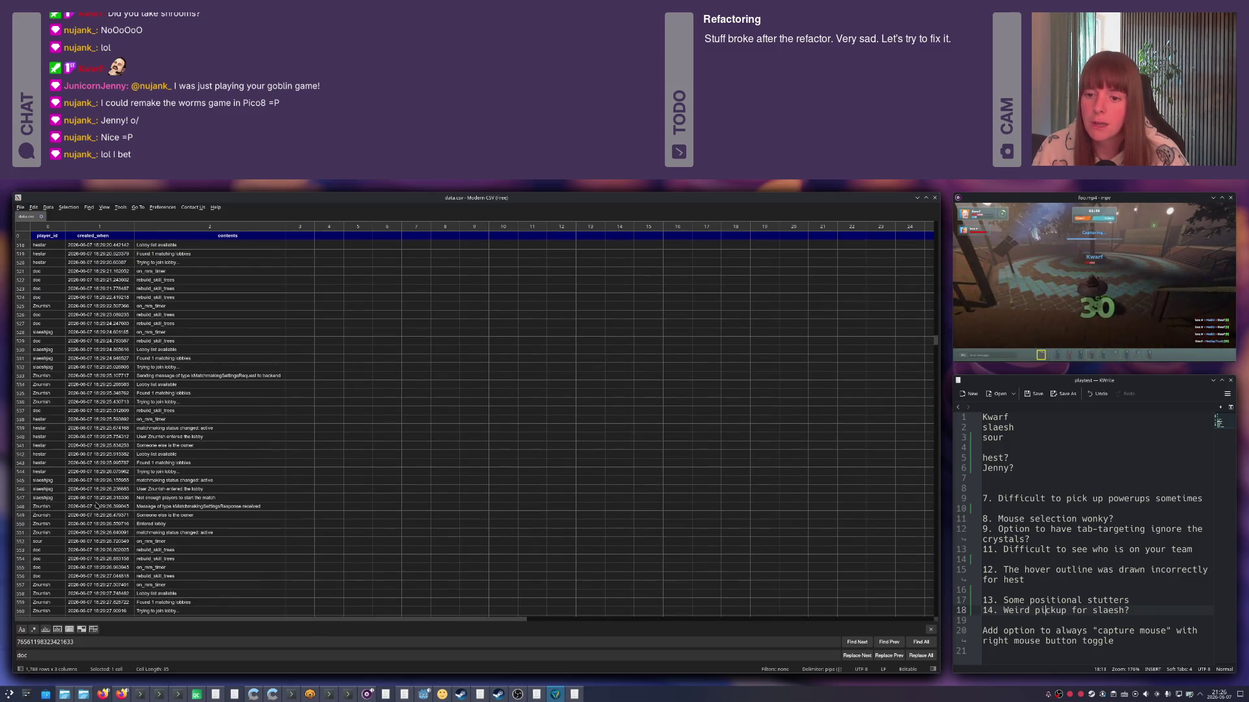
scroll(98, 507, up, 5)
scroll(98, 506, up, 10)
scroll(97, 506, up, 10)
scroll(98, 506, up, 10)
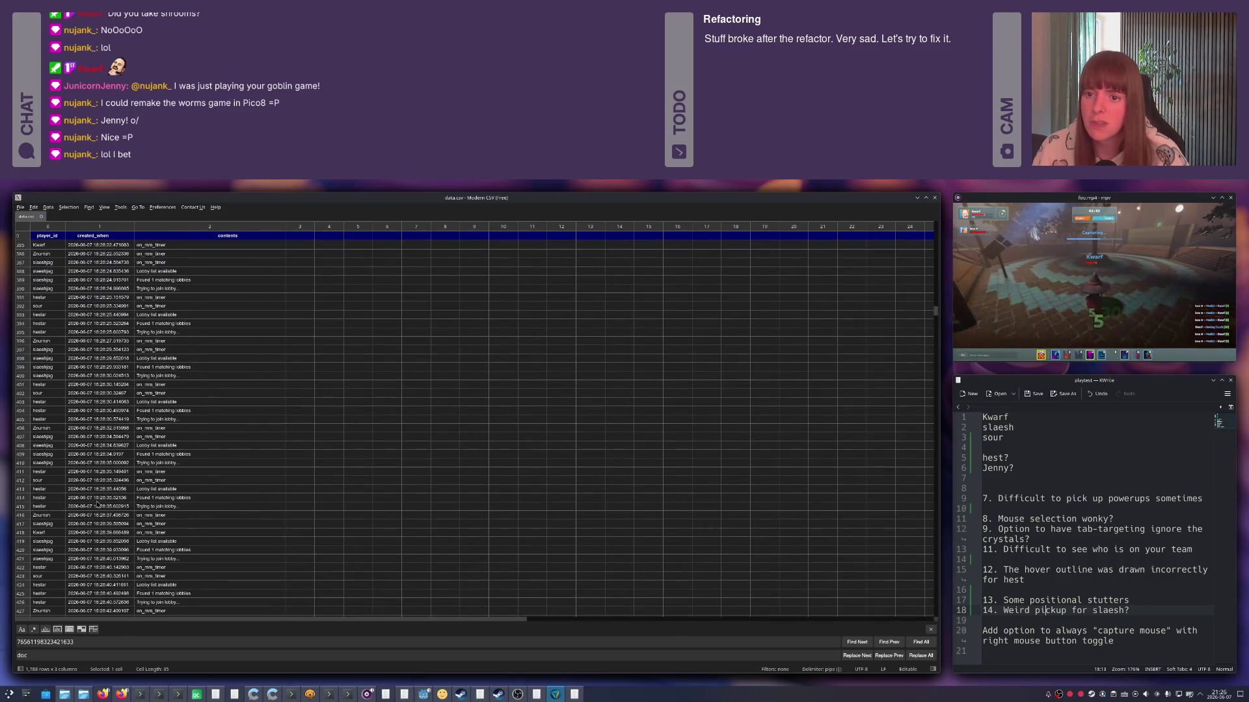
scroll(163, 385, up, 5)
scroll(186, 365, up, 5)
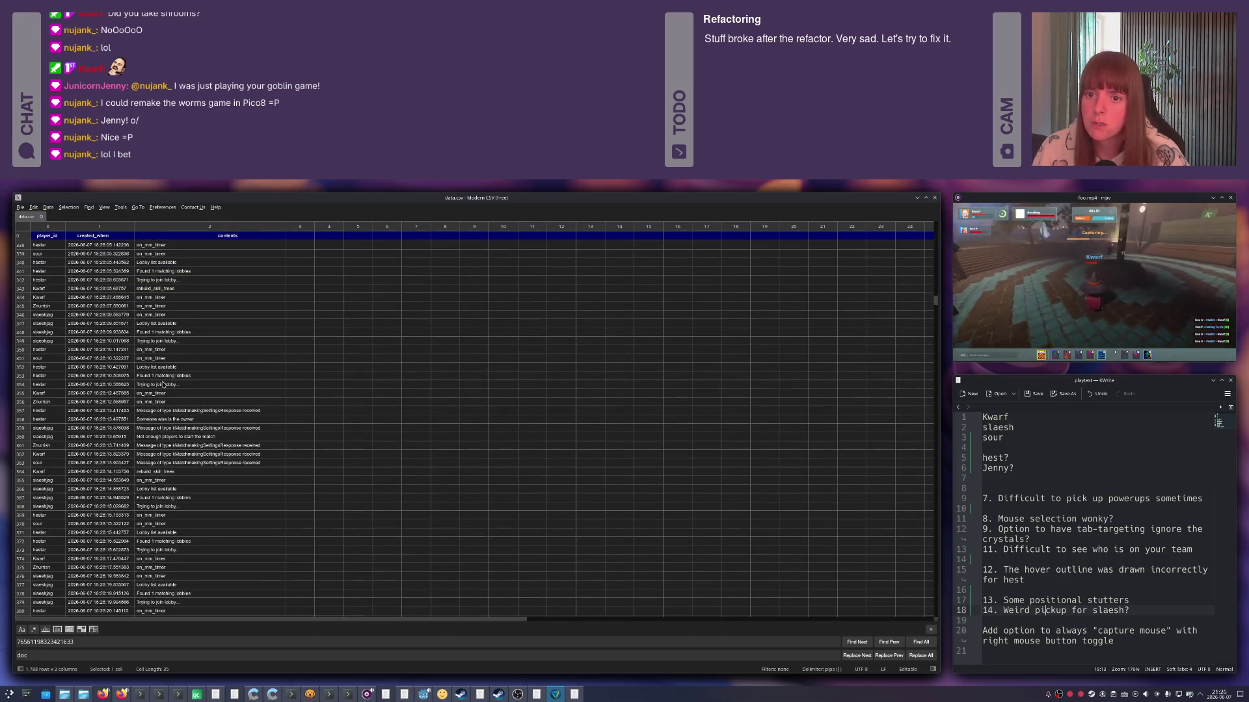
scroll(215, 342, up, 5)
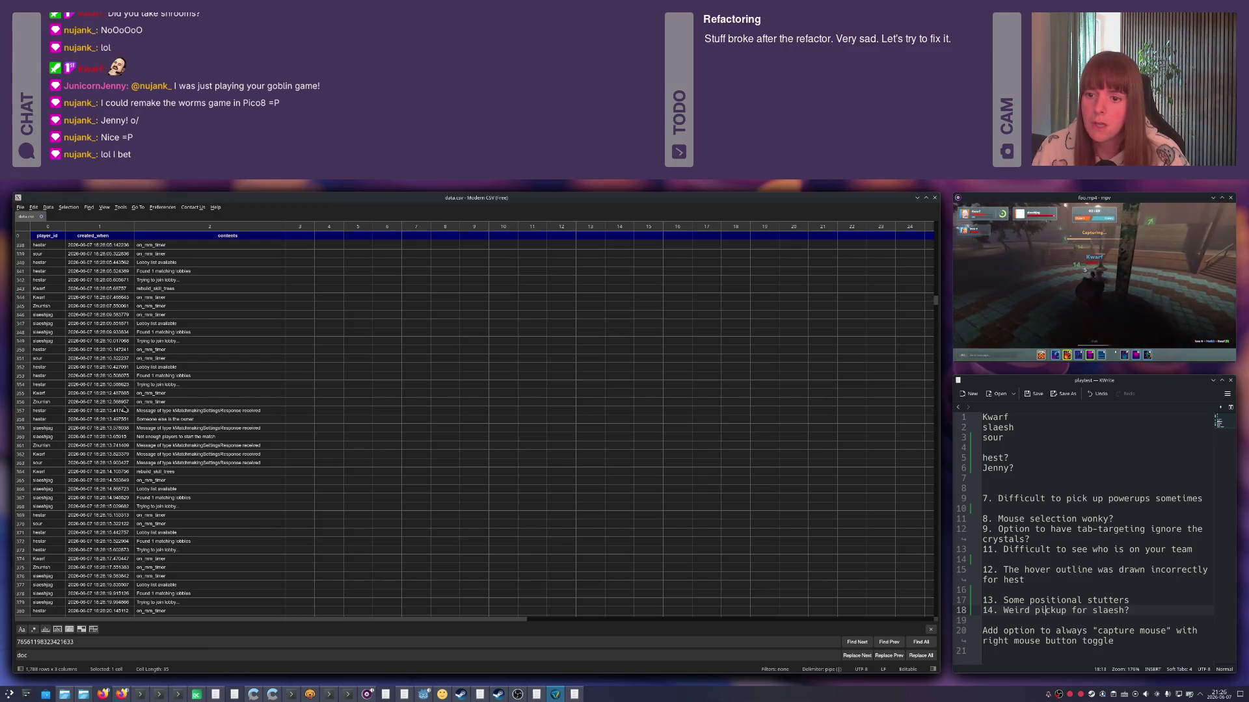
Select rows 358–360 to read the 'Not enough players to start the match' log entry.
click(45, 438)
drag(46, 437, 174, 441)
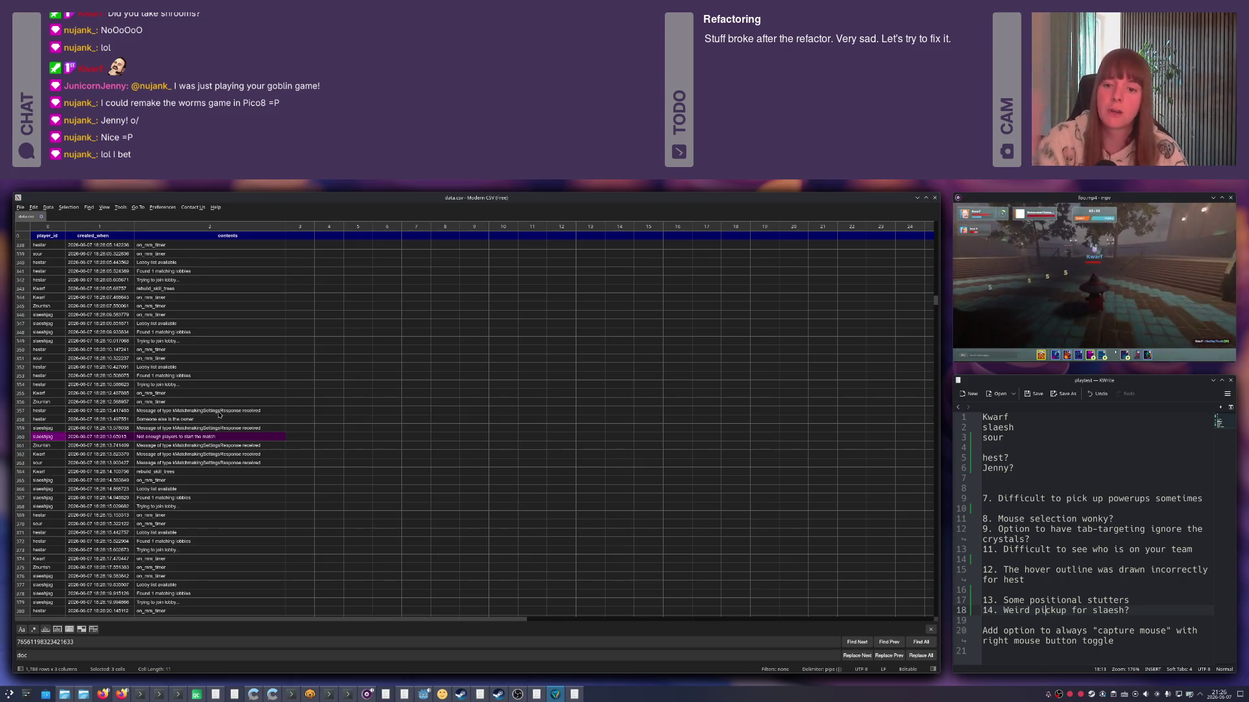
click(42, 420)
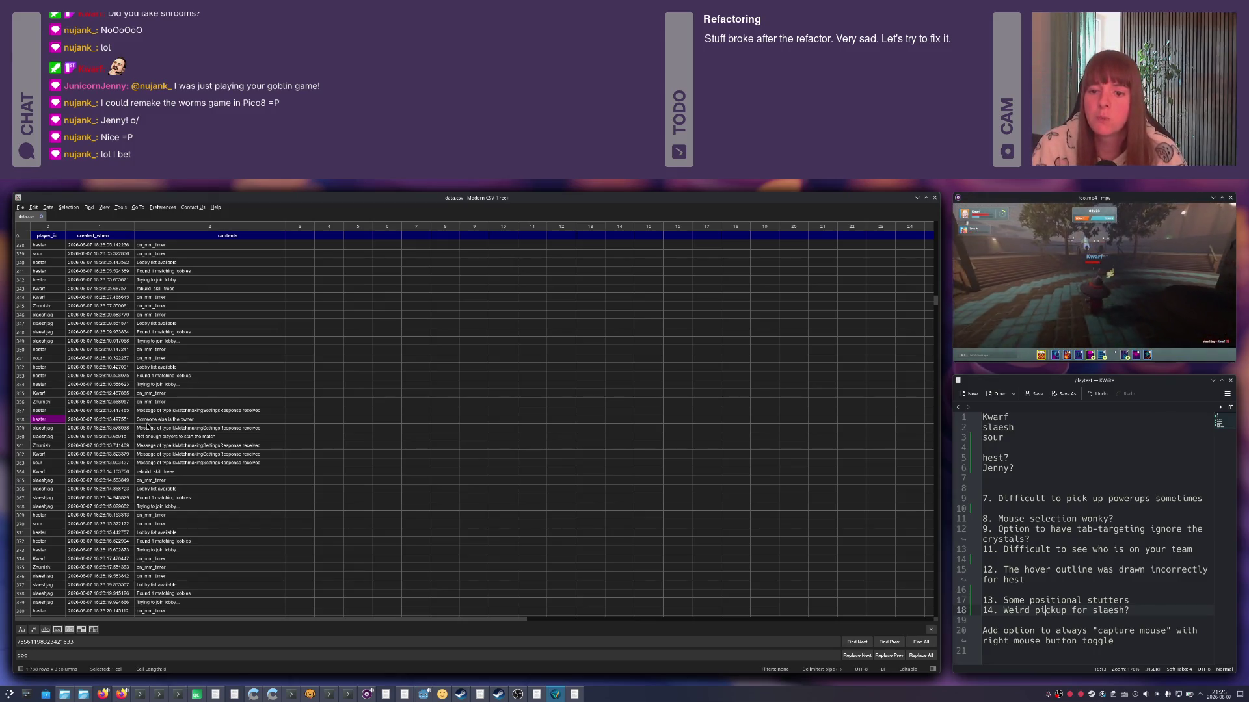
click(46, 438)
click(156, 437)
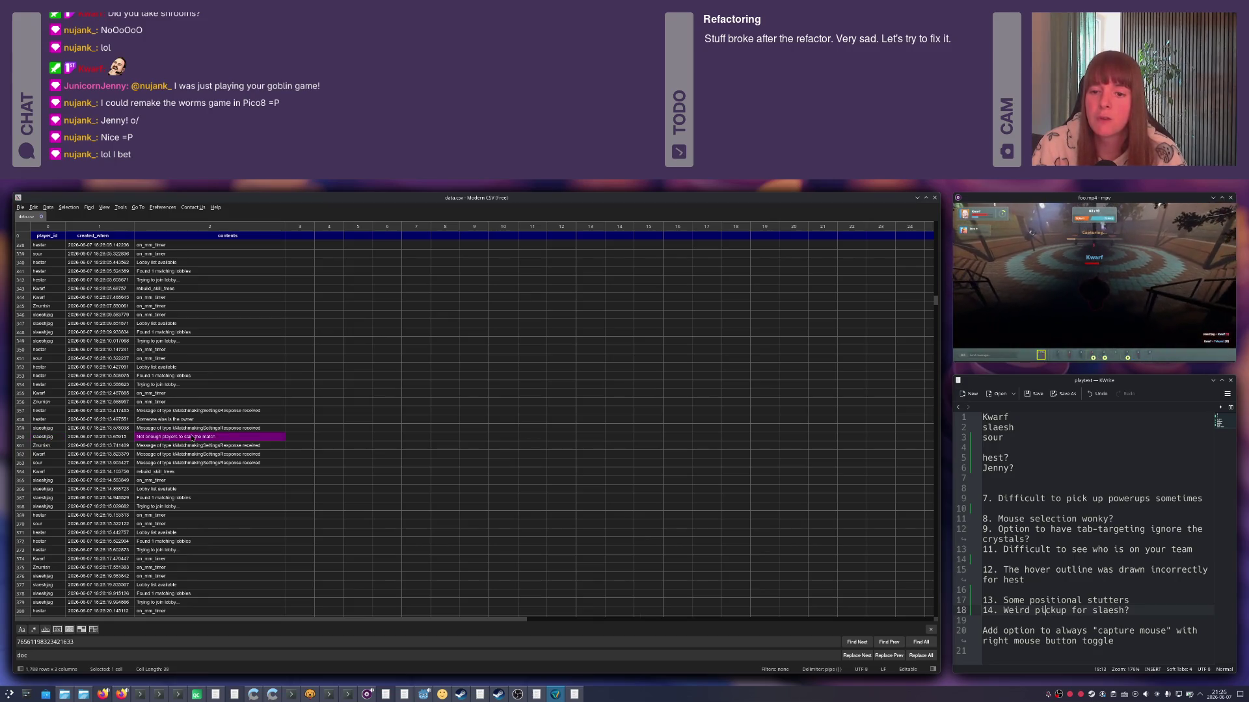
Back in Qt Creator, check the git blame for lines 136–137 around the Not enough players log line.
key(alt+Tab)
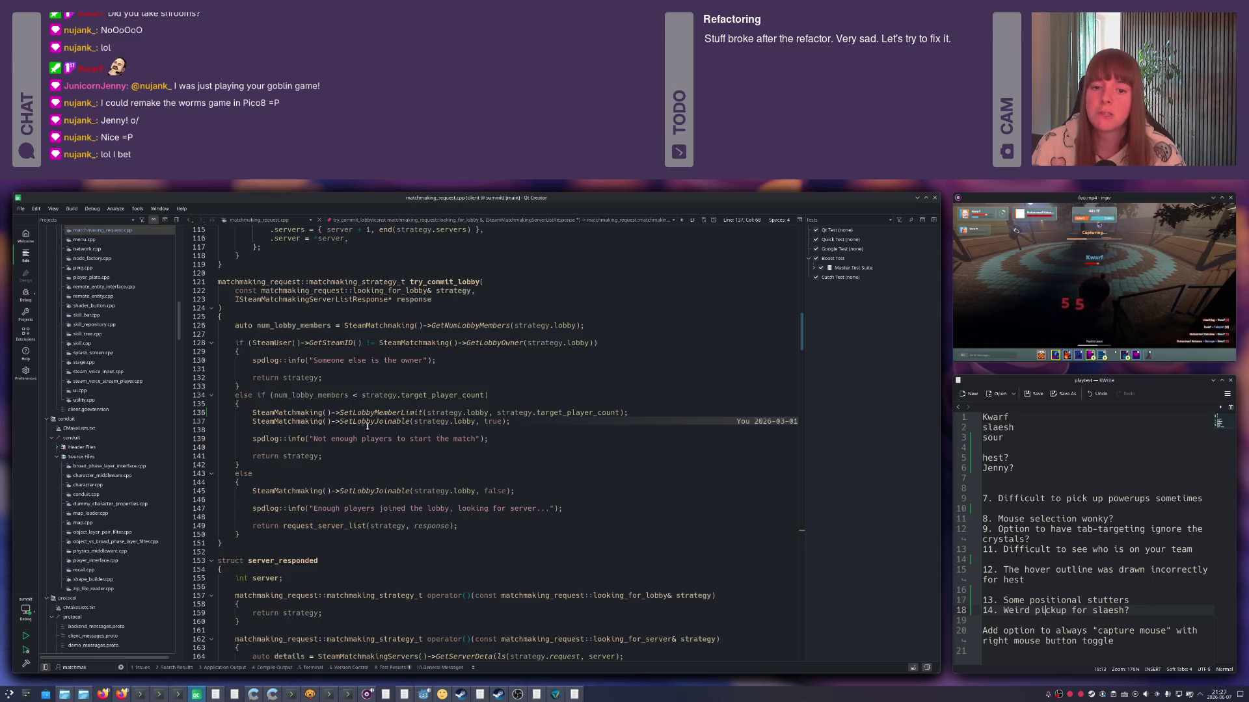
drag(491, 438, 268, 431)
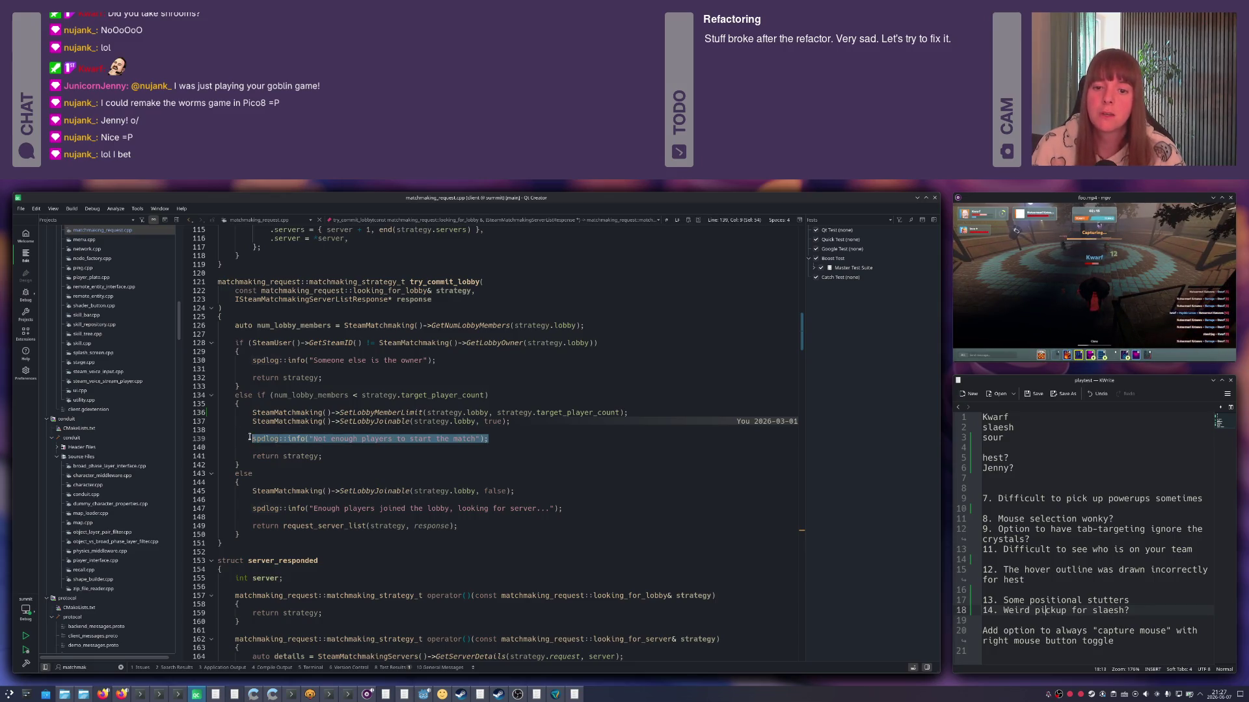
click(340, 422)
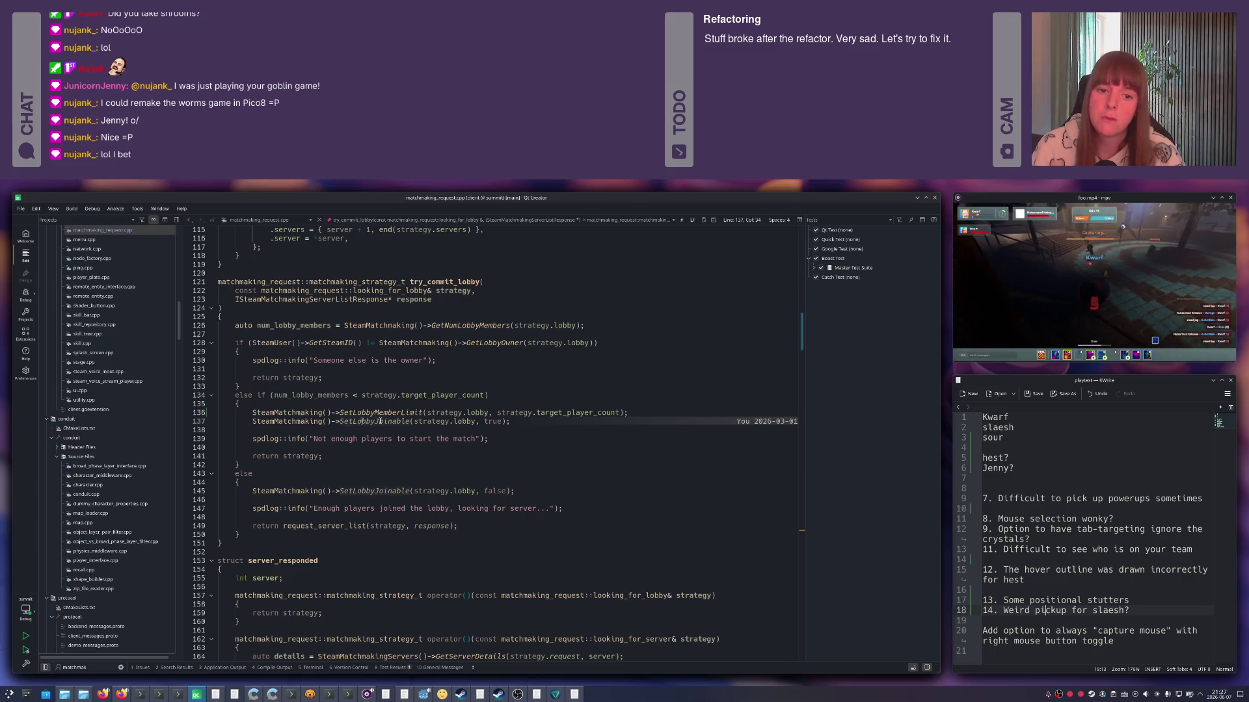
click(381, 413)
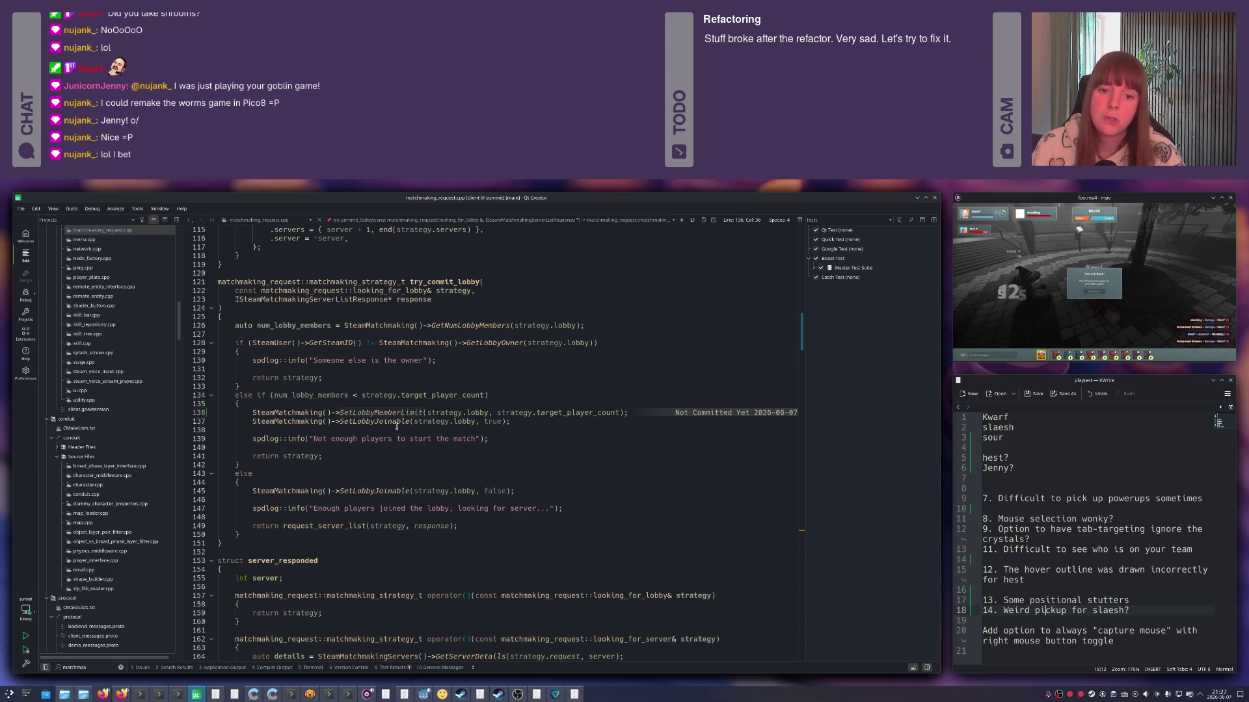
click(523, 420)
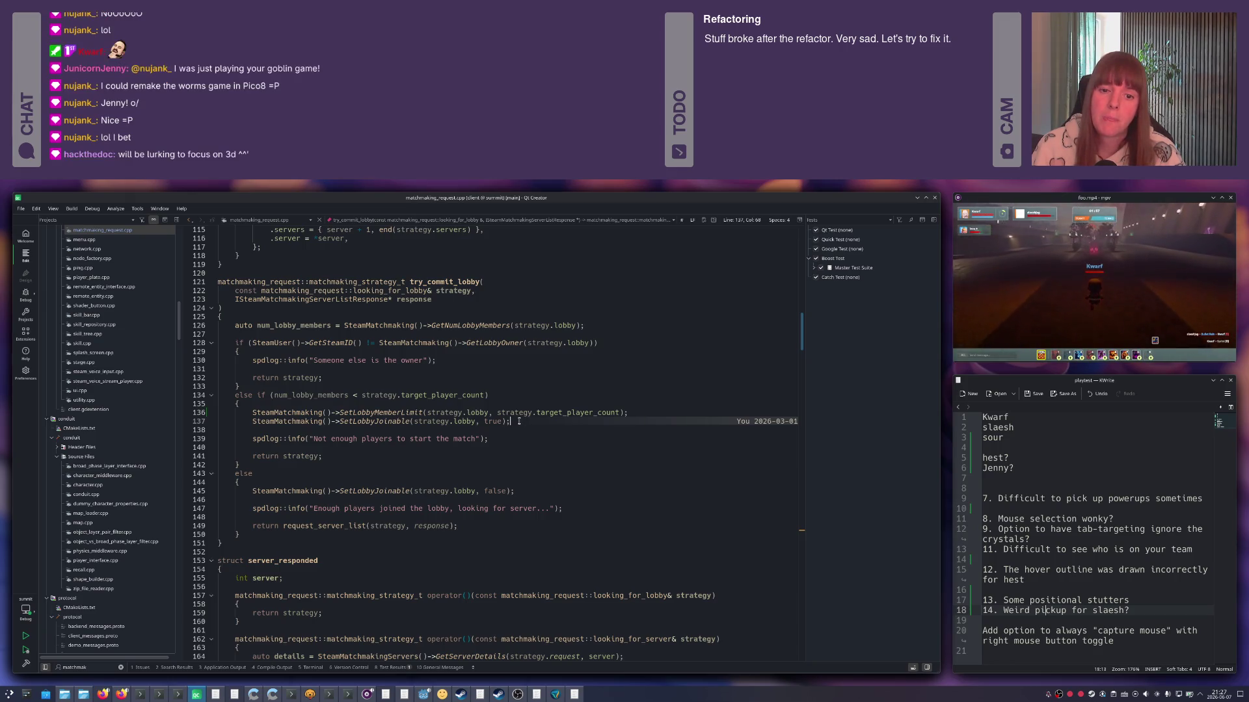
mouse_move(508, 421)
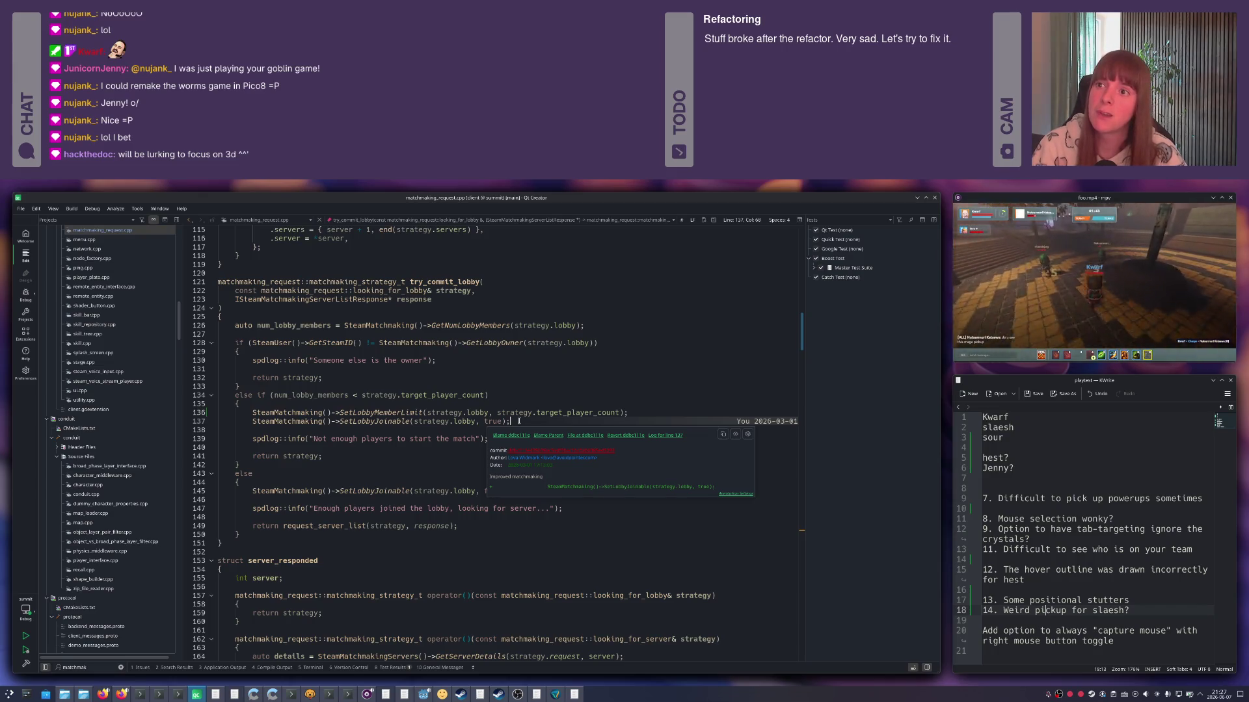
click(403, 414)
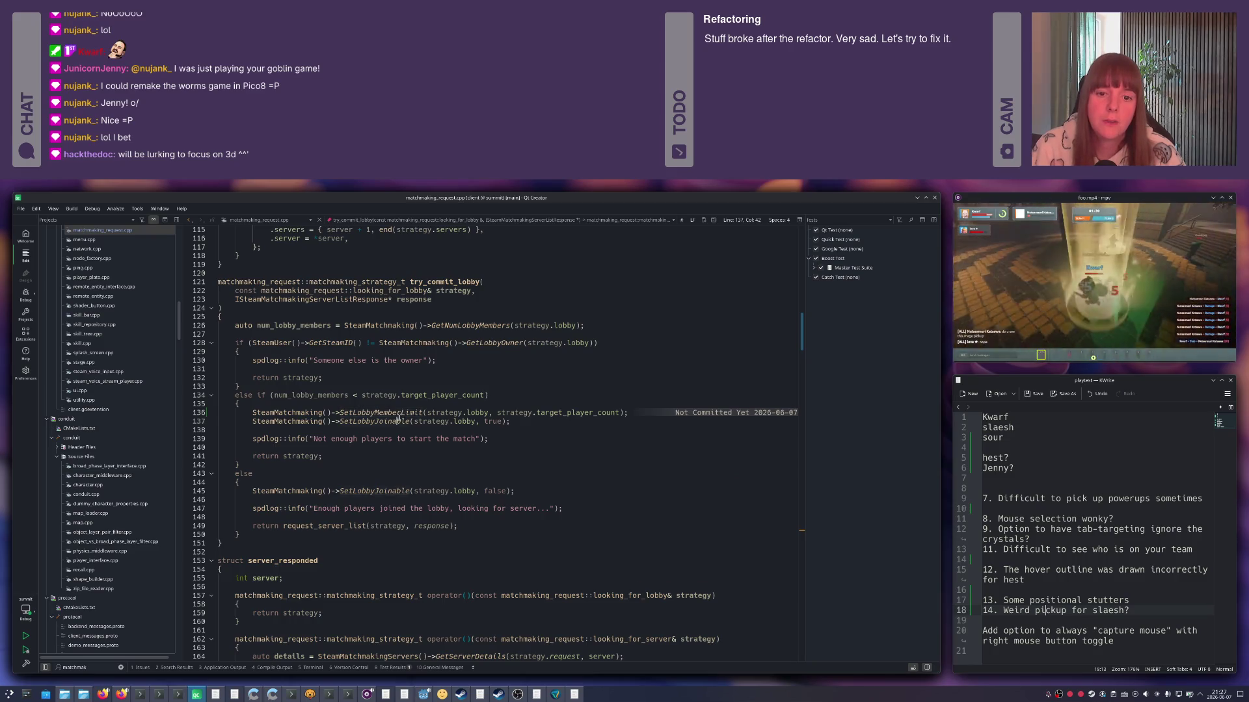
Search for SetLobbyJoinable, marking both its calls in try_commit_lobby.
click(402, 420)
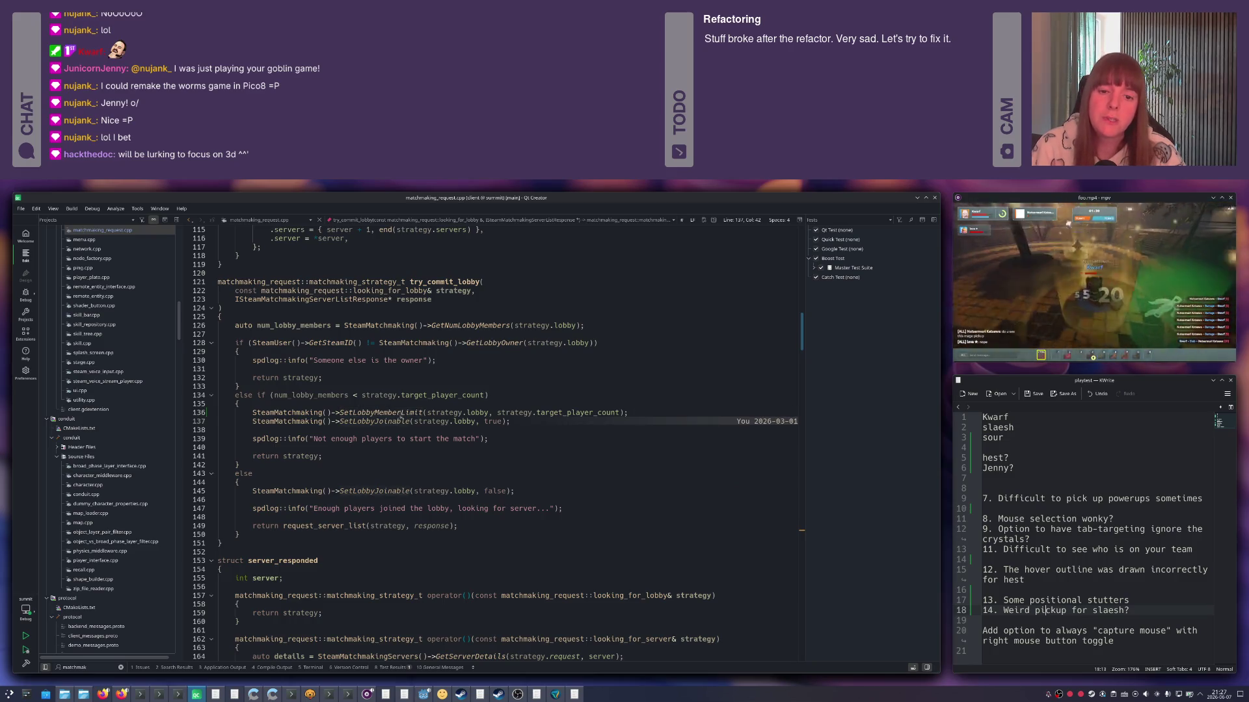
click(430, 422)
key(ctrl+f)
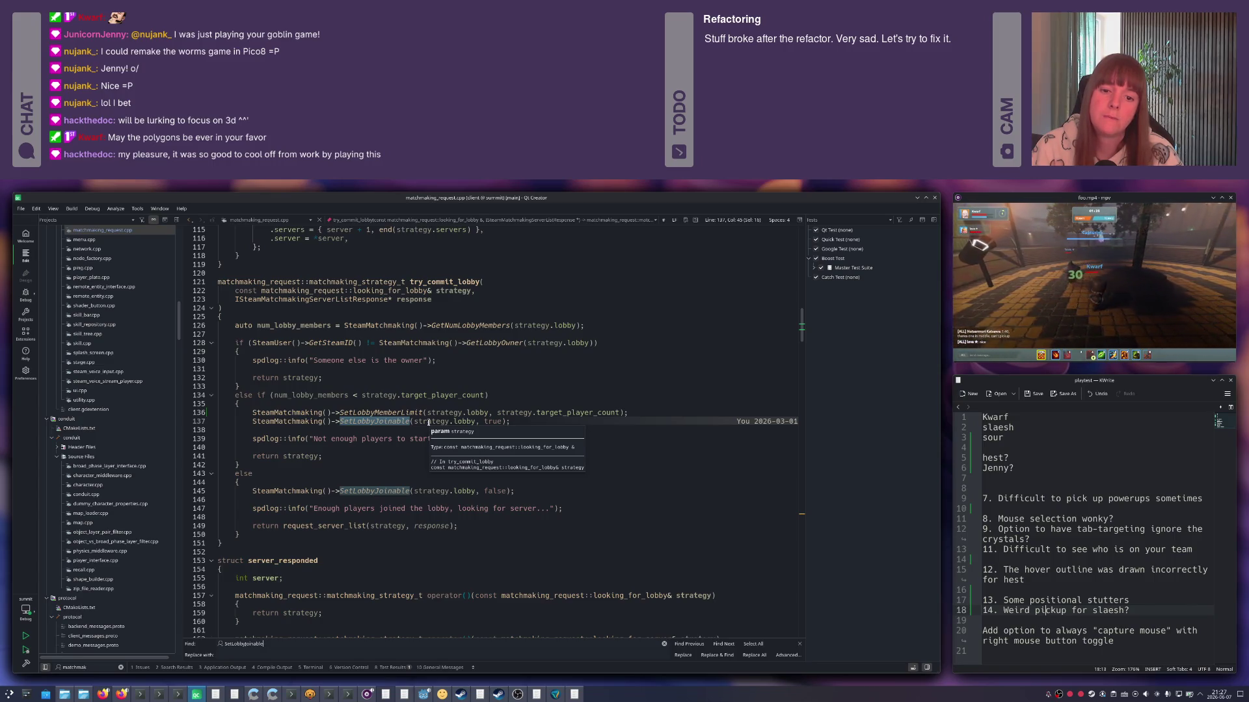
Review the SetLobbyJoinable calls on lines 145 and 137, then bring up the locator for a git command.
click(375, 491)
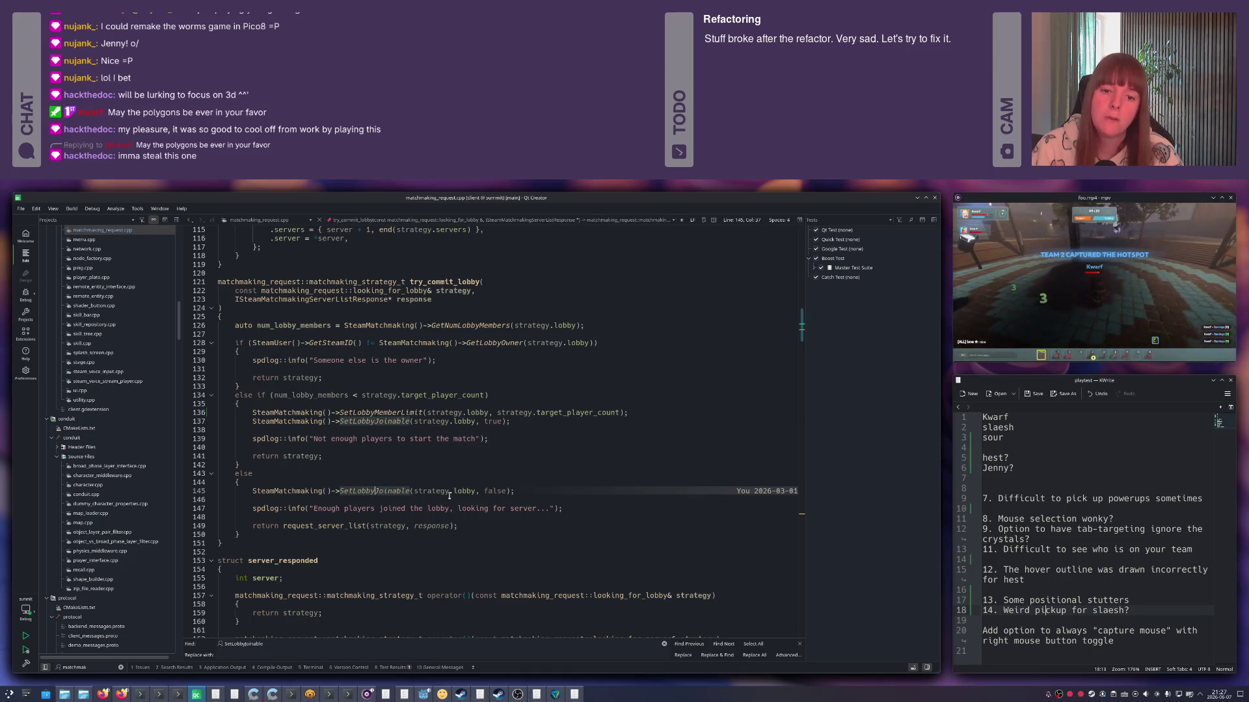
click(378, 421)
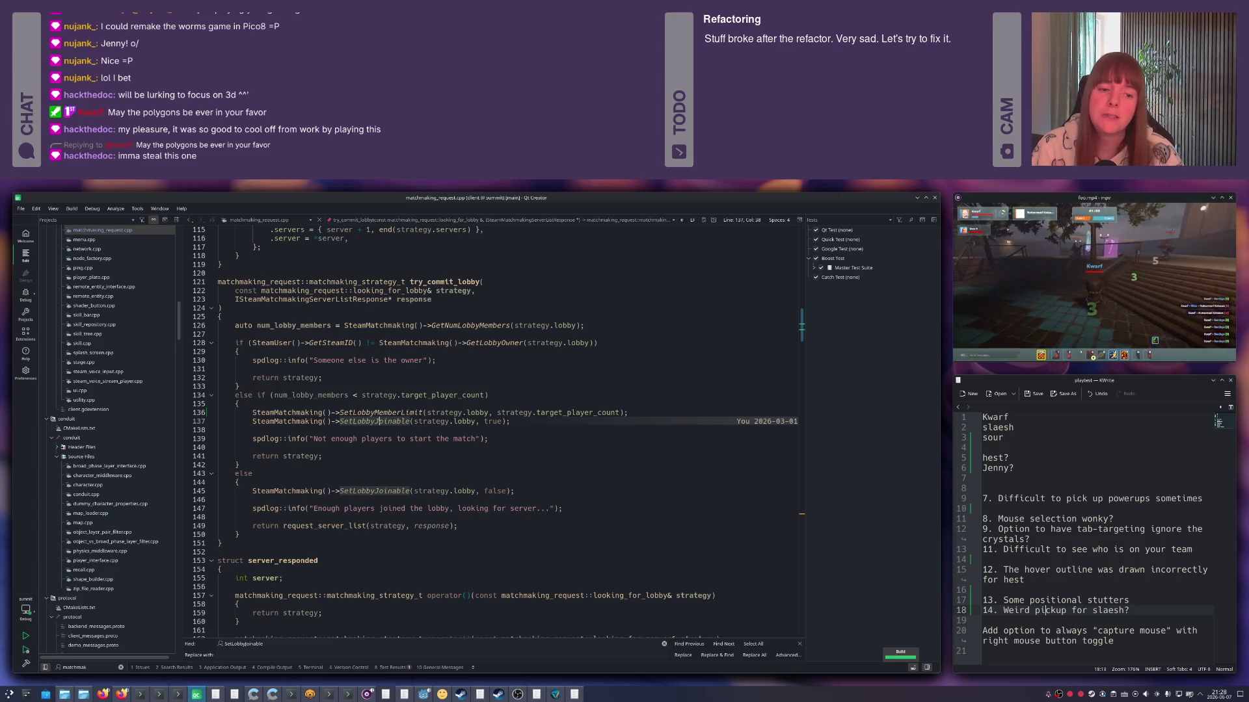
key(ctrl+k)
text(git commit)
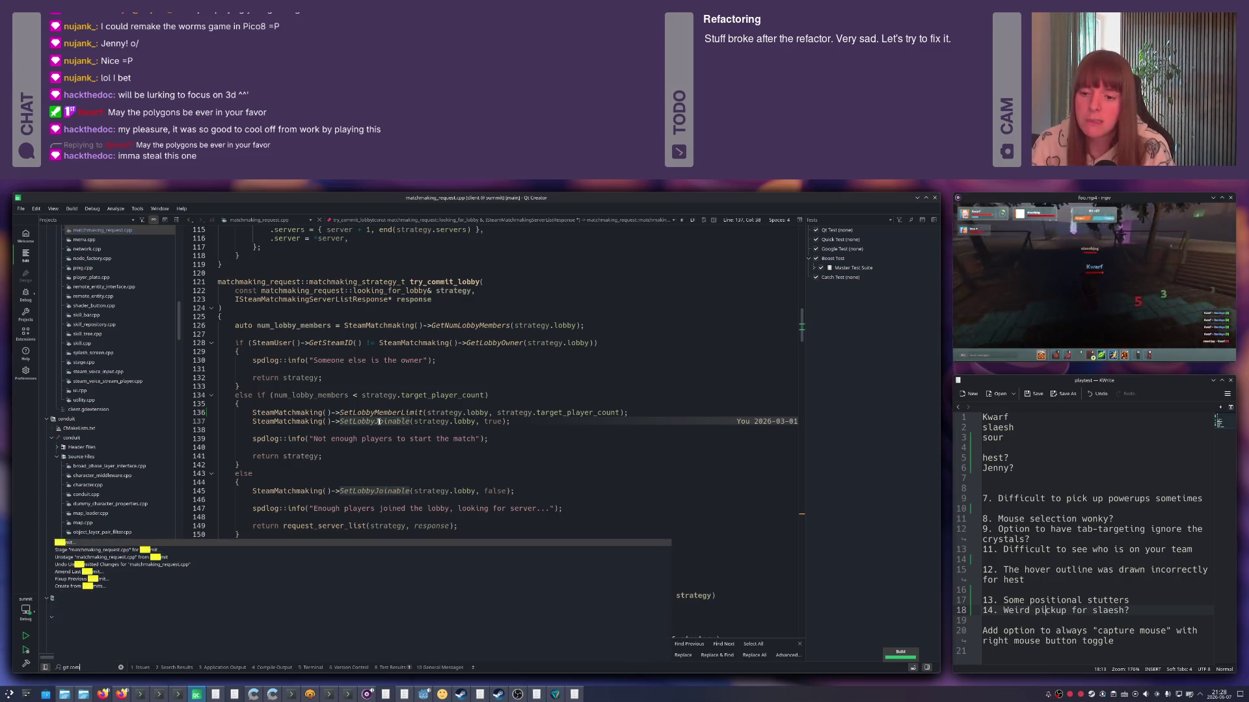
In Git Commit, diff matchmaking_request.cpp, tick it and describe the commit as 'Try to fix'.
key(Return)
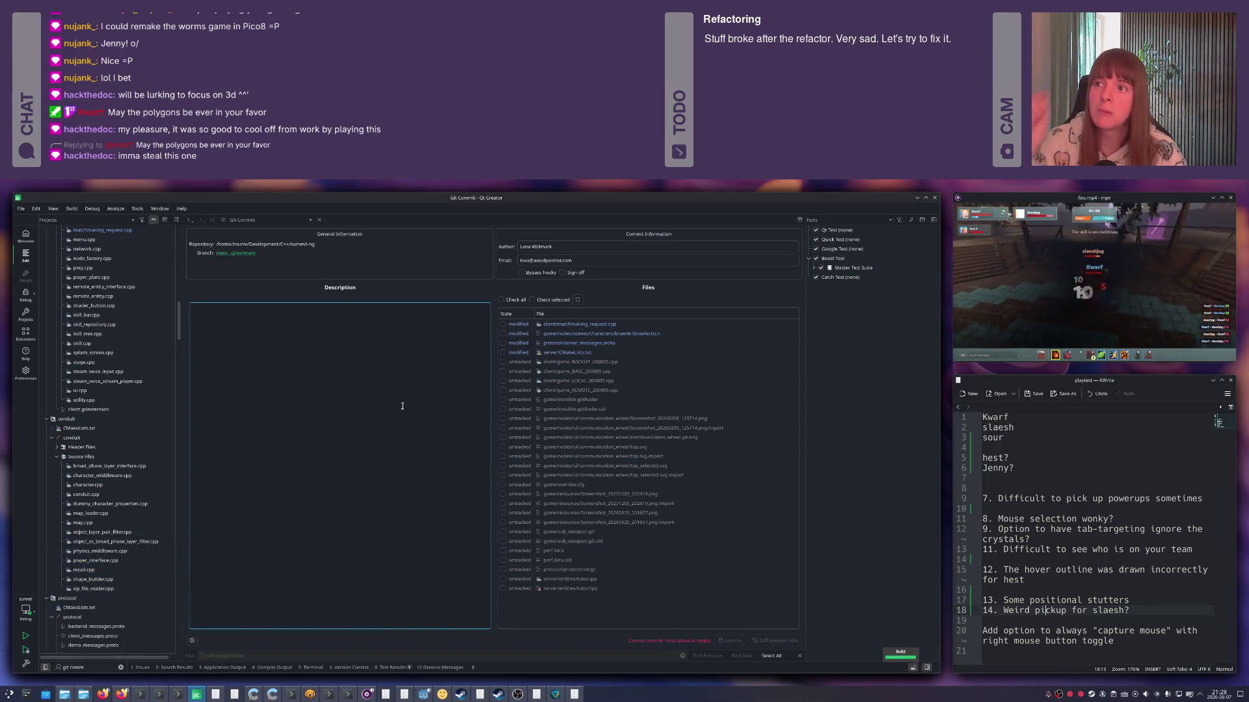
click(401, 400)
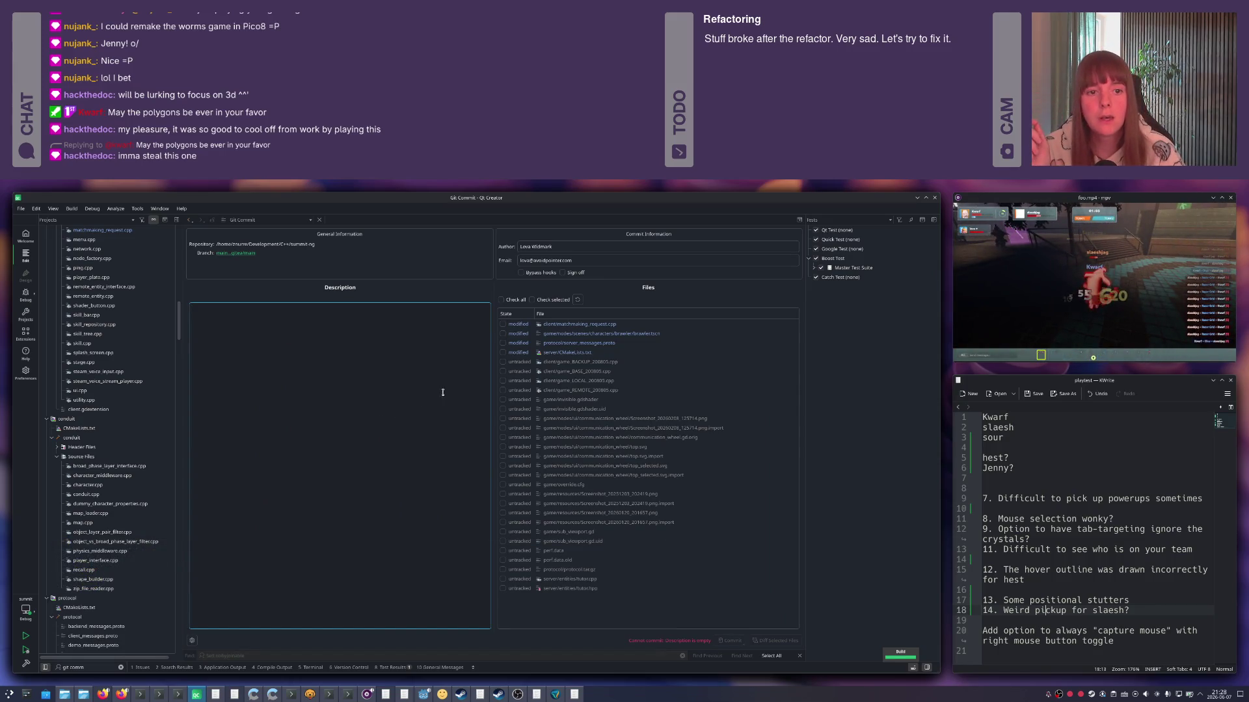
double_click(569, 325)
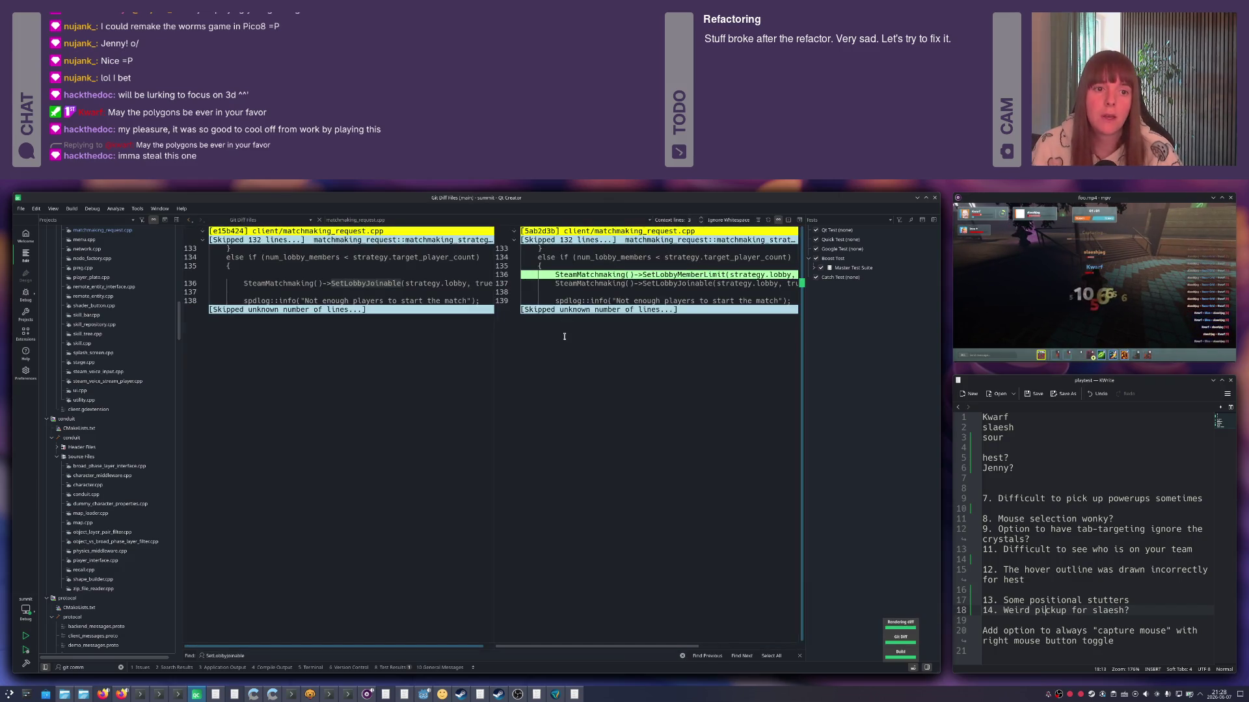
key(ctrl+w)
click(502, 325)
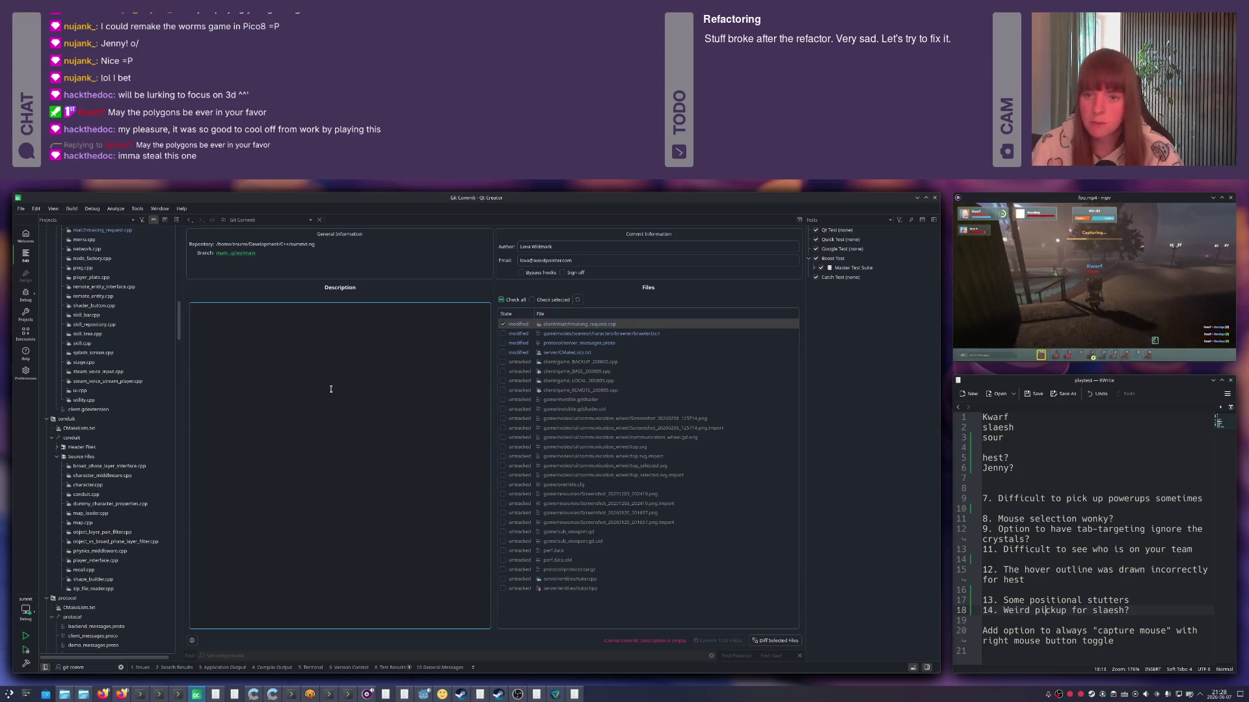
text(Try to fix)
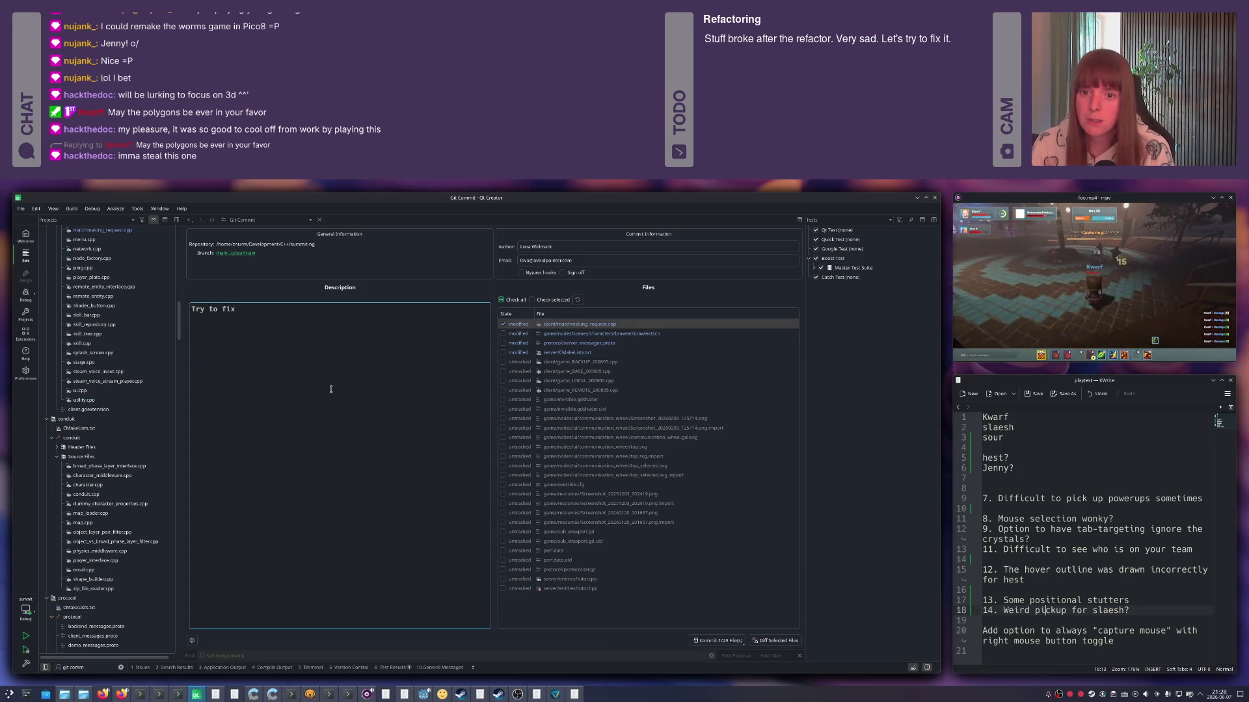
key(ctrl+Return)
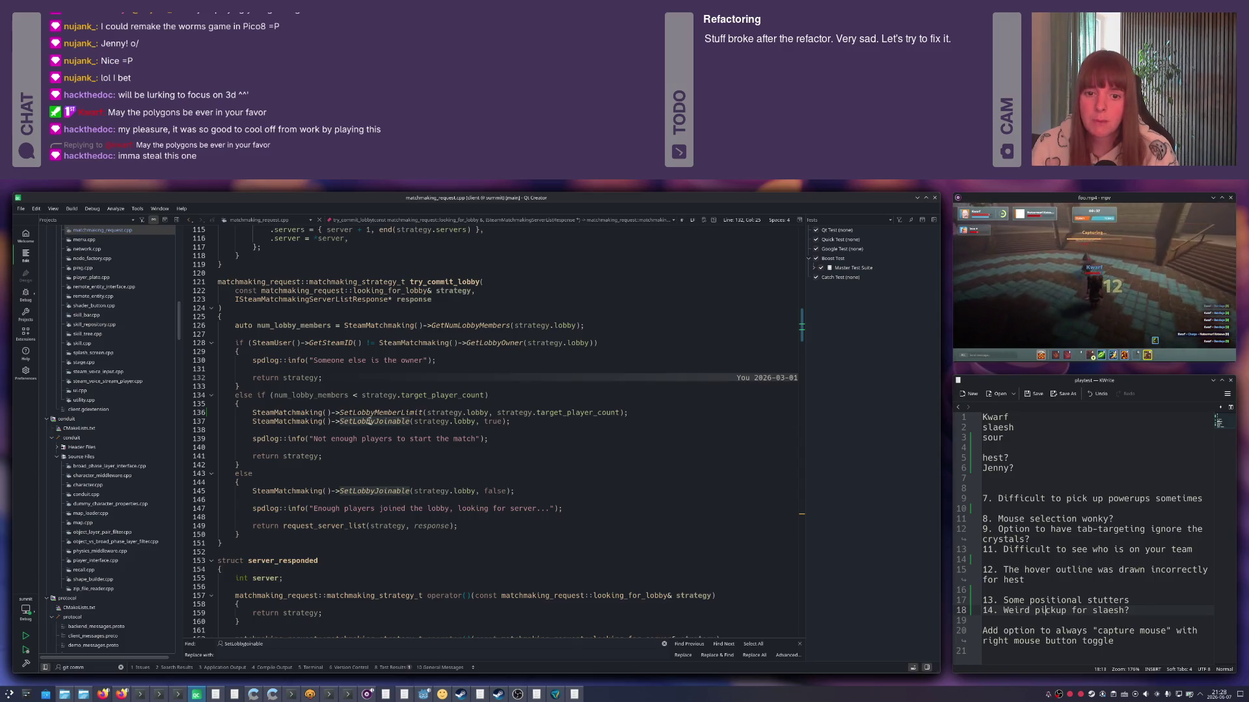
Bring logger_sink.cpp into the editor through the locator.
key(ctrl+k)
text(logge)
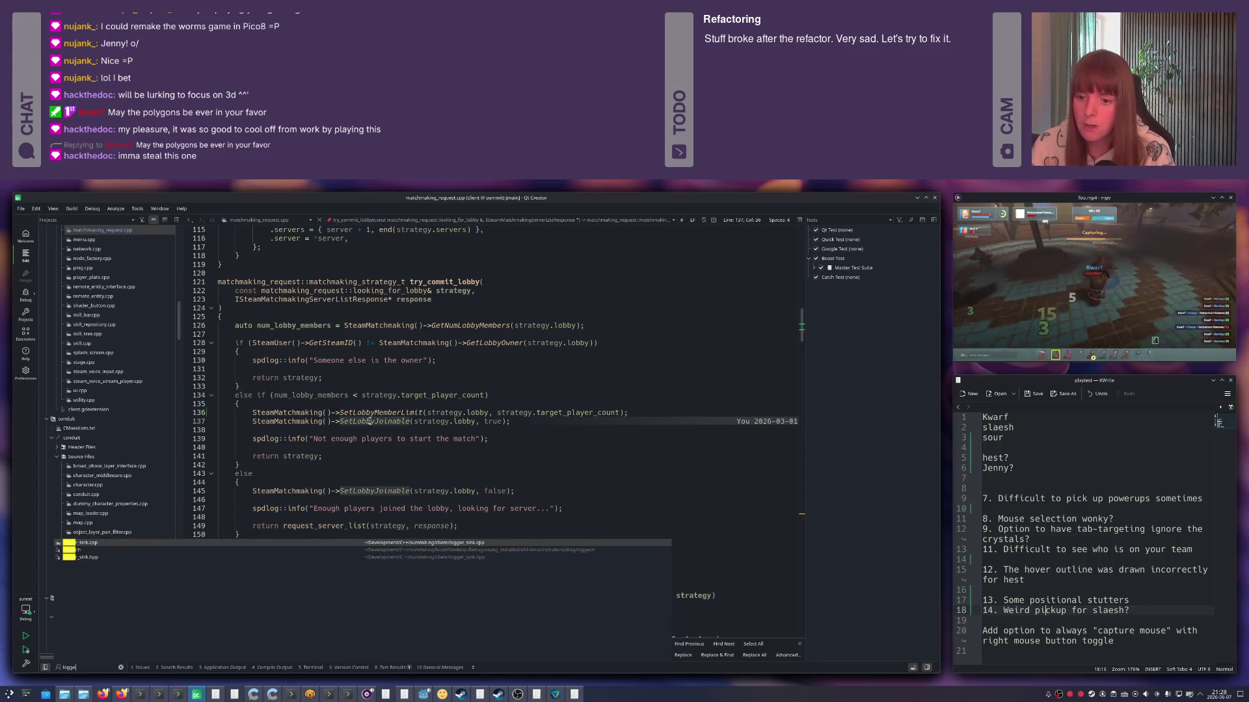
text(r)
key(Return)
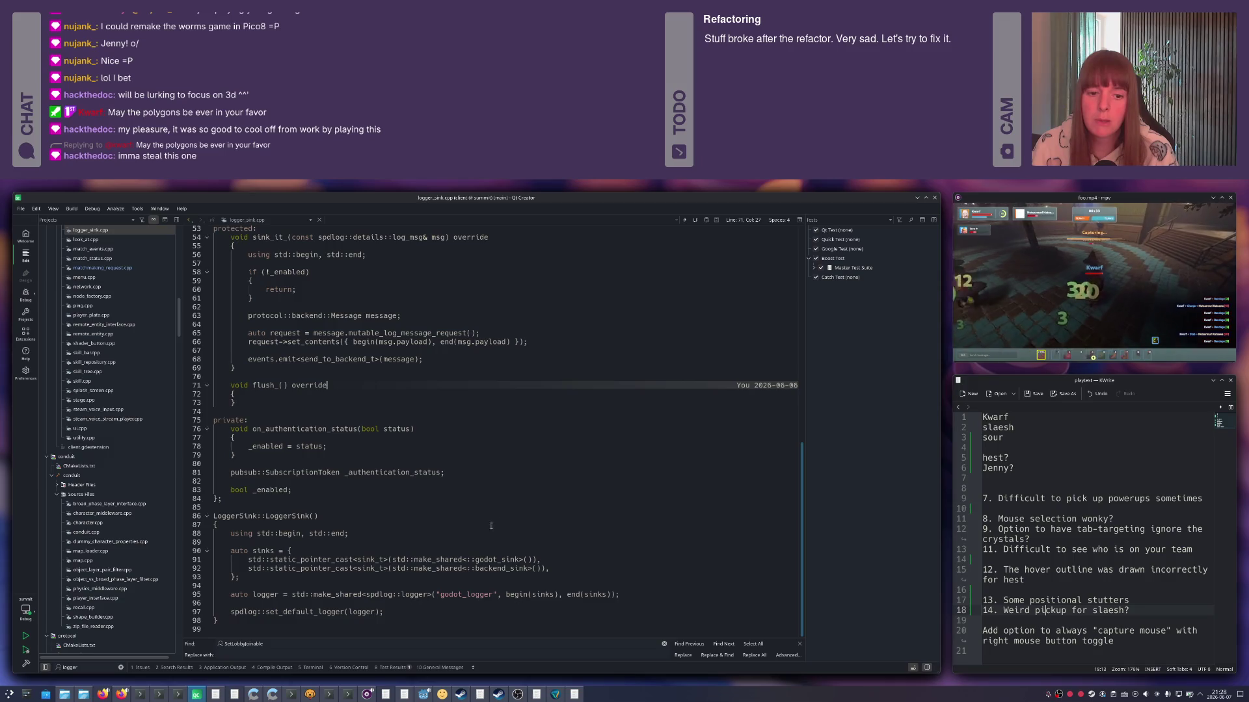
Comment out the backend_sink line on line 92 of LoggerSink and review the flush override.
key(ctrl+slash)
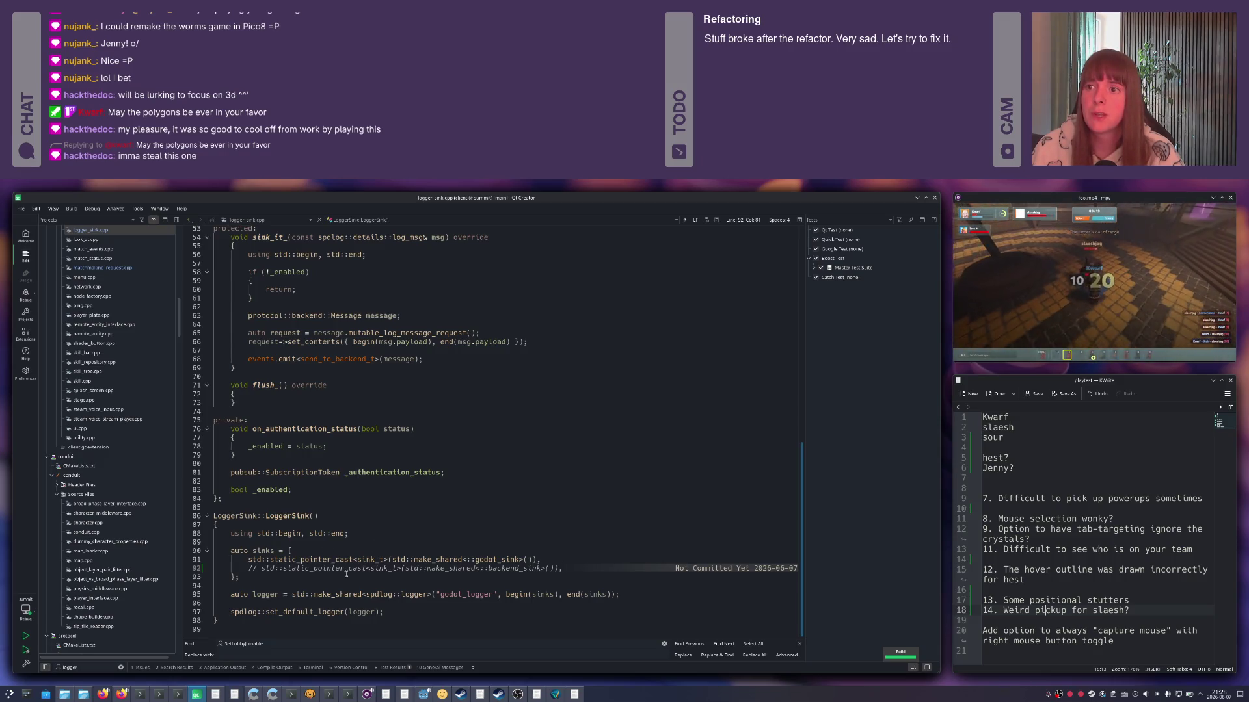
scroll(330, 491, up, 2)
scroll(329, 490, up, 2)
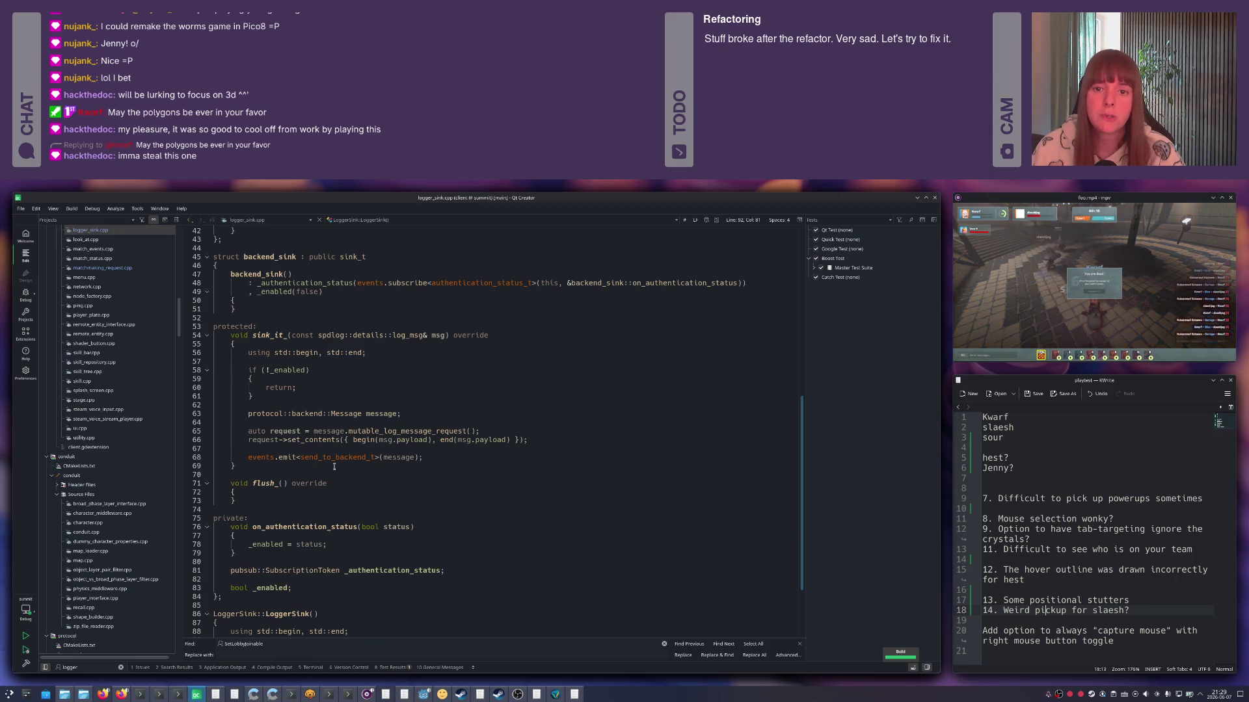
scroll(349, 314, up, 2)
scroll(405, 425, down, 2)
scroll(405, 426, down, 2)
click(405, 426)
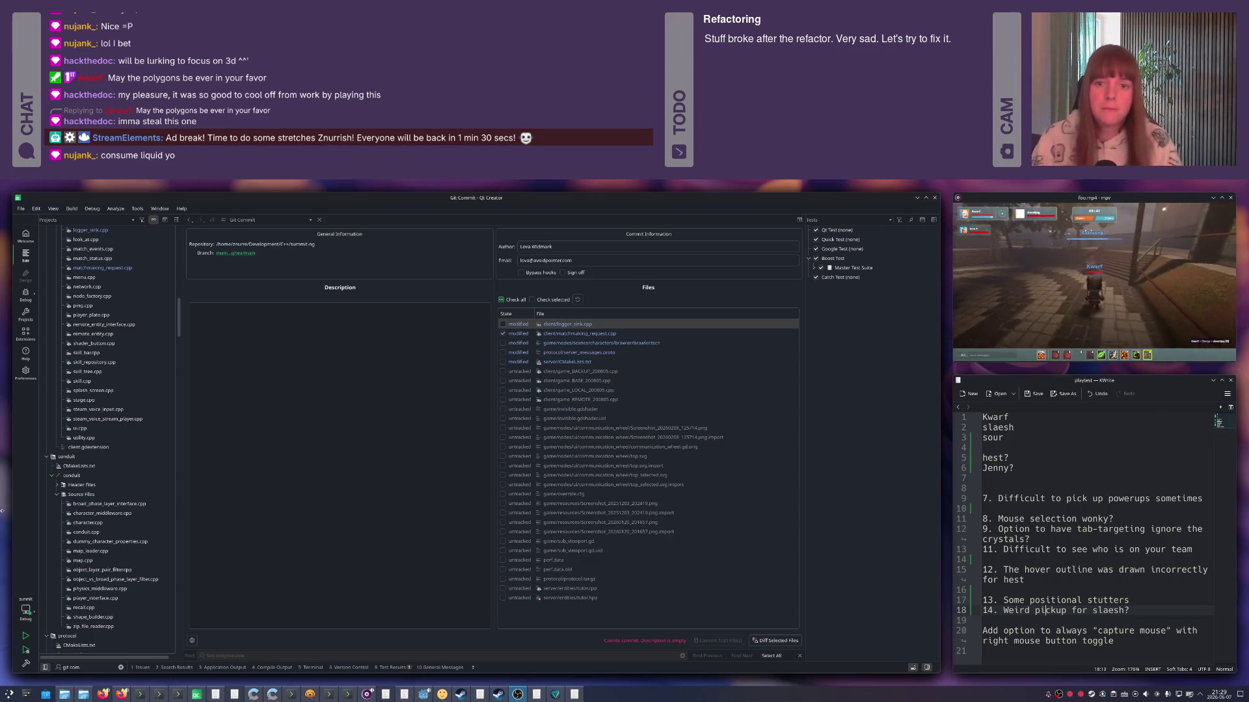
Diff logger_sink.cpp, write the 'Fix matchmaking?' description and commit the two files.
click(554, 340)
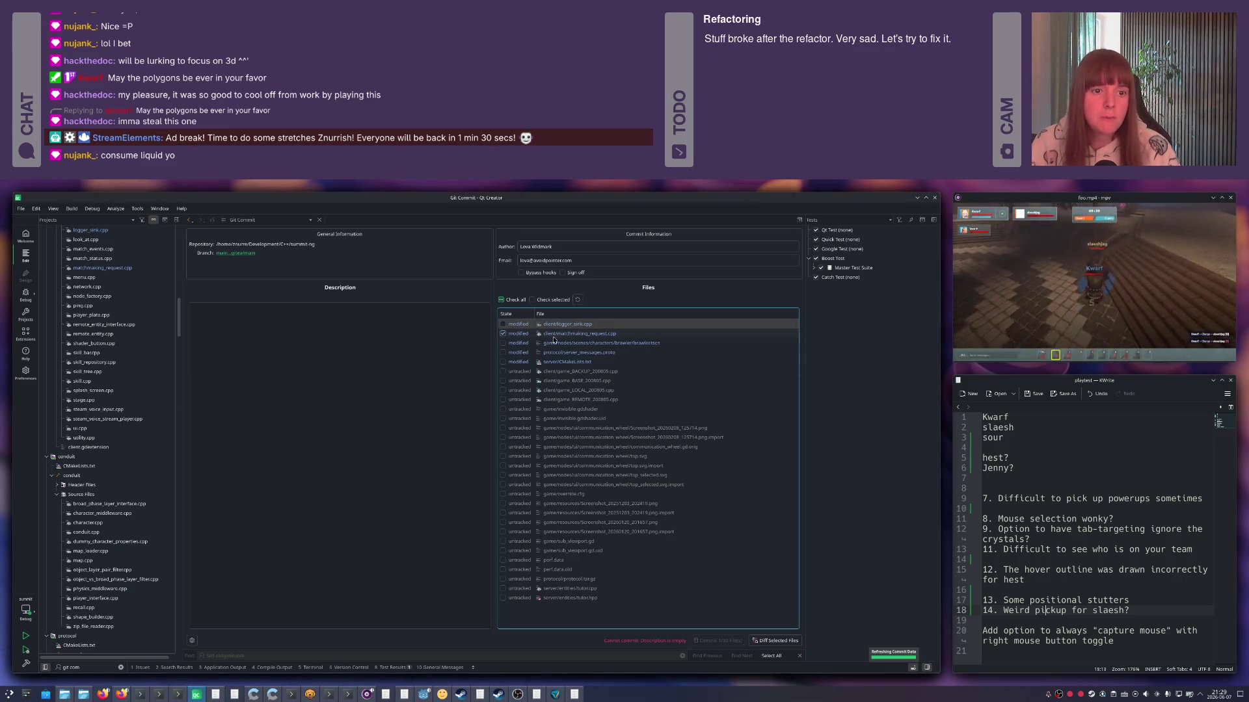
double_click(568, 328)
key(Escape)
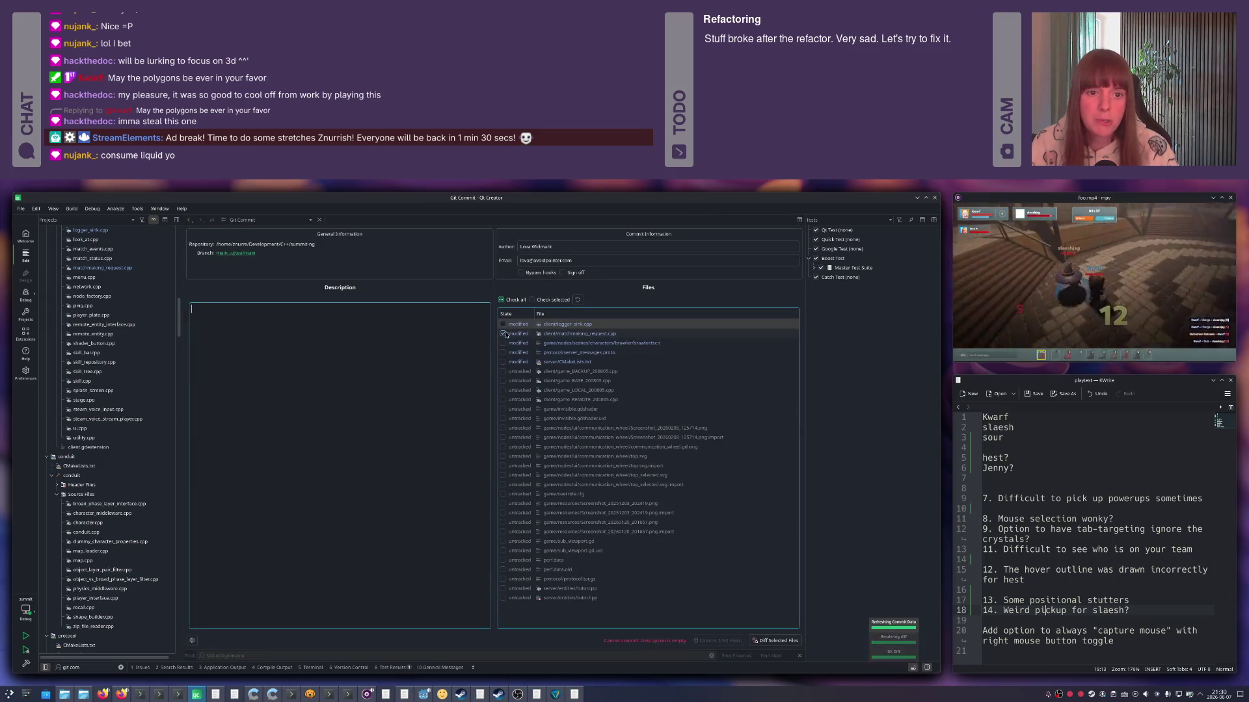
click(400, 349)
text(Fi)
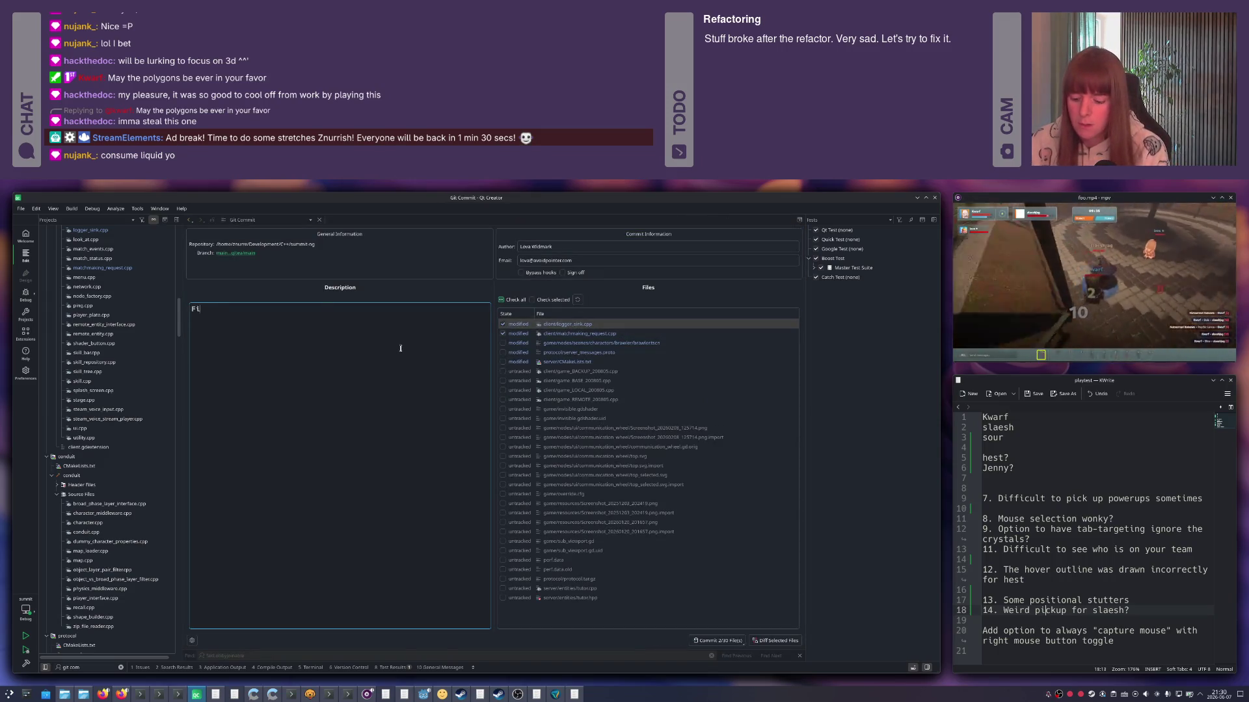
text(x matchmaking)
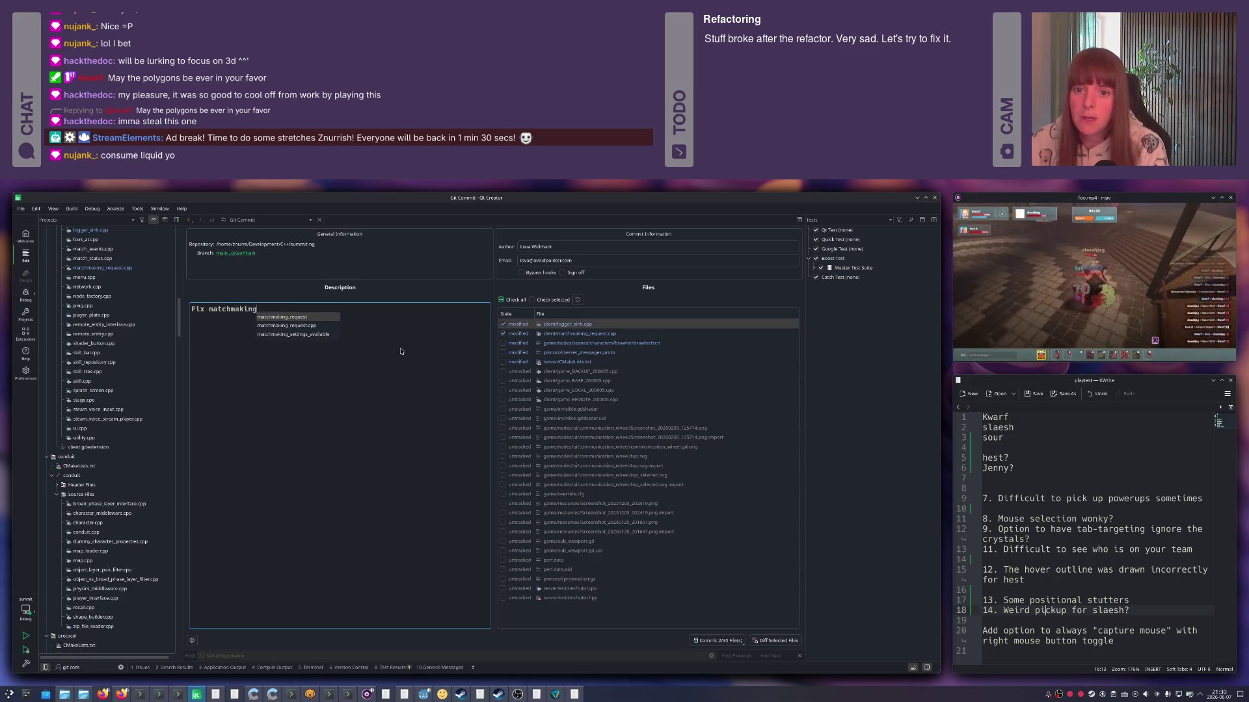
text(?)
click(717, 641)
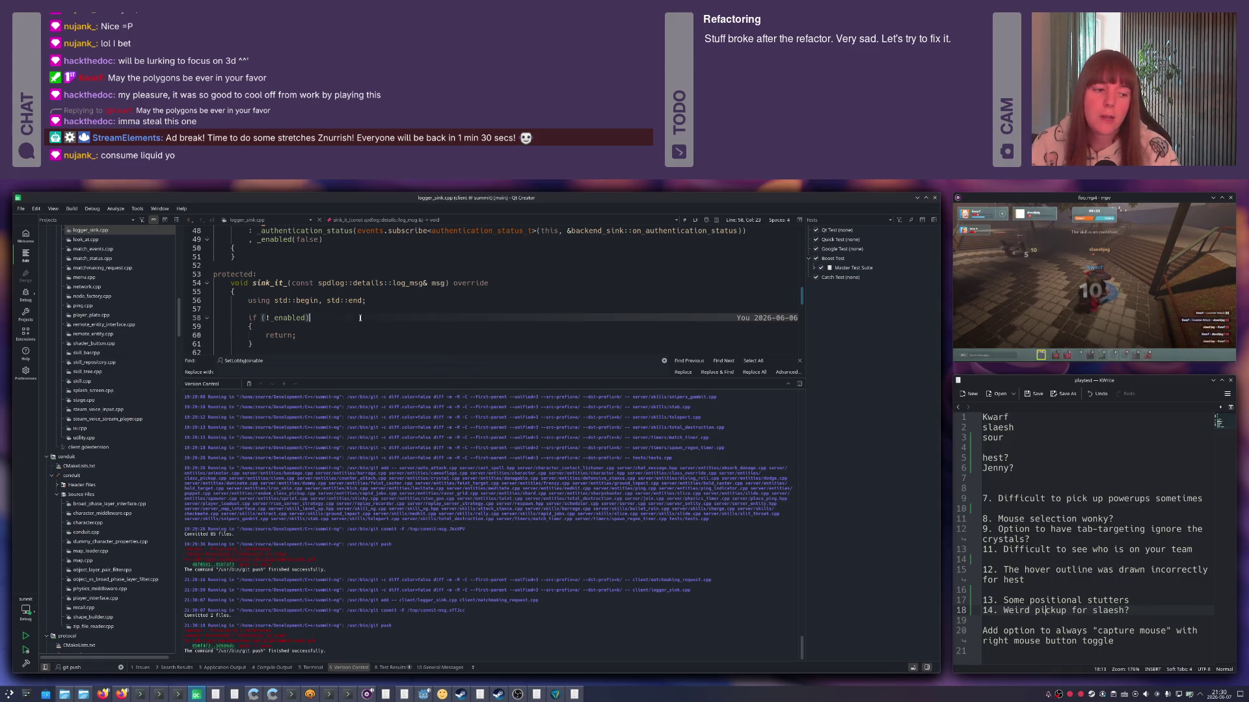
mouse_move(312, 319)
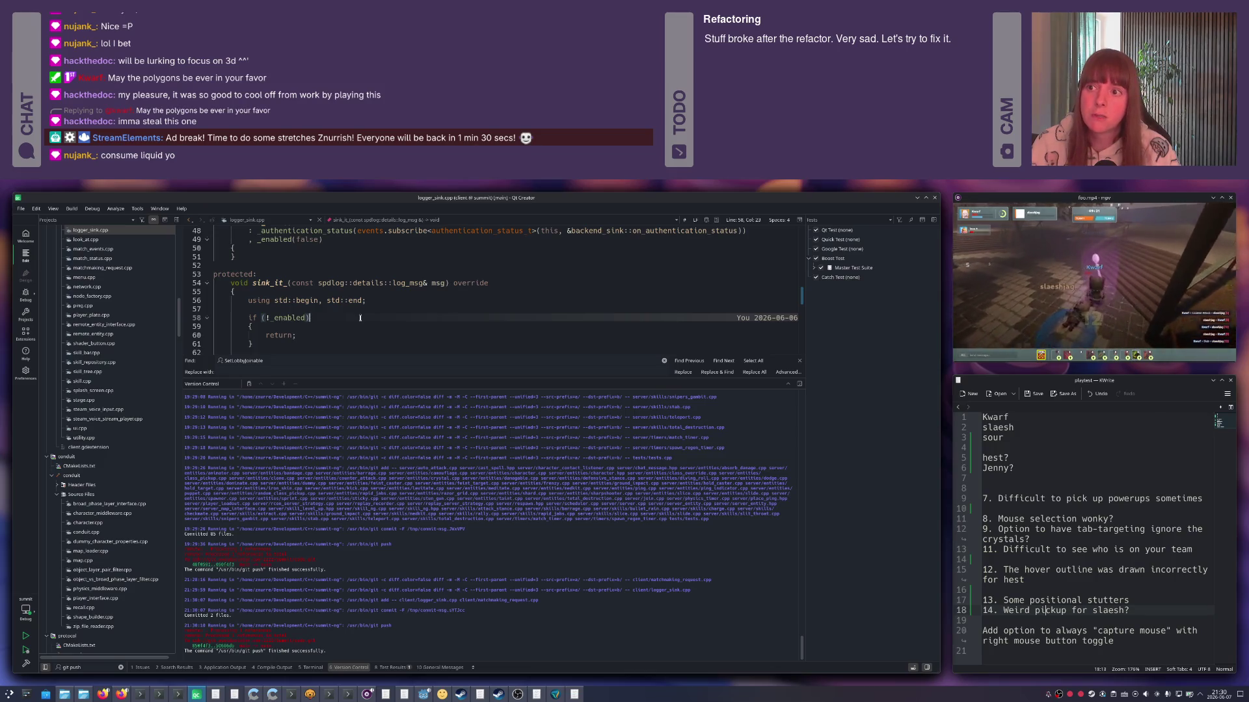
Close the find bar and output pane, then head for the untitled notes window in the window list.
key(Escape)
key(Escape)
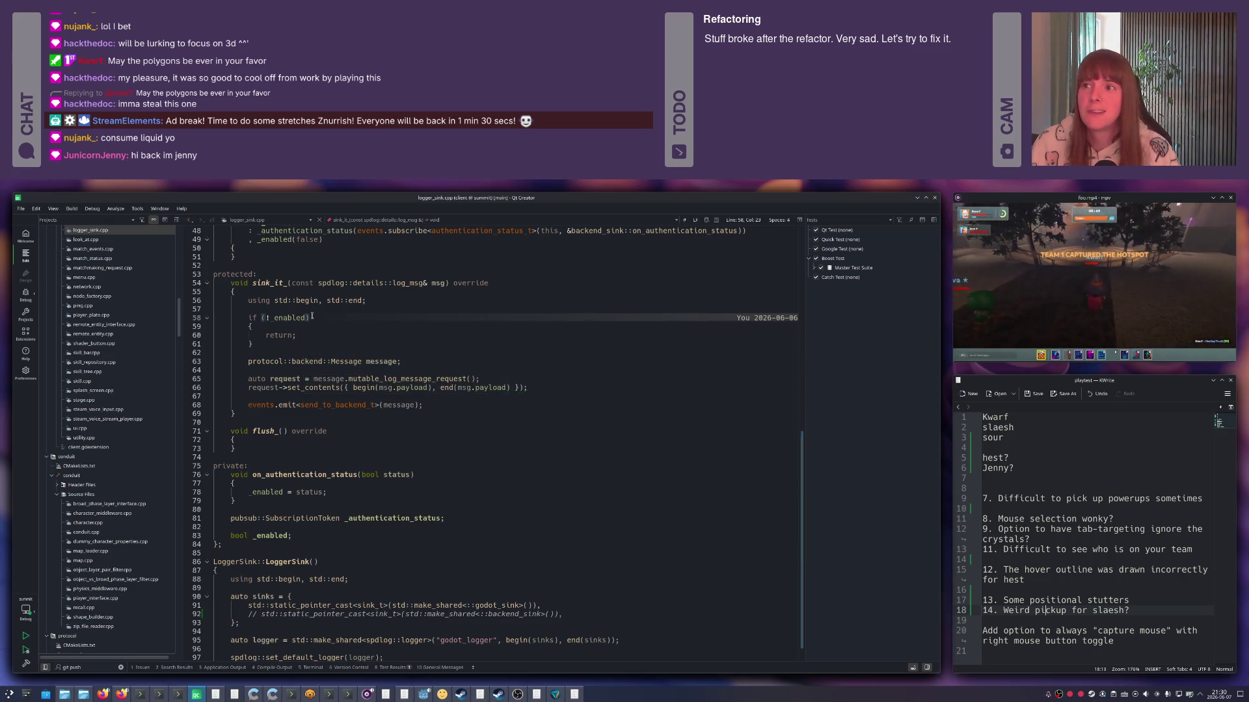
key(alt+Tab)
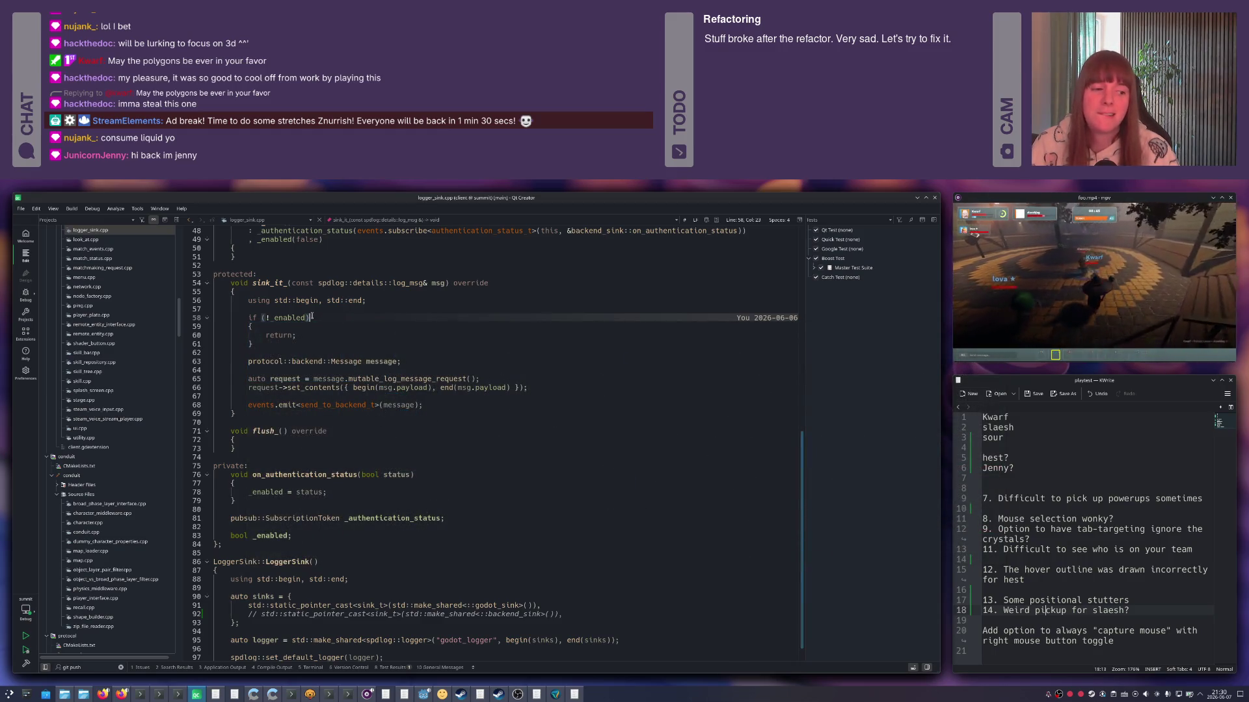
key(alt+Tab)
key(Right)
key(Down)
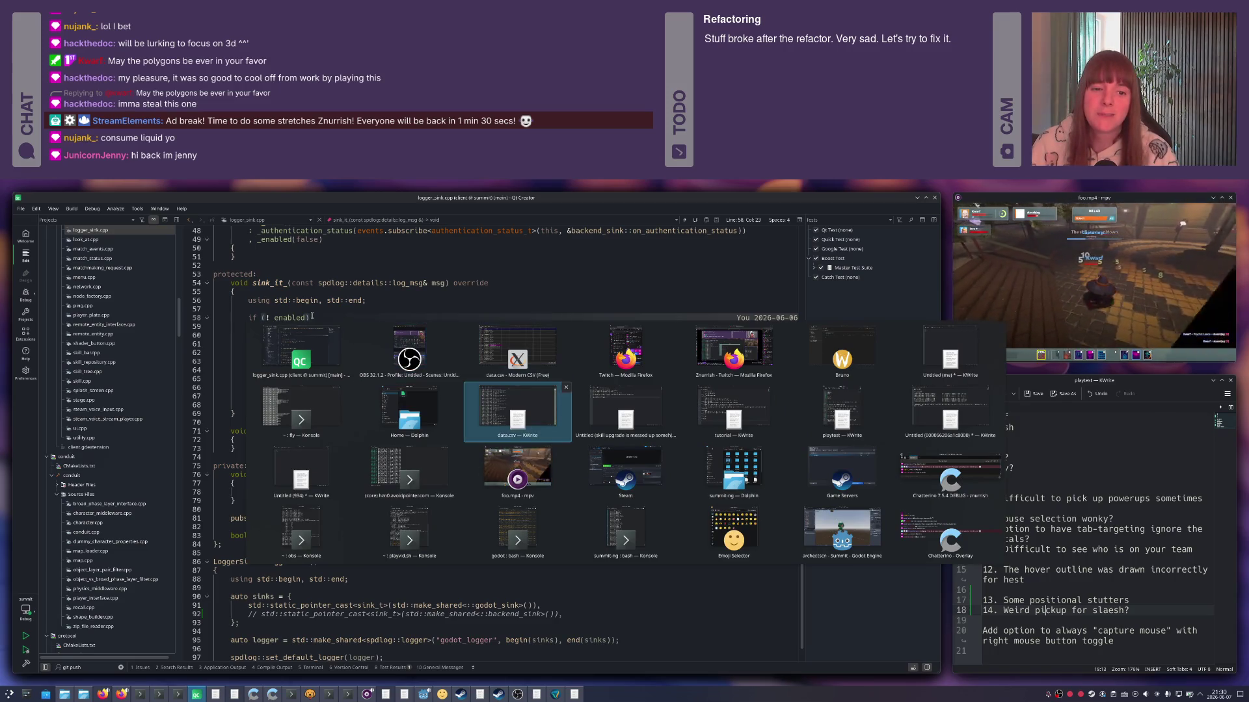
In the KWrite notes, prefix the matchmaking queue note with '- ' and select the skill upgrade note on line 1.
key(Right)
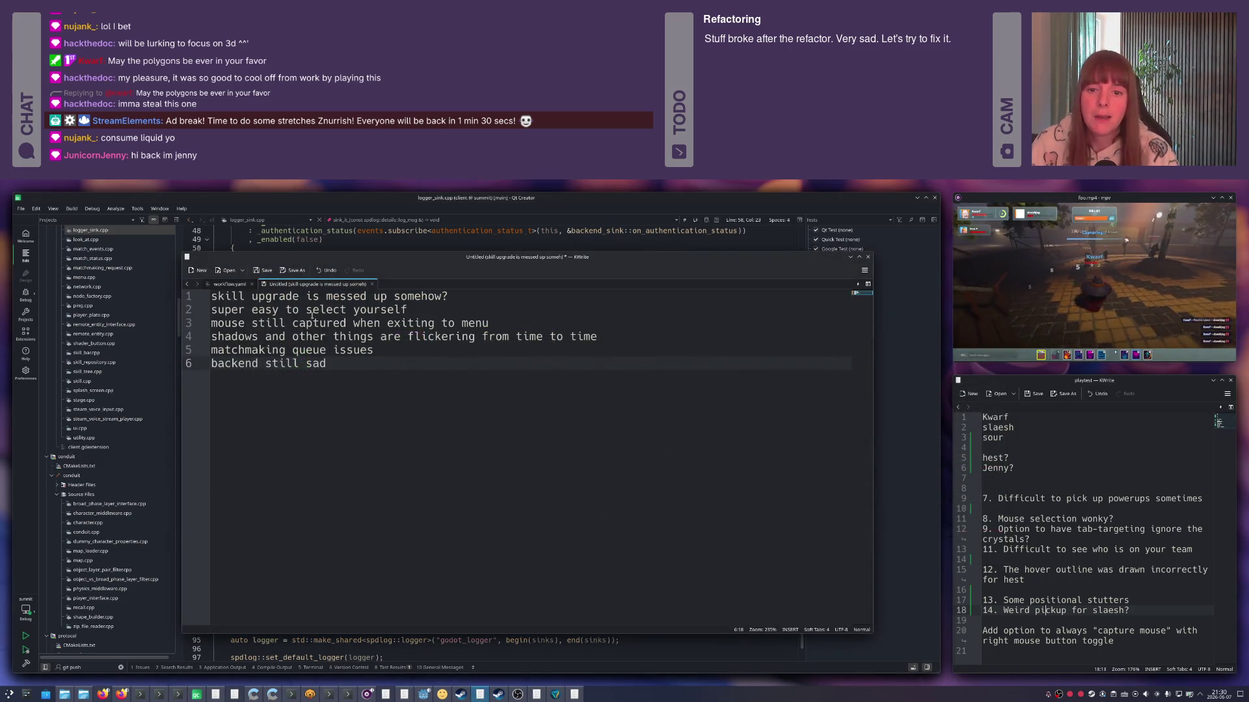
key(Up)
key(Home)
text(-)
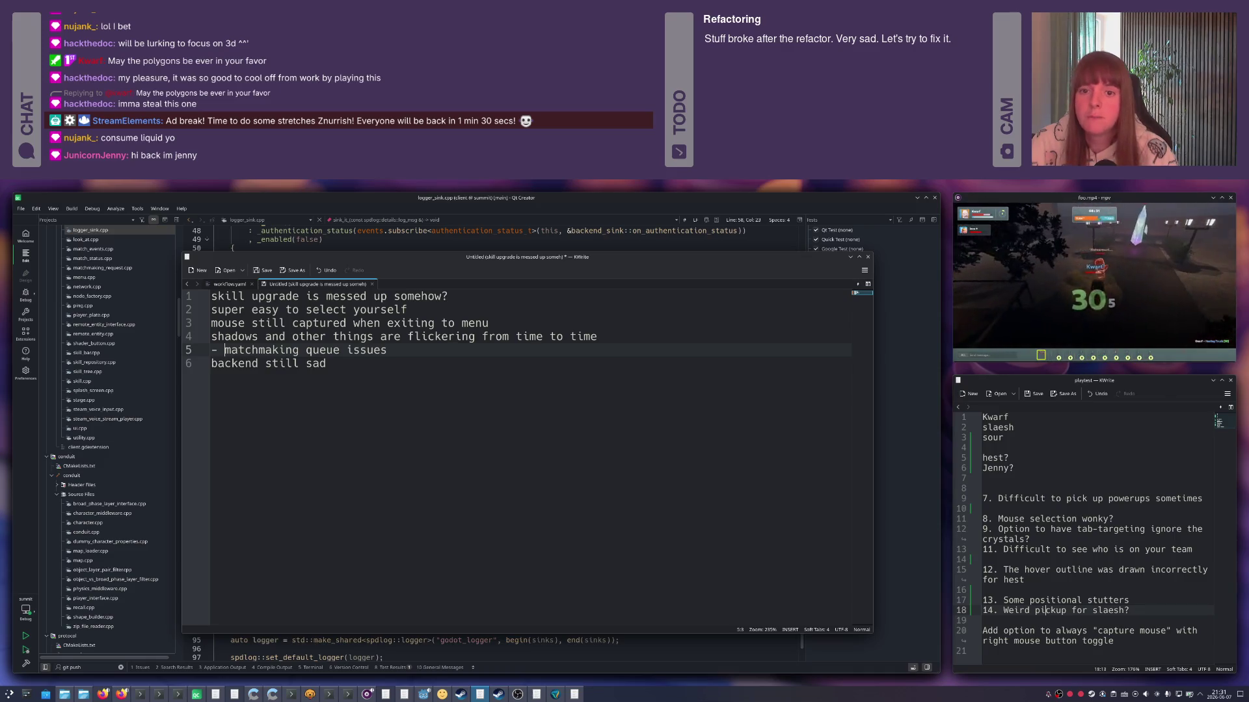
key(ctrl+Home)
key(shift+End)
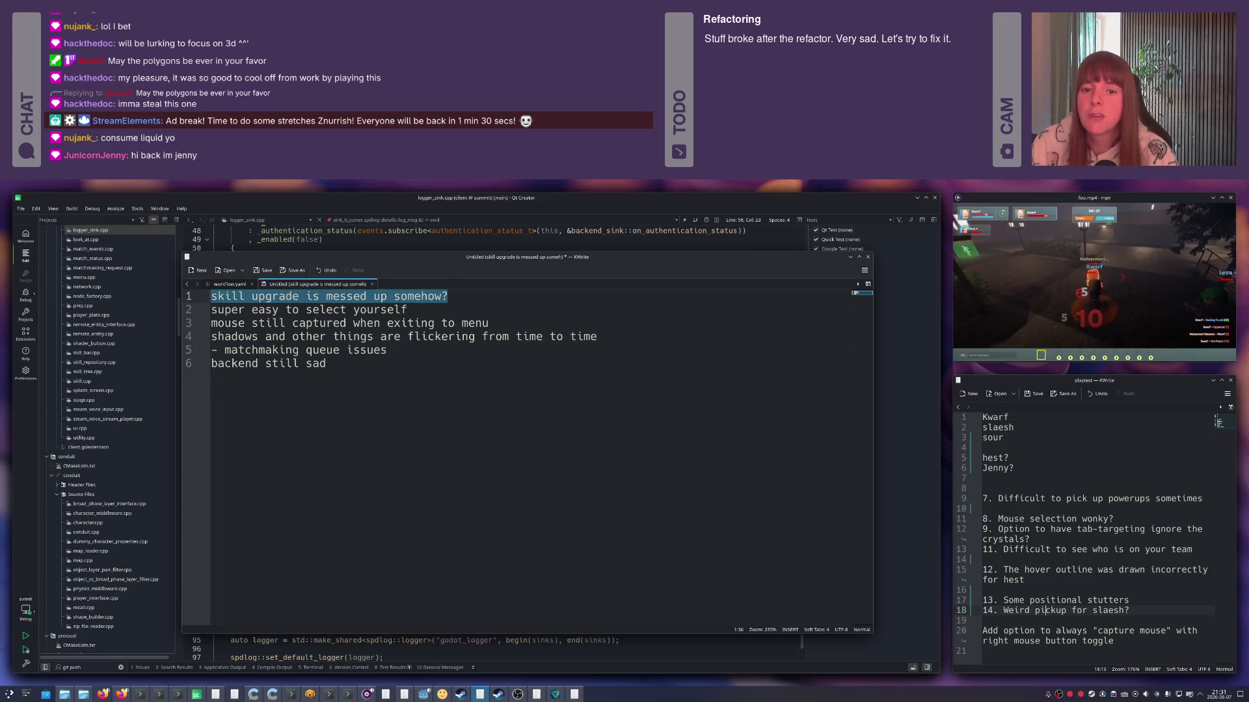
Return to Qt Creator and focus logger_sink.cpp at line 56.
key(alt+Tab)
click(349, 300)
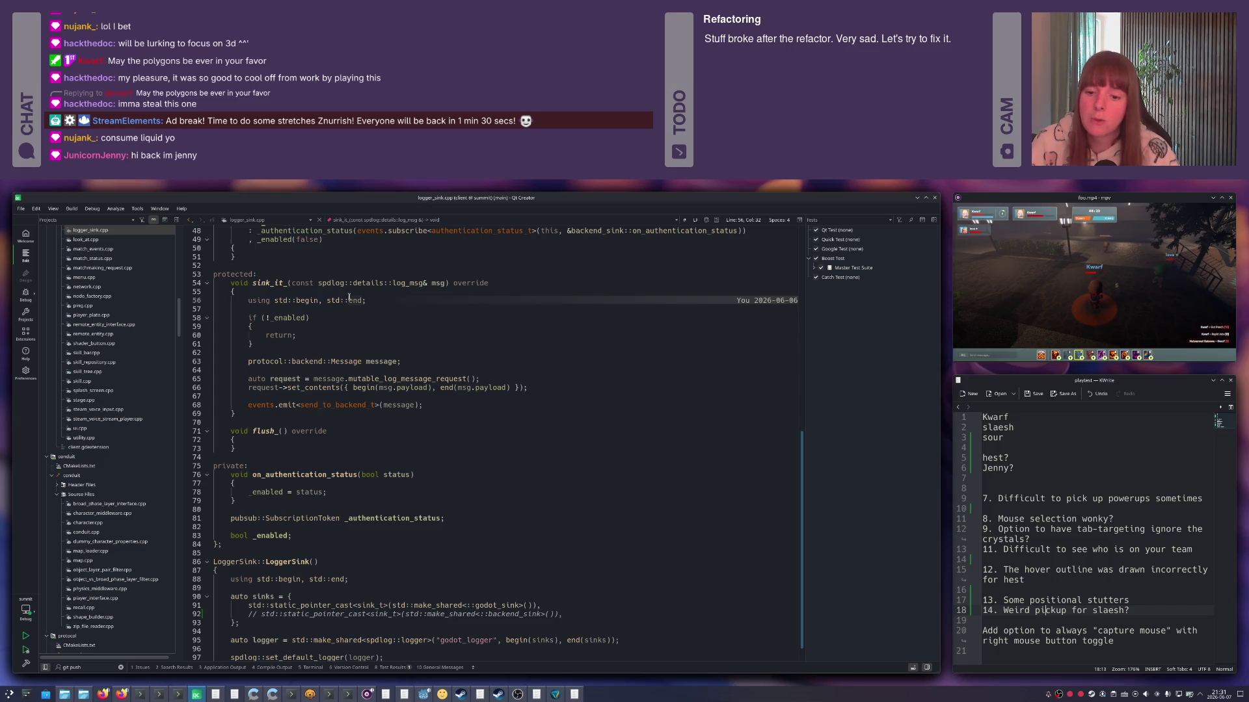
Clear the old Application Output tabs with Close Other Tabs.
key(alt+3)
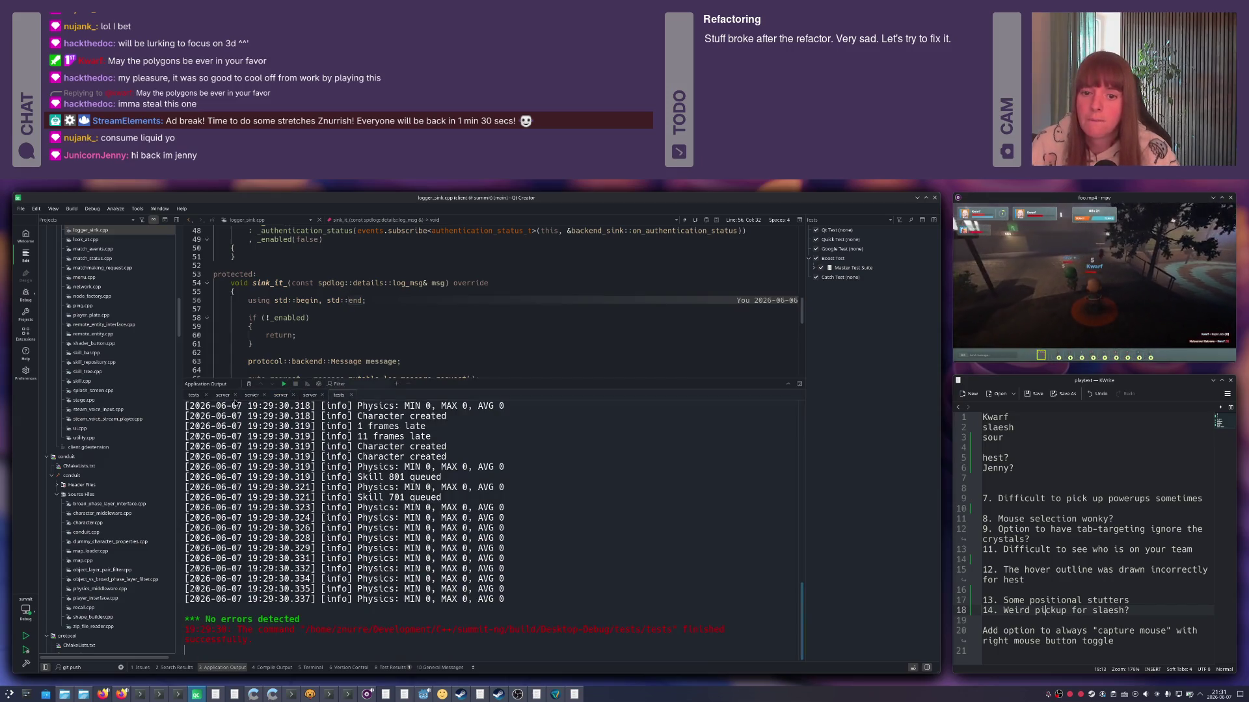
click(223, 395)
right_click(225, 397)
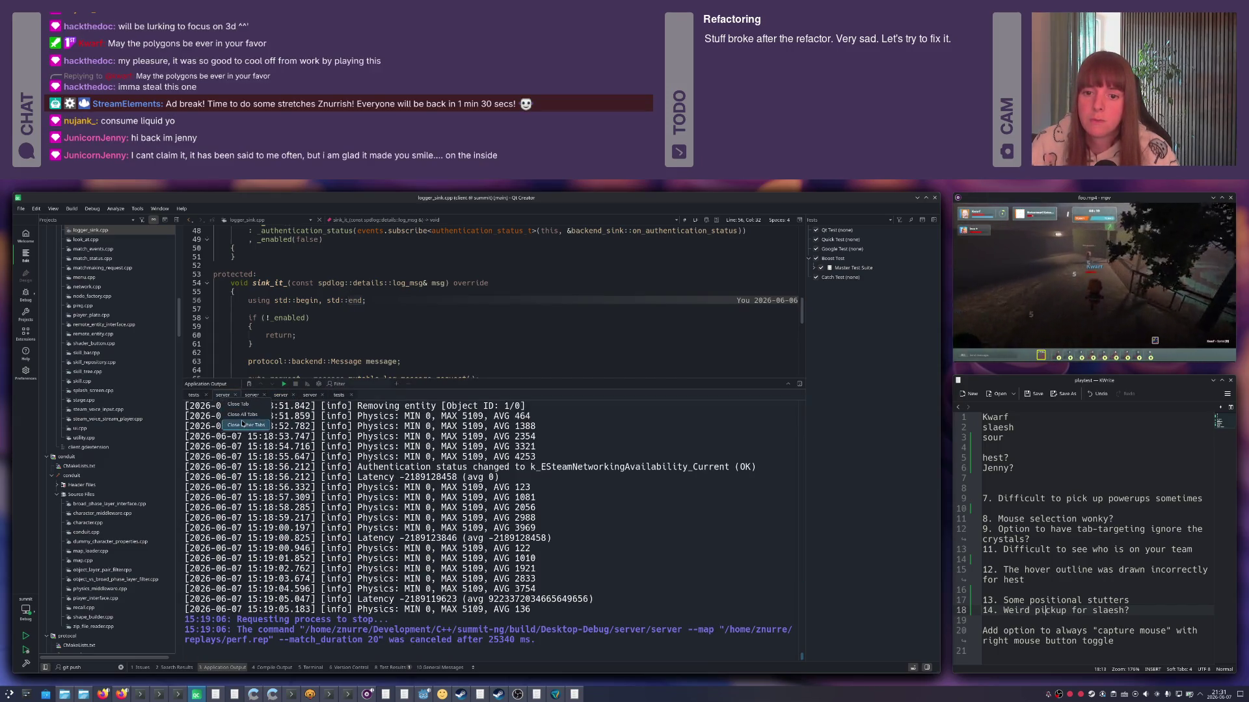
click(243, 414)
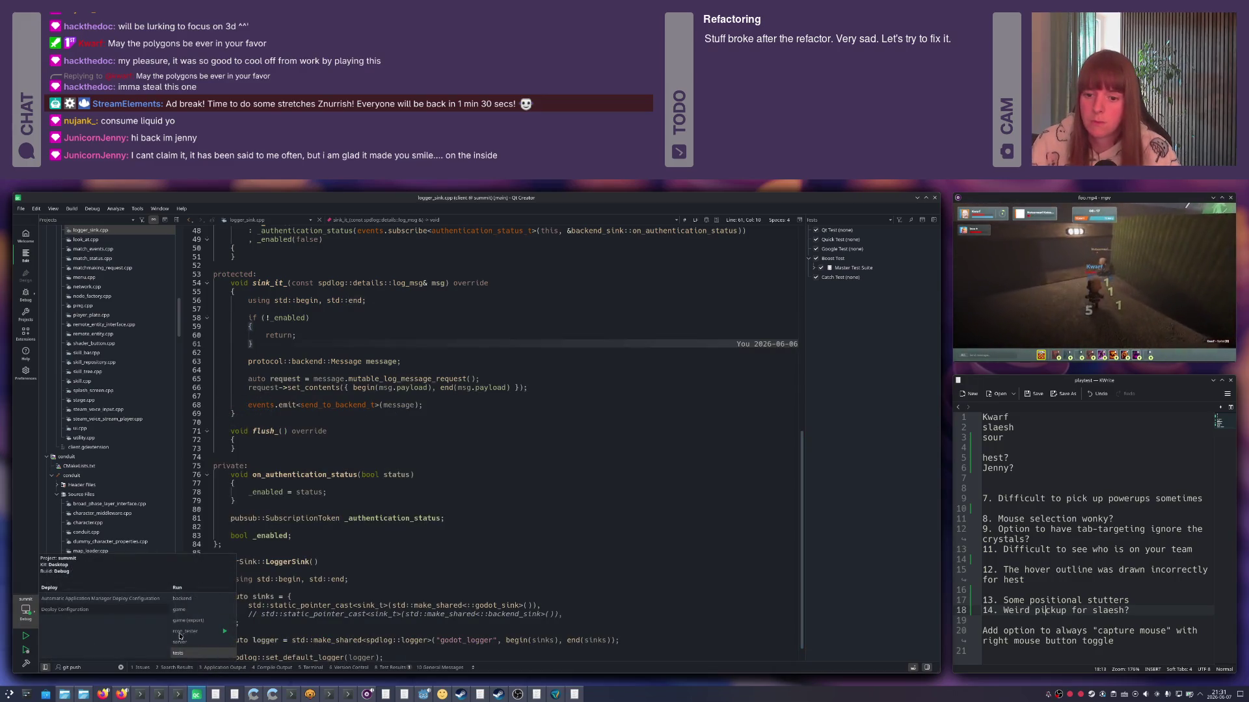
Build and run the server, check Godot, stop the server and go to its run settings.
click(224, 633)
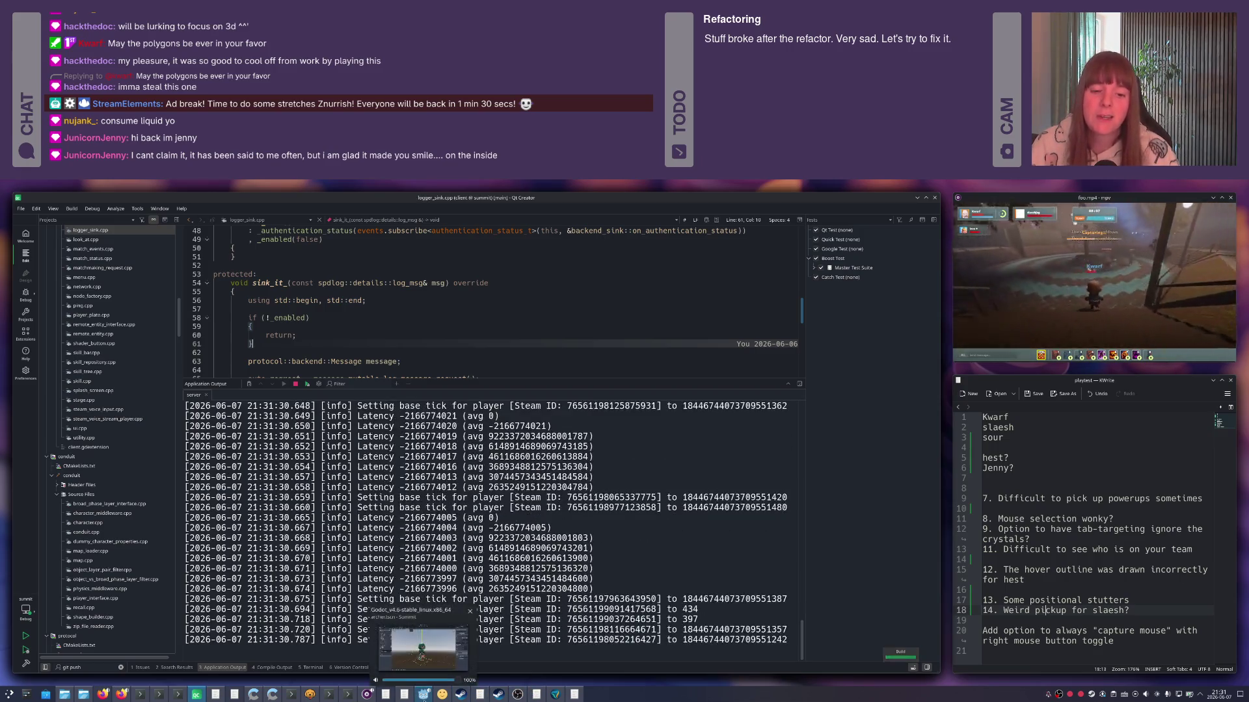
click(422, 694)
key(alt+Tab)
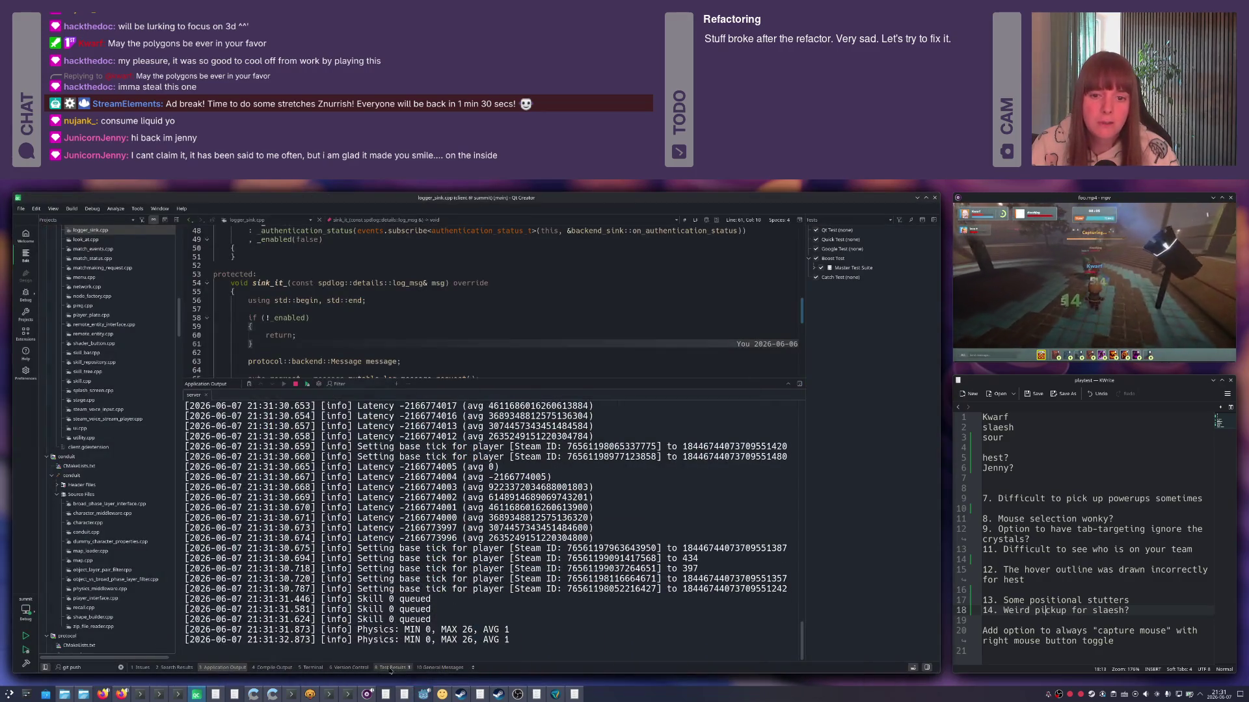
click(295, 382)
key(ctrl+5)
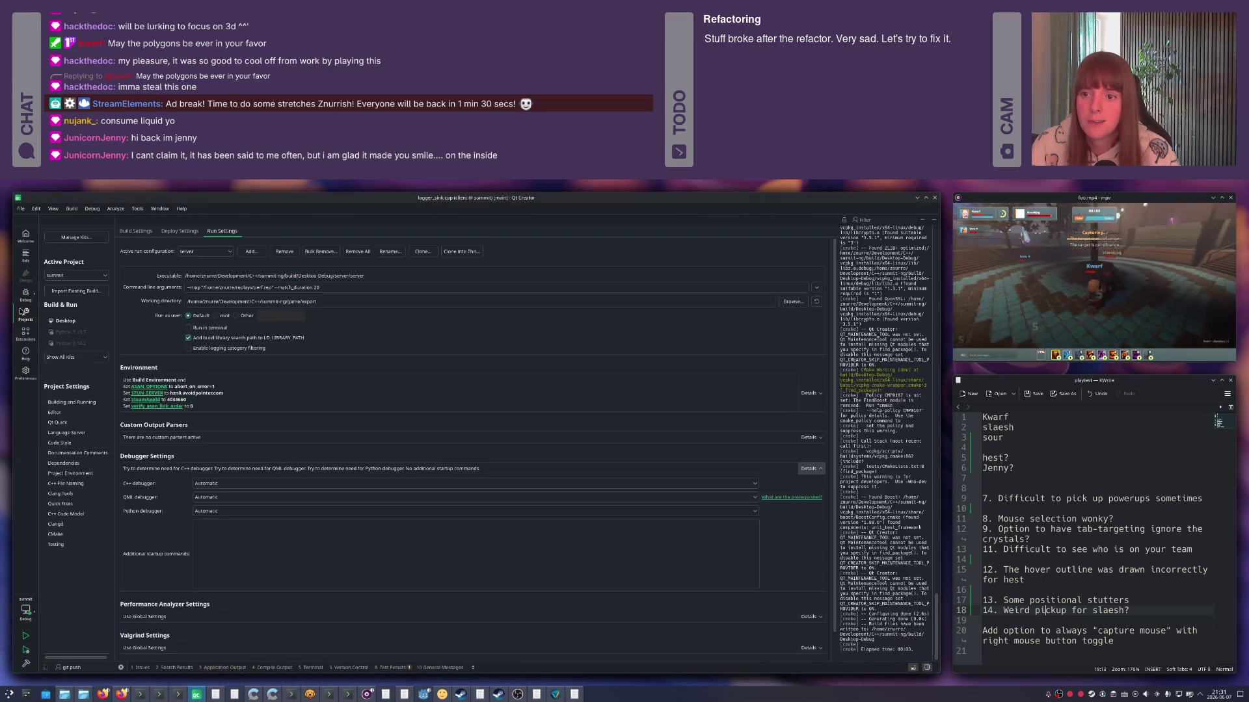
Retype the map path in the server's command line arguments to a shorter replay path, then return to Edit mode.
click(293, 287)
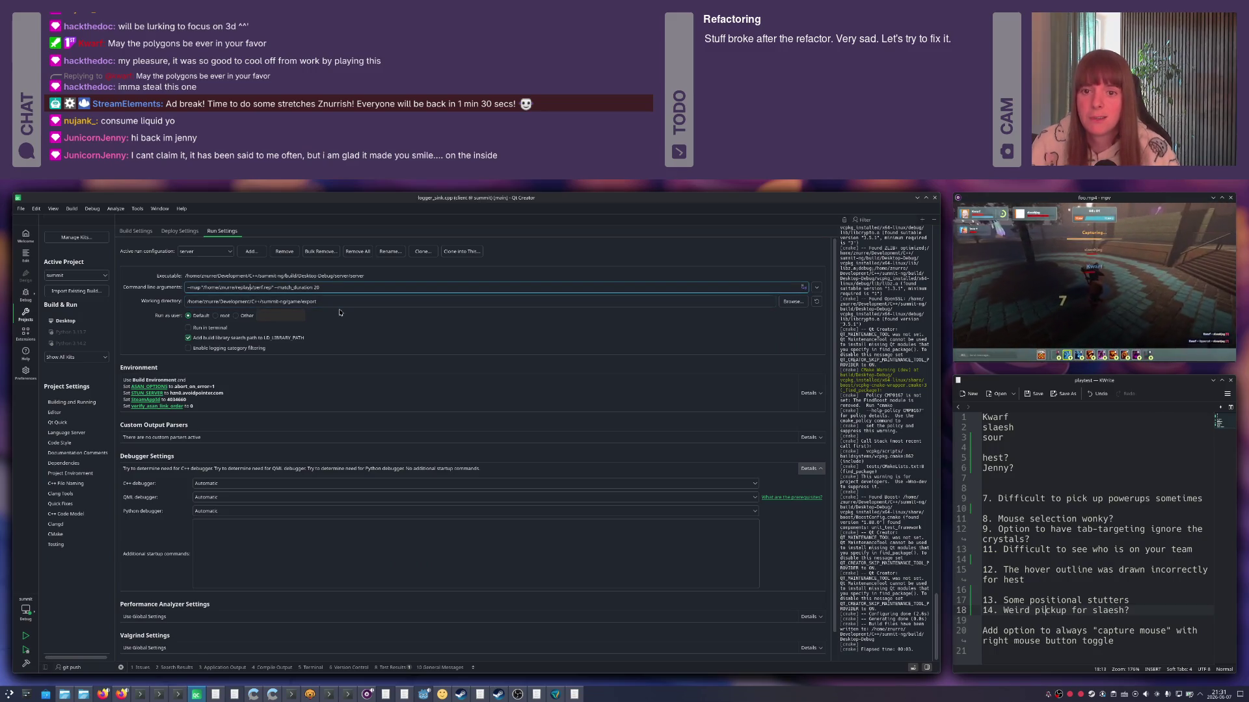
key(ctrl+shift+Left)
key(ctrl+shift+Left)
key(ctrl+shift+Left)
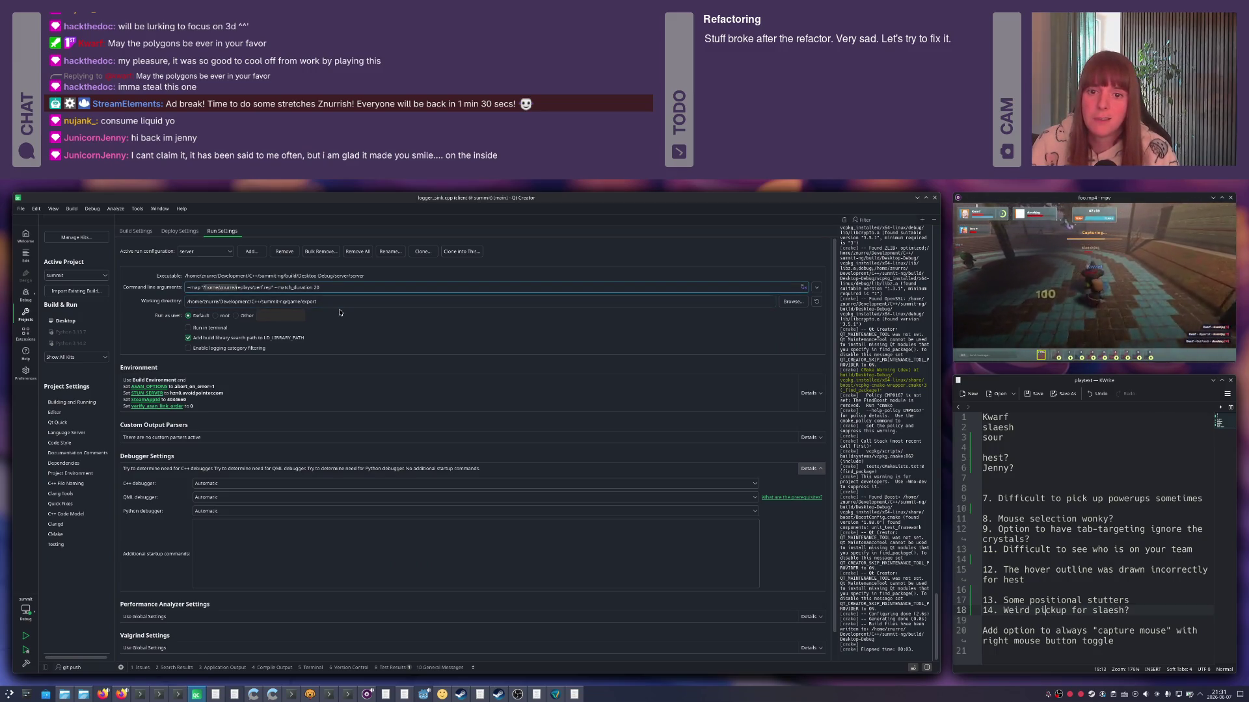
text(reps)
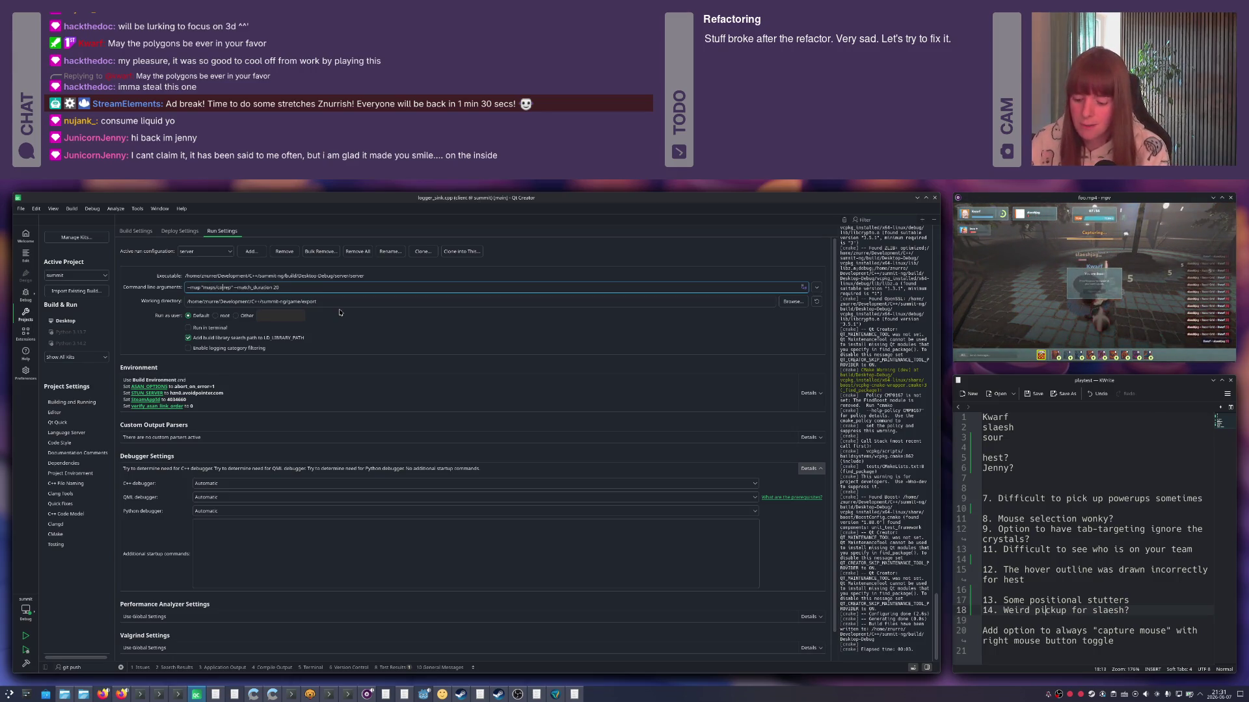
text(ty)
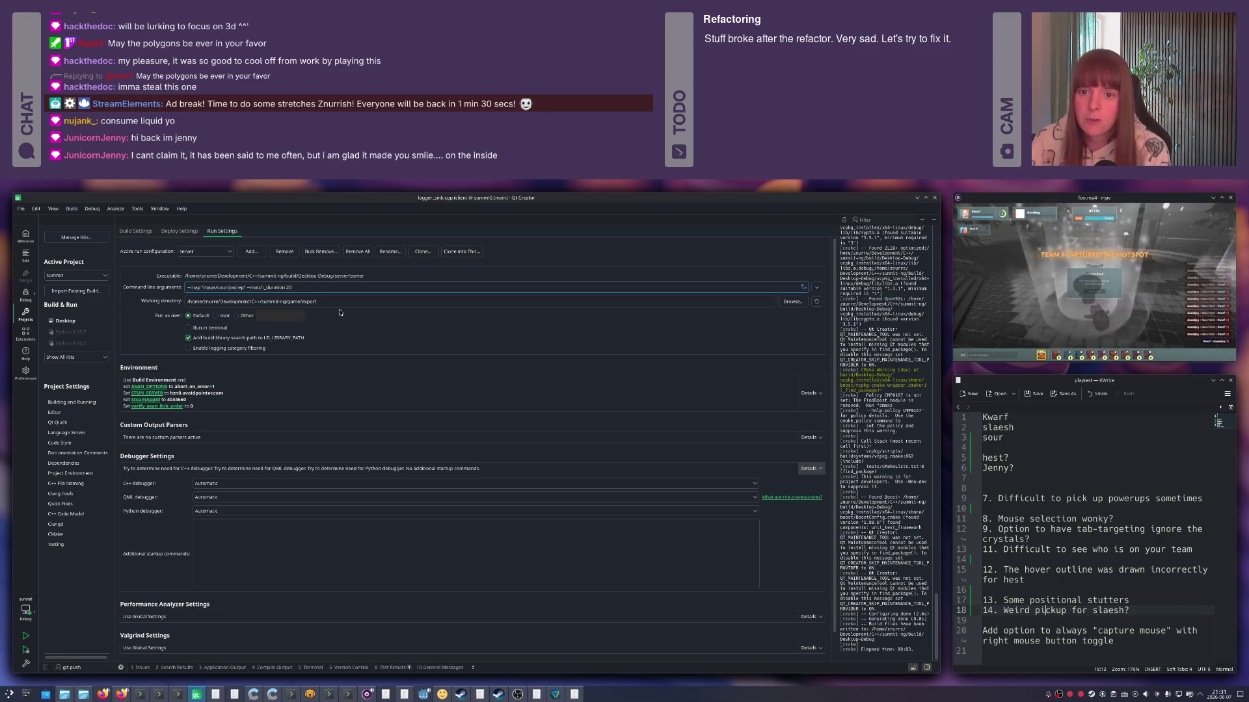
text(ard)
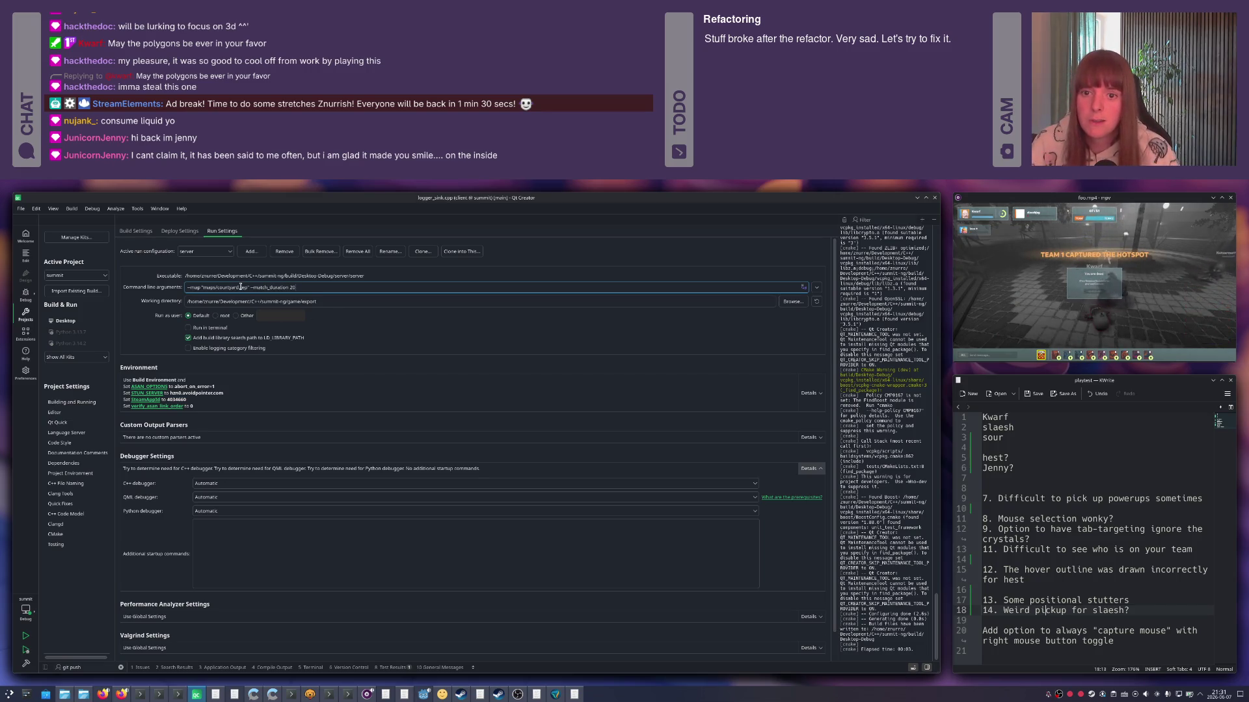
click(25, 254)
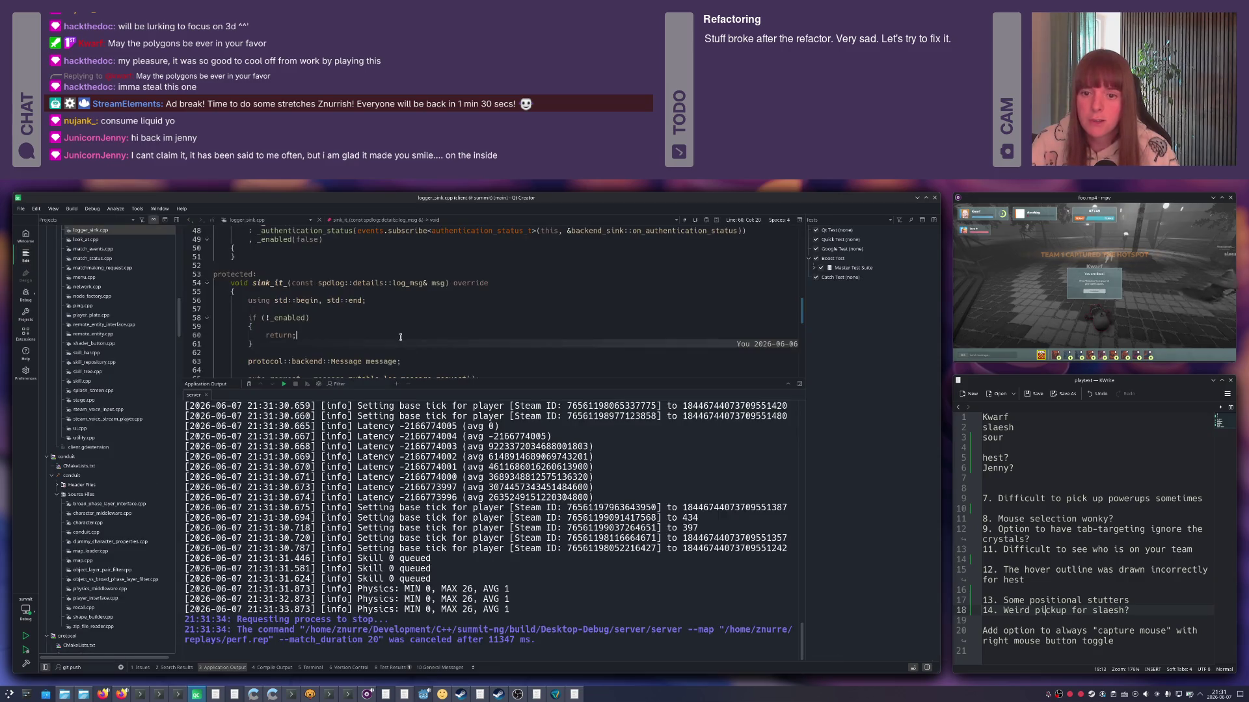
Relaunch the server with Ctrl+R and switch to the Godot editor.
key(ctrl+r)
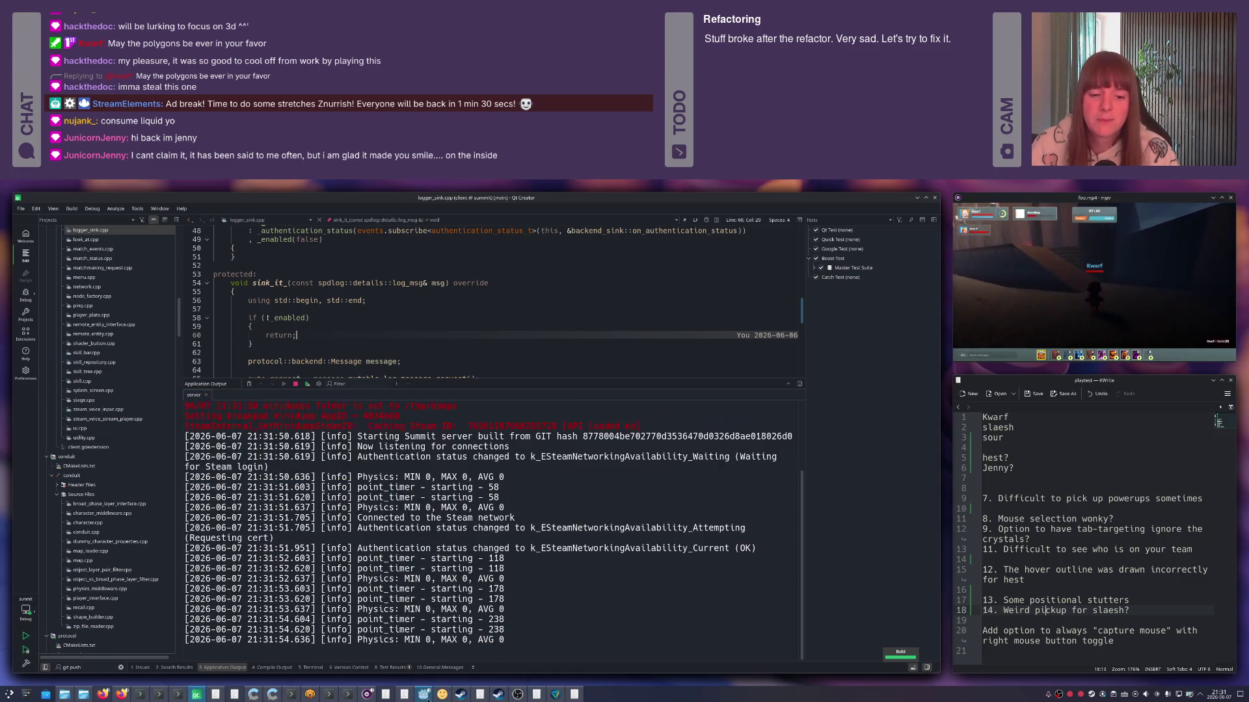
key(alt+Tab)
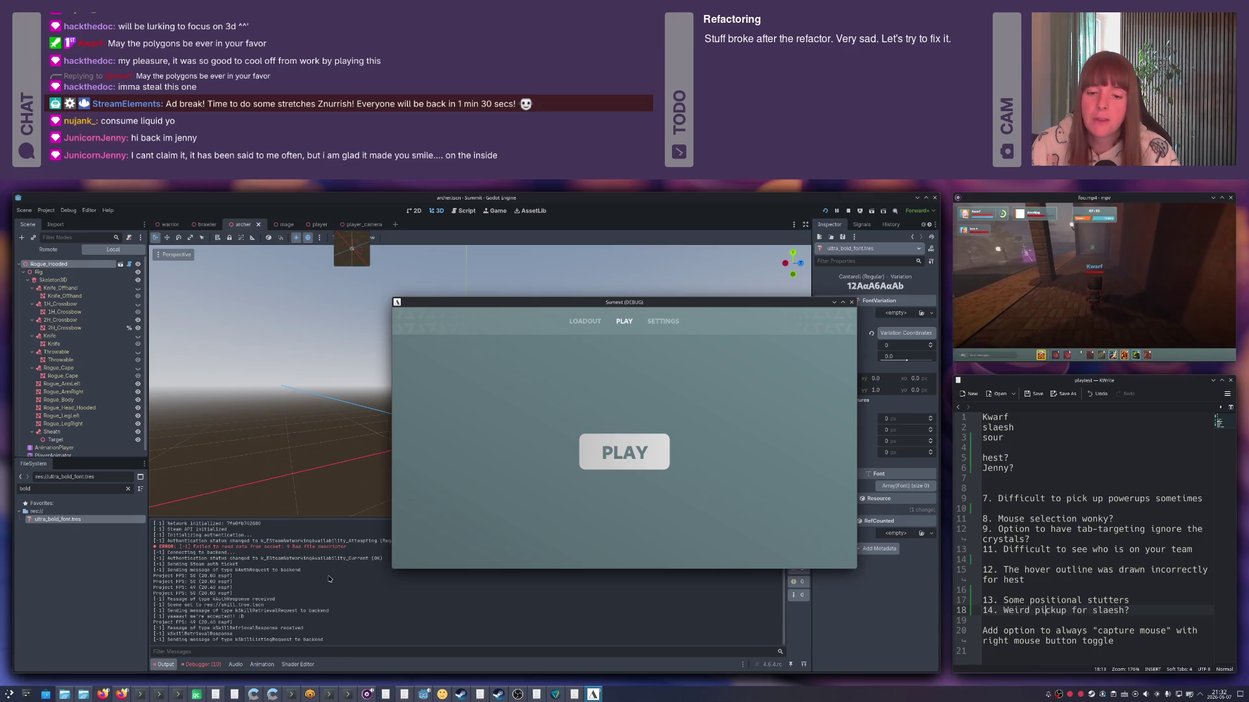
Check the LOADOUT screen, start a match with the server log visible behind, then close the game window.
click(584, 325)
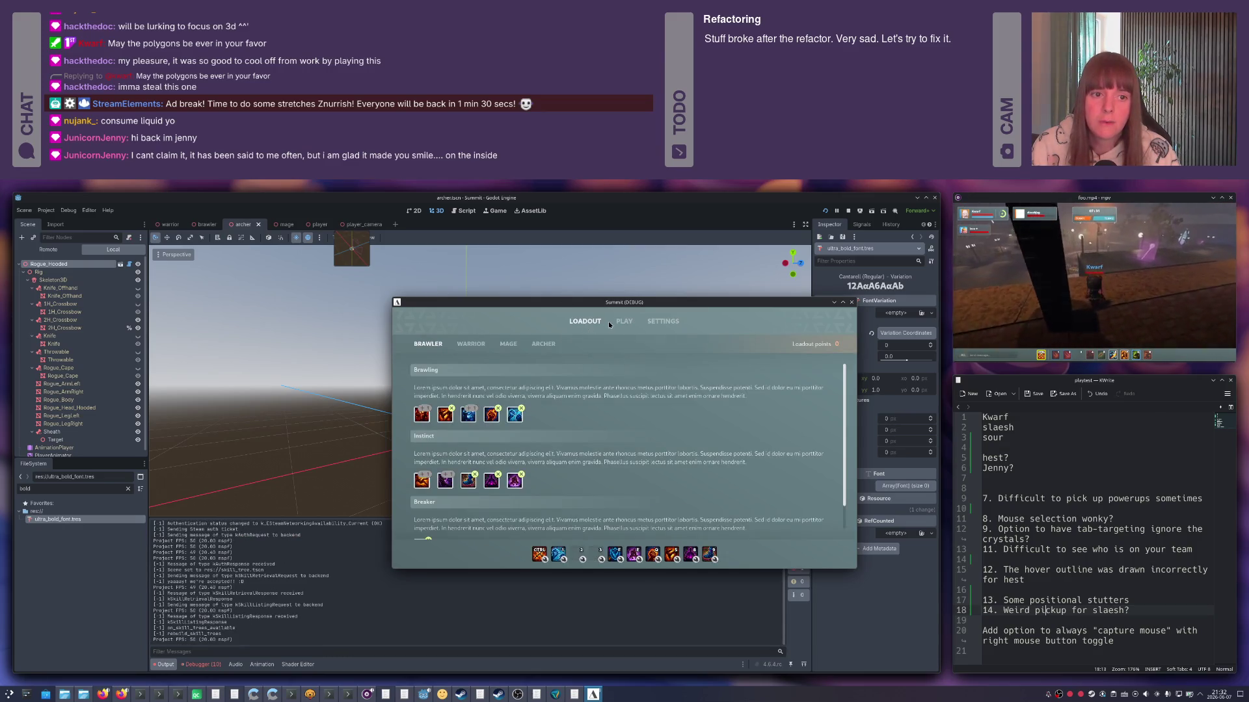
click(616, 322)
drag(637, 309, 604, 314)
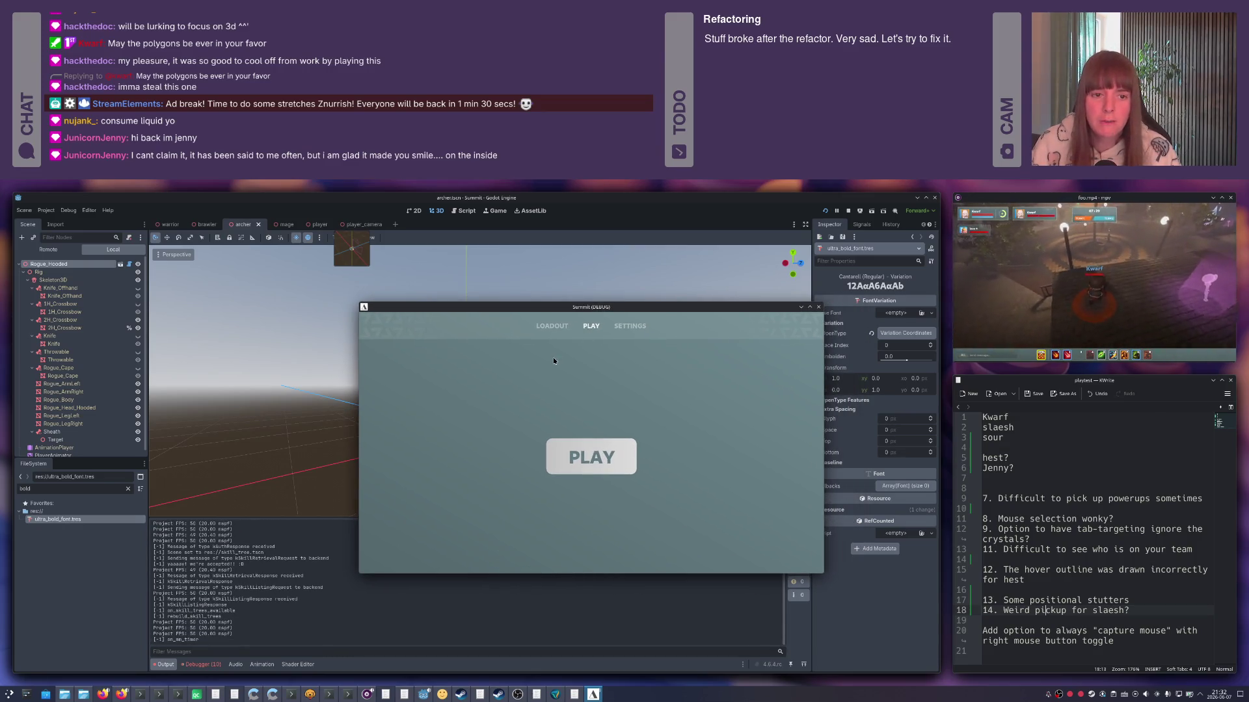
click(591, 455)
click(917, 199)
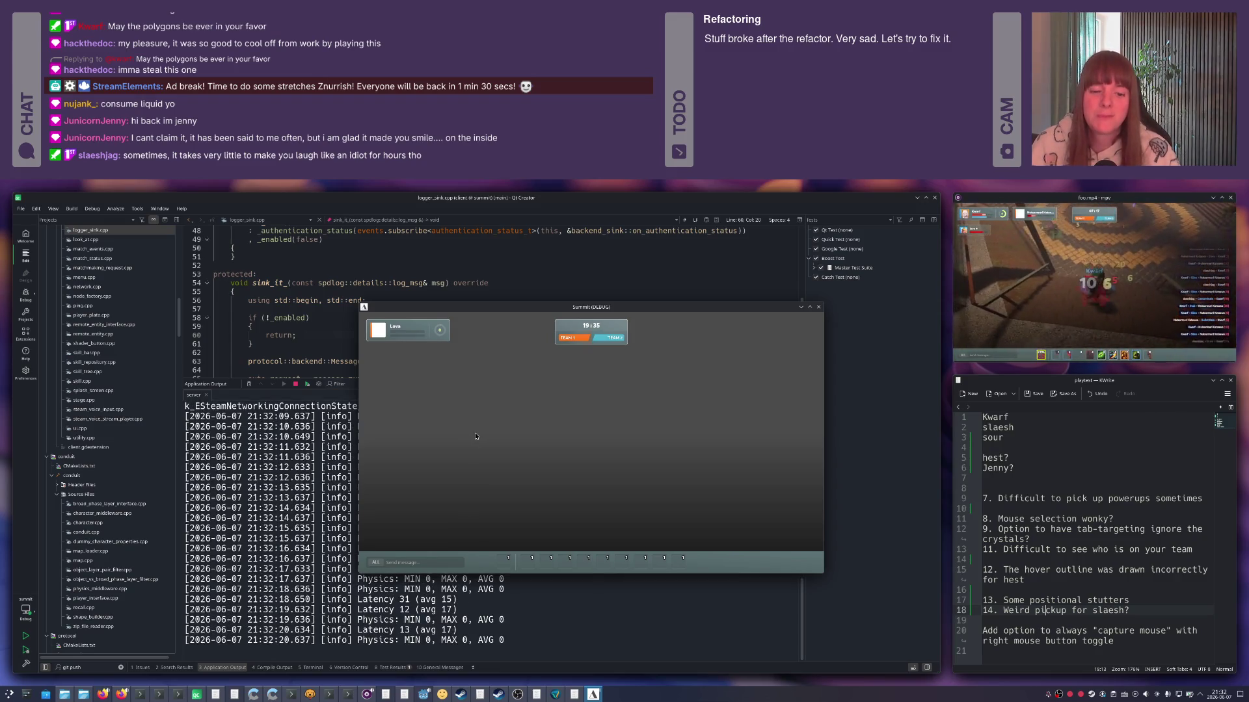
drag(599, 307, 570, 304)
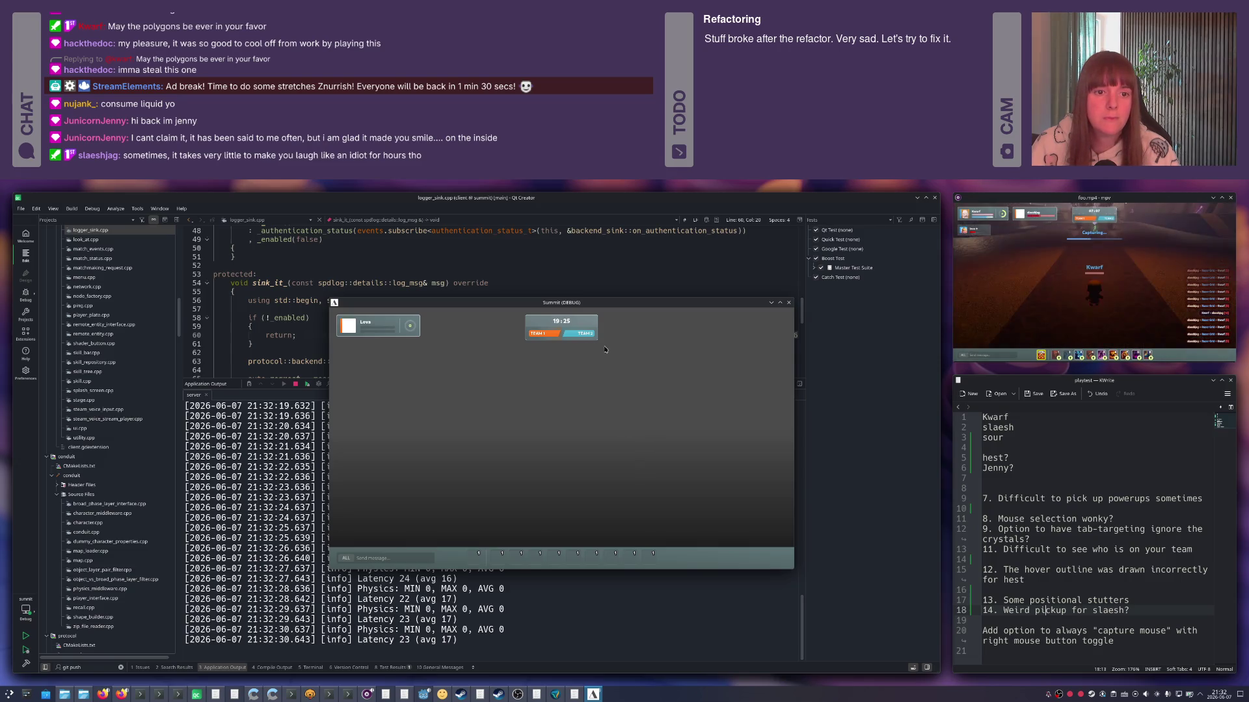
click(789, 305)
Pick the summit-ng Konsole terminal from the window overview.
key(ctrl+F9)
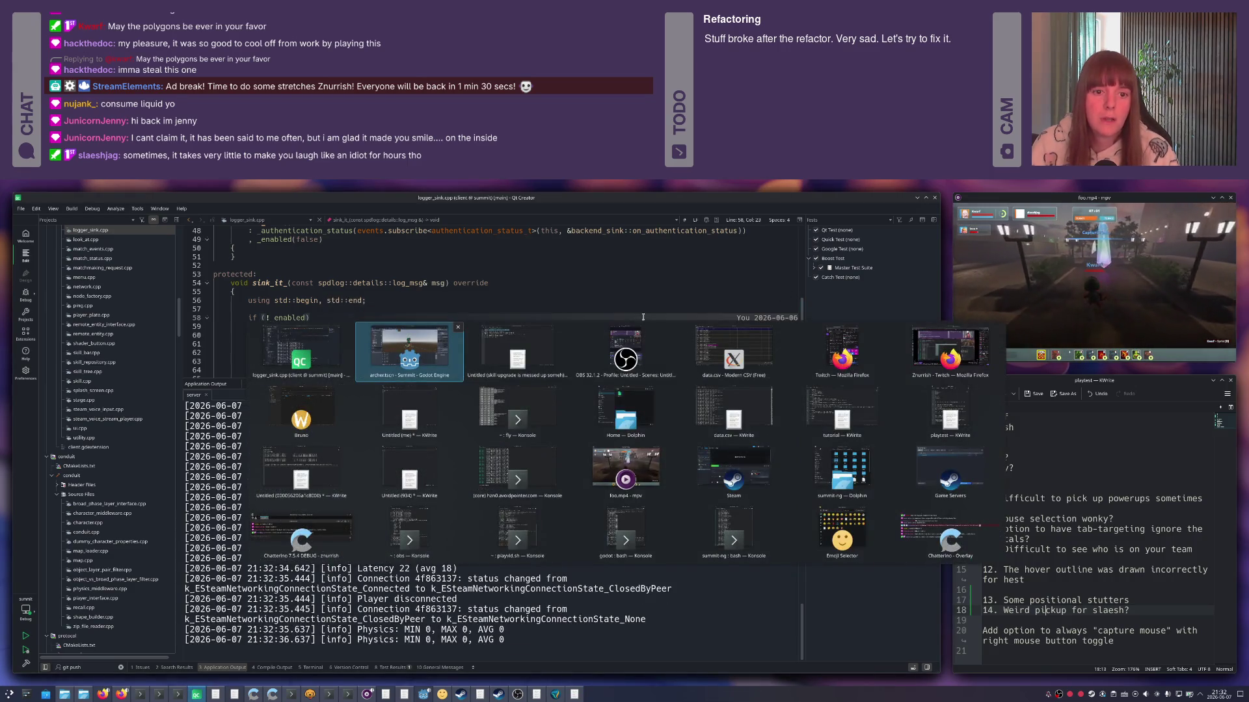
key(Right)
key(Right)
key(Down)
key(Down)
key(Left)
key(Left)
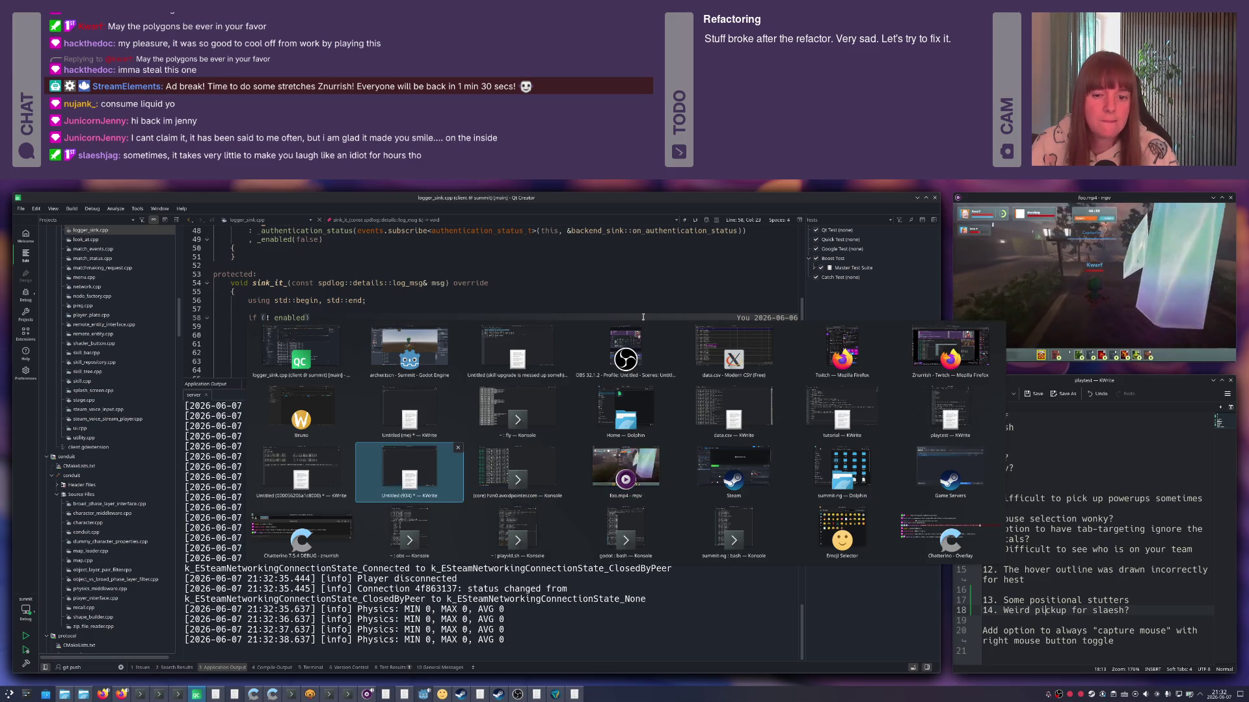
key(Down)
key(Right)
key(Right)
key(Right)
key(Left)
key(Return)
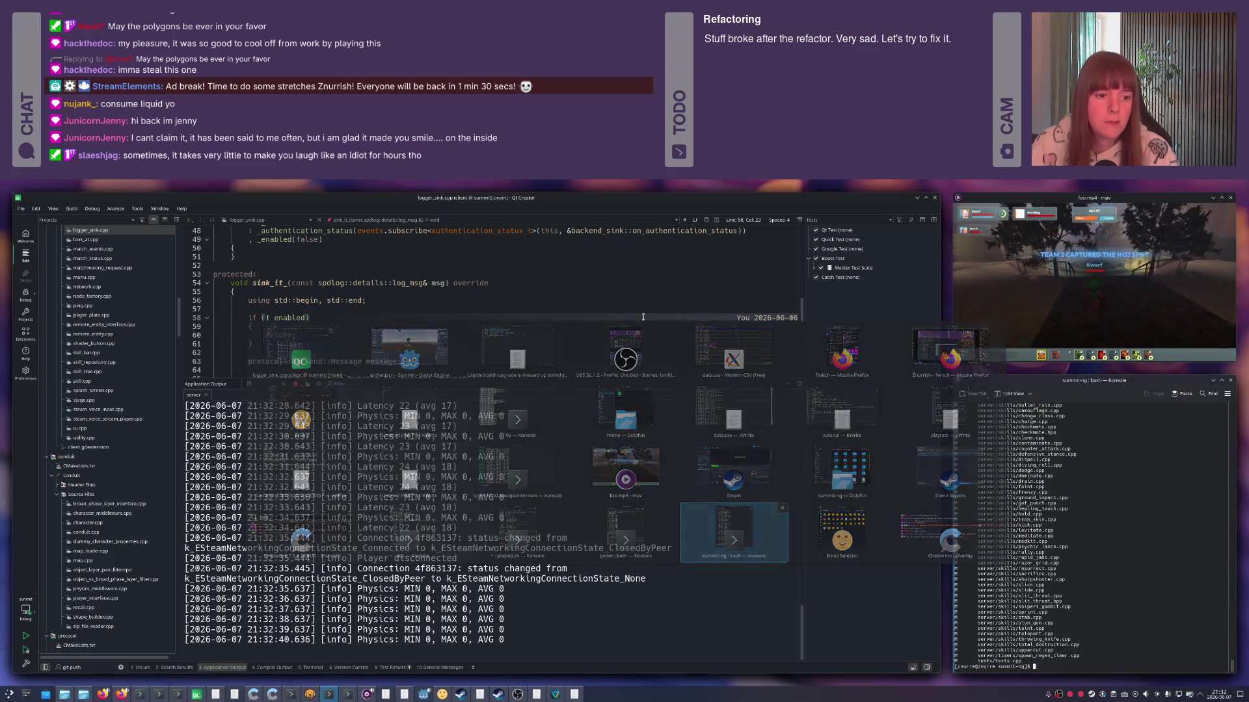
text(git status)
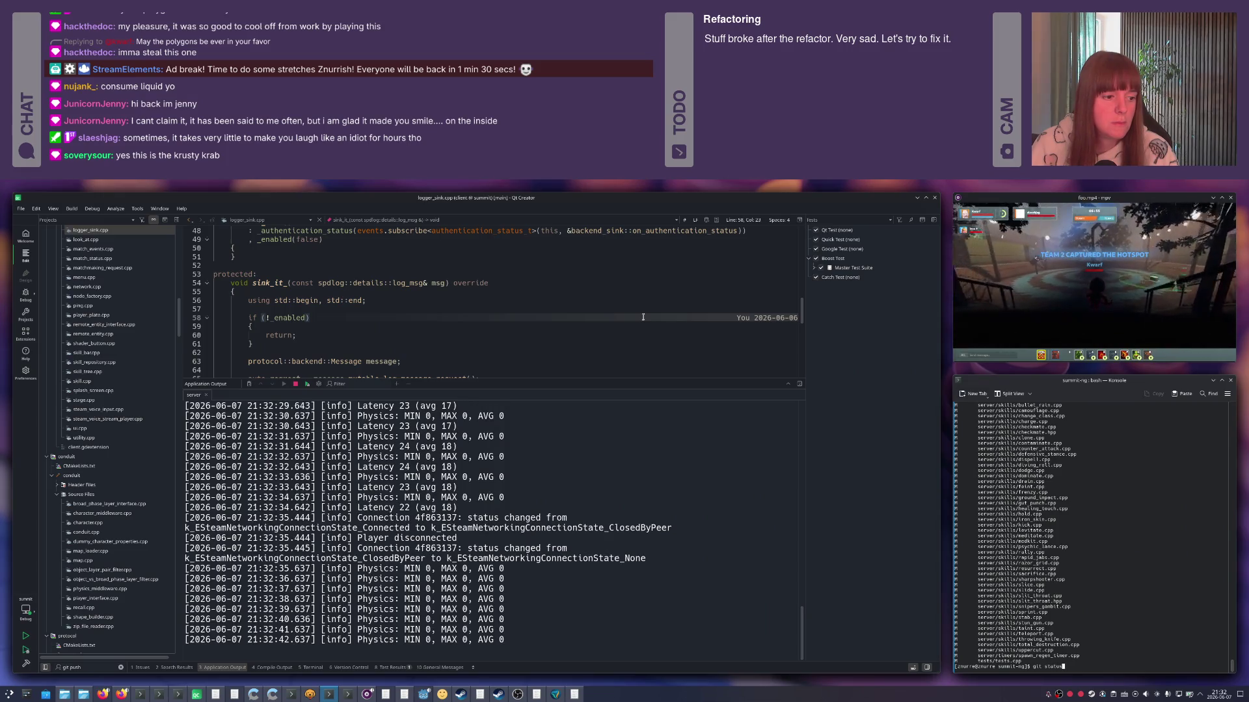
Rebuild and install the game, then launch the Summit client from Godot and close it.
key(Return)
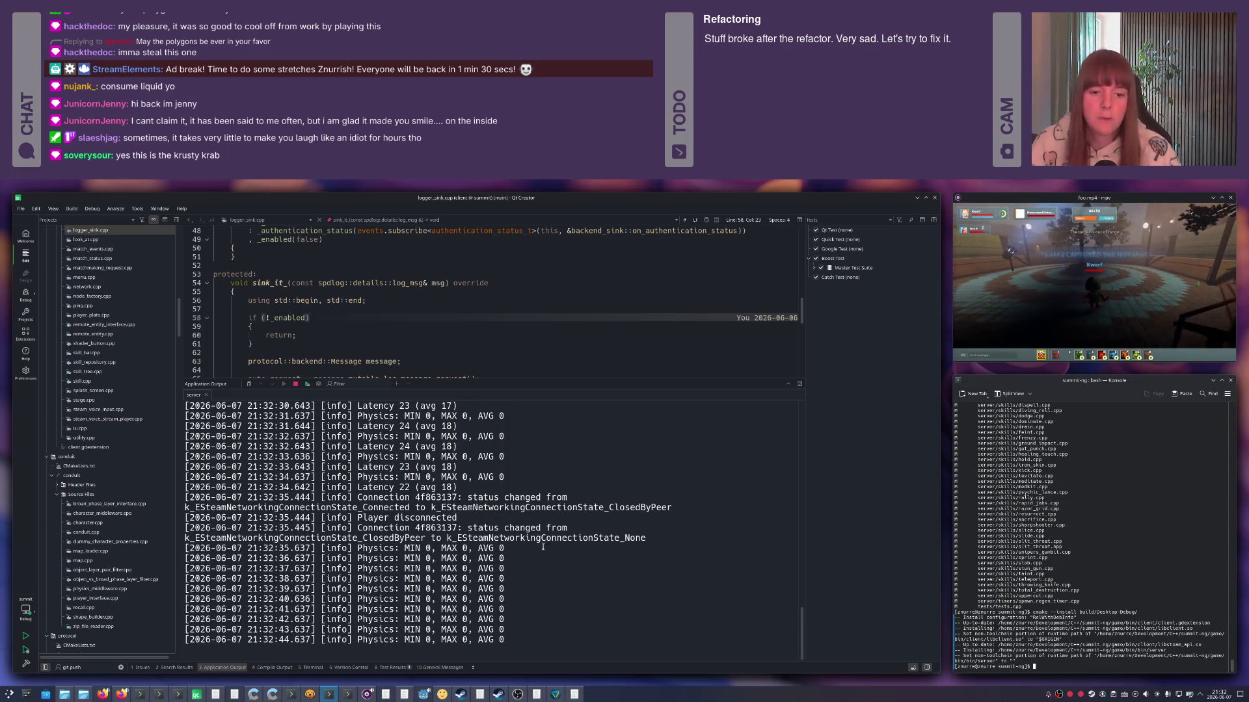
click(422, 693)
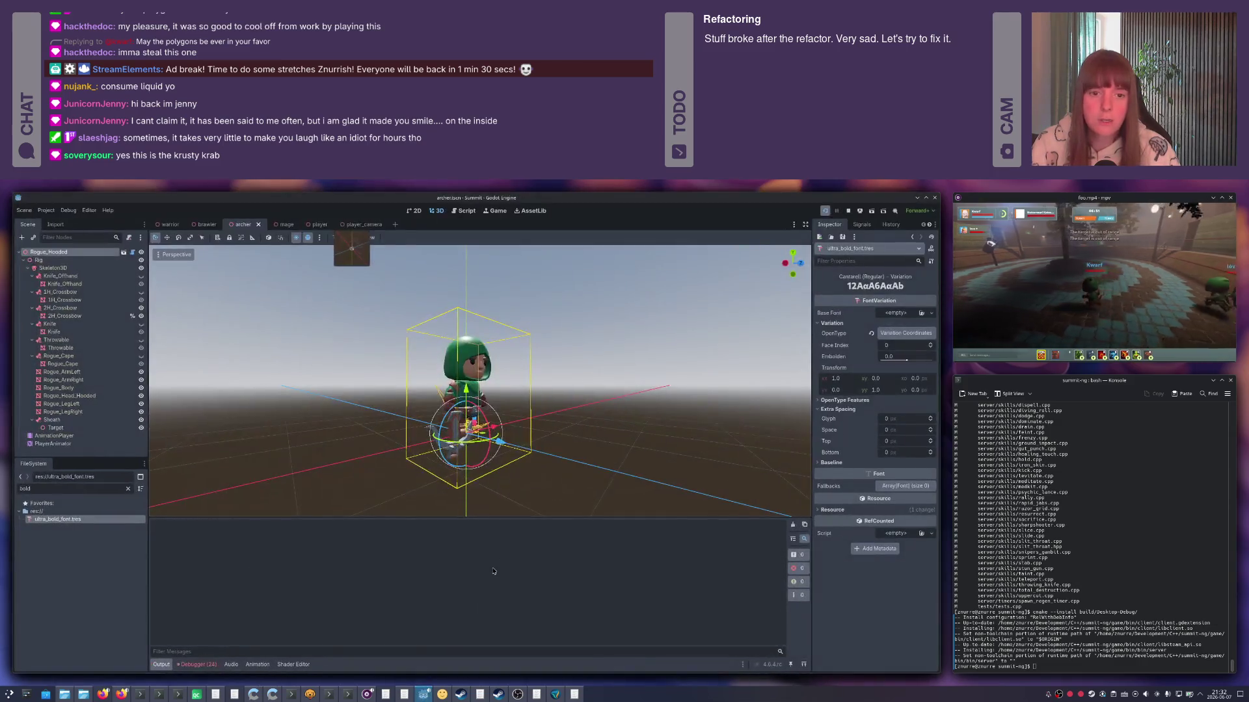
click(934, 199)
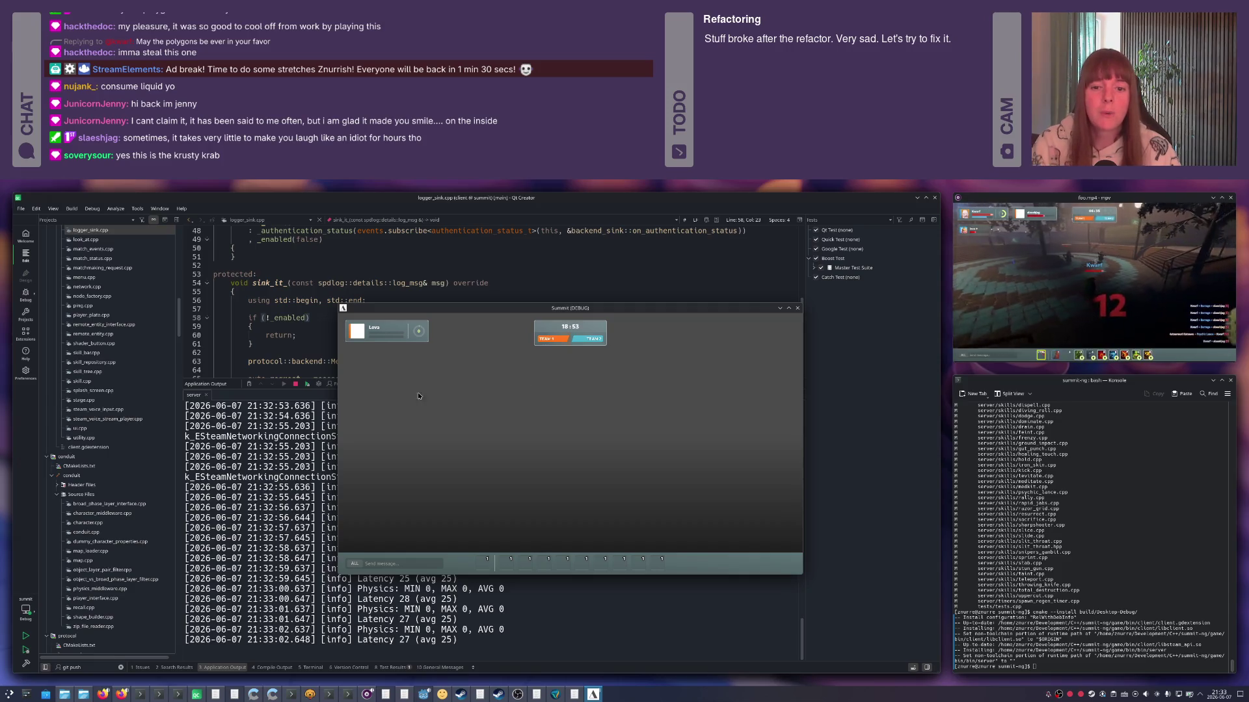
click(797, 309)
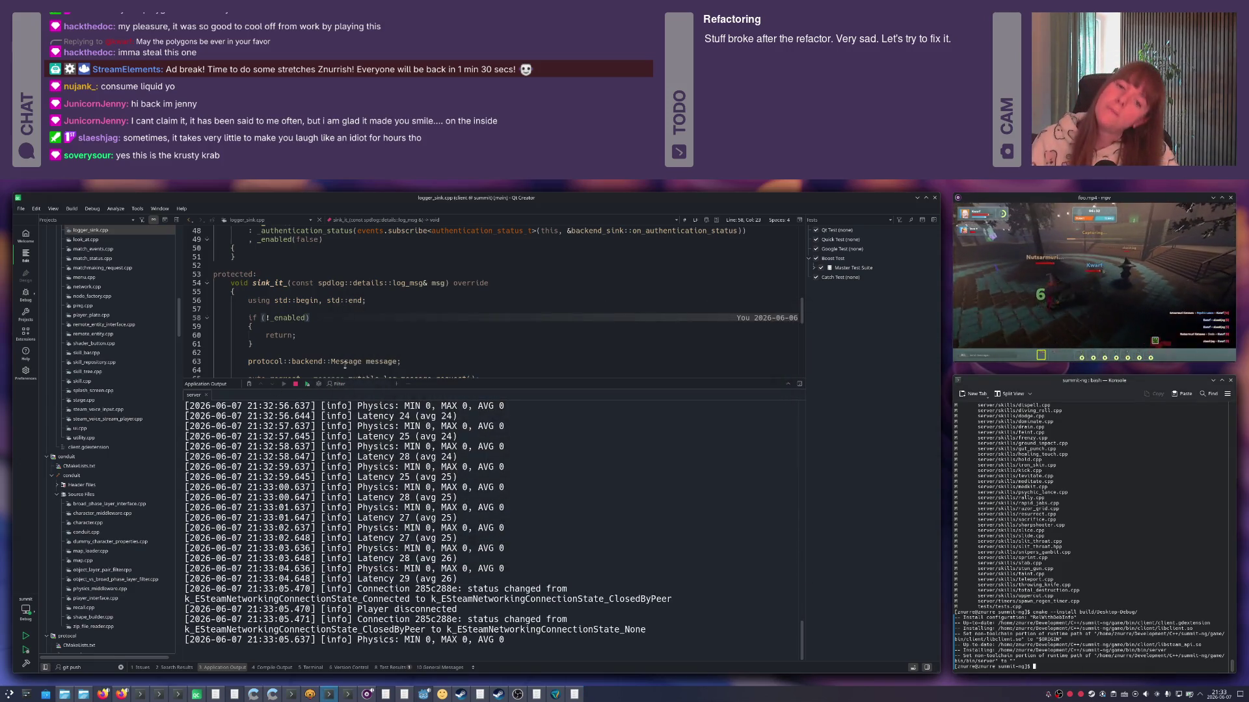
Stop the running server process and hide the Application Output pane.
click(295, 384)
key(Escape)
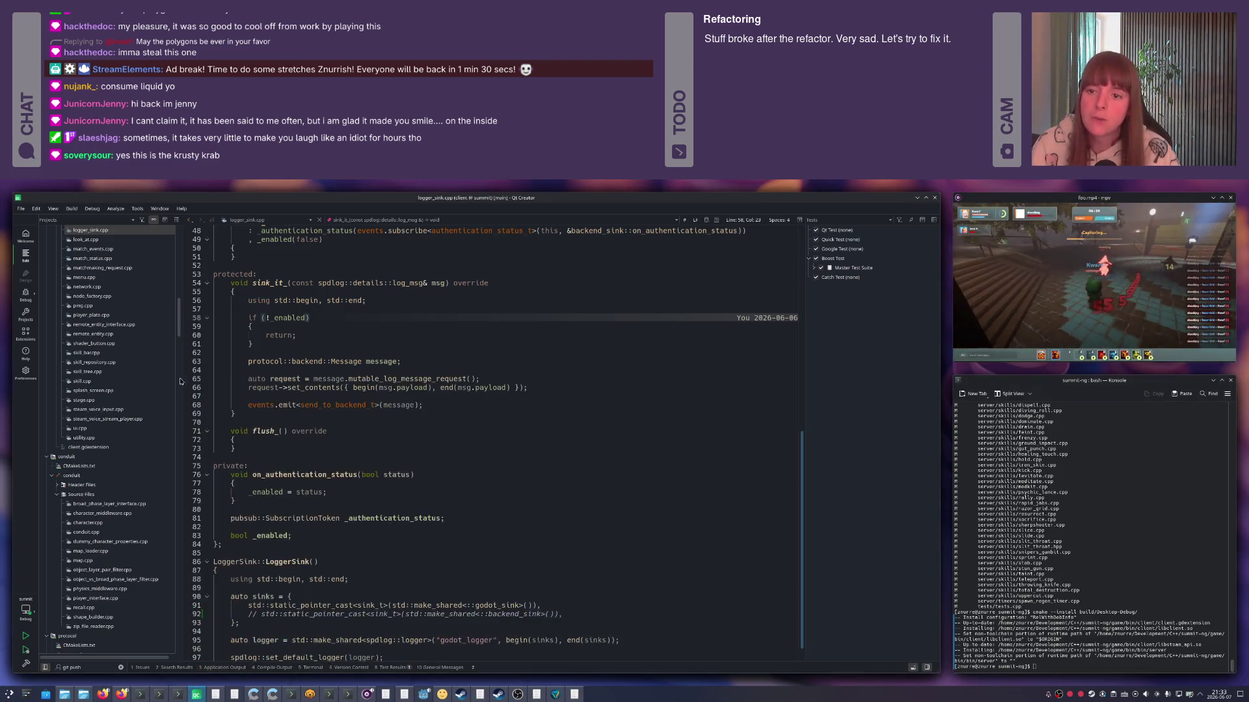
Check the Run Settings, start the server with Ctrl+R, then switch to the Godot editor.
click(26, 315)
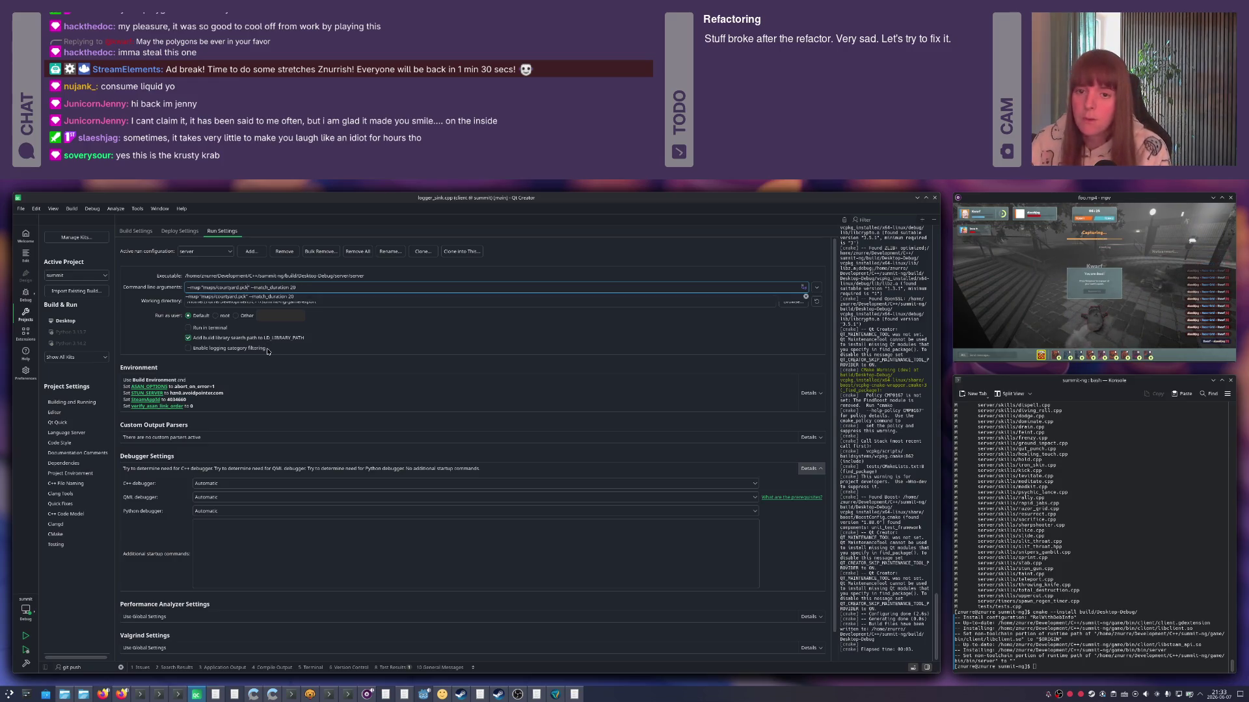
click(26, 253)
key(ctrl+r)
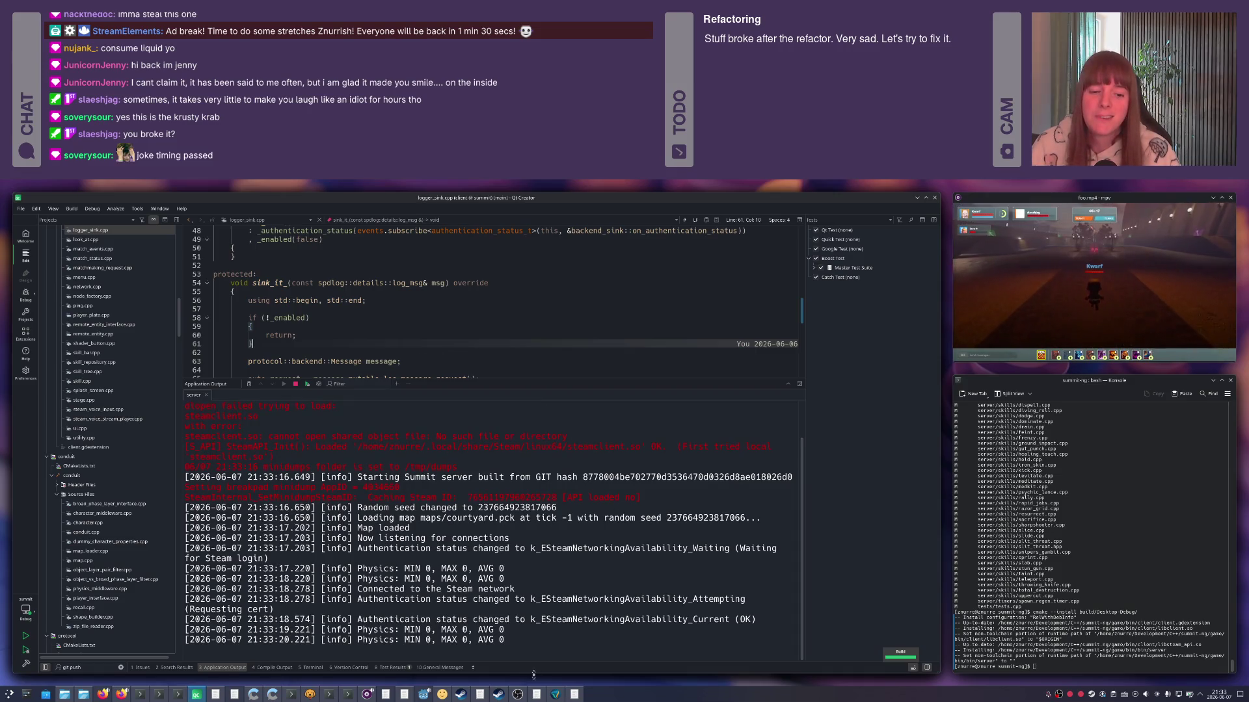
key(alt+Tab)
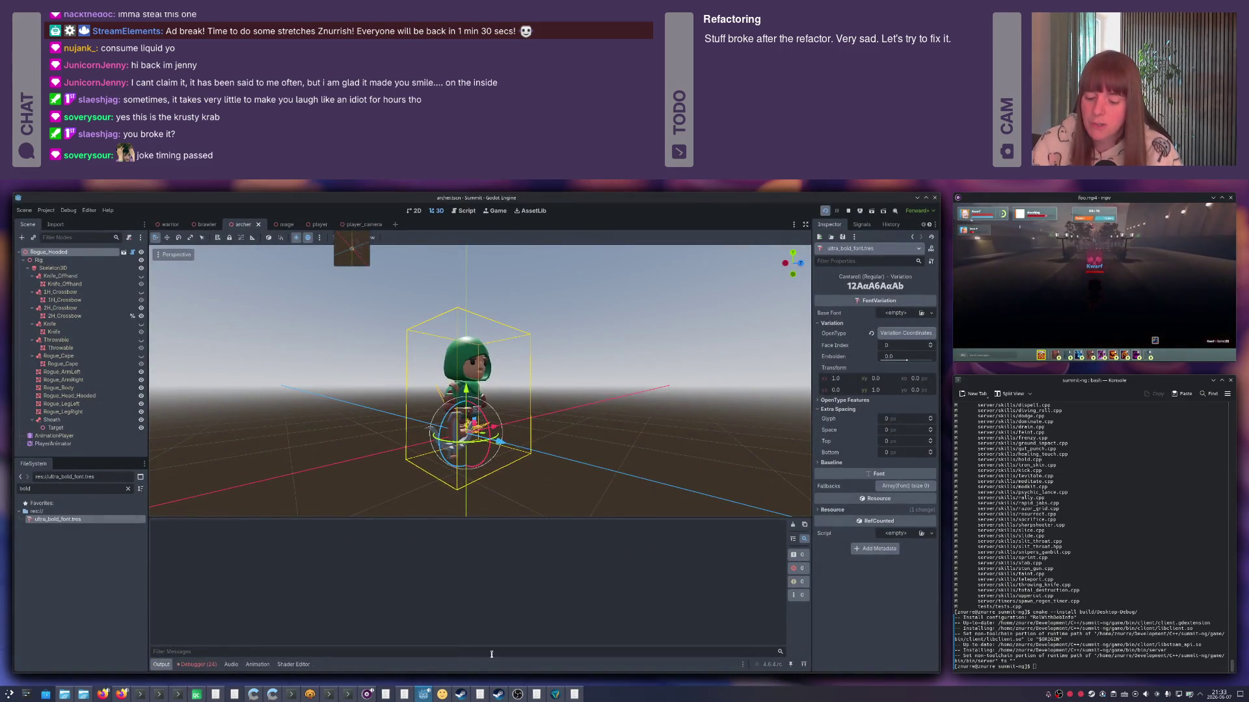
Run the Summit debug client from Godot against the local server.
key(F5)
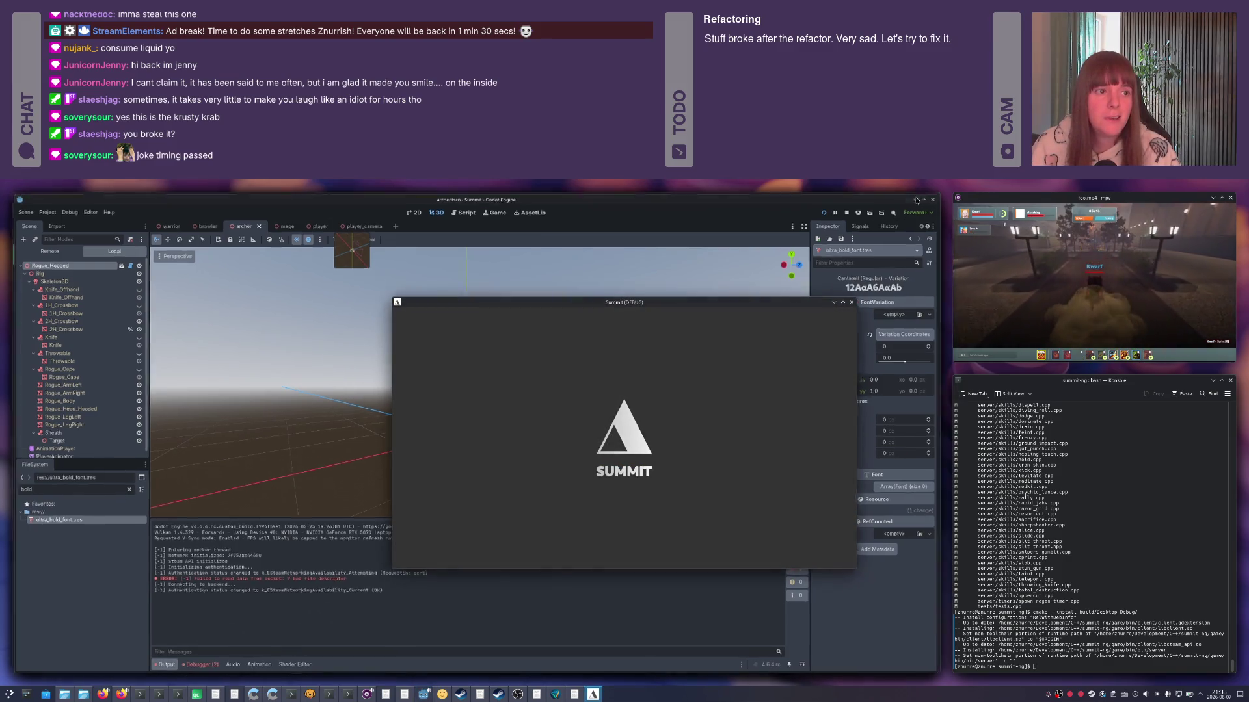
key(alt+Tab)
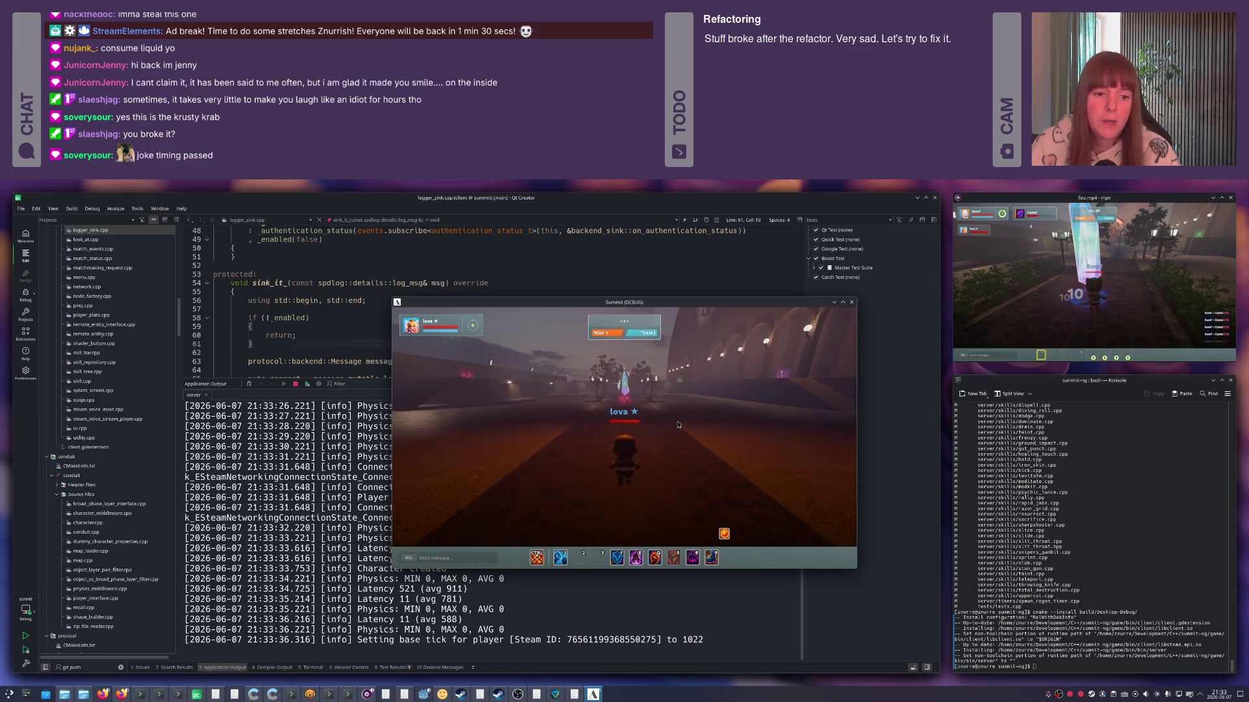
Send the skill-upgrade cheat commands twice through the in-game chat.
key(Return)
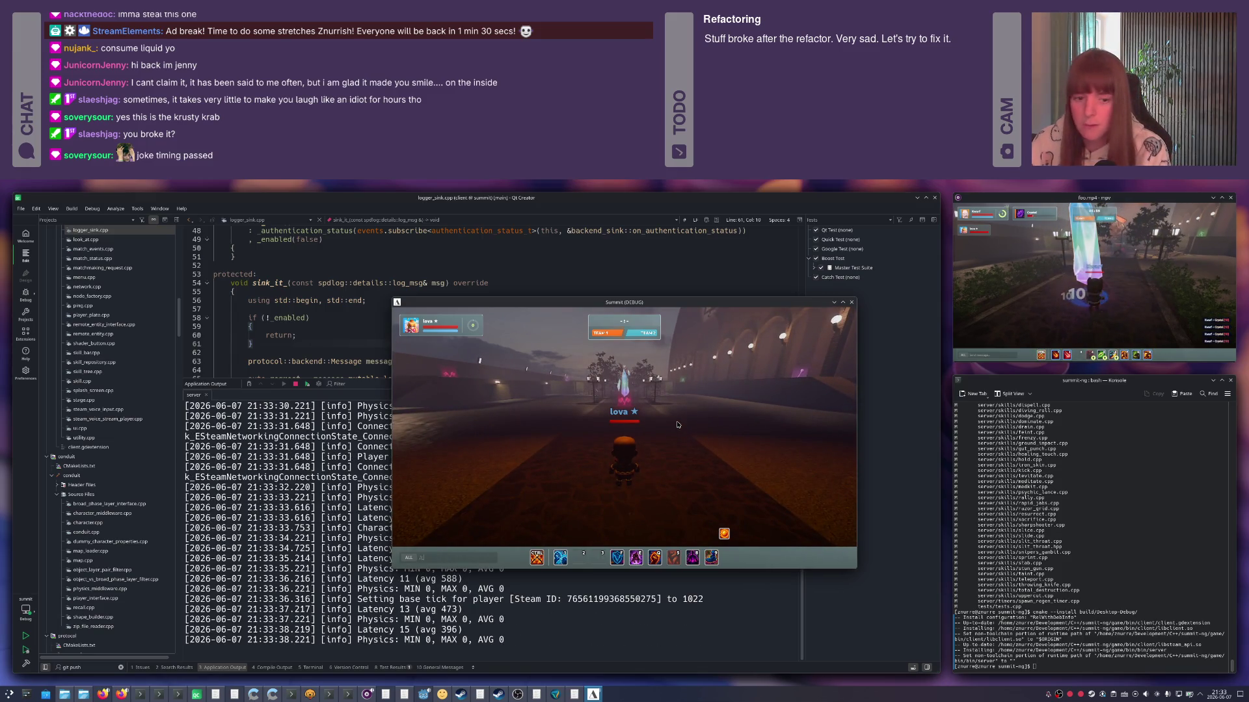
key(Return)
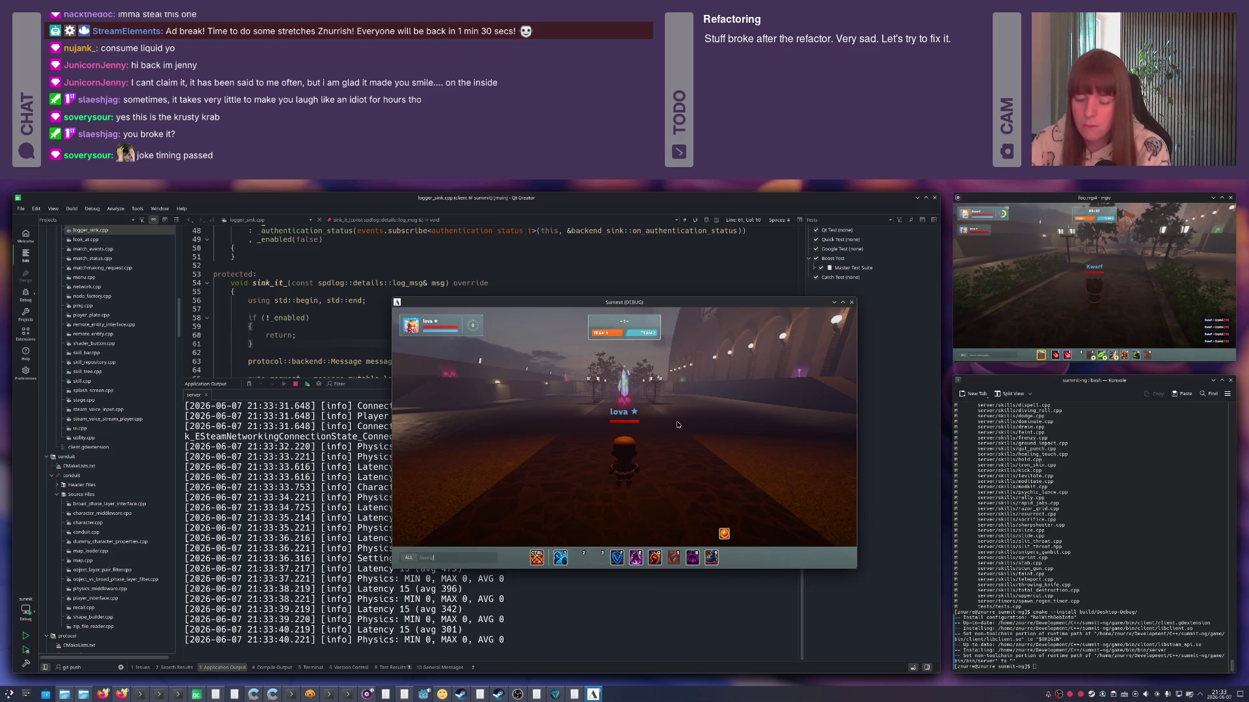
key(Return)
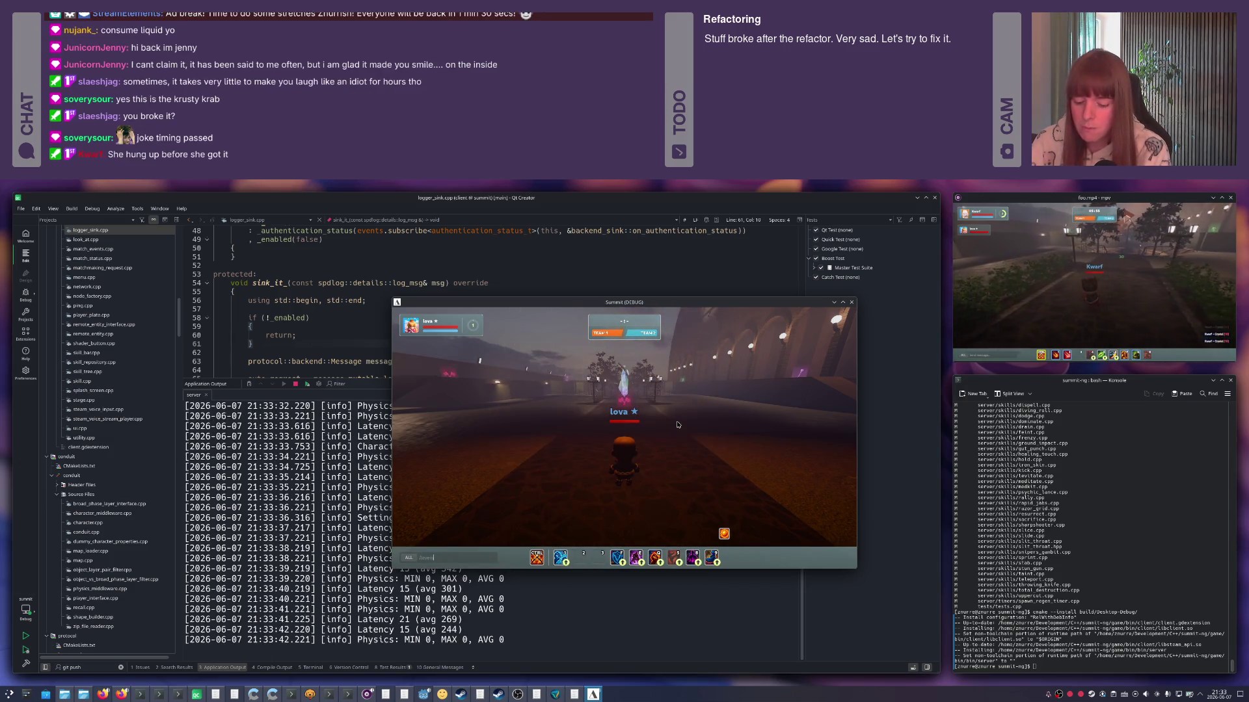
key(Return)
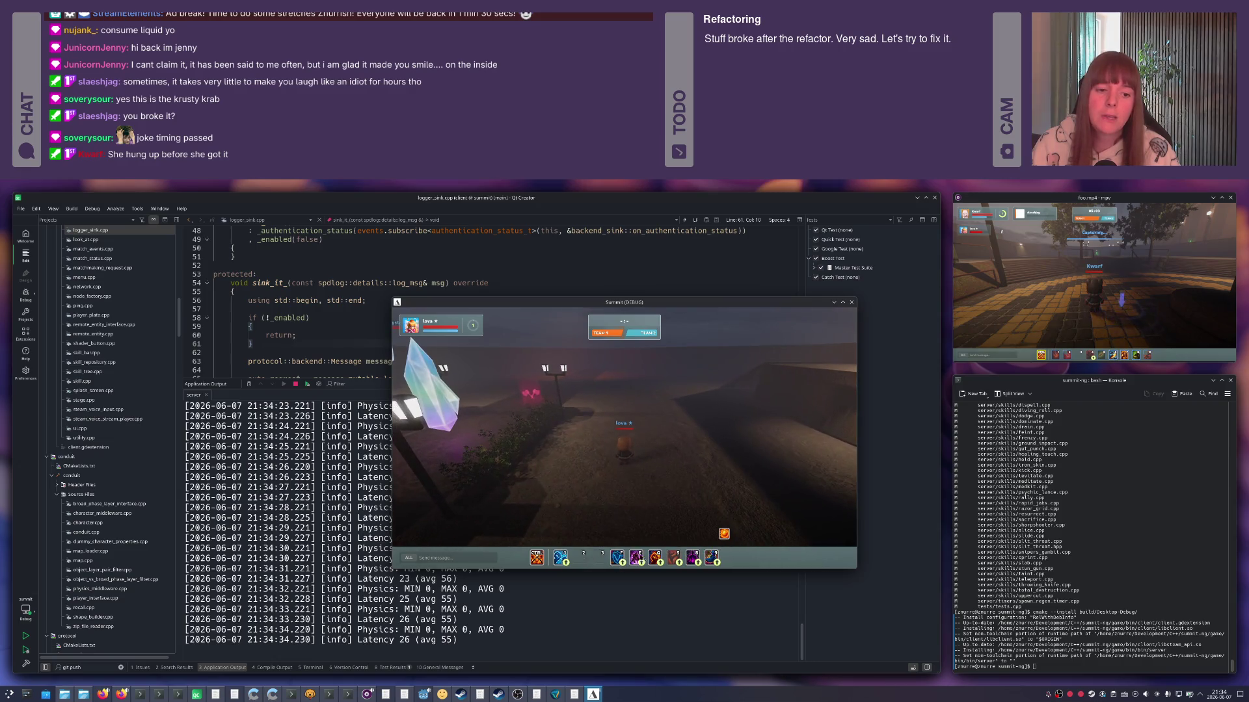
Fire basic attacks and move the character toward the lamps and crystal.
click(635, 529)
click(632, 531)
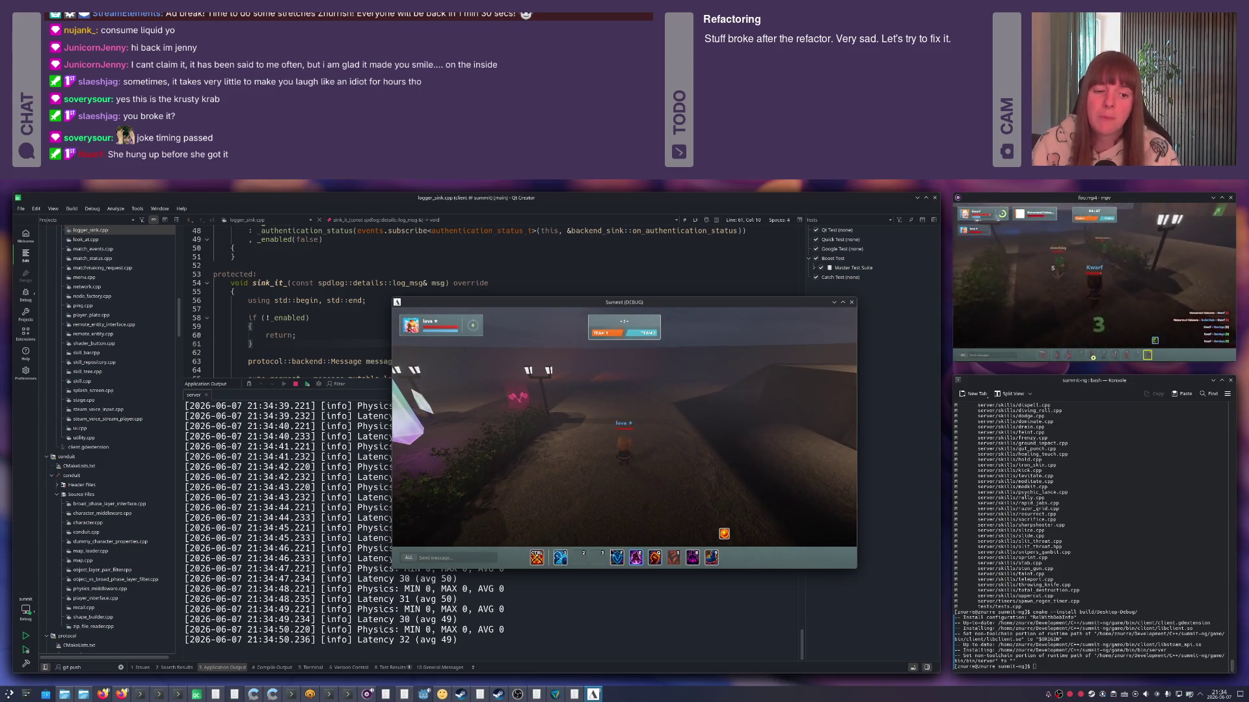
click(670, 479)
click(669, 480)
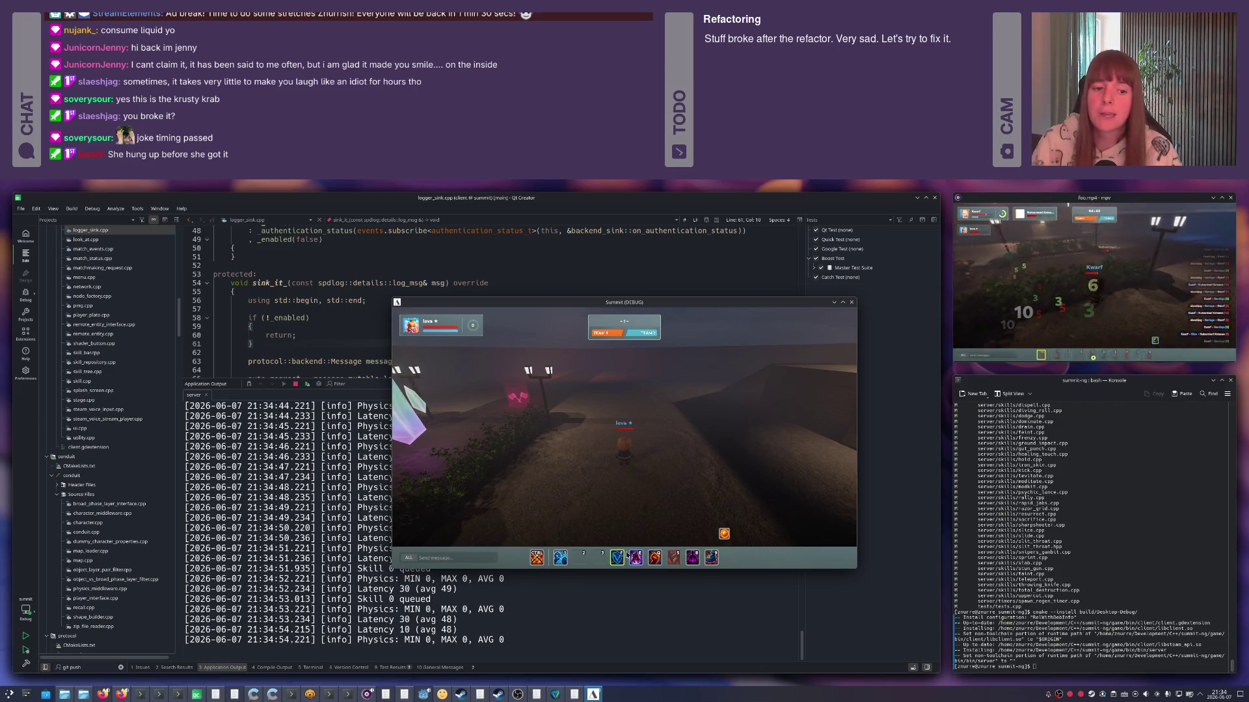
key(w)
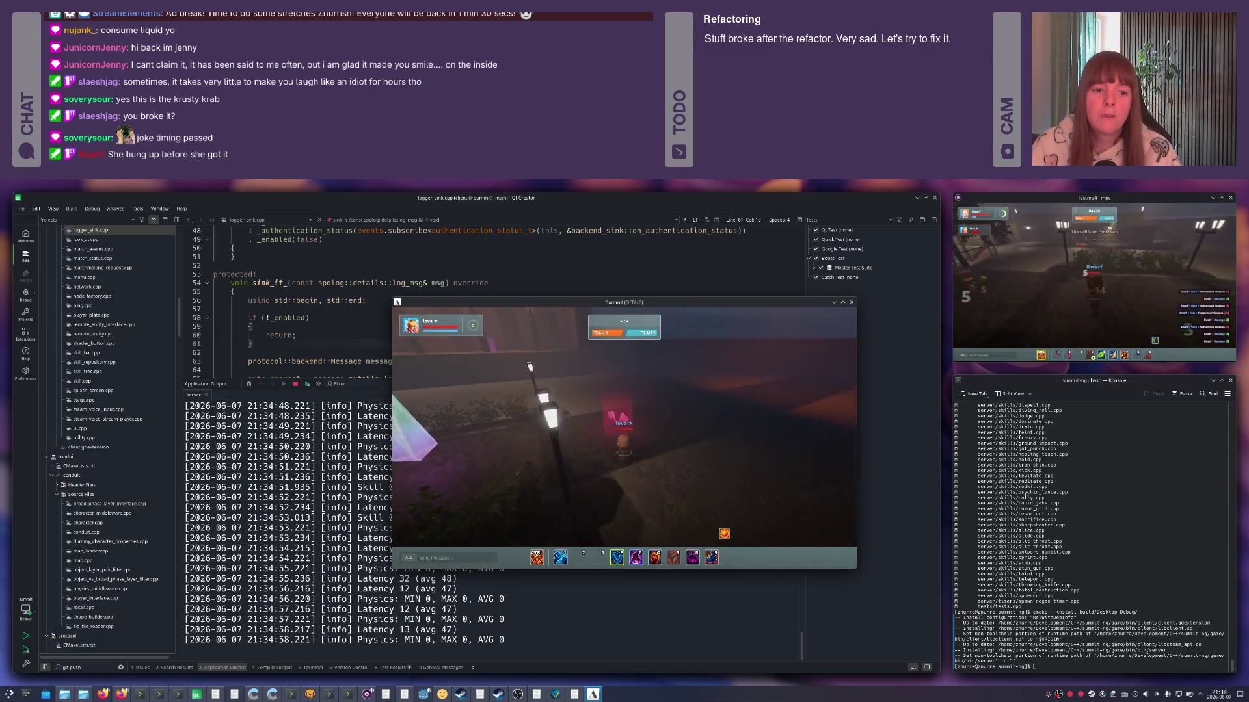
key(1)
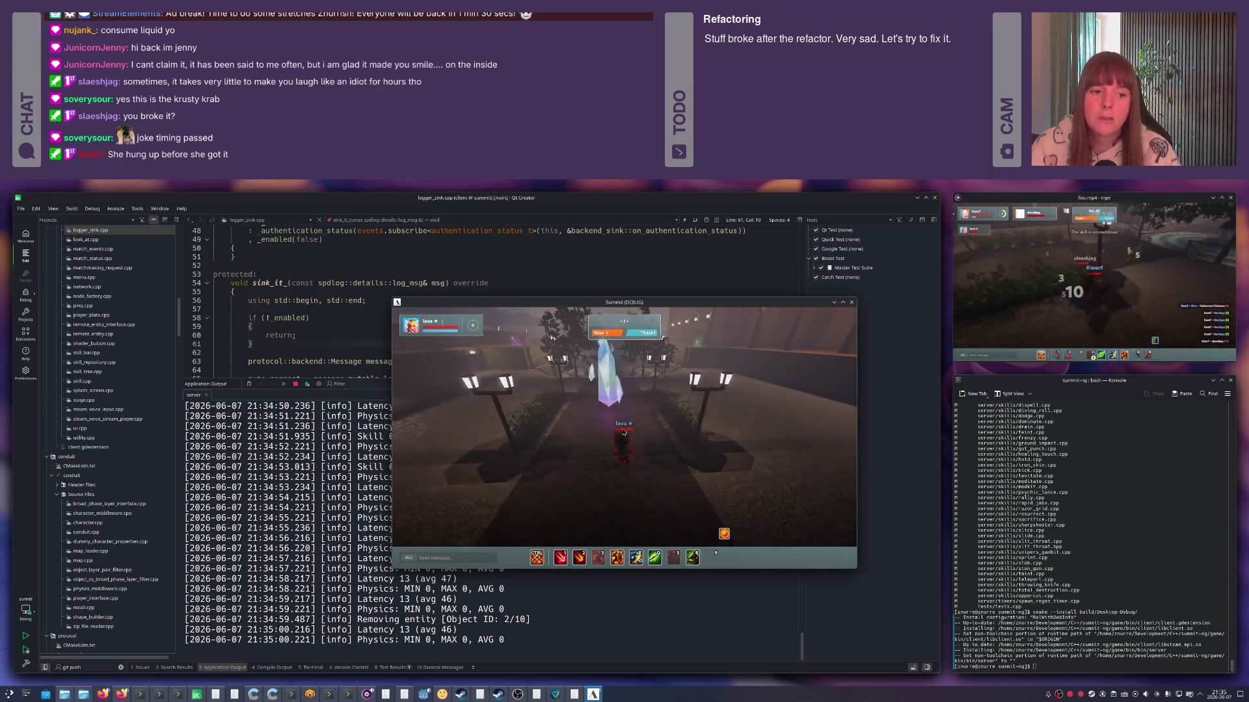
Target the crystal and cast skills 1-4 on it, summoning the green figure twice.
click(633, 420)
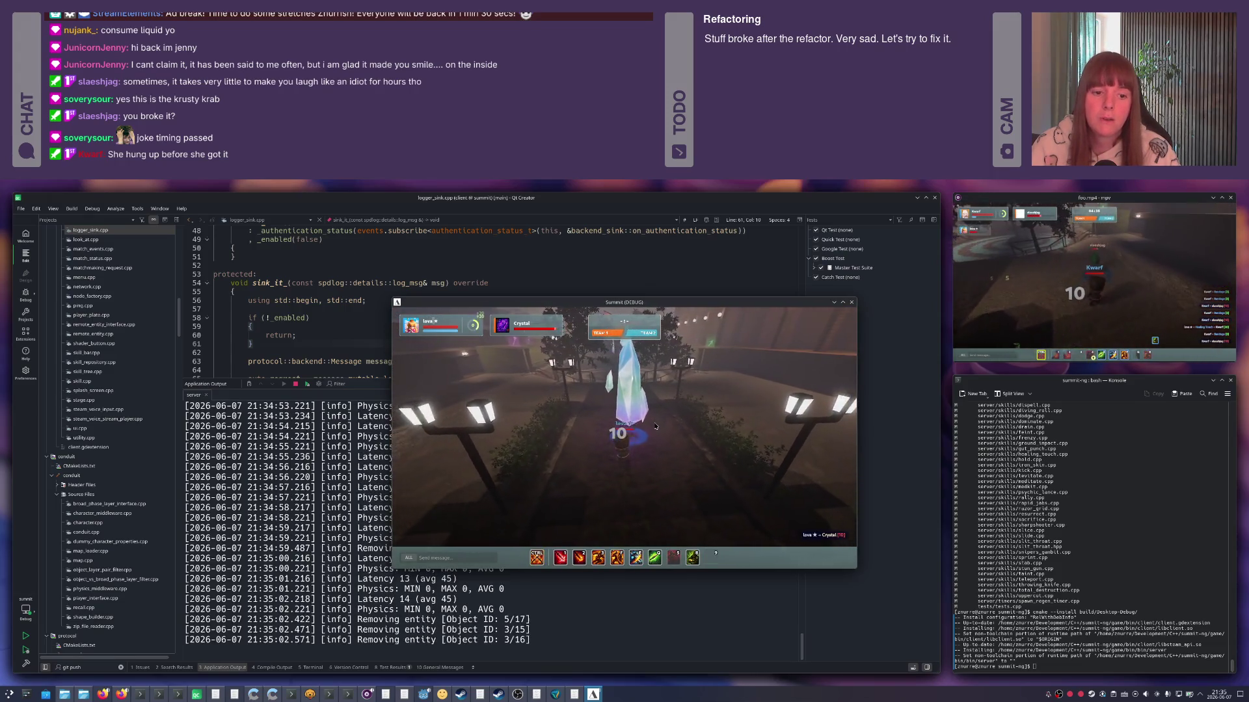
key(1)
key(2)
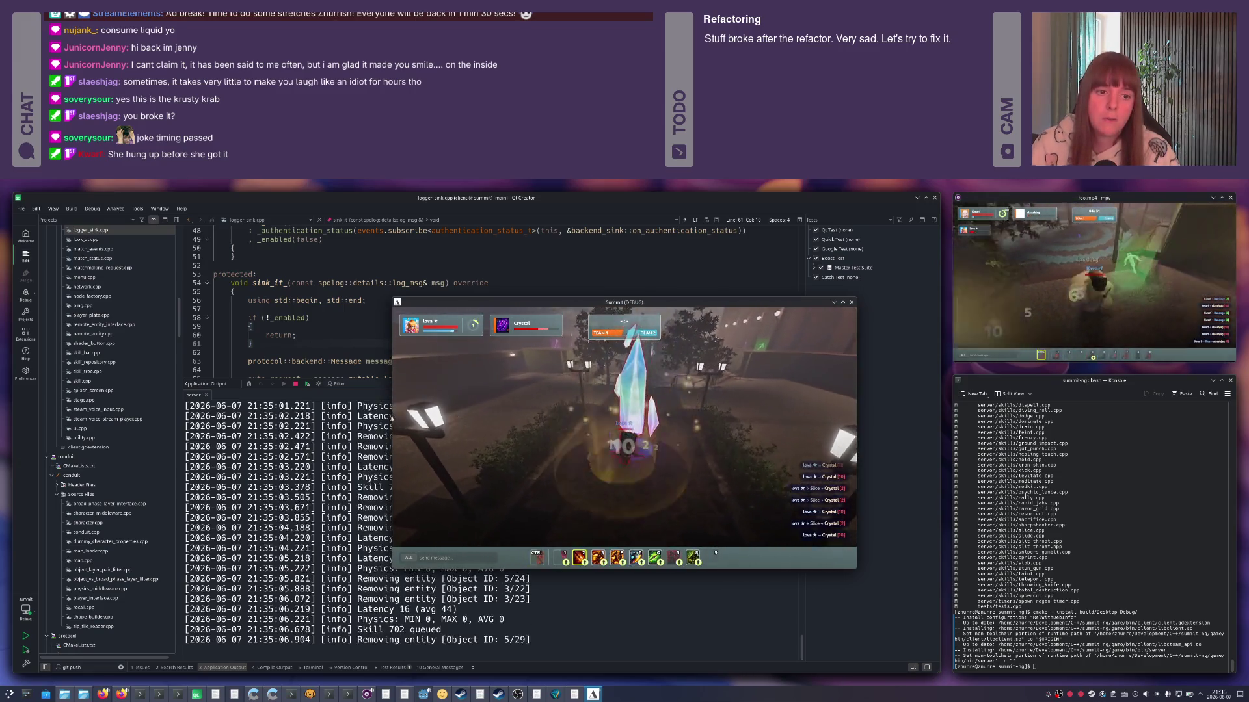
key(3)
key(s)
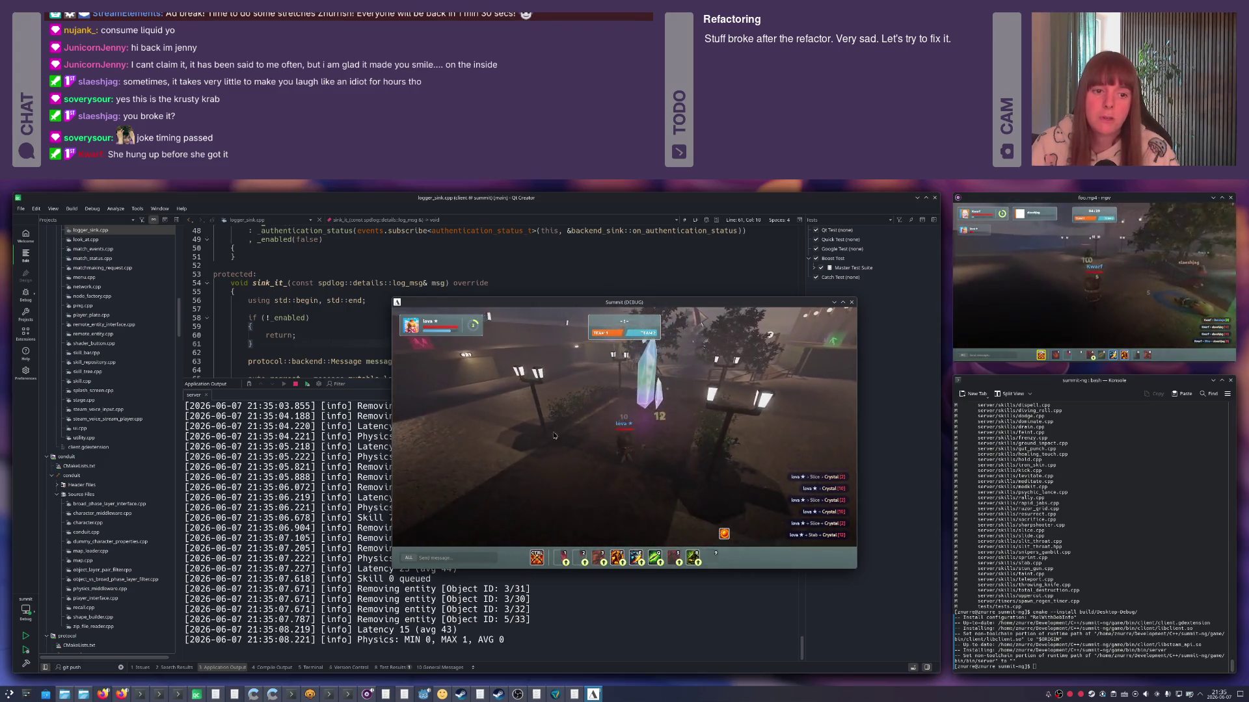
key(4)
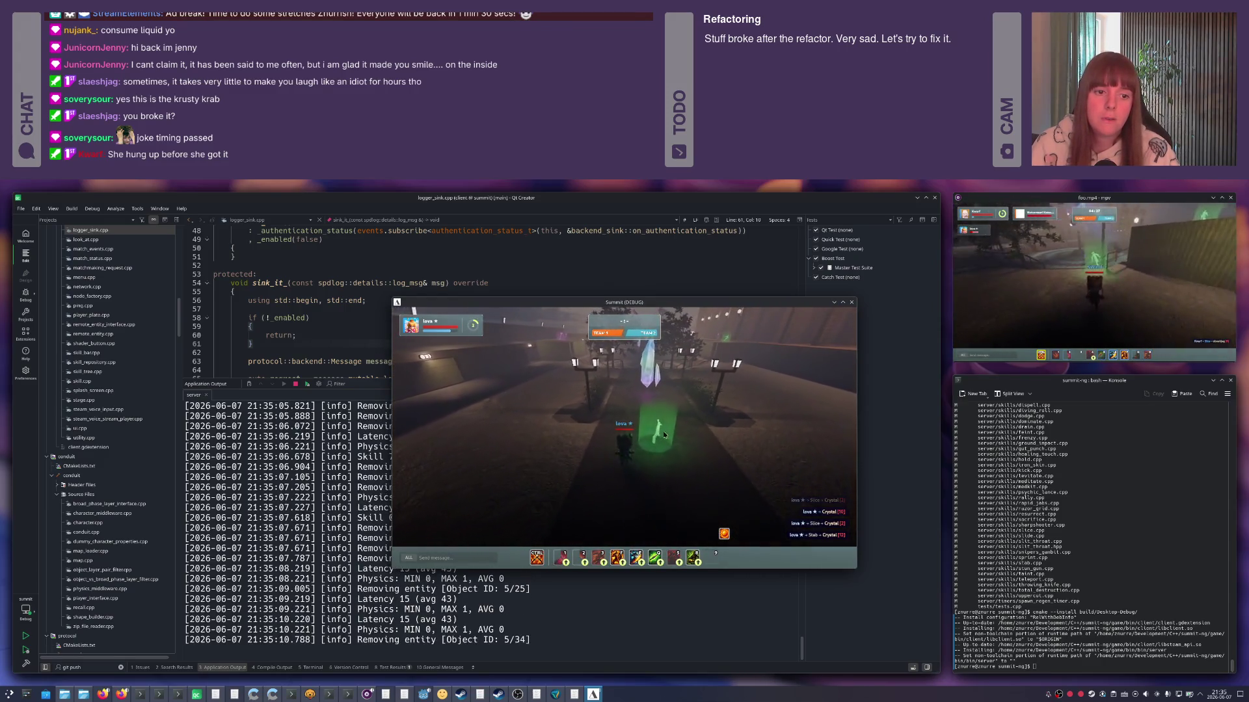
key(w)
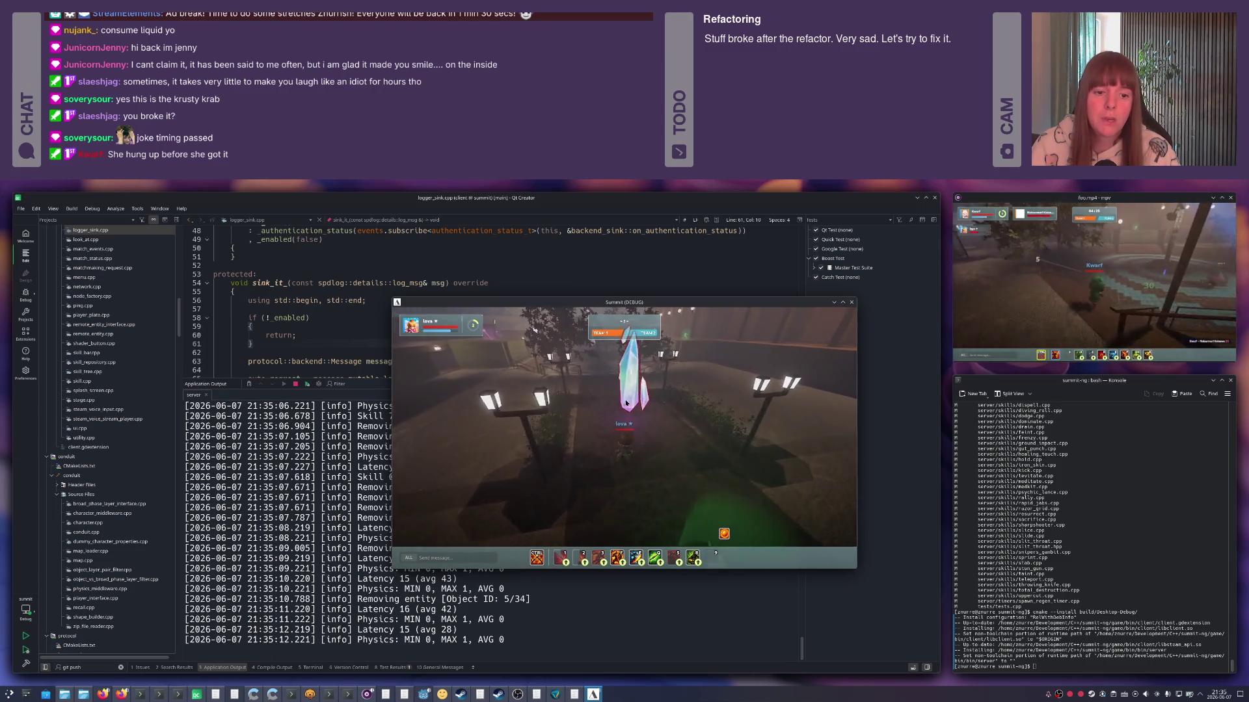
key(4)
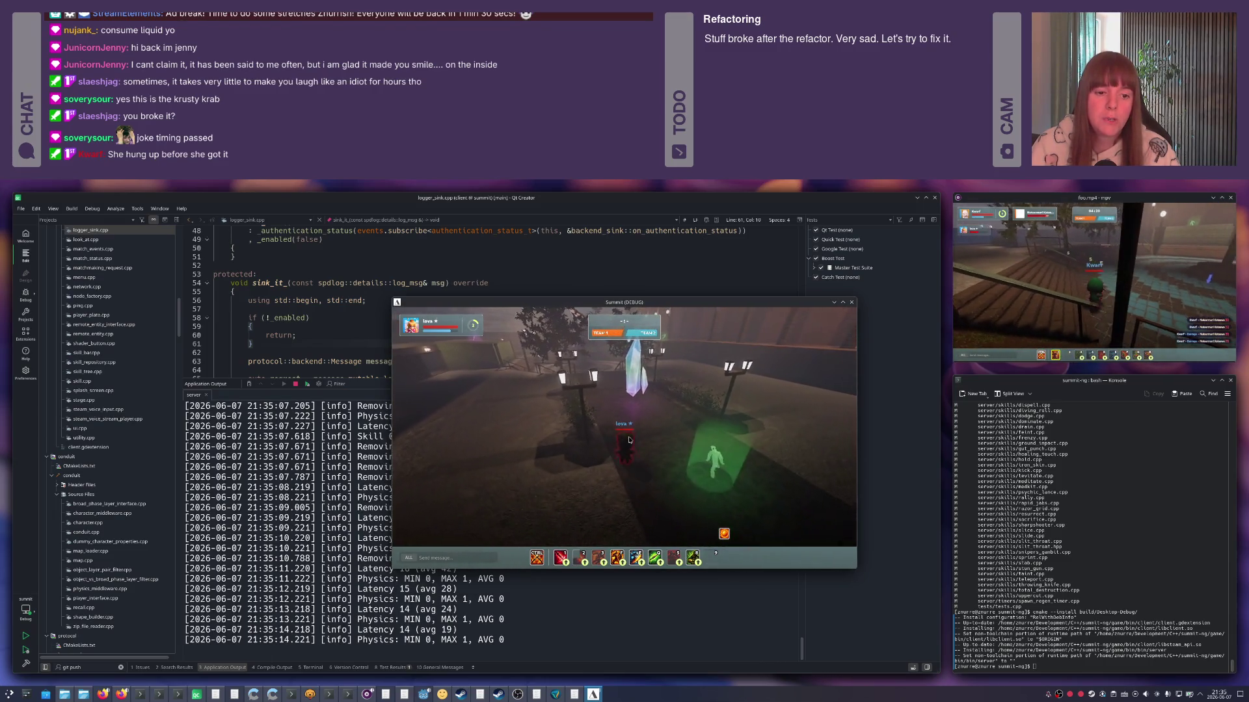
key(1)
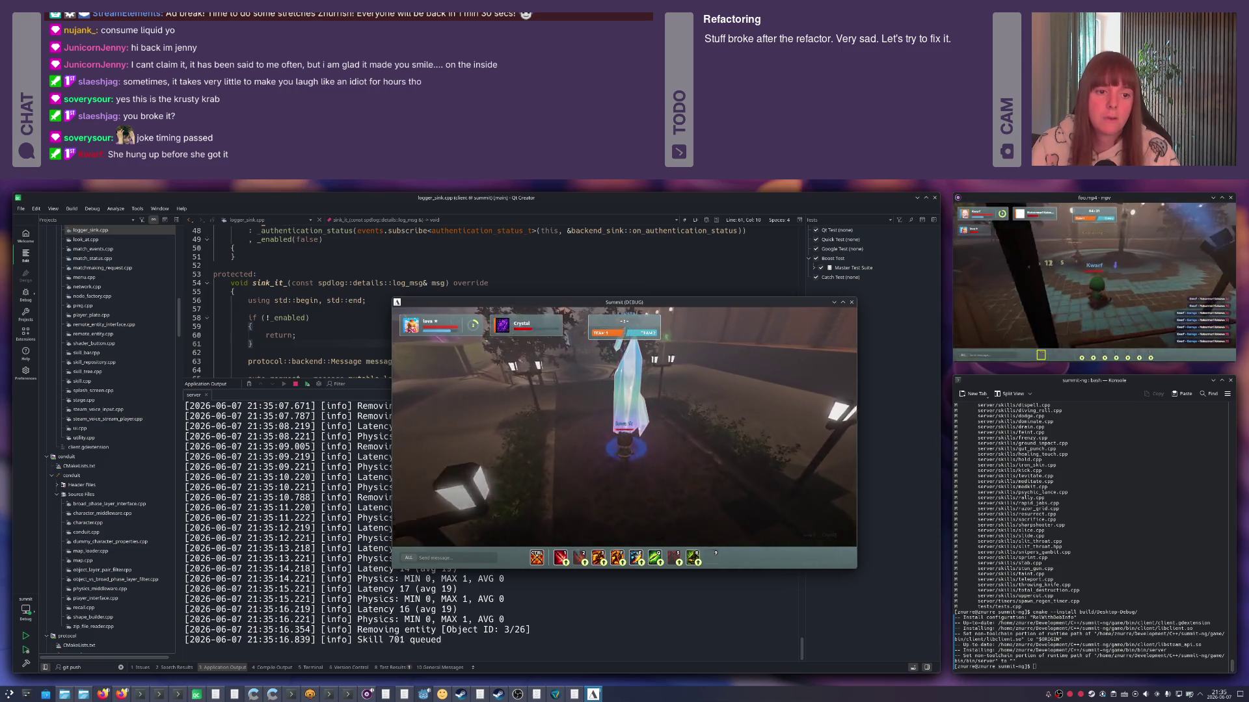
key(s)
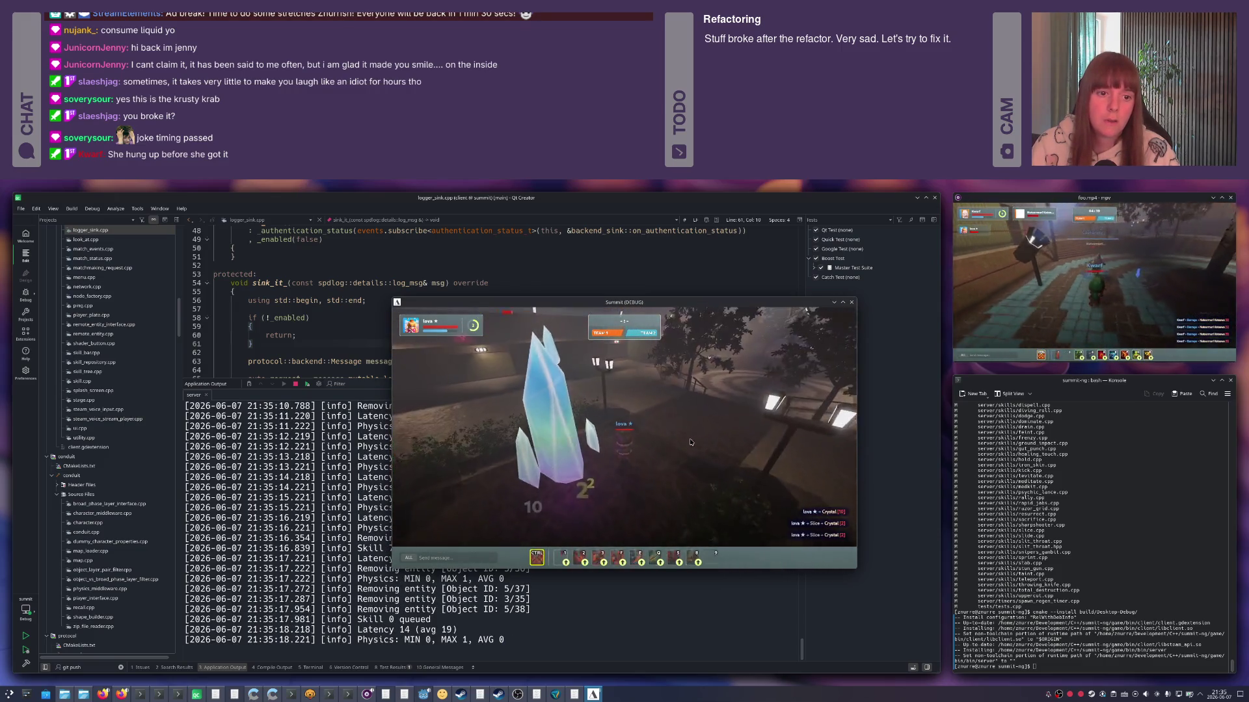
key(a)
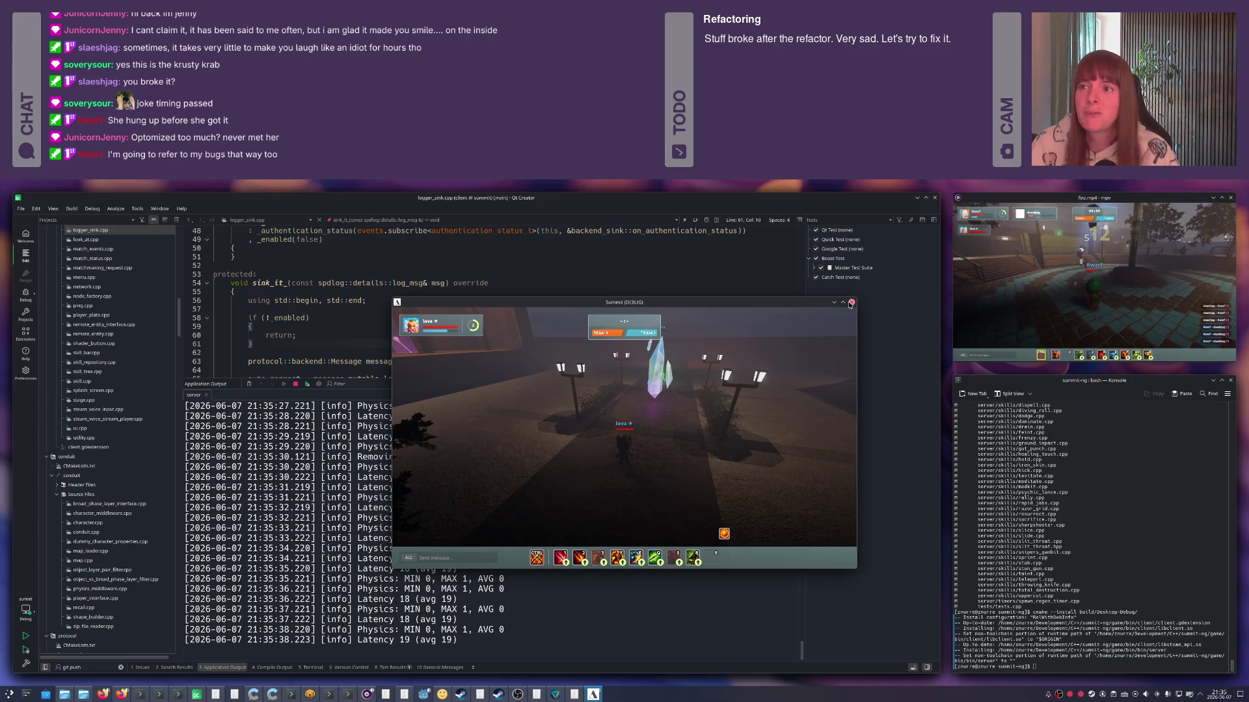
Close the Summit game window, disconnecting the player.
click(851, 303)
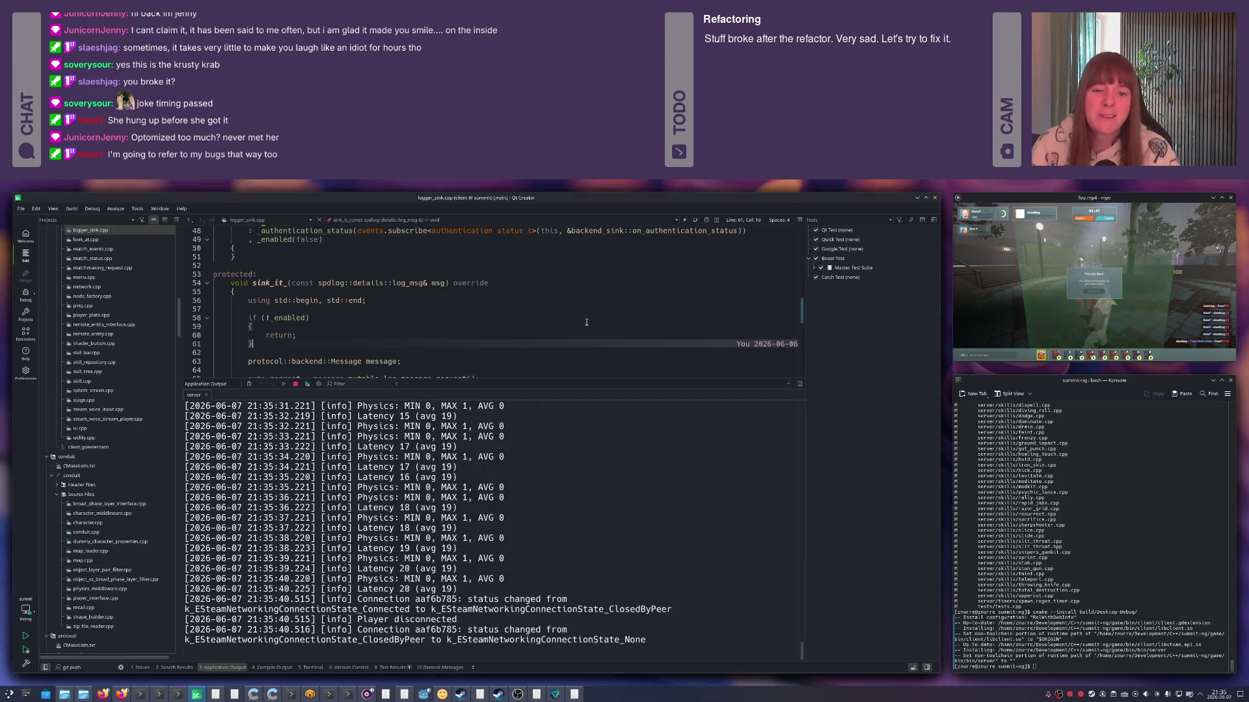
Switch from logger_sink.cpp to character.cpp and go to the get_skill_bar setter.
click(384, 307)
key(Escape)
key(ctrl+Tab)
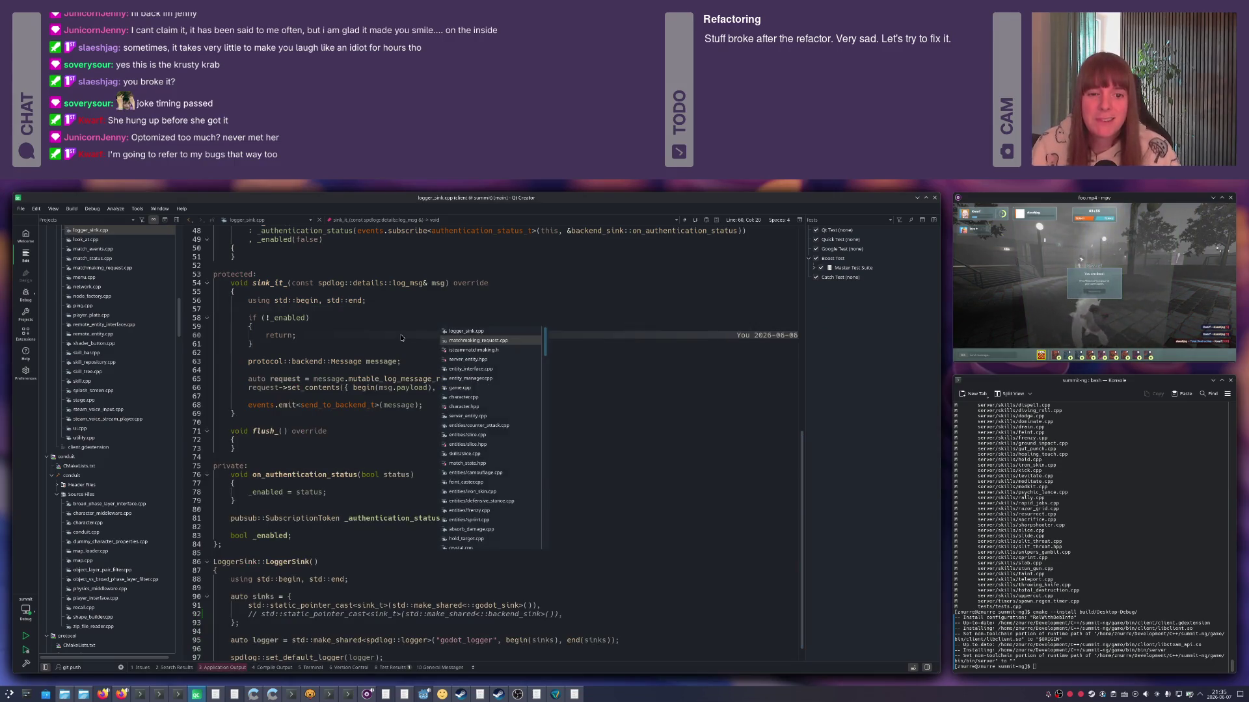
key(ctrl+Tab)
key(ctrl+Tab)
key(ctrl+Tab)
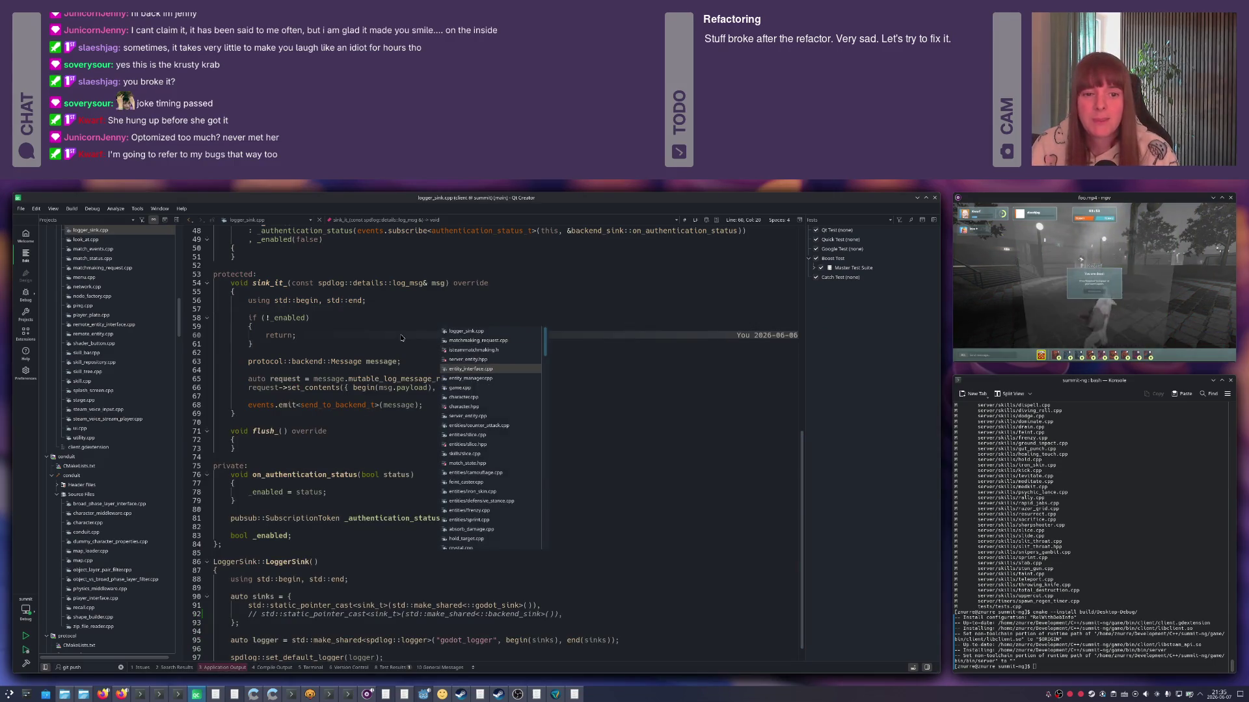
key(ctrl+Tab)
key(ctrl+Tab)
key(ctrl+Tab)
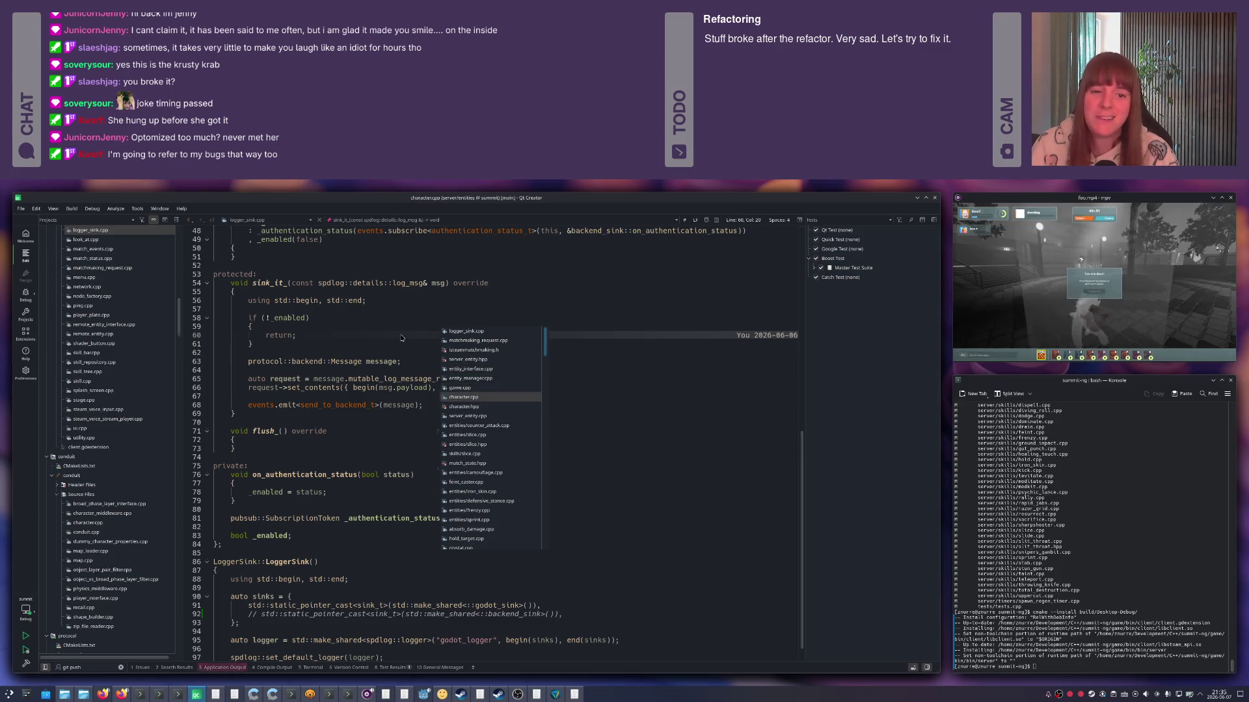
click(400, 335)
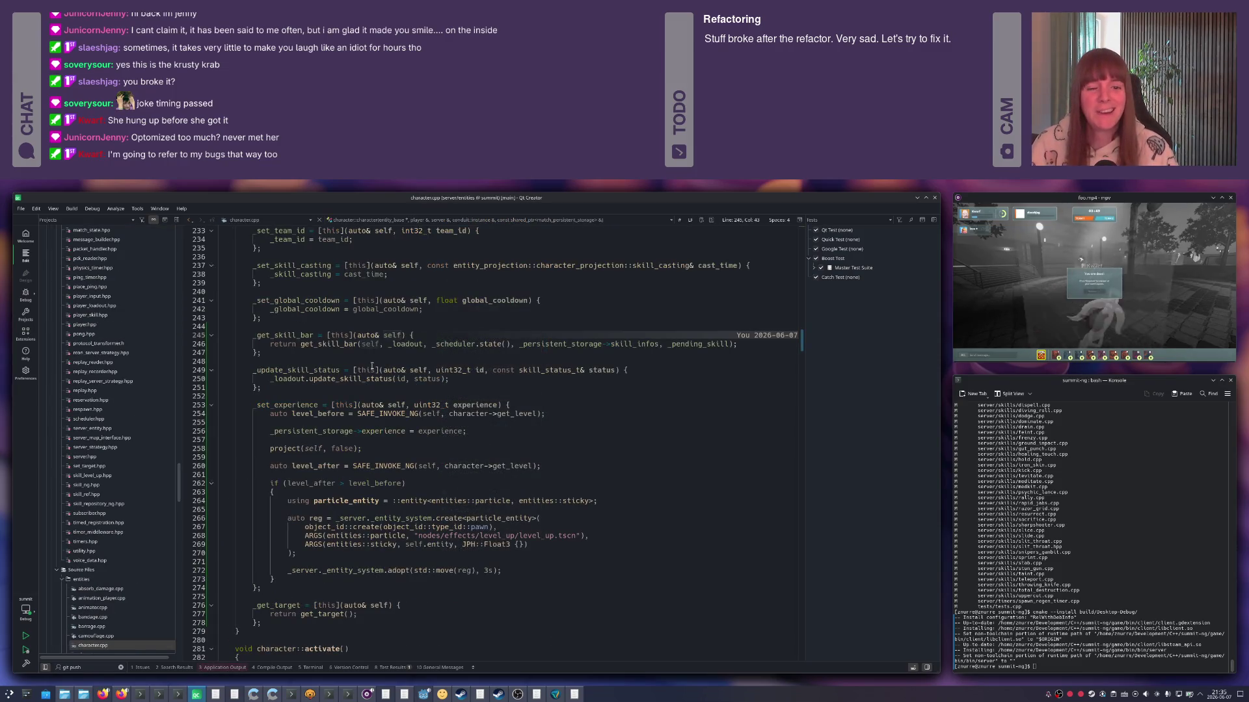
Review set_experience and update_skill_status, then jump to upgrade_skill in skill_bar.cpp.
click(285, 405)
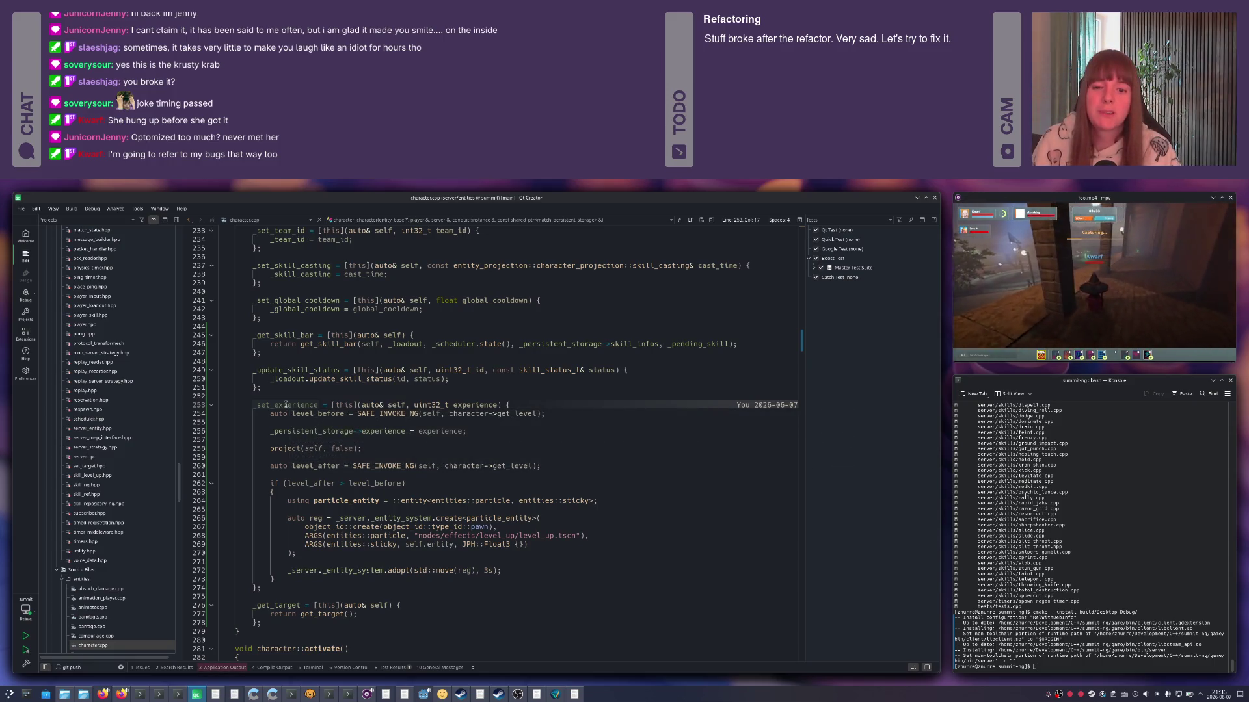
click(314, 370)
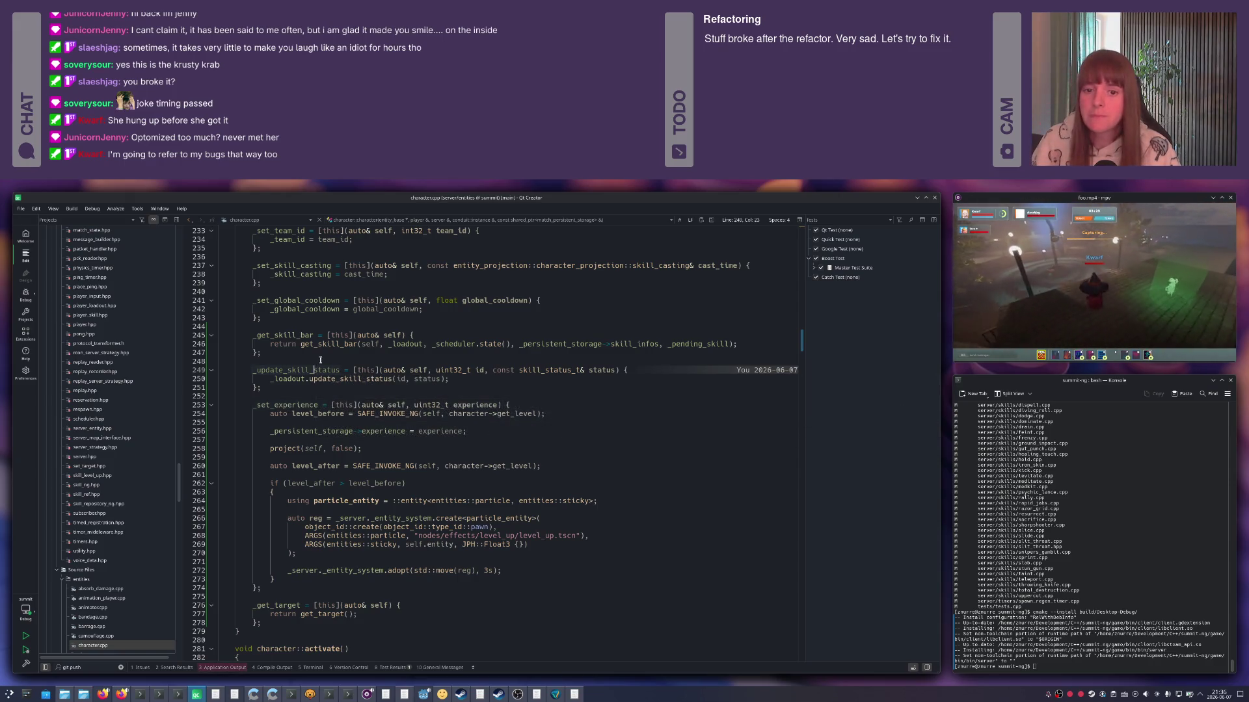
key(ctrl+r)
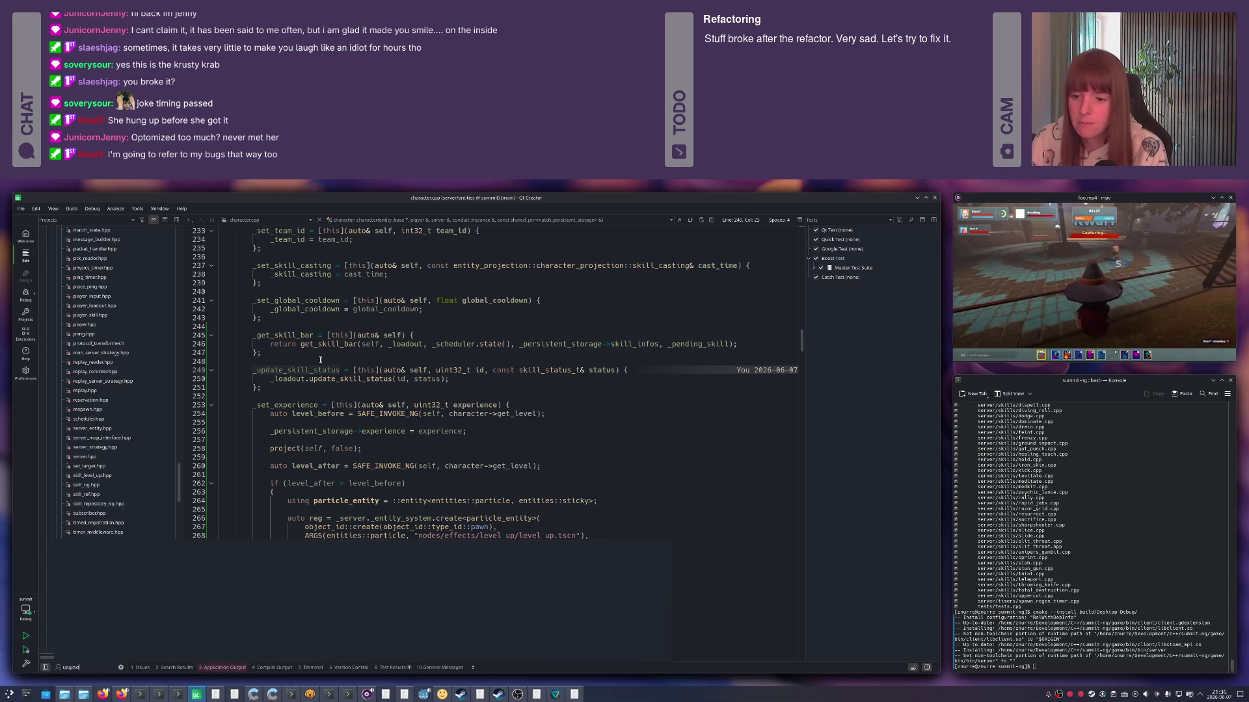
key(Return)
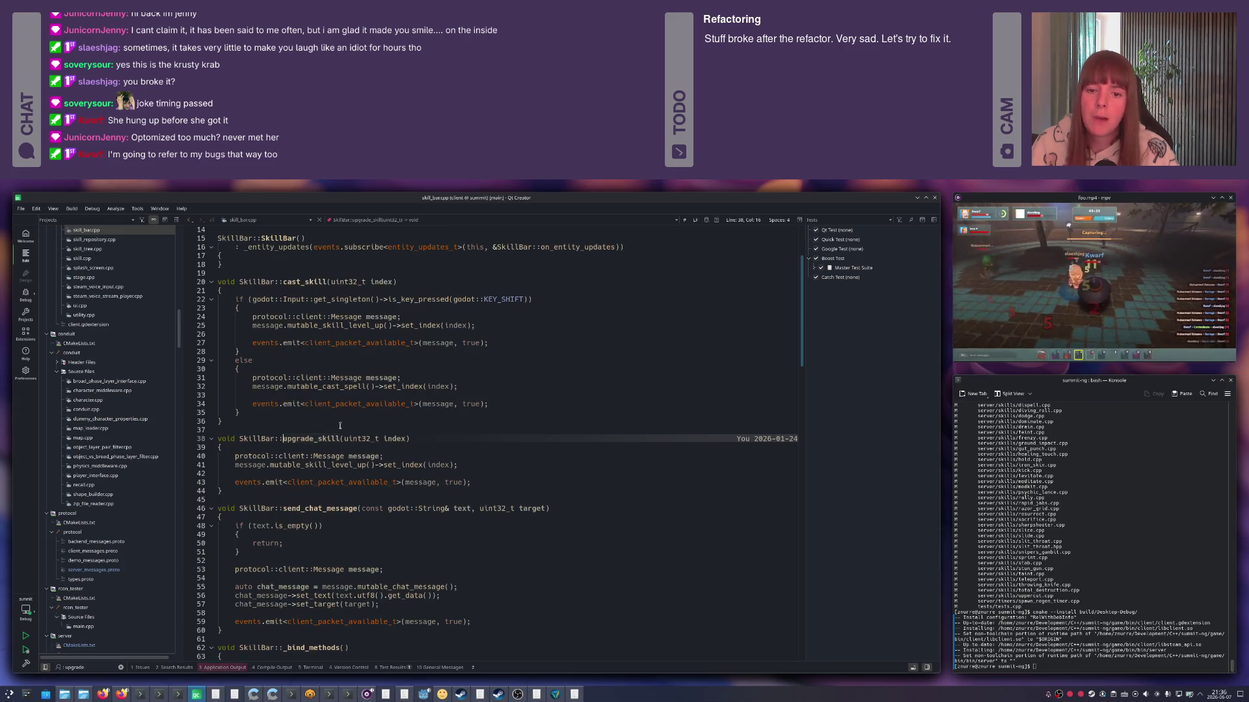
Locate and open skill_level_up.hpp via the 'skill' file search.
key(ctrl+k)
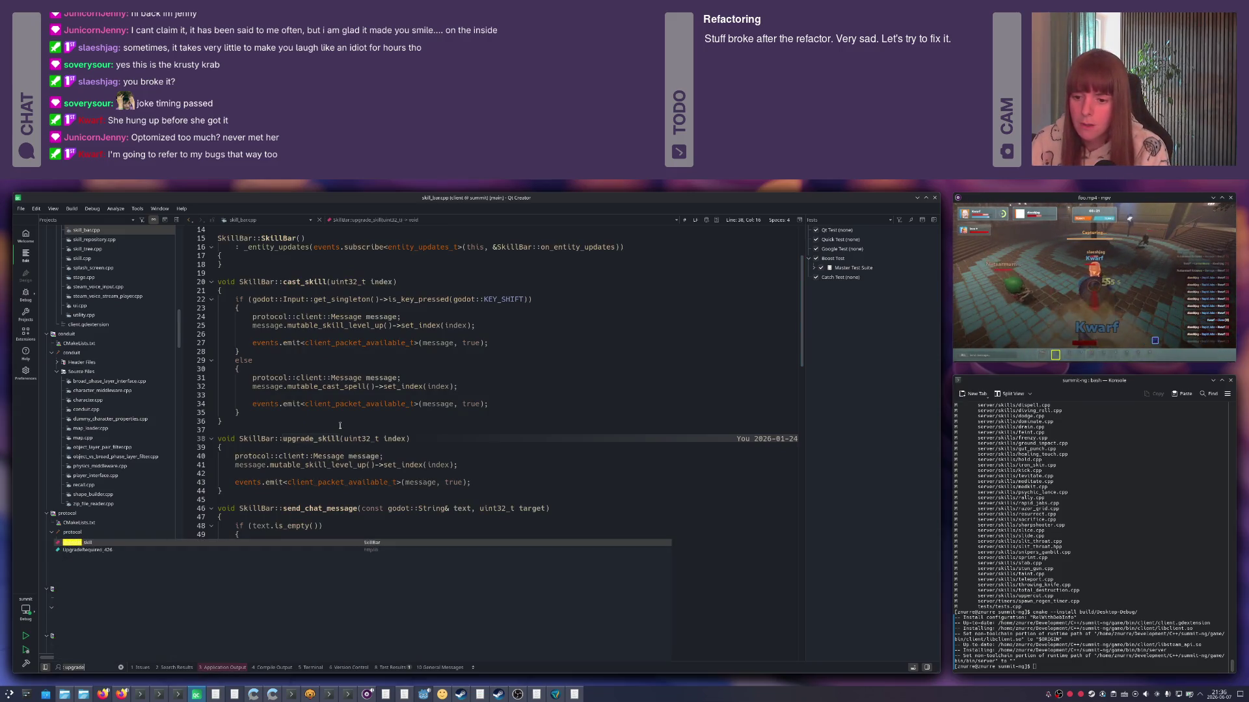
text(skill)
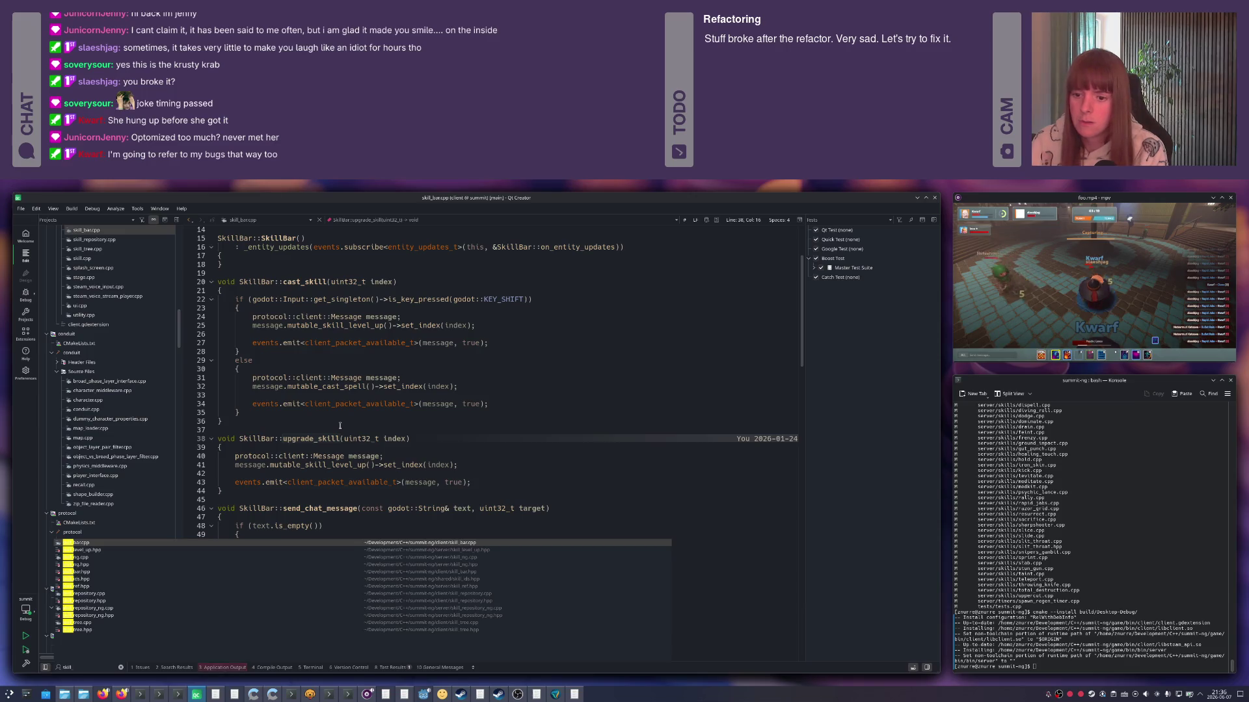
key(Down)
key(Return)
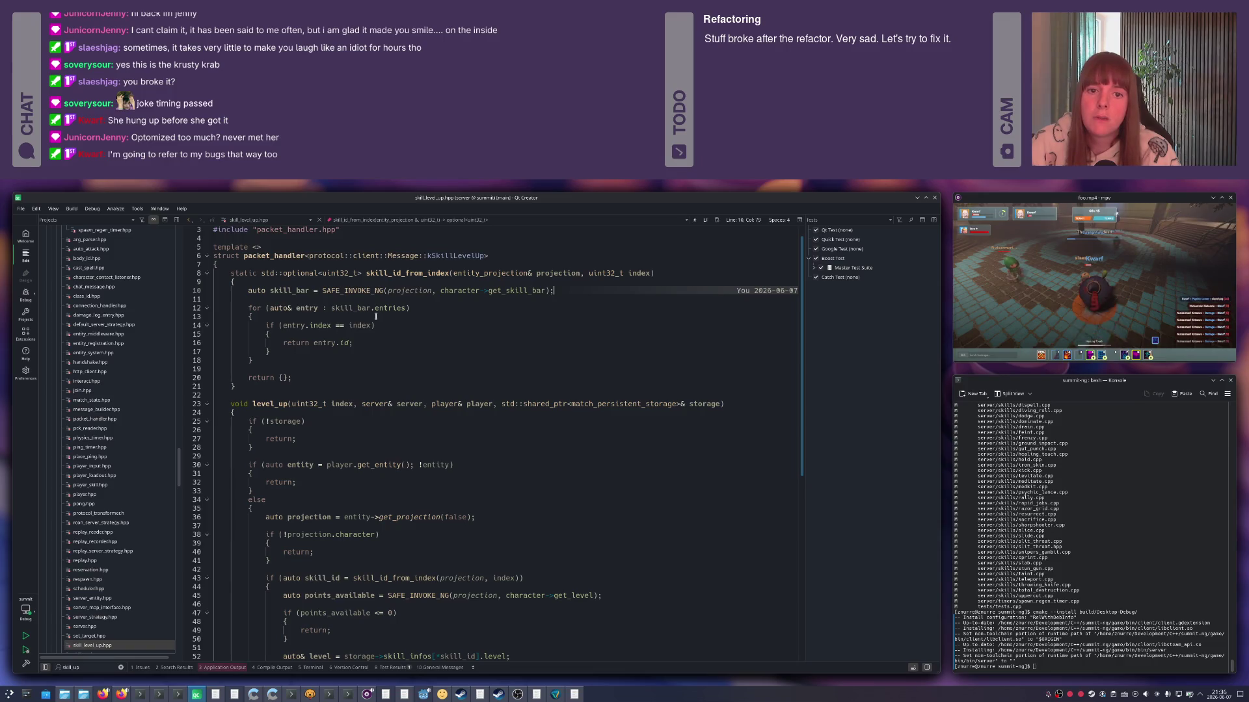
scroll(397, 328, down, 3)
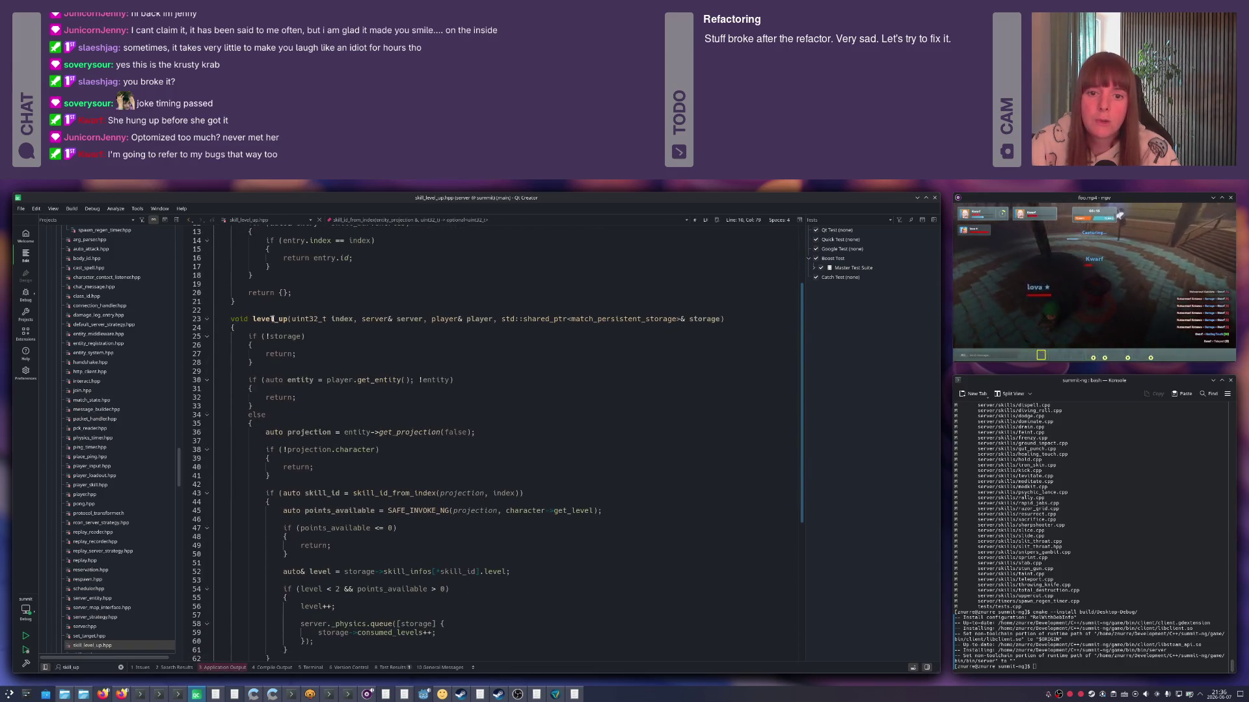
scroll(397, 350, down, 2)
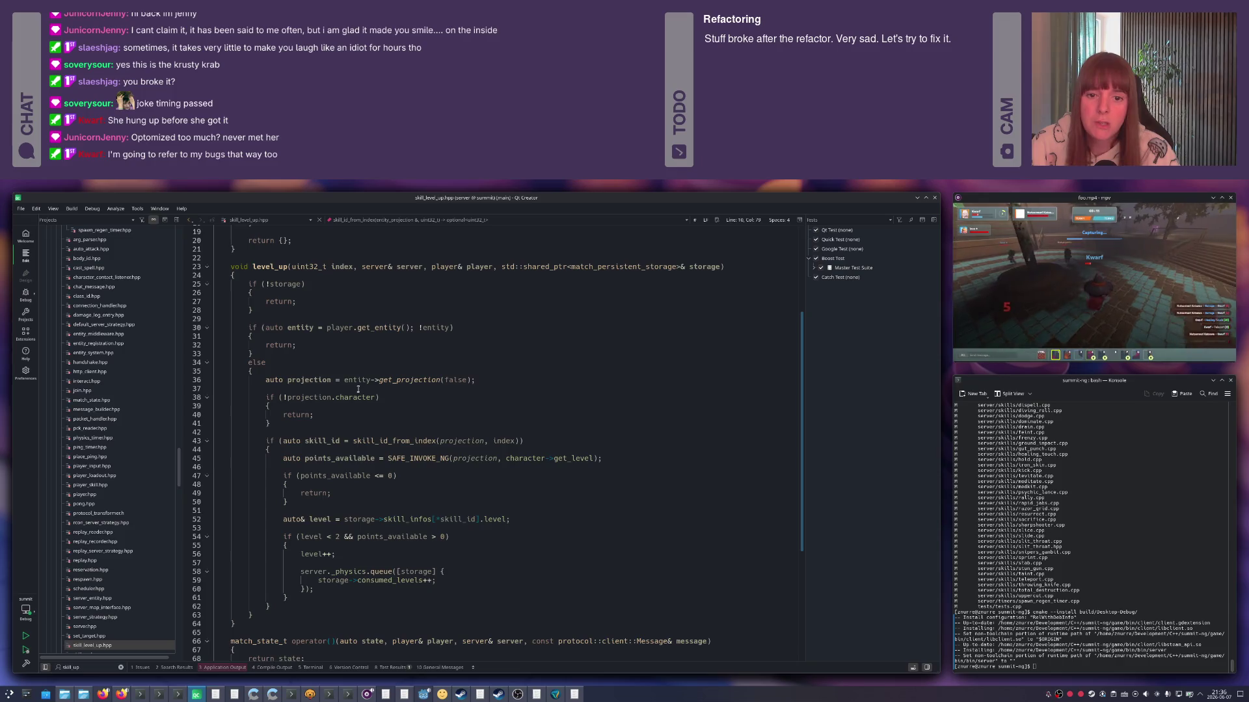
Read level_up: the projection uses, the level increment and consumed_levels, then leave the file.
double_click(299, 380)
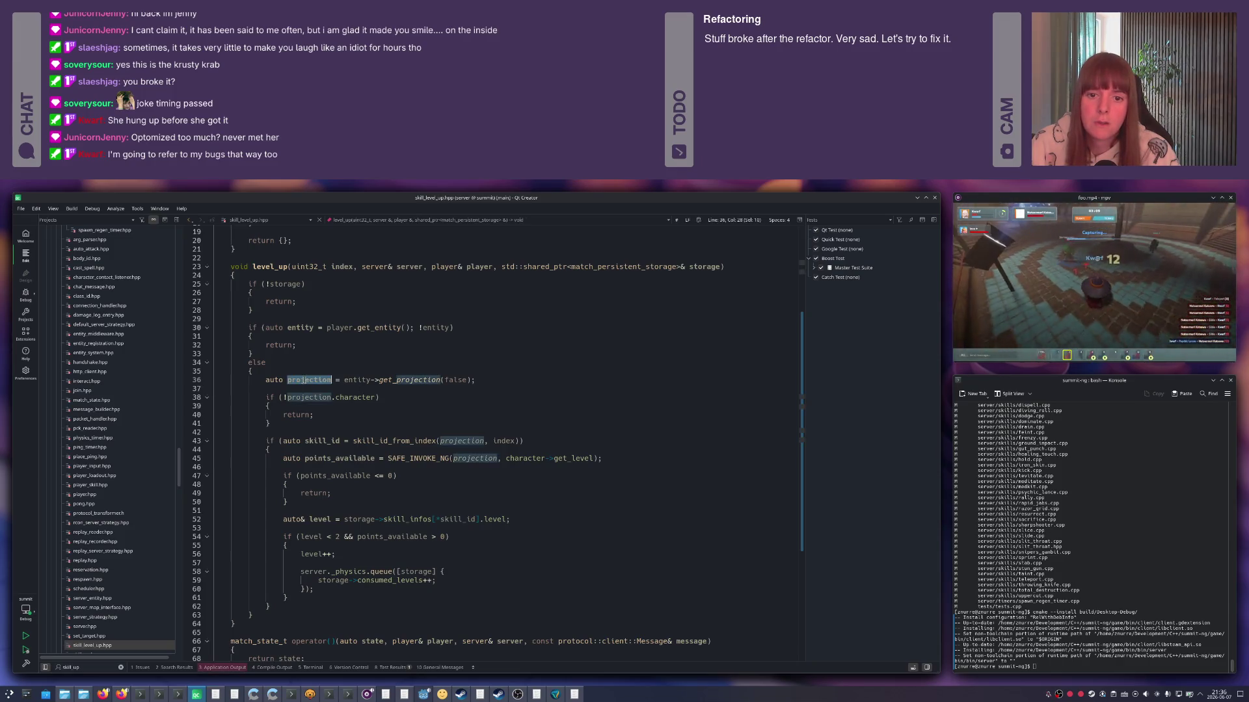
scroll(337, 391, down, 3)
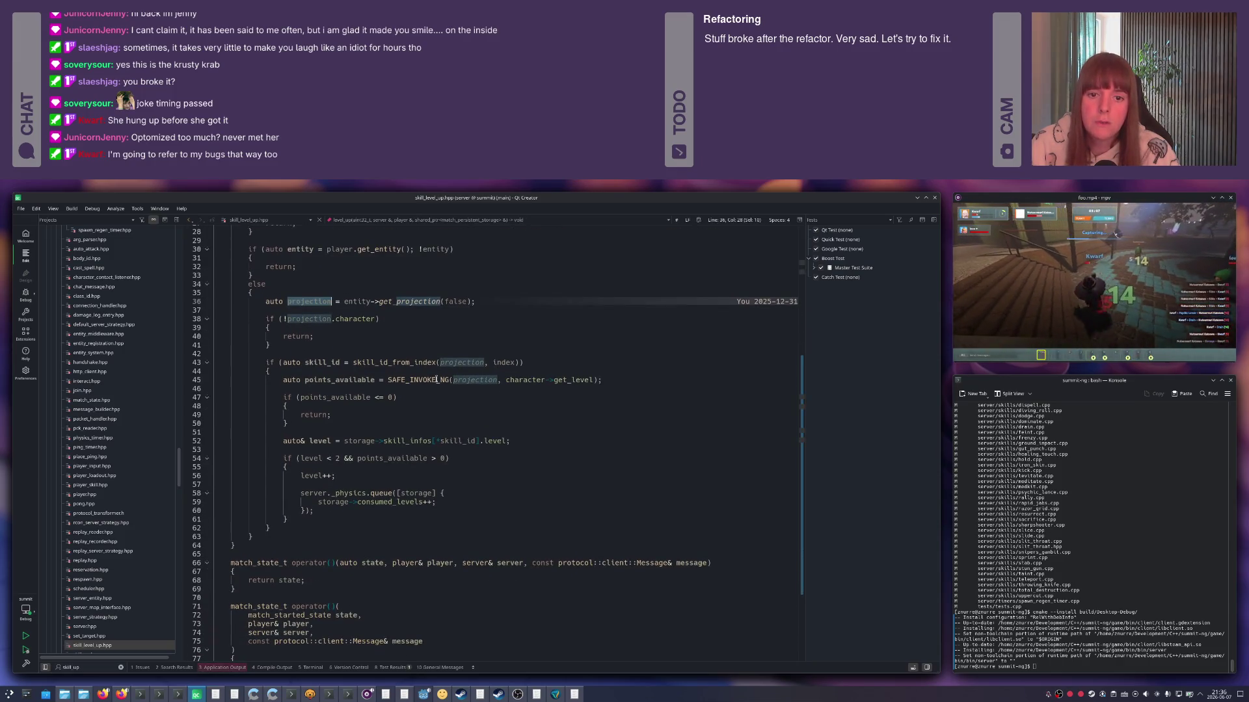
scroll(353, 380, down, 1)
scroll(361, 387, down, 3)
scroll(374, 395, down, 1)
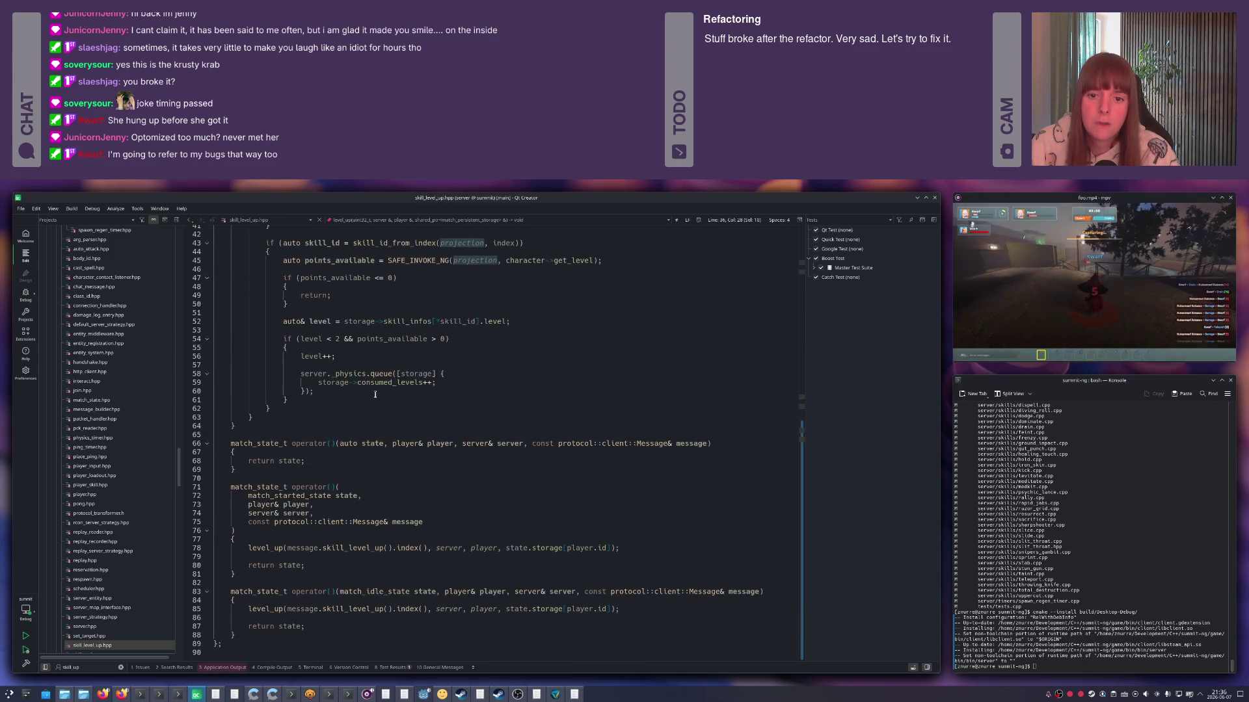
scroll(374, 394, up, 2)
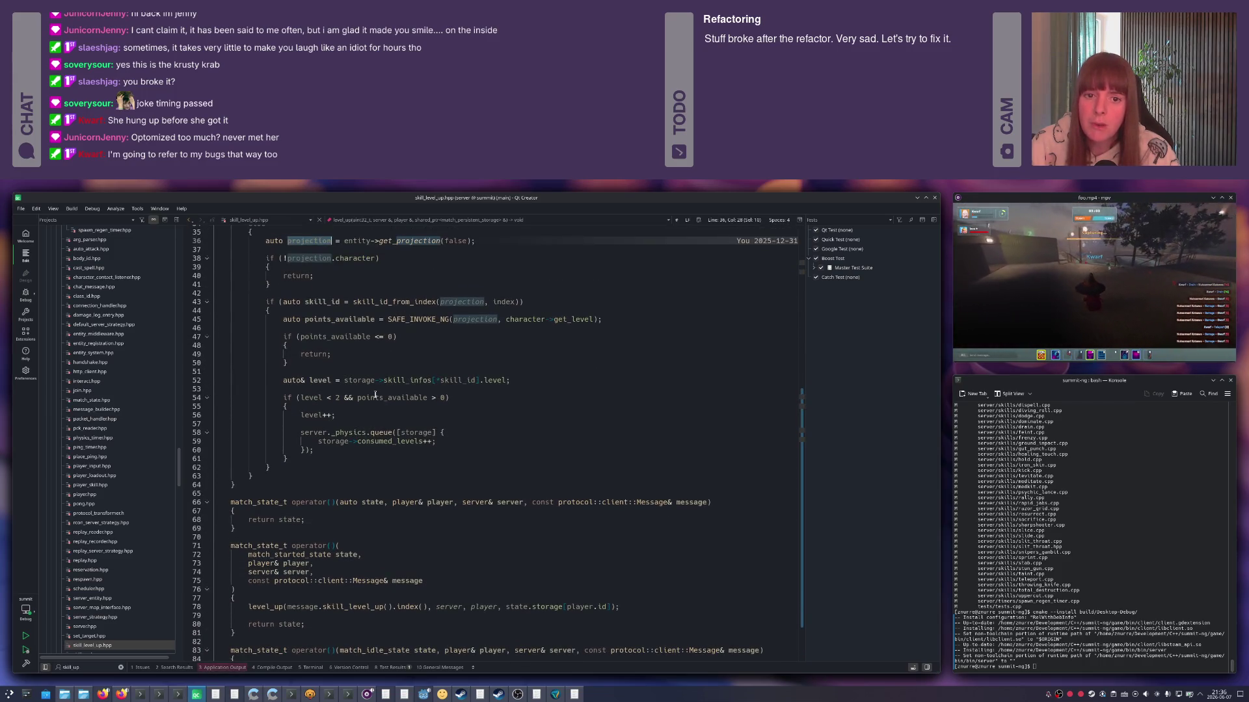
scroll(443, 336, up, 2)
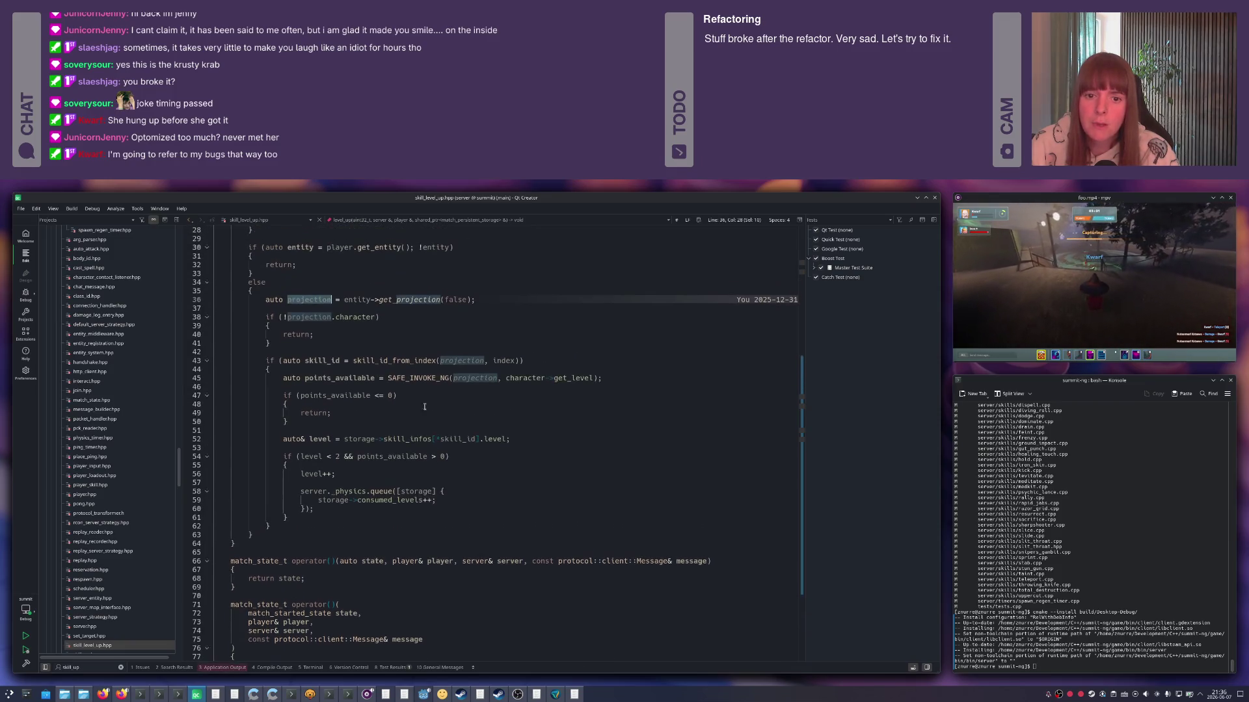
click(477, 440)
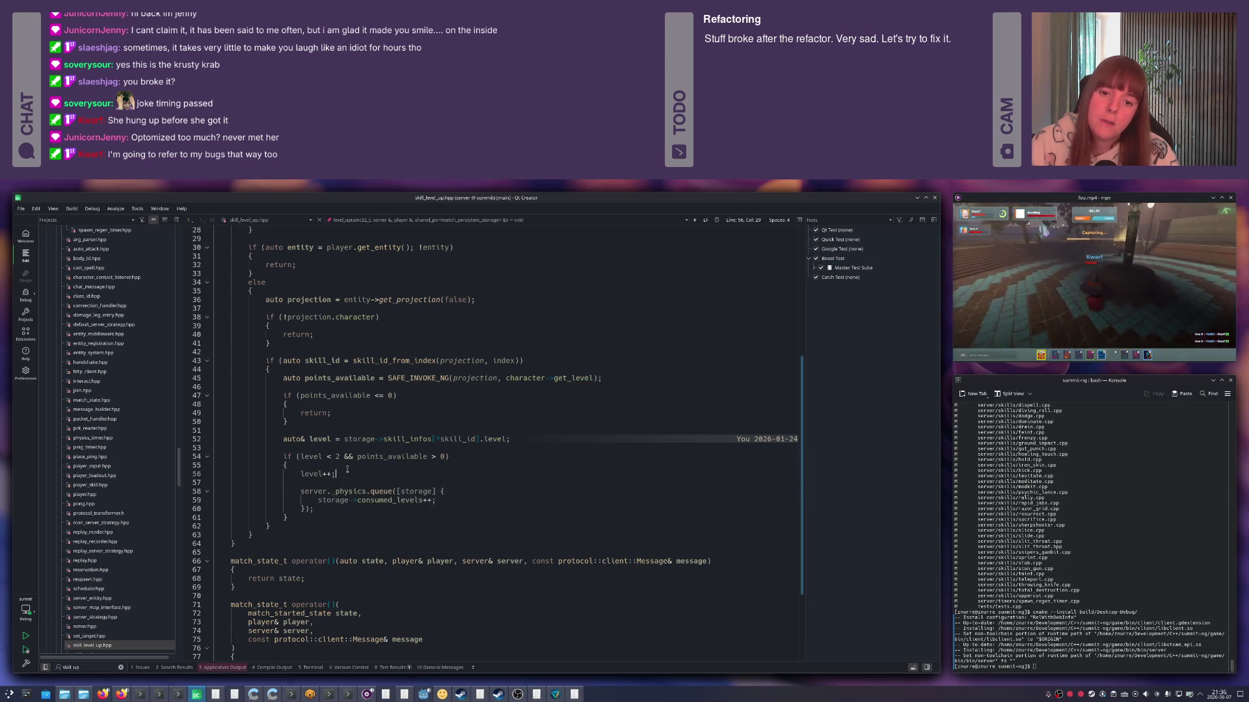
click(347, 471)
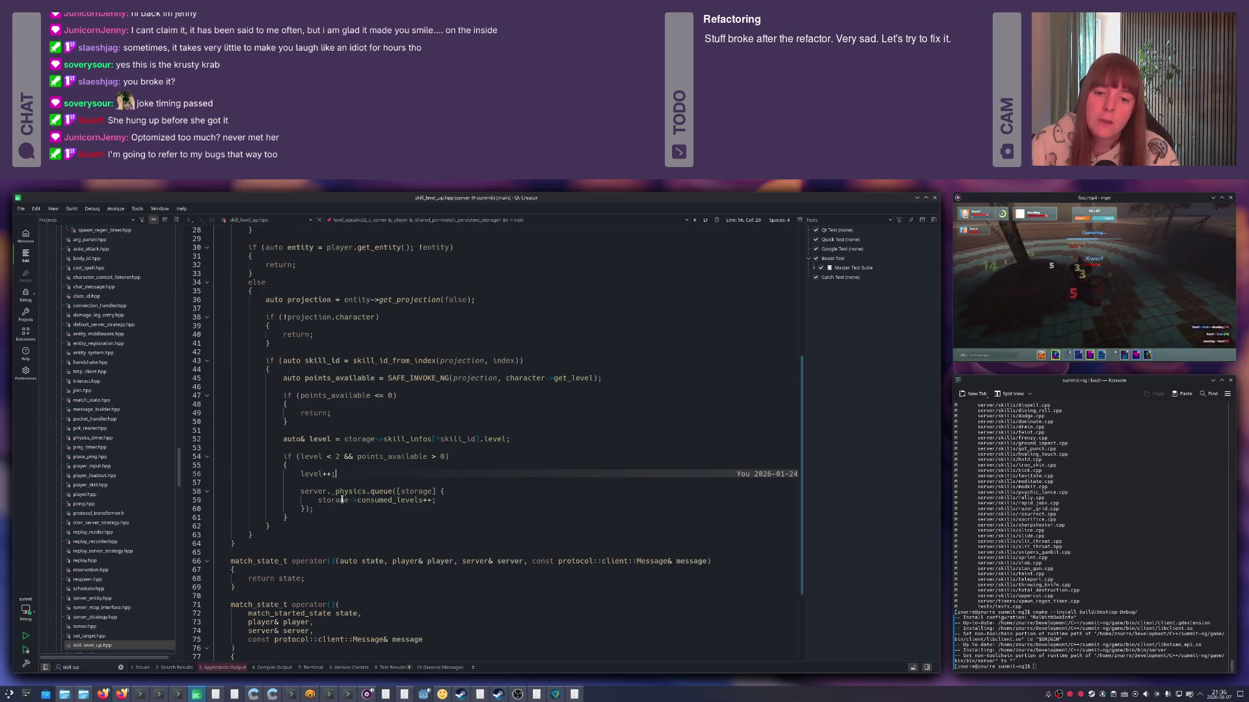
double_click(381, 500)
mouse_move(332, 499)
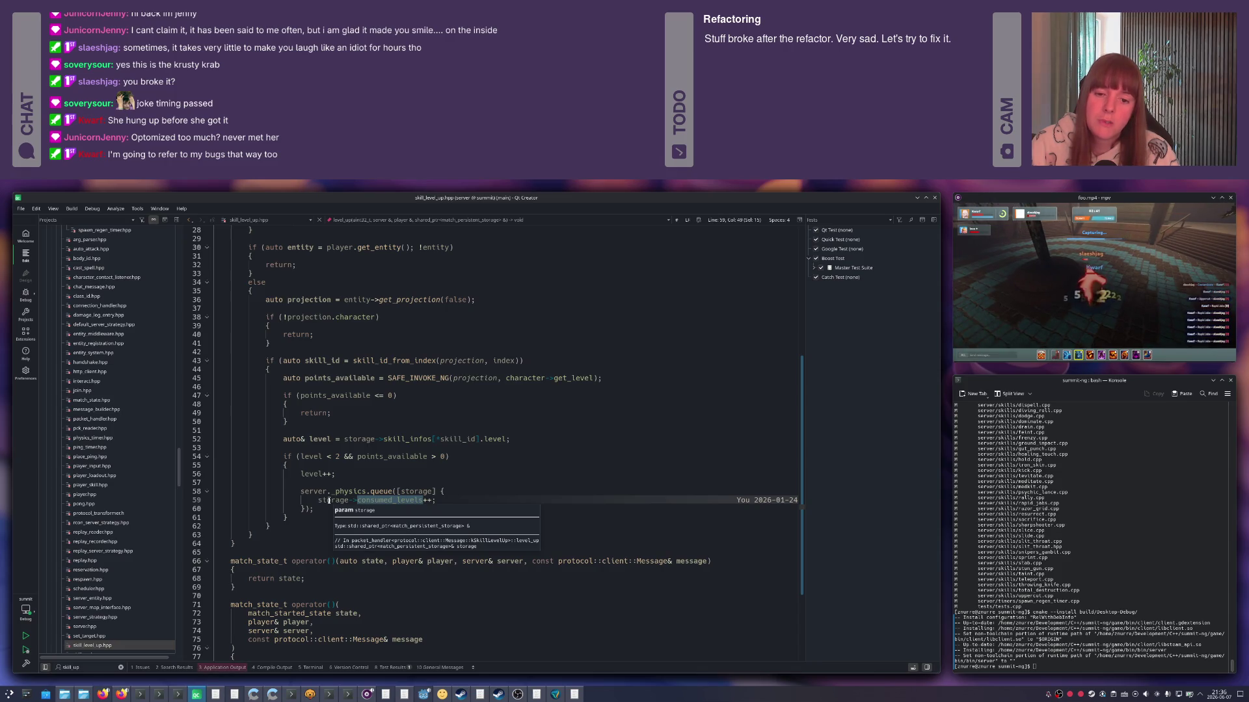
click(364, 475)
scroll(363, 475, up, 2)
scroll(364, 473, up, 2)
scroll(363, 474, up, 1)
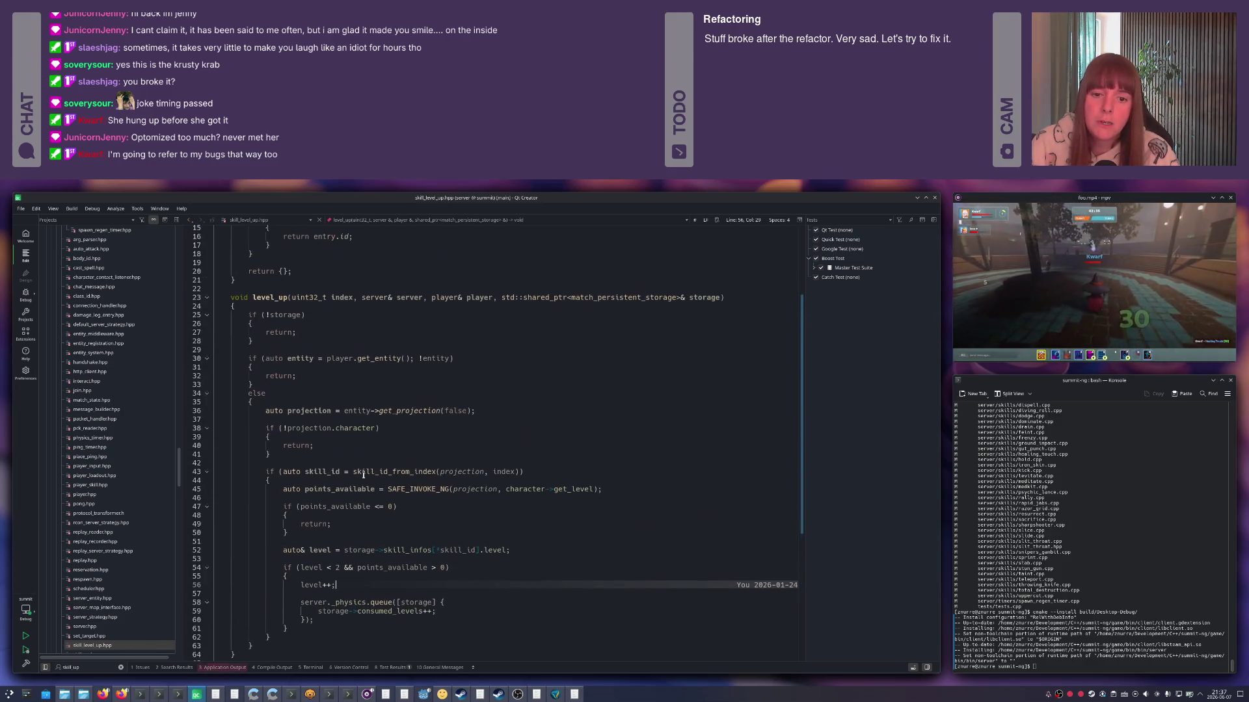
scroll(363, 475, down, 3)
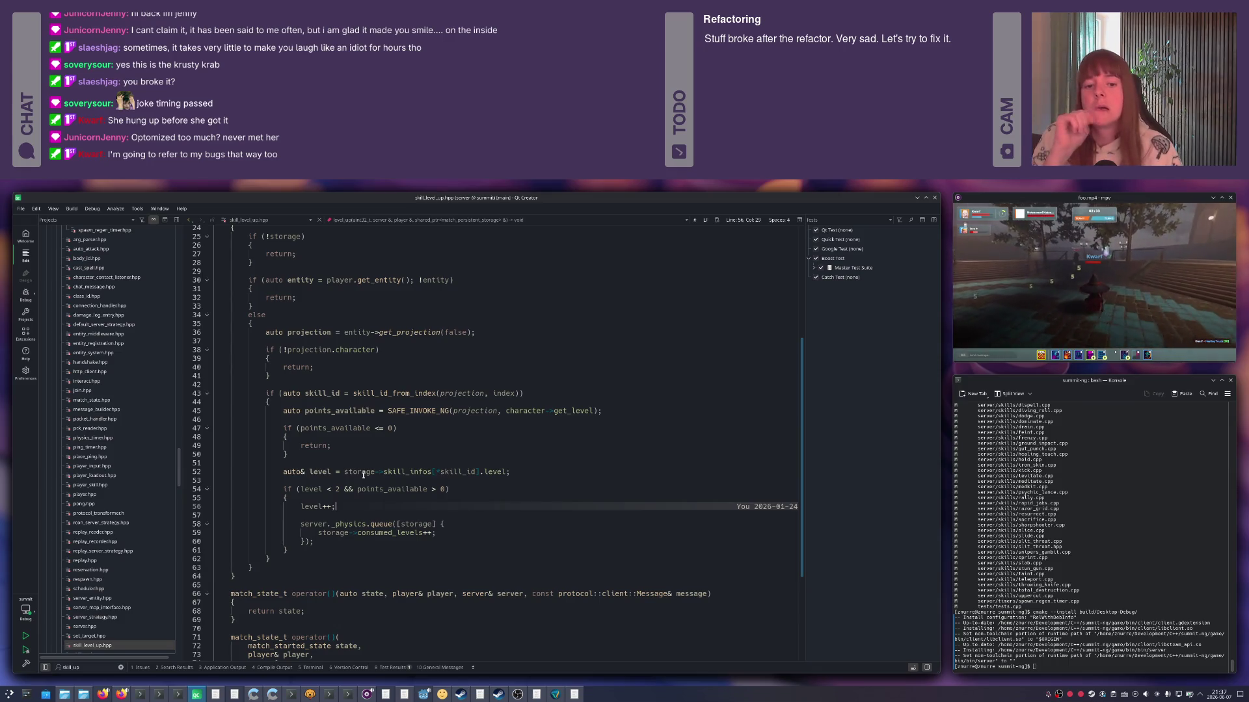
scroll(363, 475, down, 2)
key(ctrl+Tab)
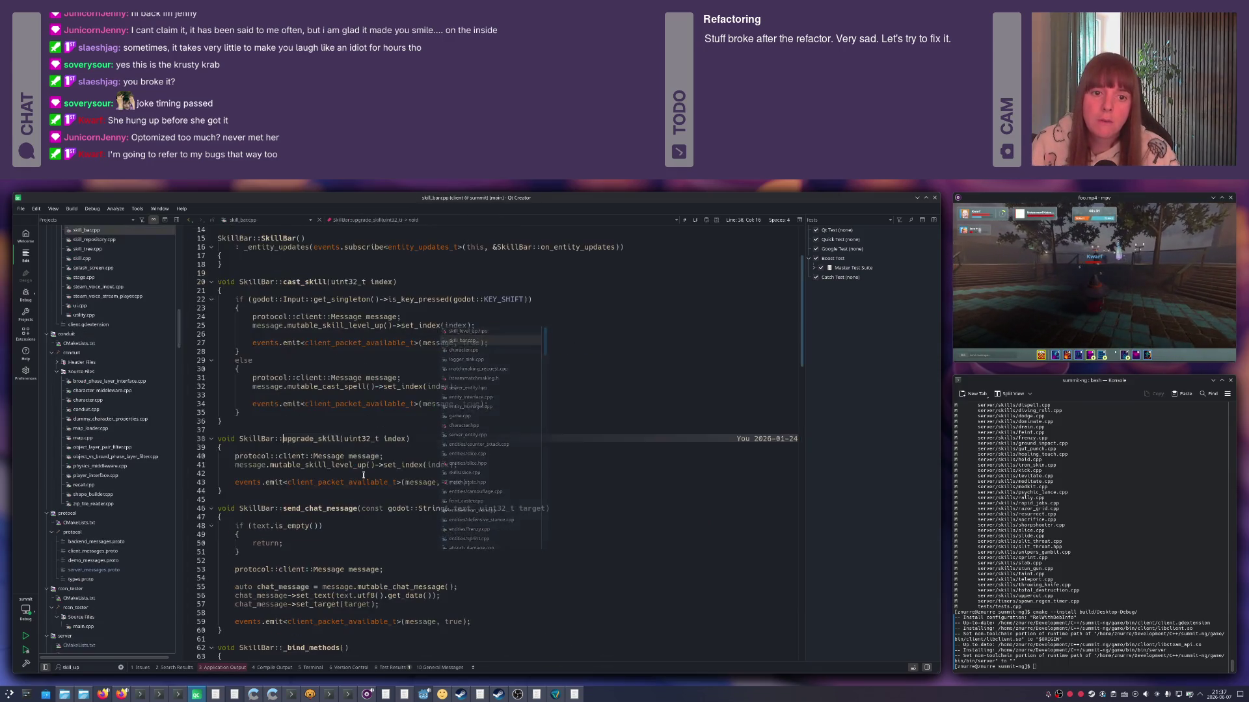
Return to character.cpp and inspect the get_skill_bar lambda's skill_infos unordered_map capture.
key(ctrl+Tab)
key(ctrl+Tab)
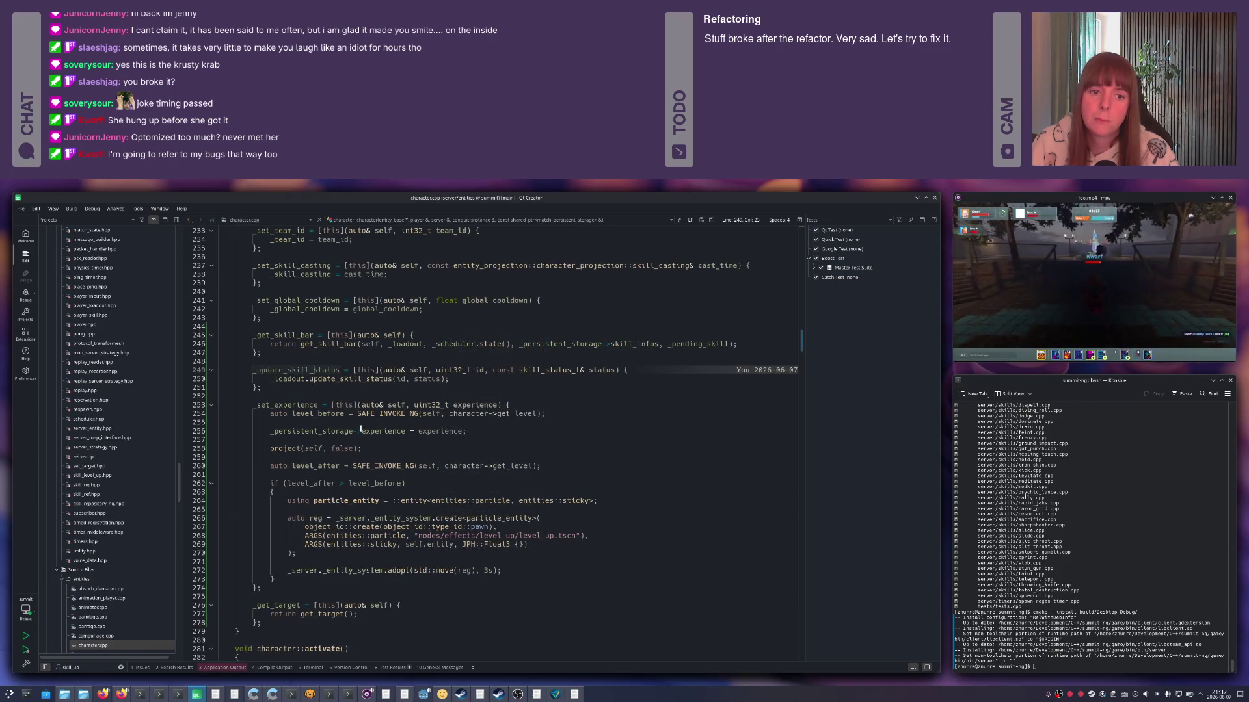
mouse_move(386, 414)
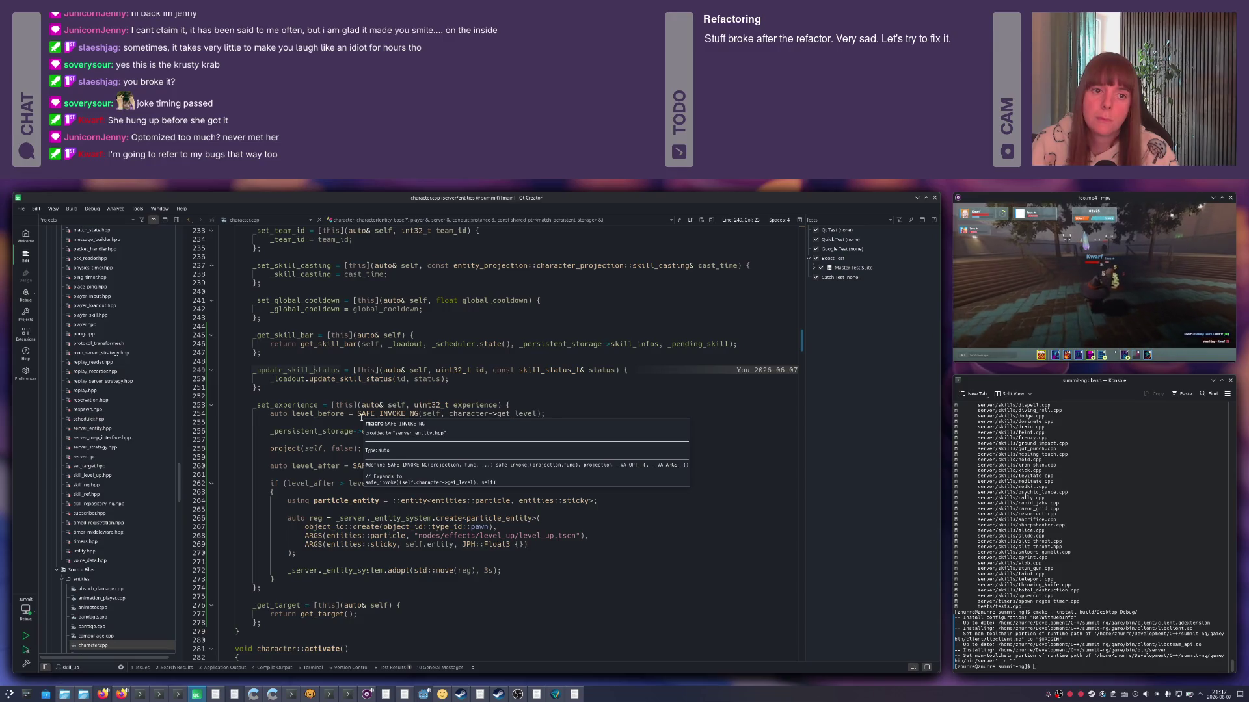
scroll(362, 419, up, 2)
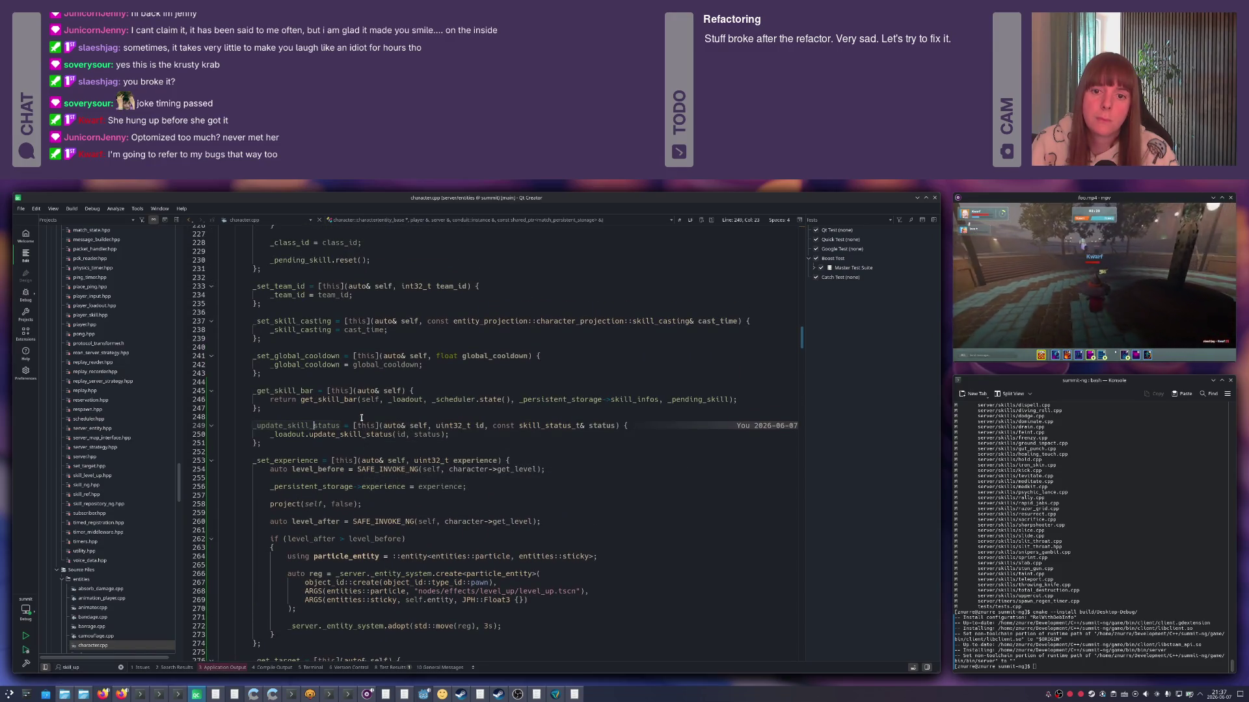
scroll(361, 419, up, 1)
scroll(362, 419, up, 2)
scroll(363, 419, down, 3)
scroll(362, 419, down, 5)
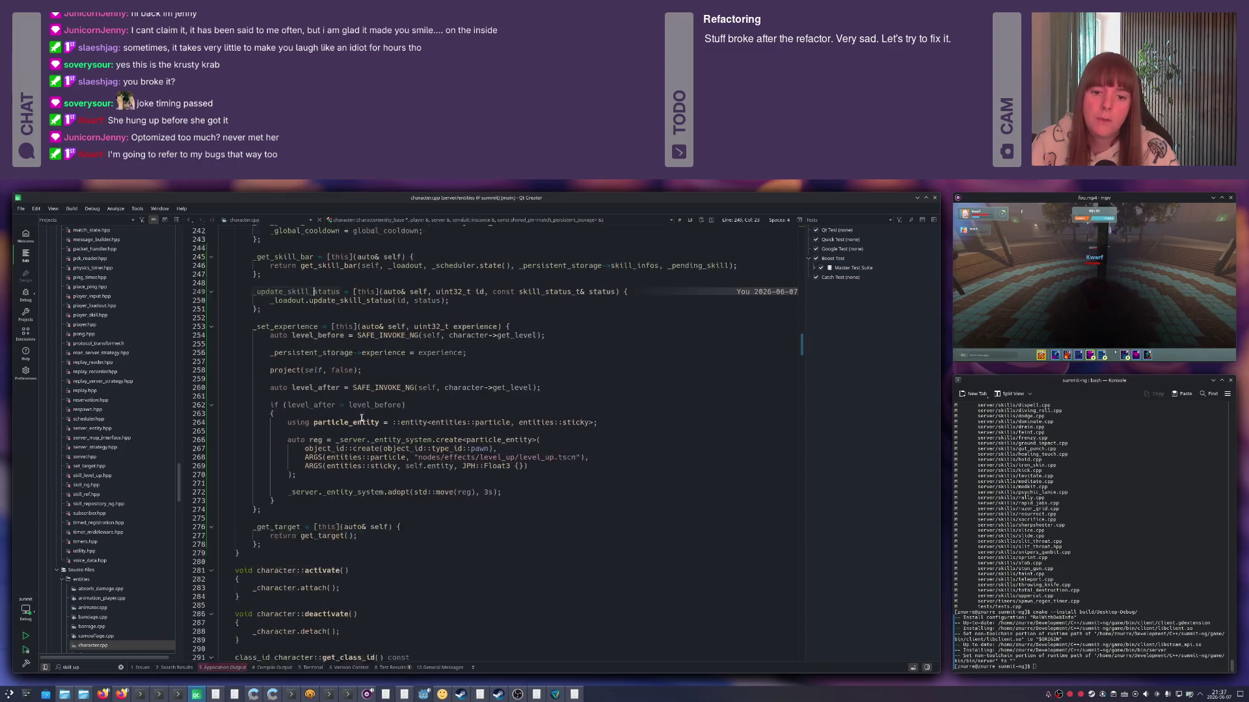
scroll(363, 418, down, 4)
scroll(362, 418, down, 1)
scroll(361, 417, down, 2)
scroll(361, 418, down, 5)
scroll(361, 417, down, 5)
scroll(361, 418, down, 3)
scroll(361, 418, down, 5)
scroll(361, 418, down, 10)
scroll(362, 417, down, 4)
scroll(360, 418, down, 2)
scroll(361, 419, down, 6)
scroll(361, 418, down, 3)
scroll(361, 418, down, 1)
scroll(361, 418, down, 4)
scroll(361, 418, down, 6)
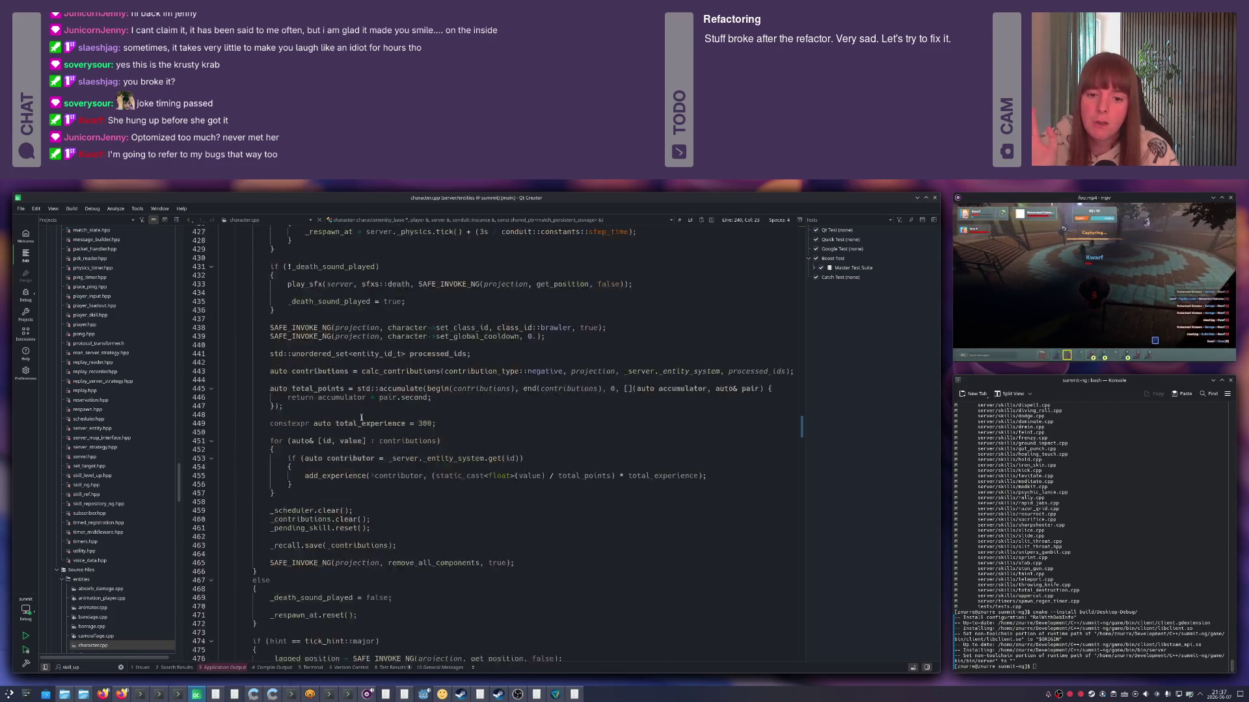
scroll(361, 418, down, 5)
scroll(361, 418, down, 5)
scroll(362, 417, down, 4)
scroll(362, 417, down, 6)
scroll(361, 418, down, 6)
scroll(361, 418, down, 4)
scroll(361, 417, down, 7)
scroll(361, 417, down, 8)
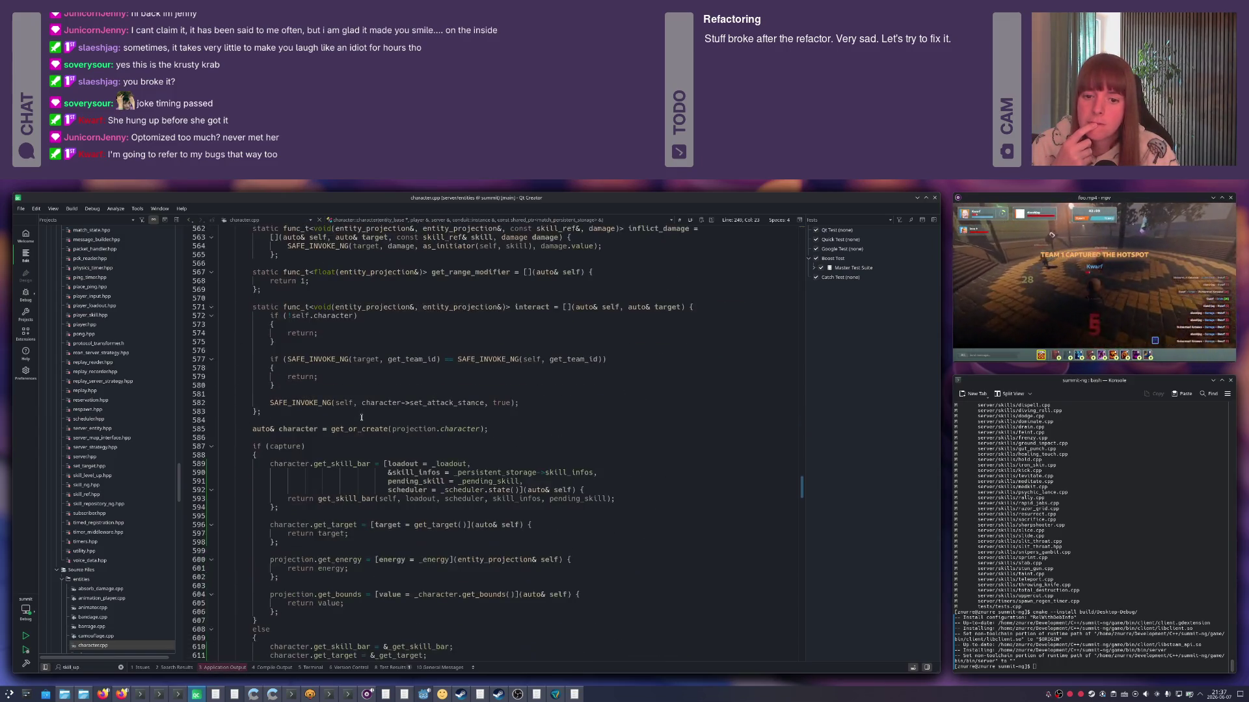
scroll(362, 418, down, 2)
click(331, 408)
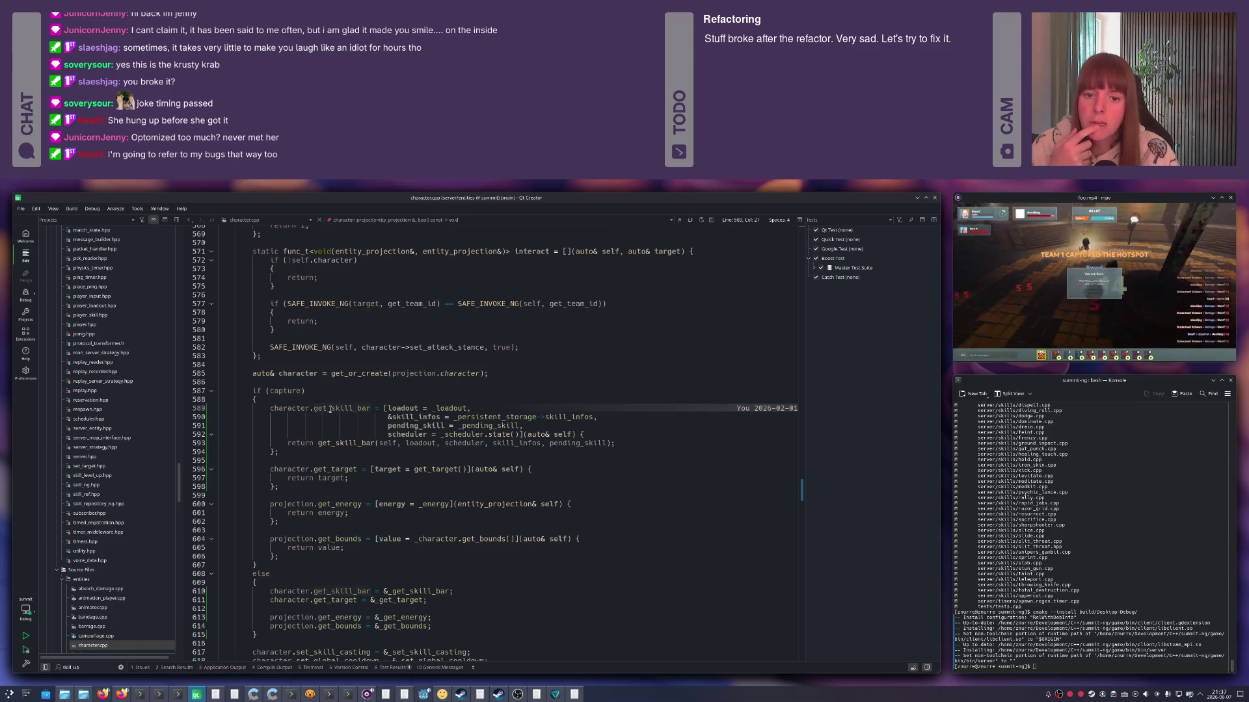
click(337, 443)
scroll(369, 429, down, 1)
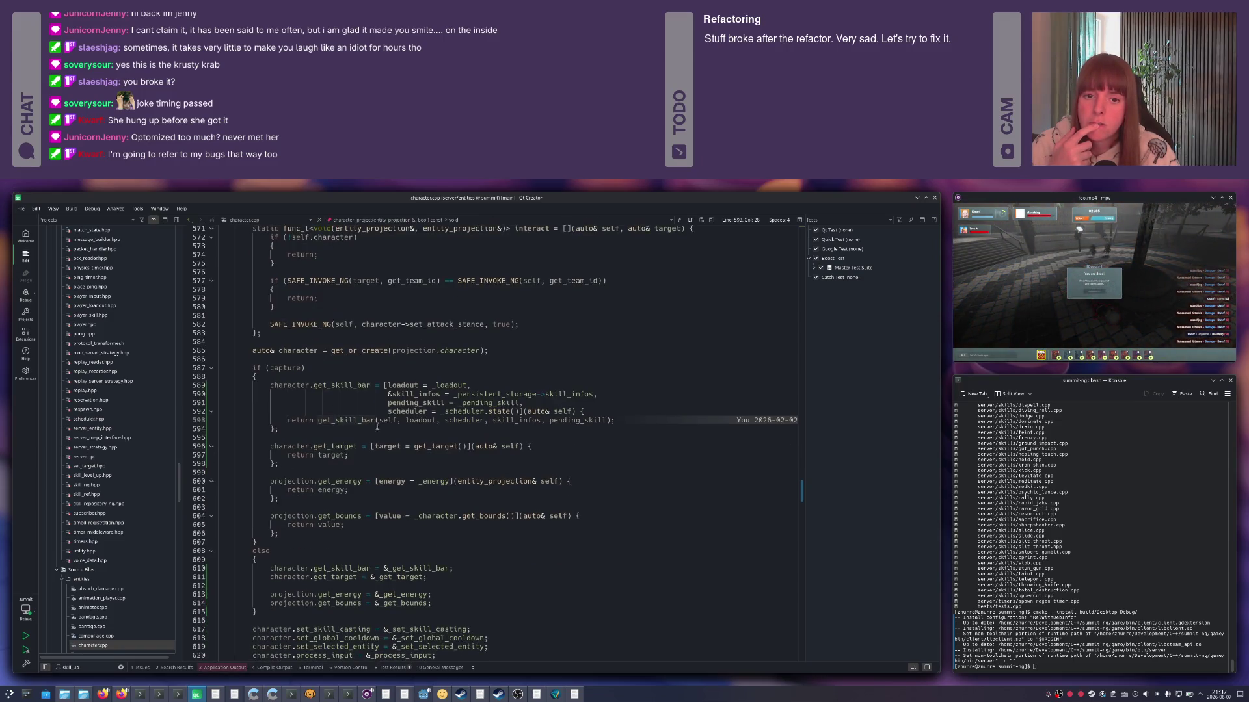
click(457, 395)
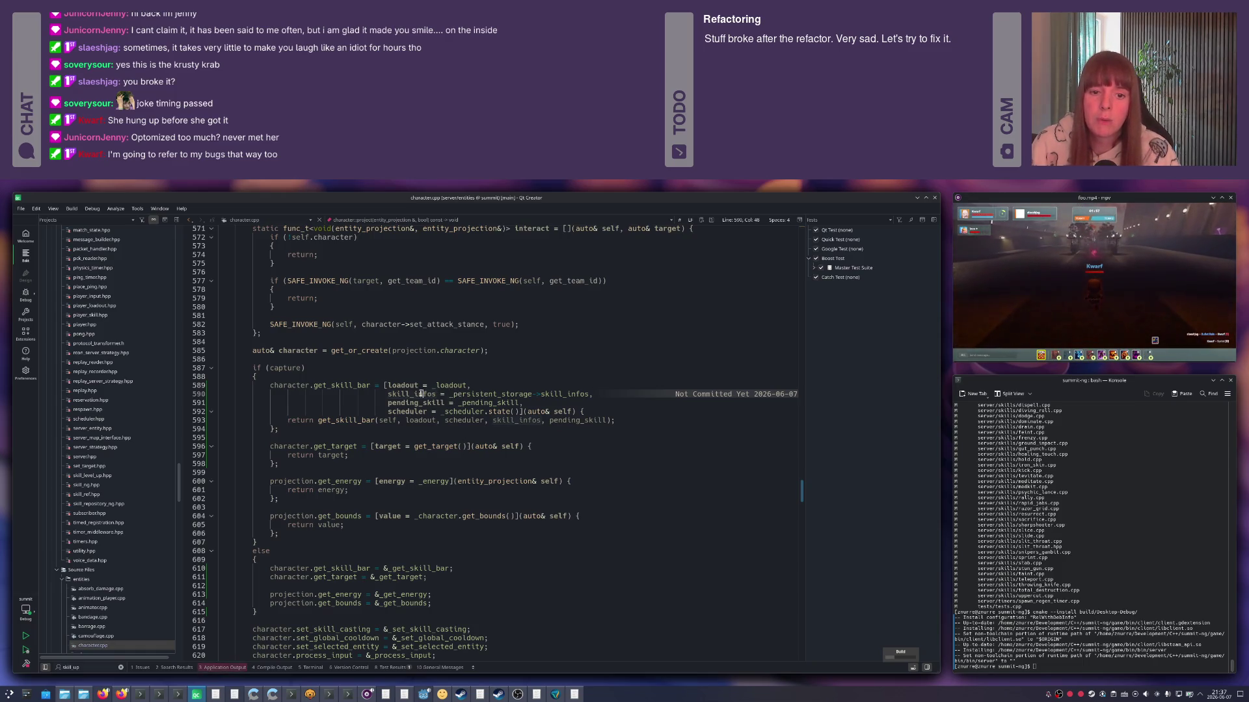
mouse_move(411, 394)
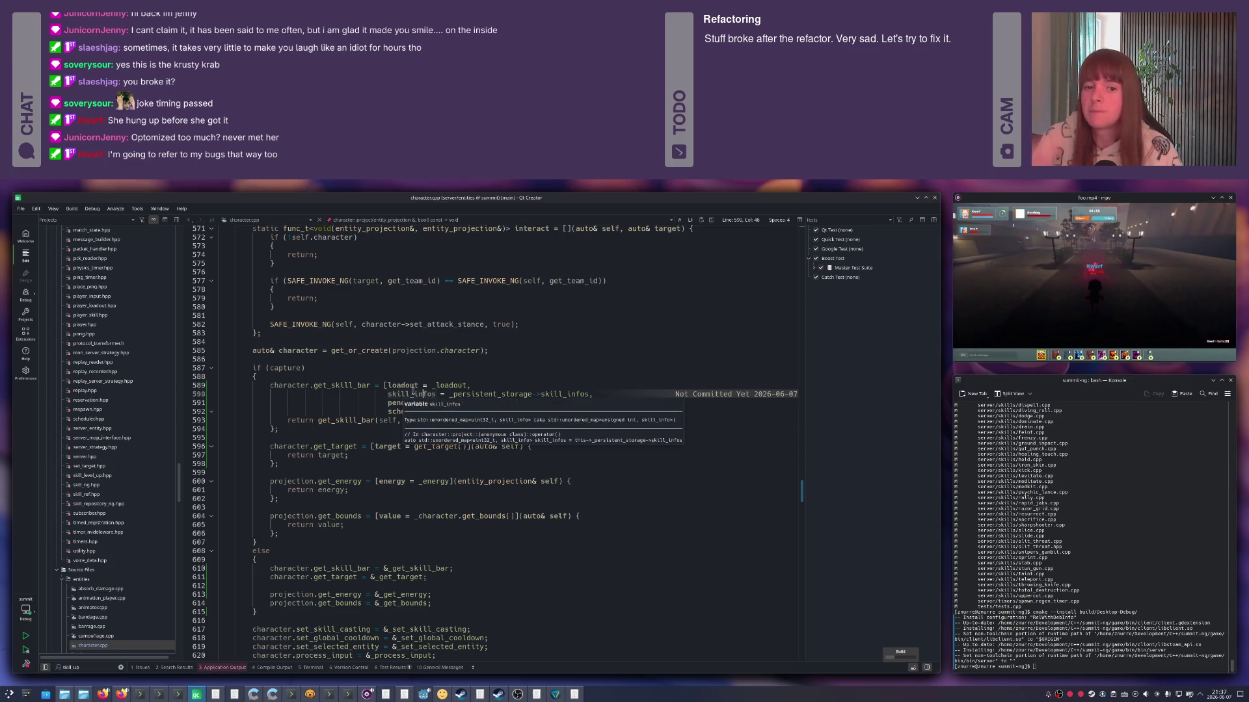
Stop the old server, rebuild and relaunch it with Ctrl+R, then bring Godot forward.
key(alt+3)
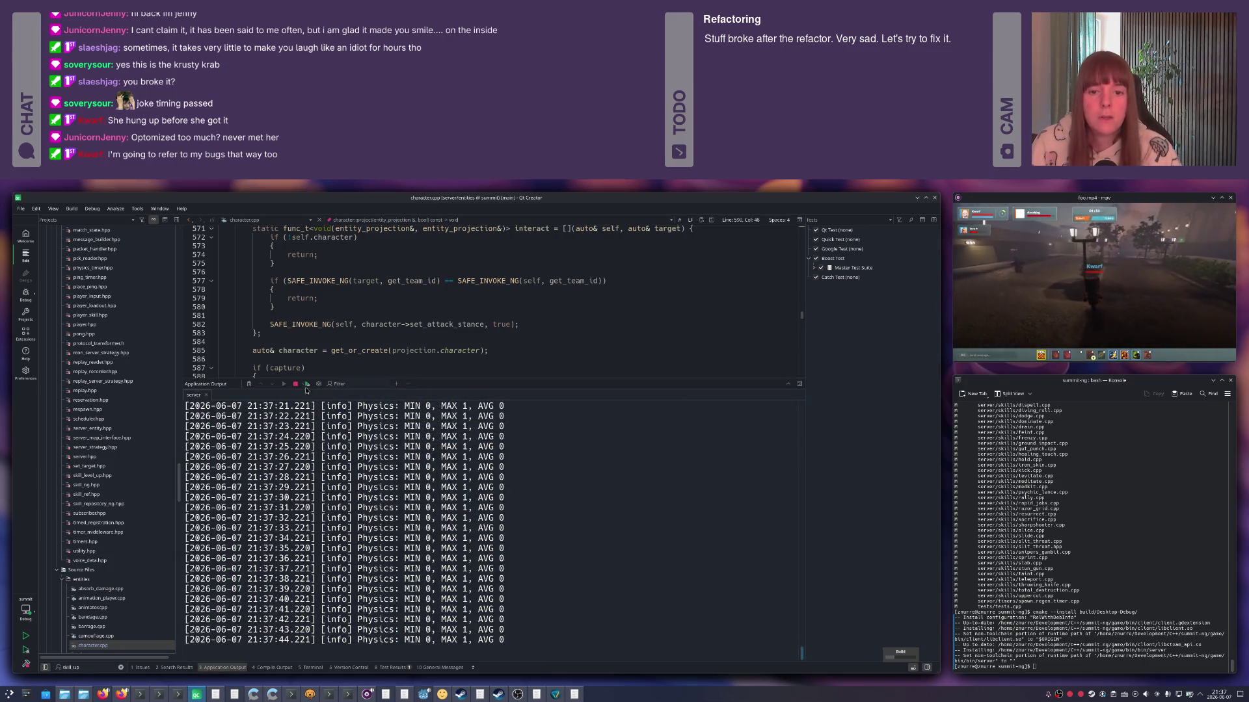
click(298, 388)
key(Escape)
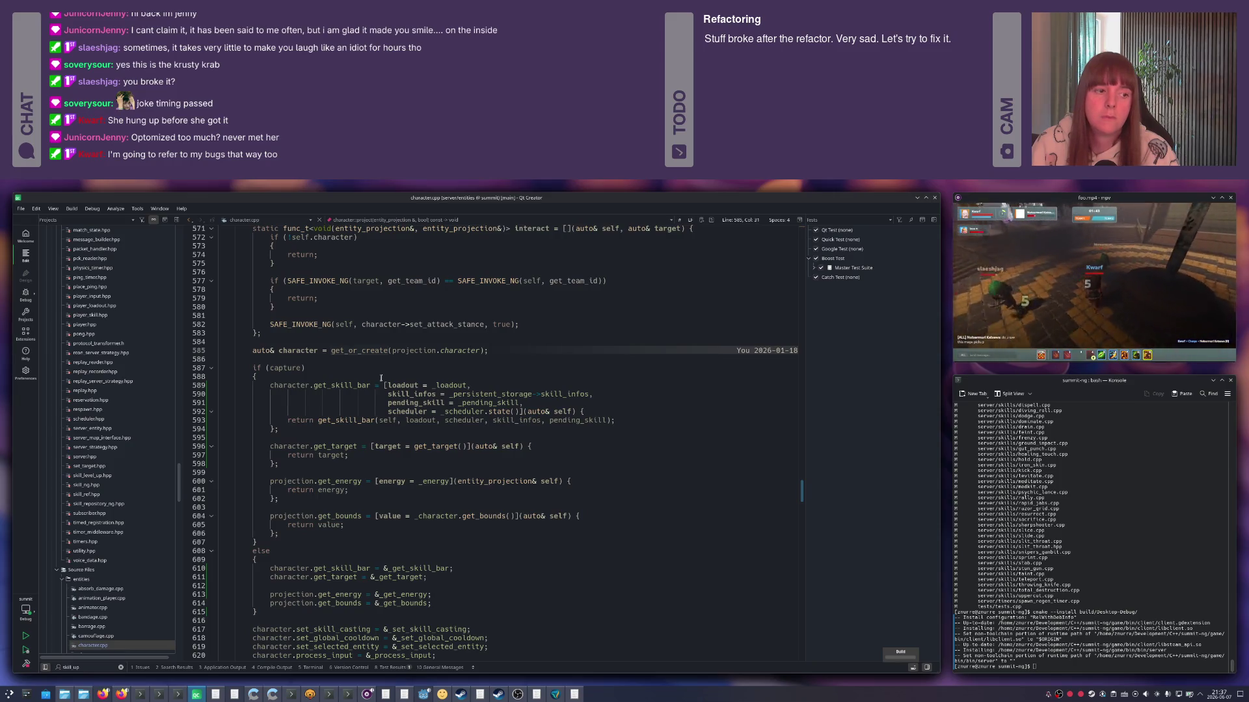
key(ctrl+r)
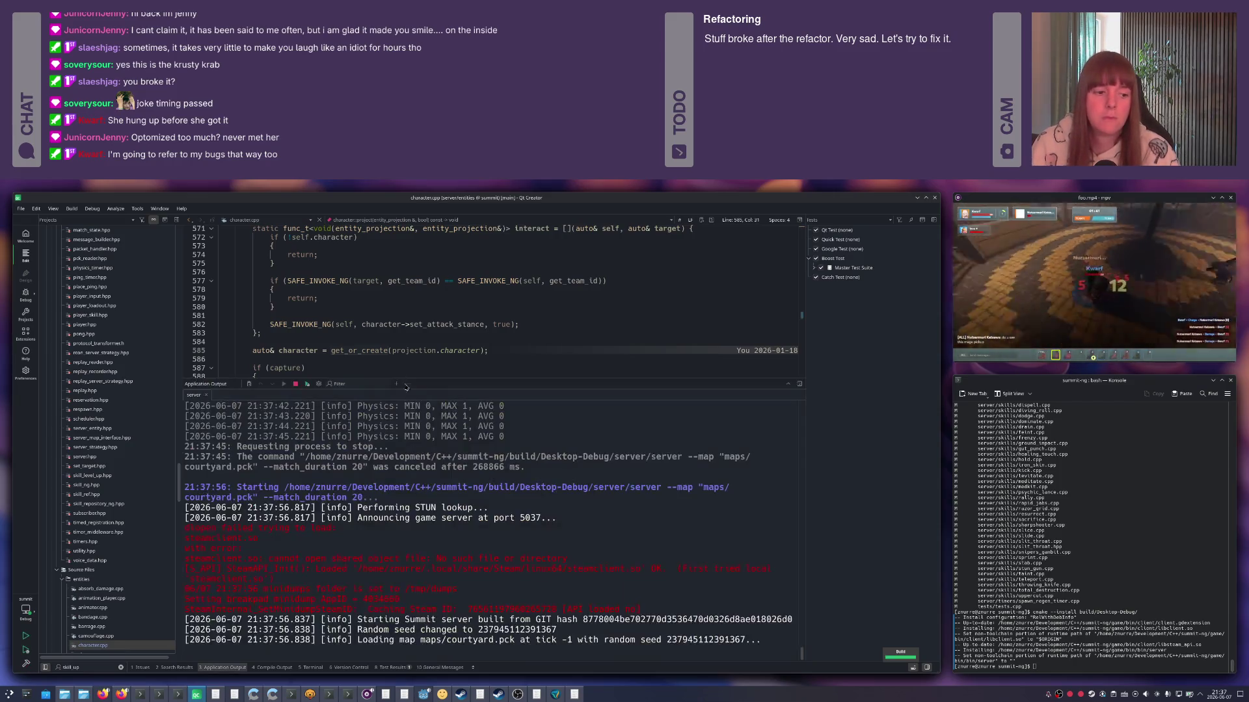
click(423, 693)
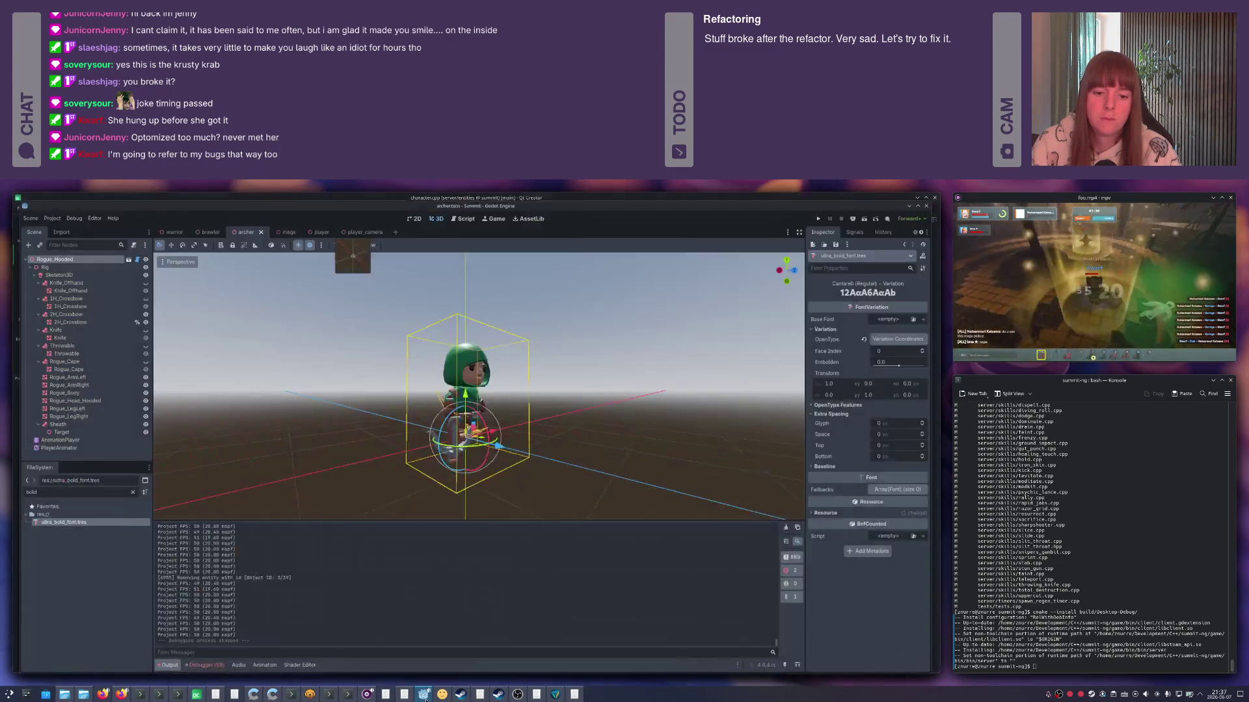
Launch the Summit debug client with F5 to join the local courtyard match.
key(F5)
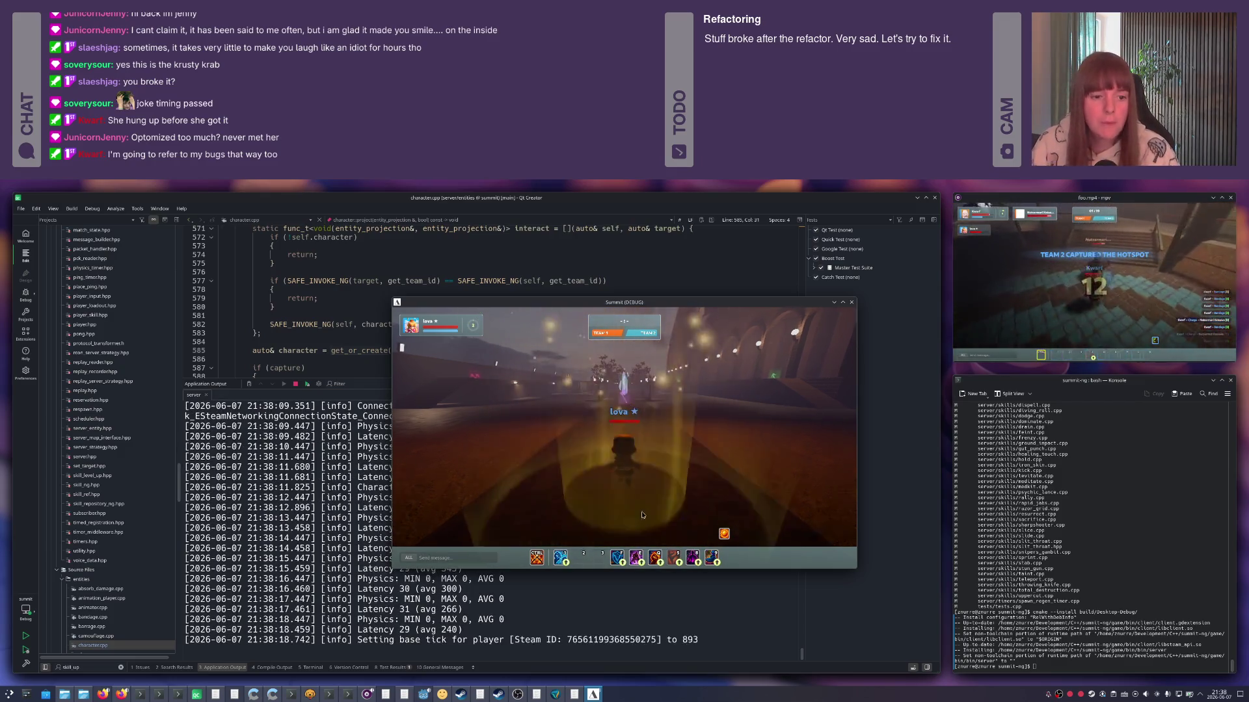
Walk the character with WASD toward the trees and lamp-lit railing, then return to Godot.
key(w)
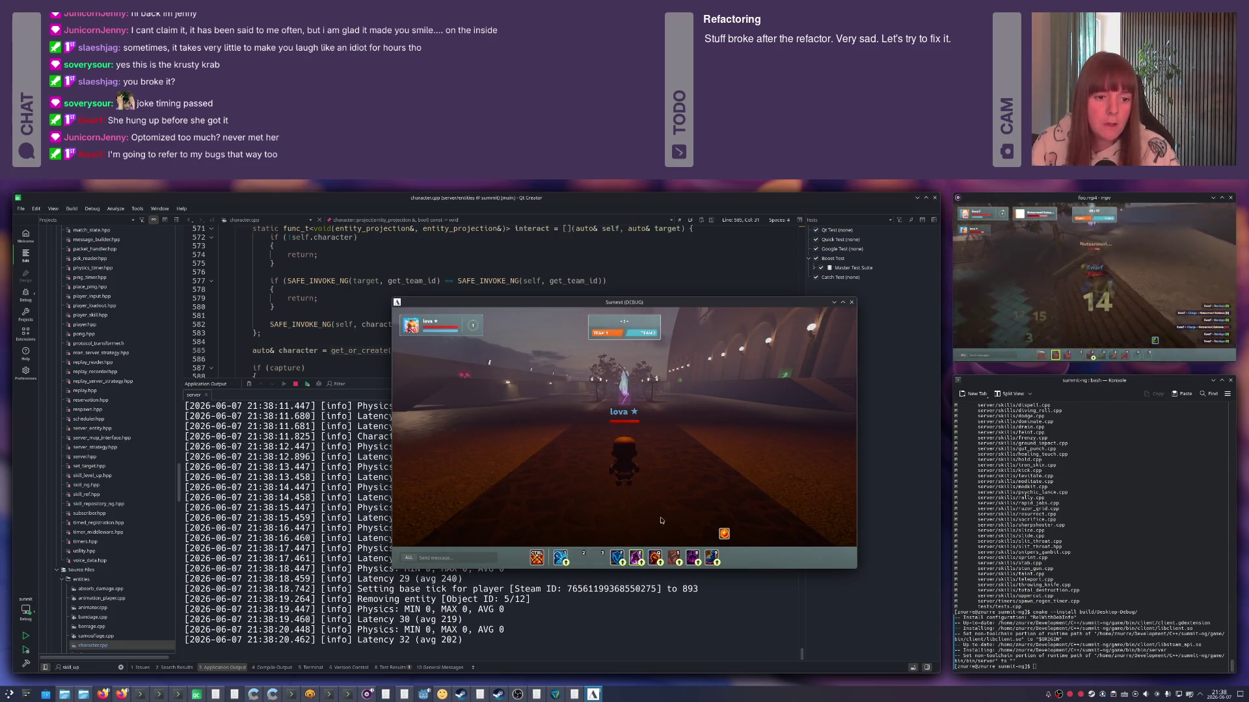
key(a)
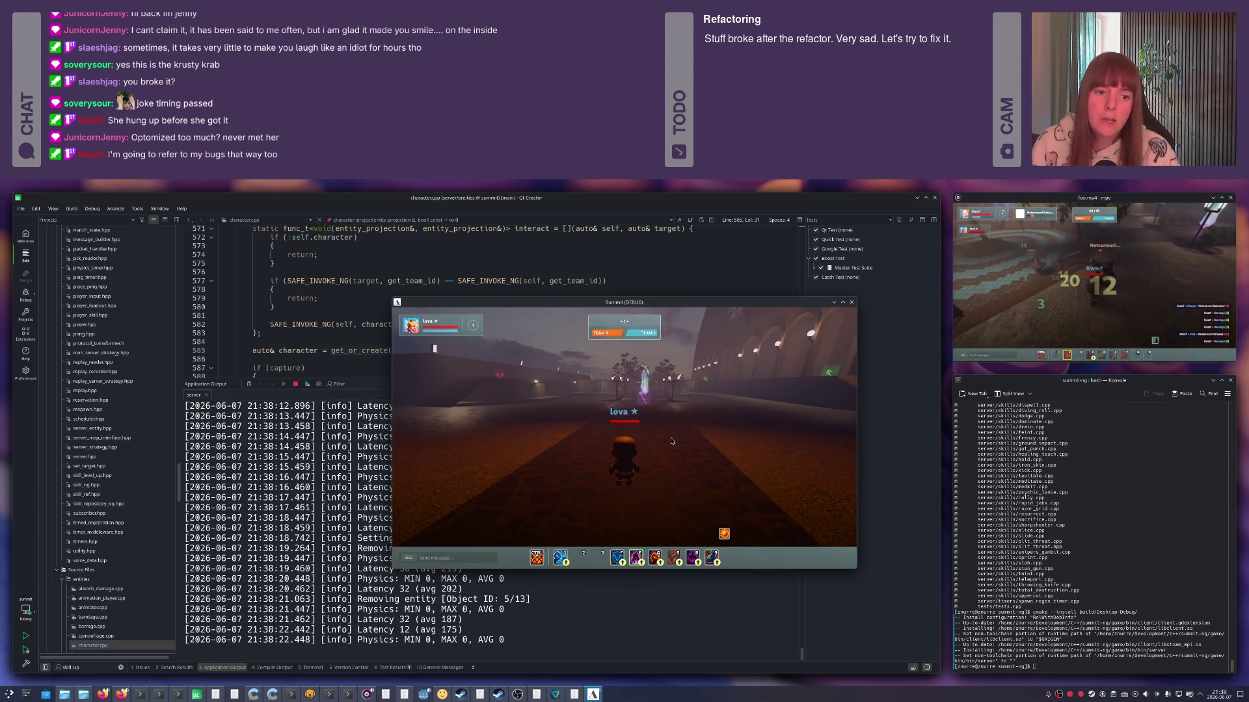
key(a)
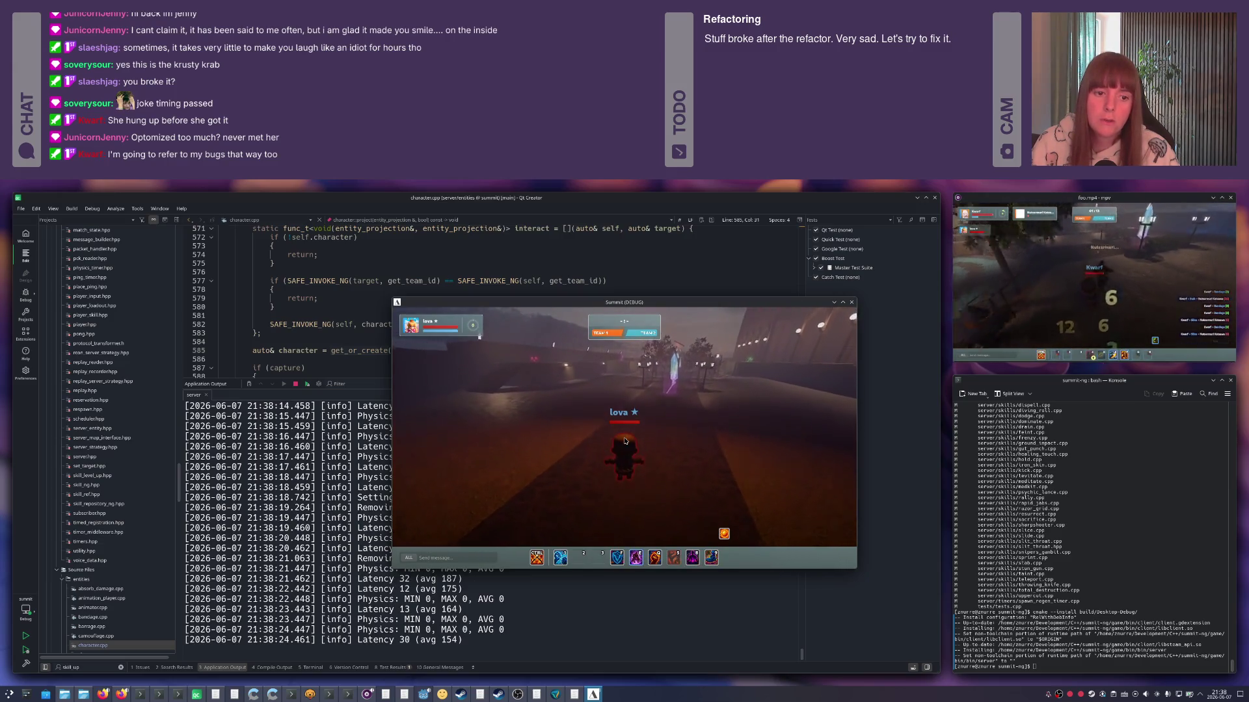
key(d)
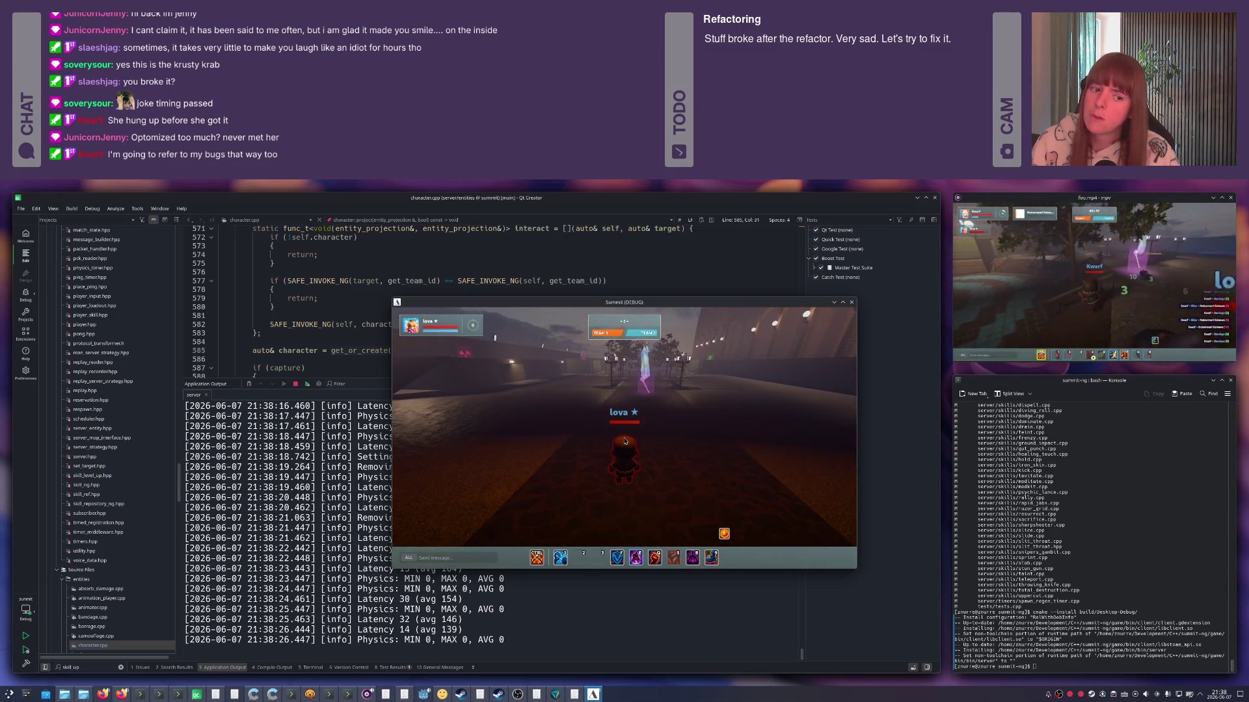
key(d)
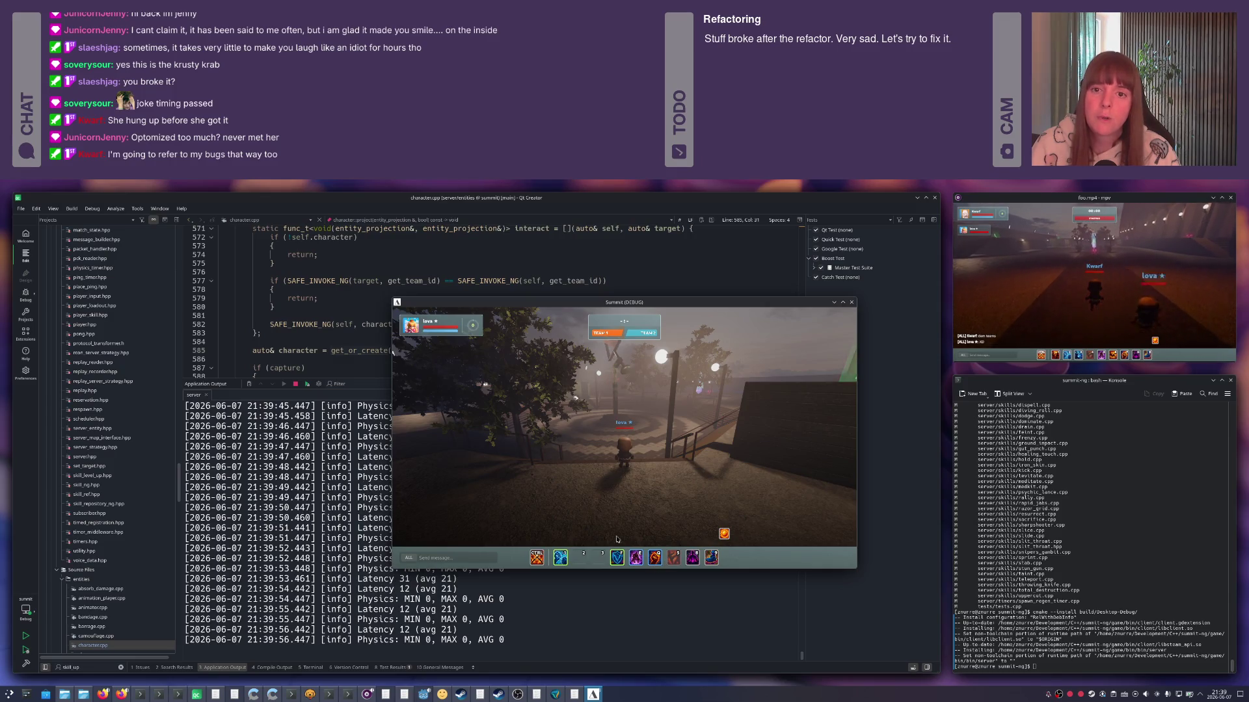
click(422, 694)
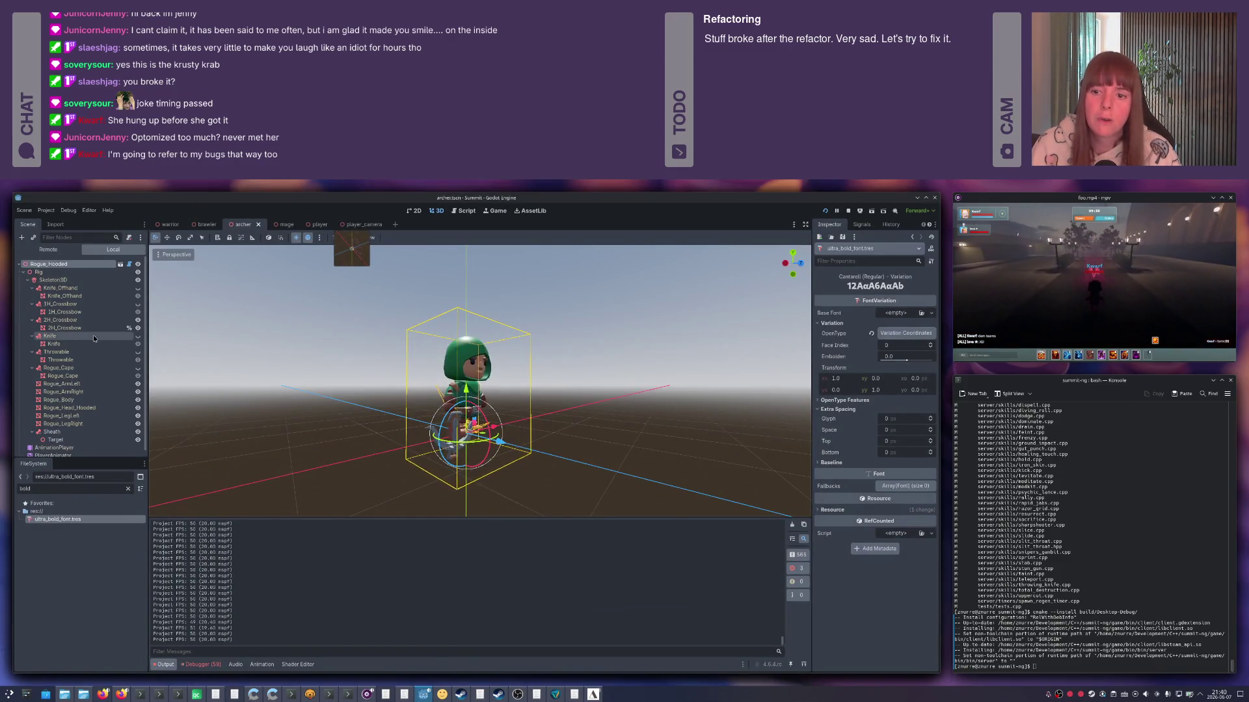
Open the skill_upgrade_emblem and skill_bar scenes from the filtered FileSystem list.
double_click(40, 487)
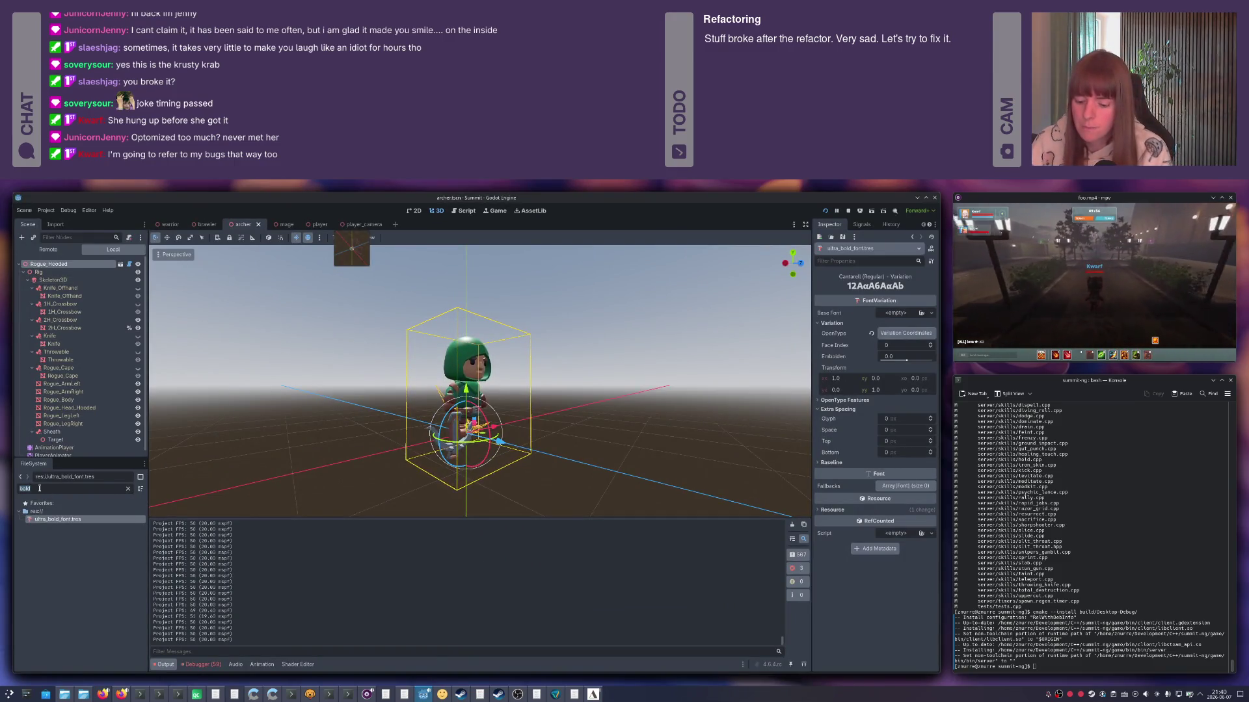
text(skill)
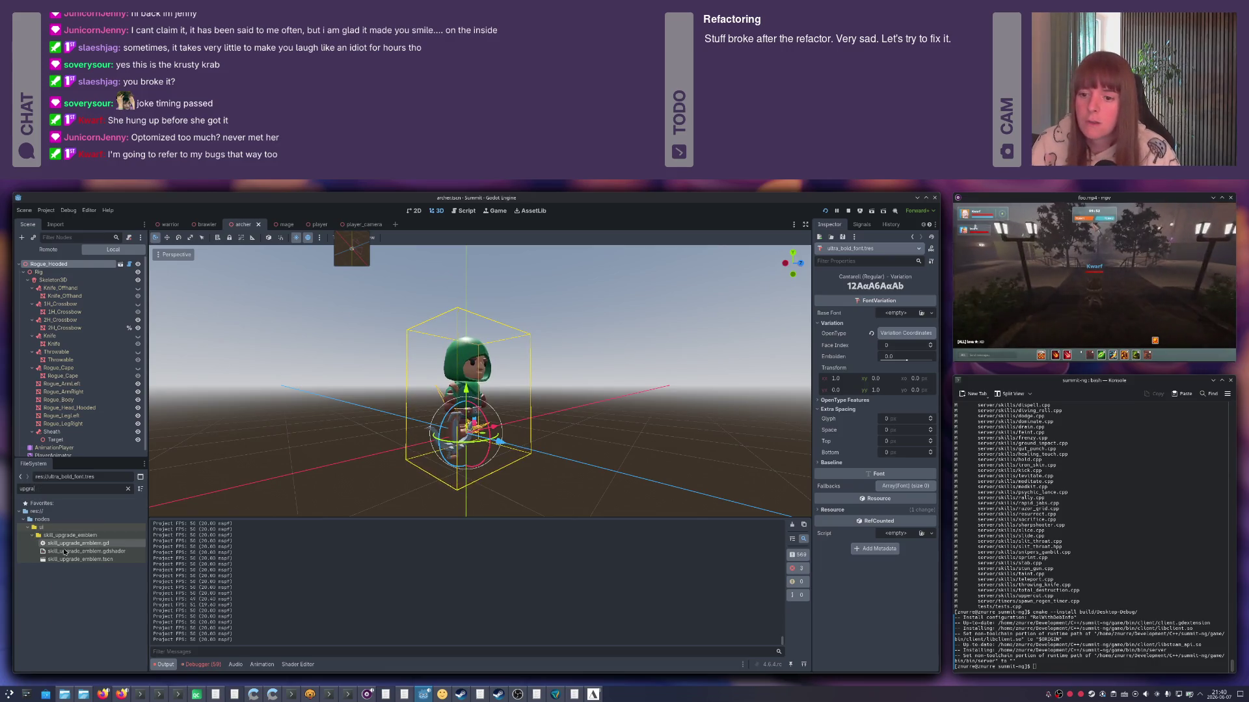
double_click(66, 559)
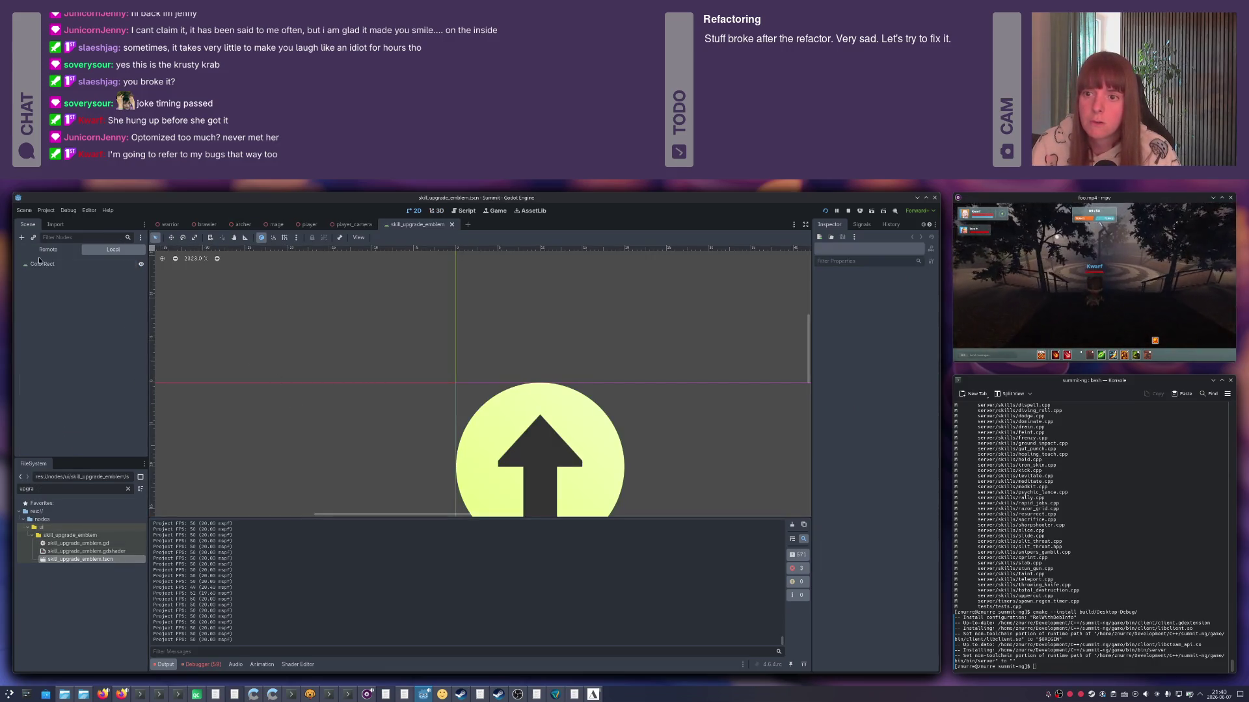
scroll(377, 345, down, 5)
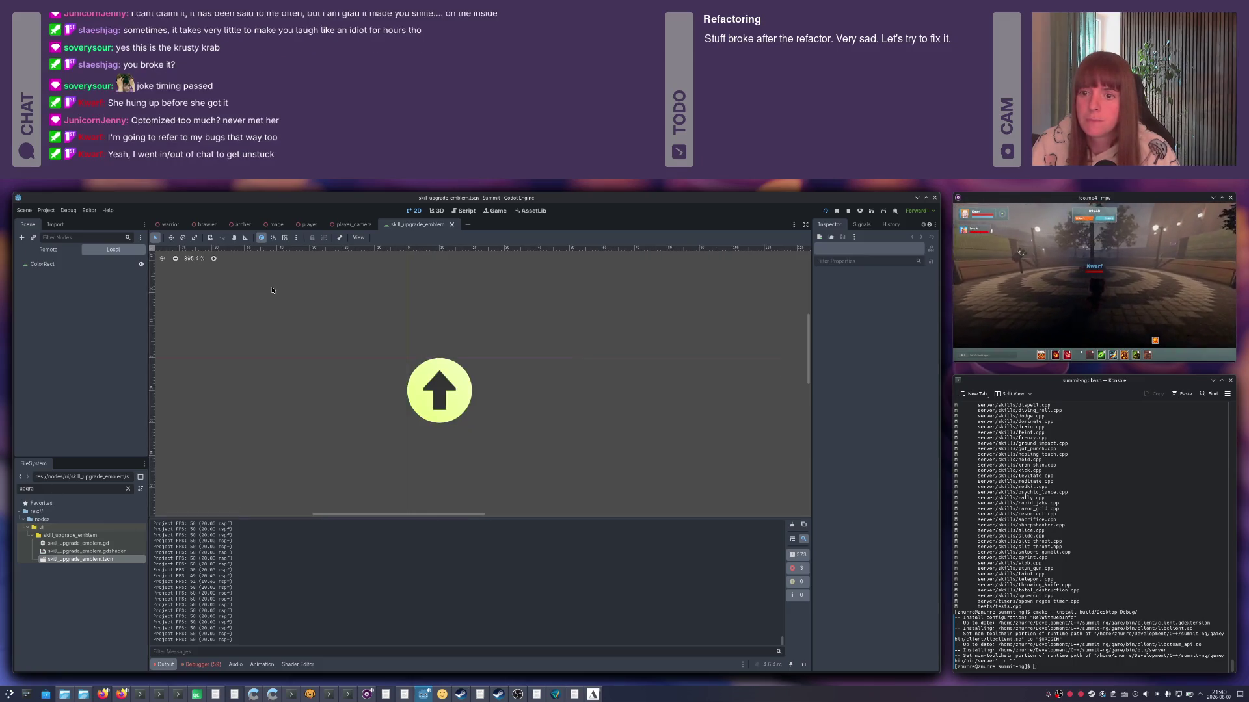
text(ski)
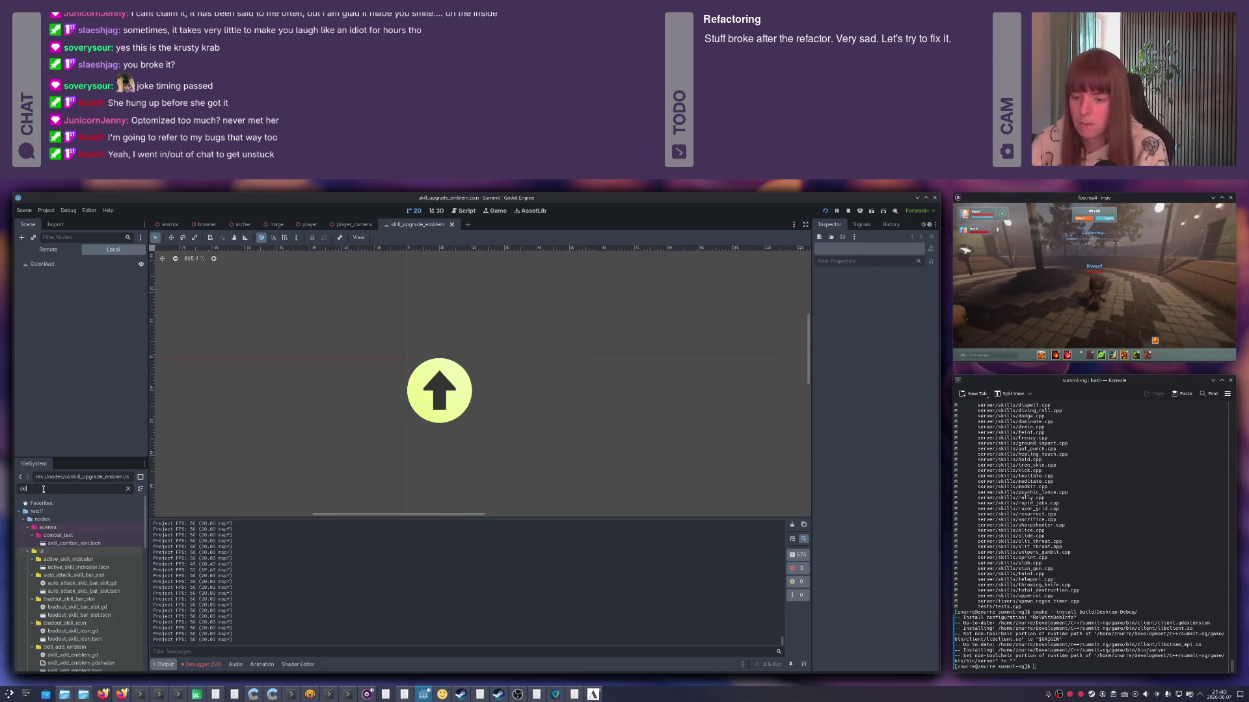
text(ll_bar)
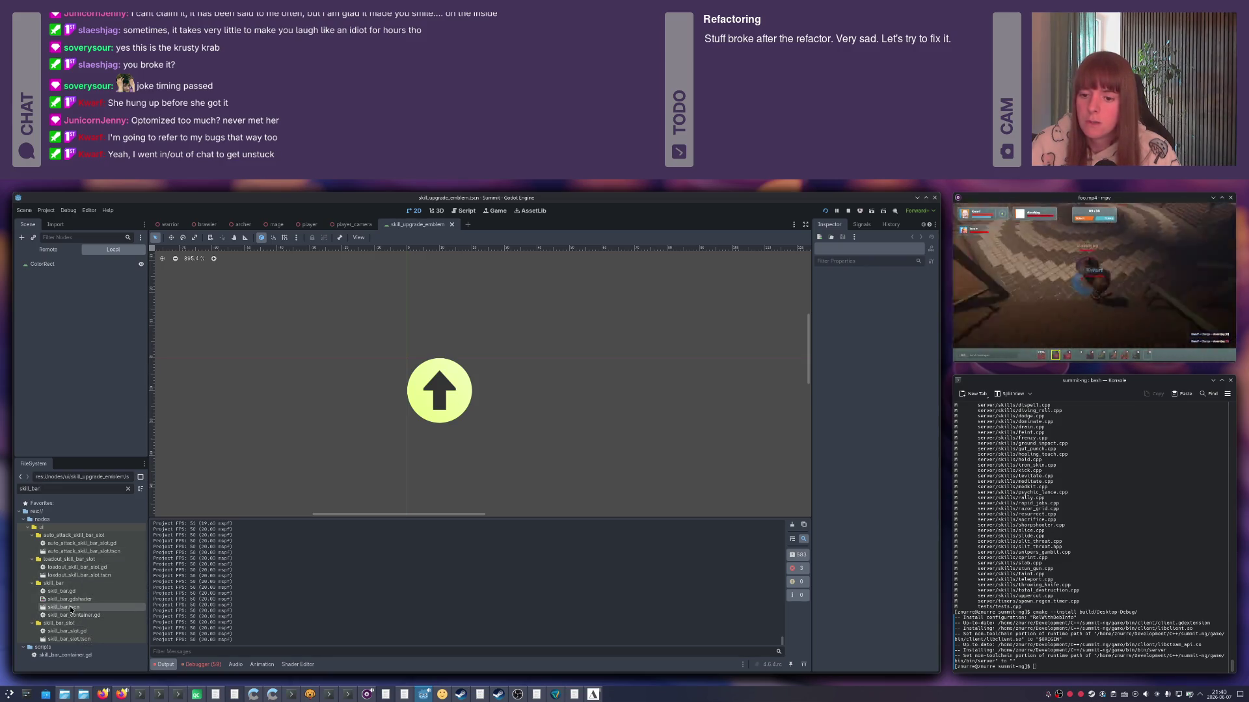
double_click(71, 609)
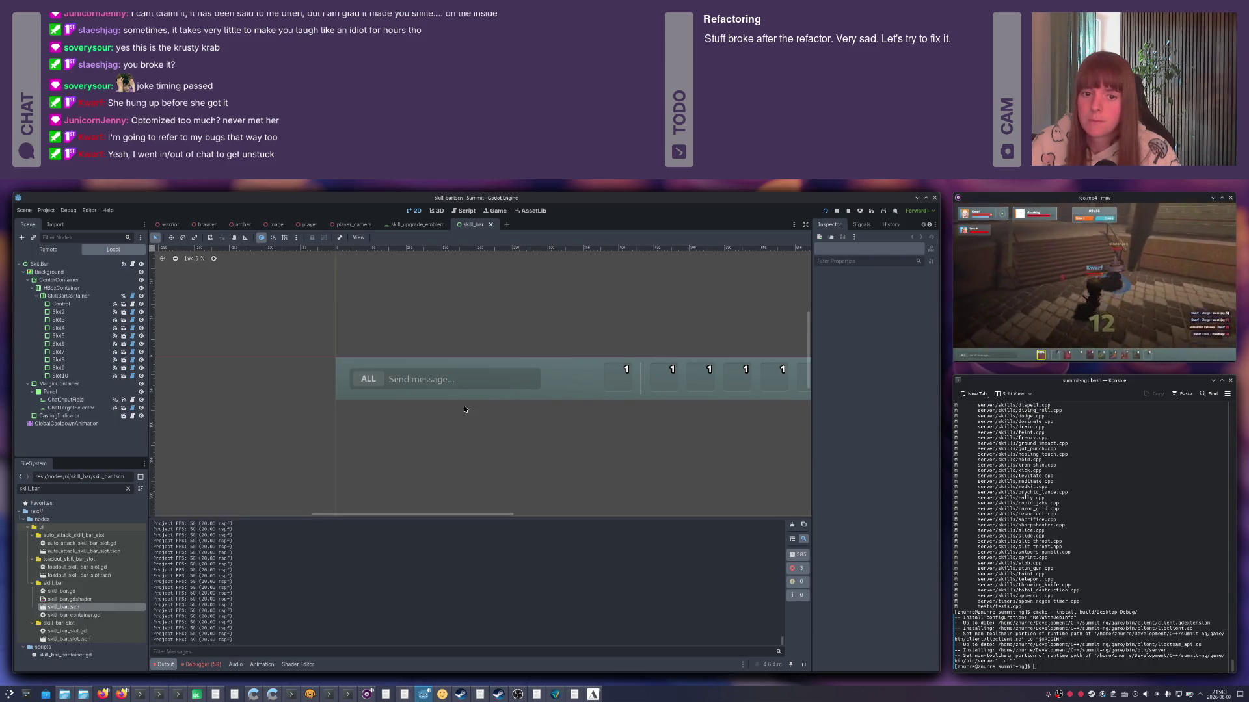
Open Slot2's skill_bar_slot scene, inspect its UpgradeButton, and return to the emblem scene.
click(61, 311)
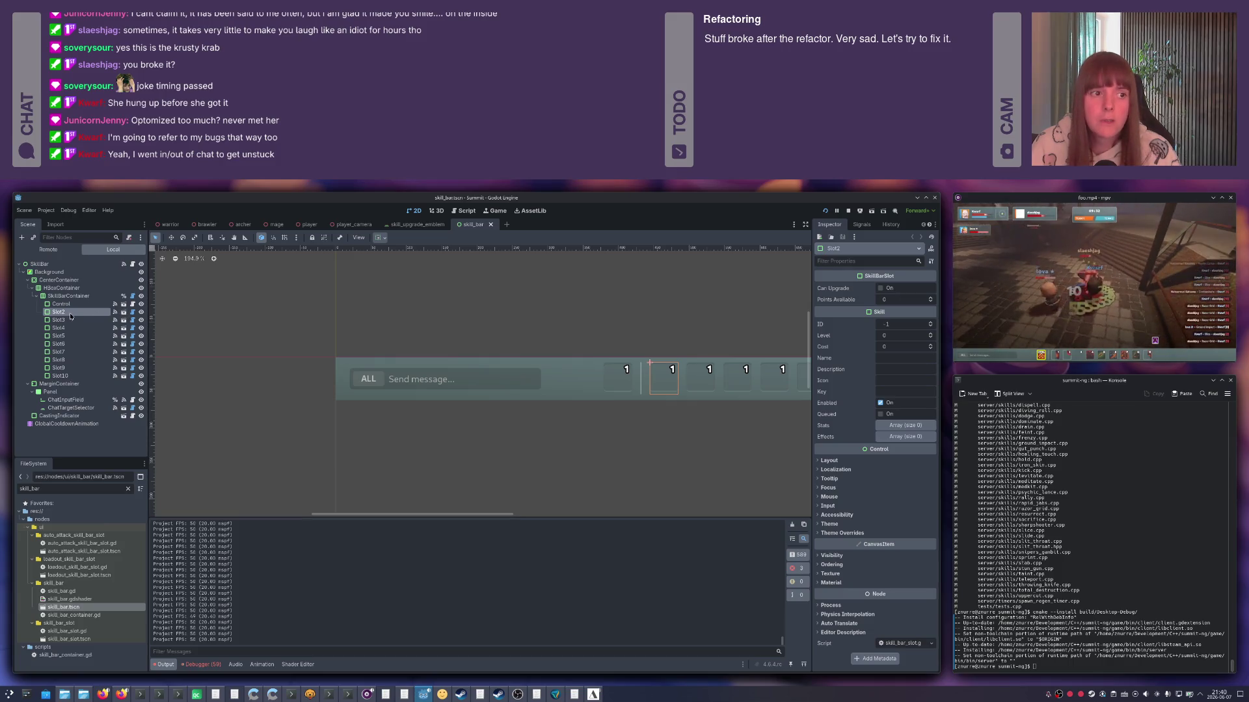
click(125, 313)
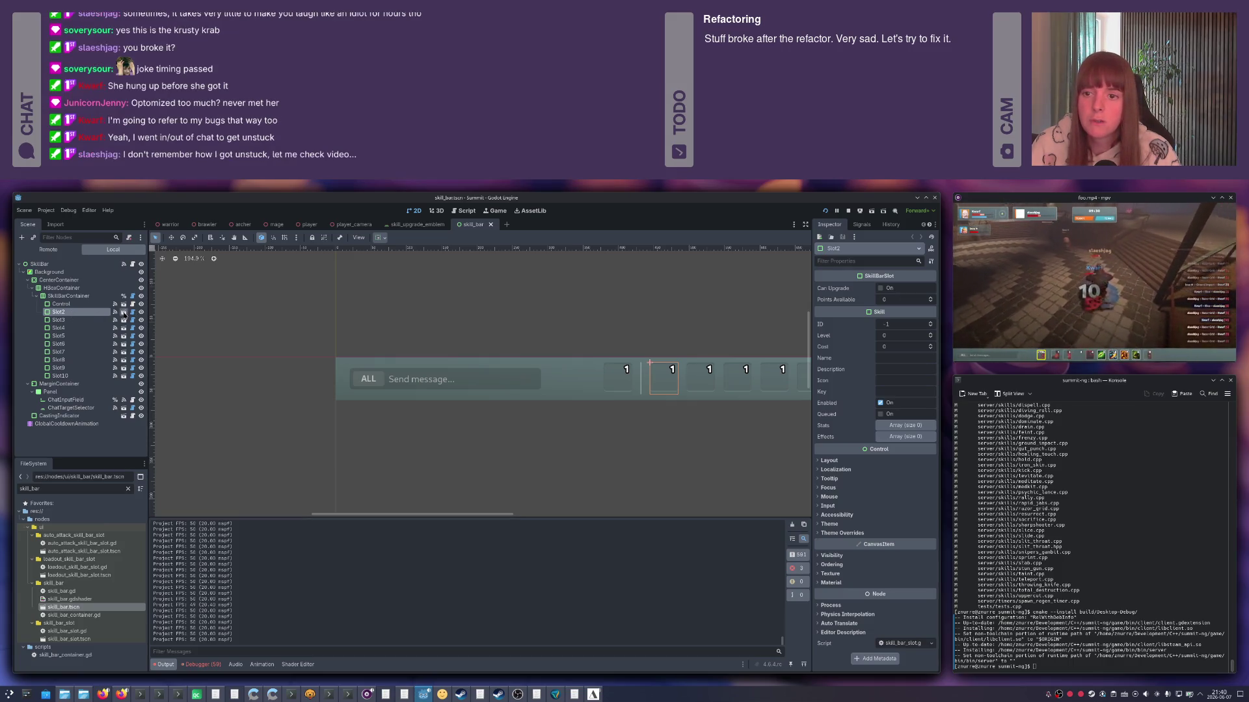
click(51, 288)
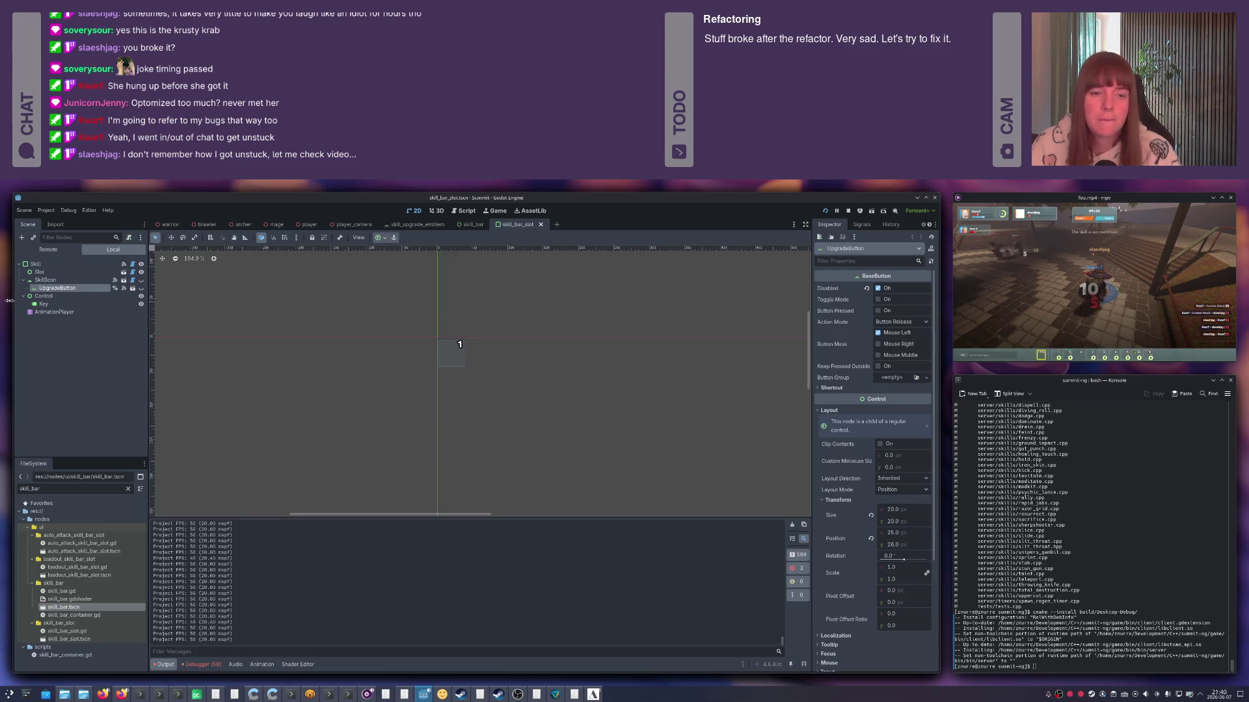
click(132, 290)
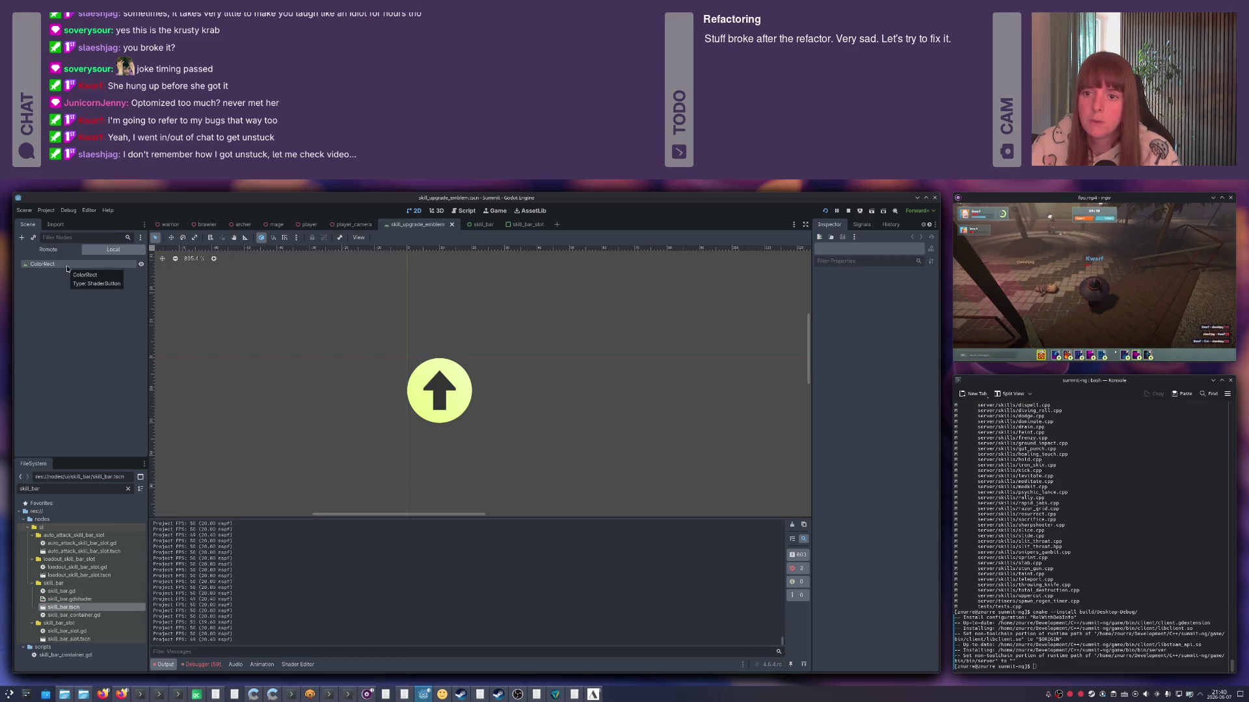
Set the emblem ColorRect's Control focus Mode to None in the Inspector.
click(67, 267)
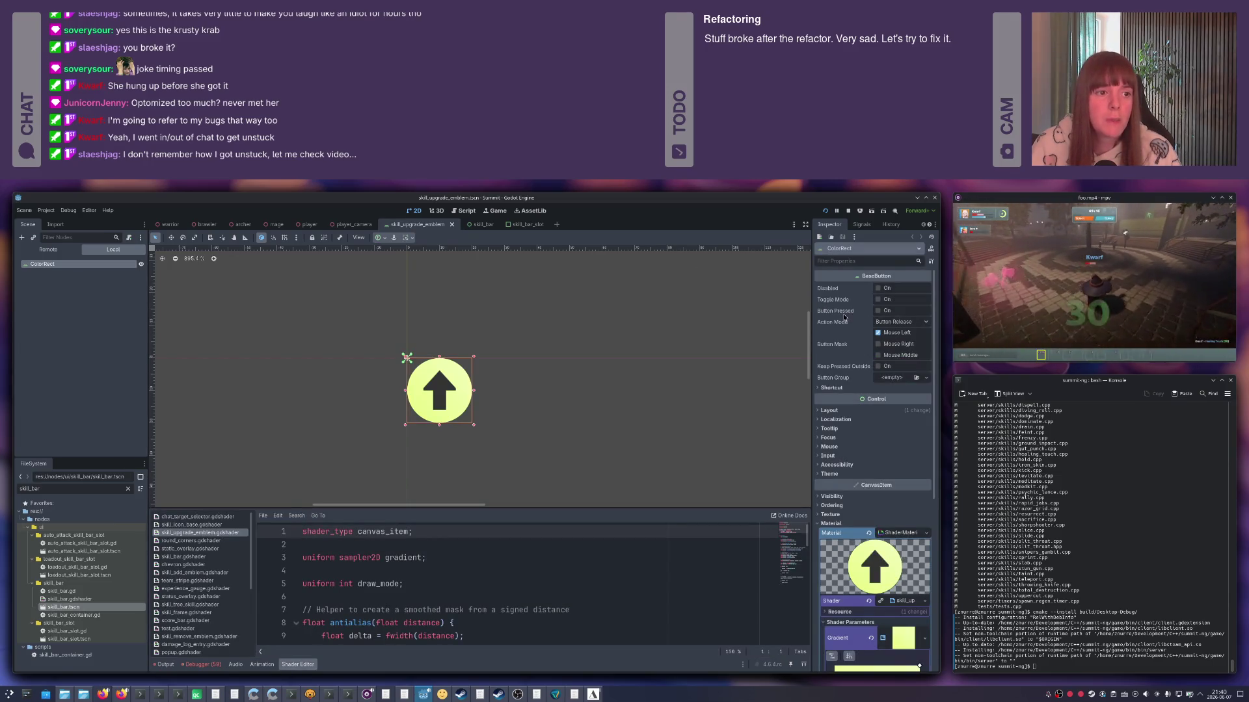
scroll(845, 319, down, 3)
scroll(844, 316, down, 2)
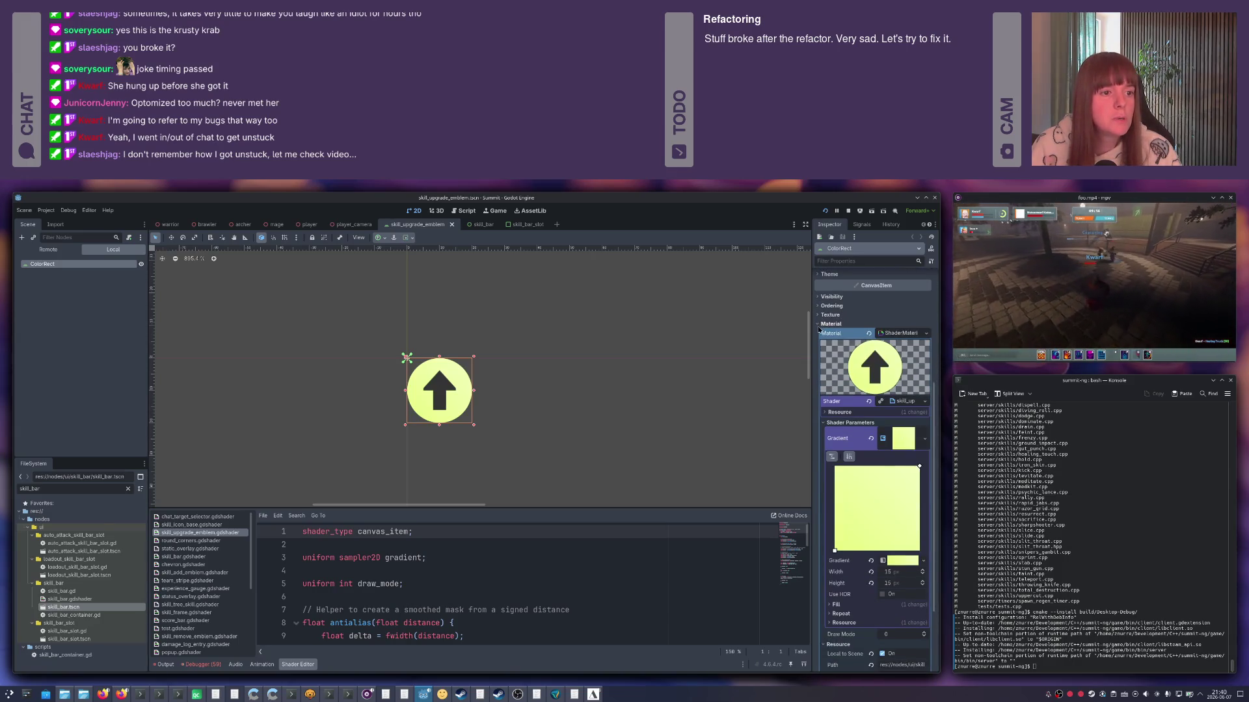
click(822, 324)
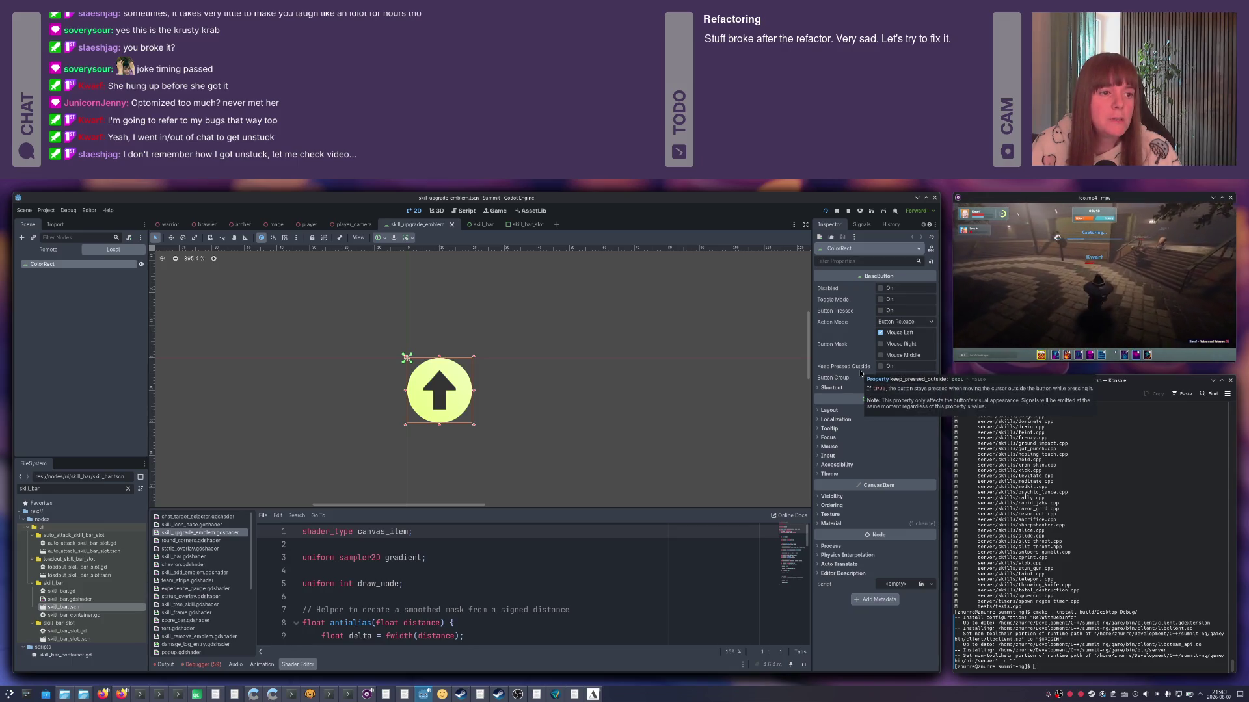
click(829, 437)
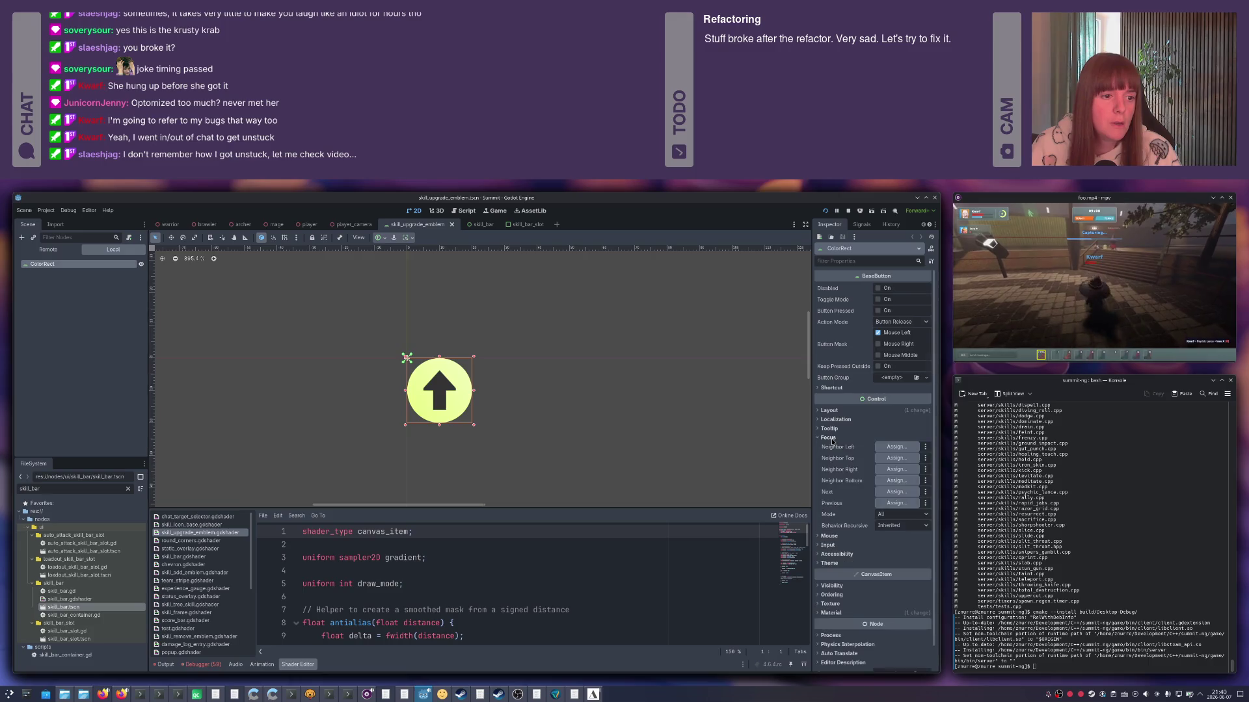
click(882, 517)
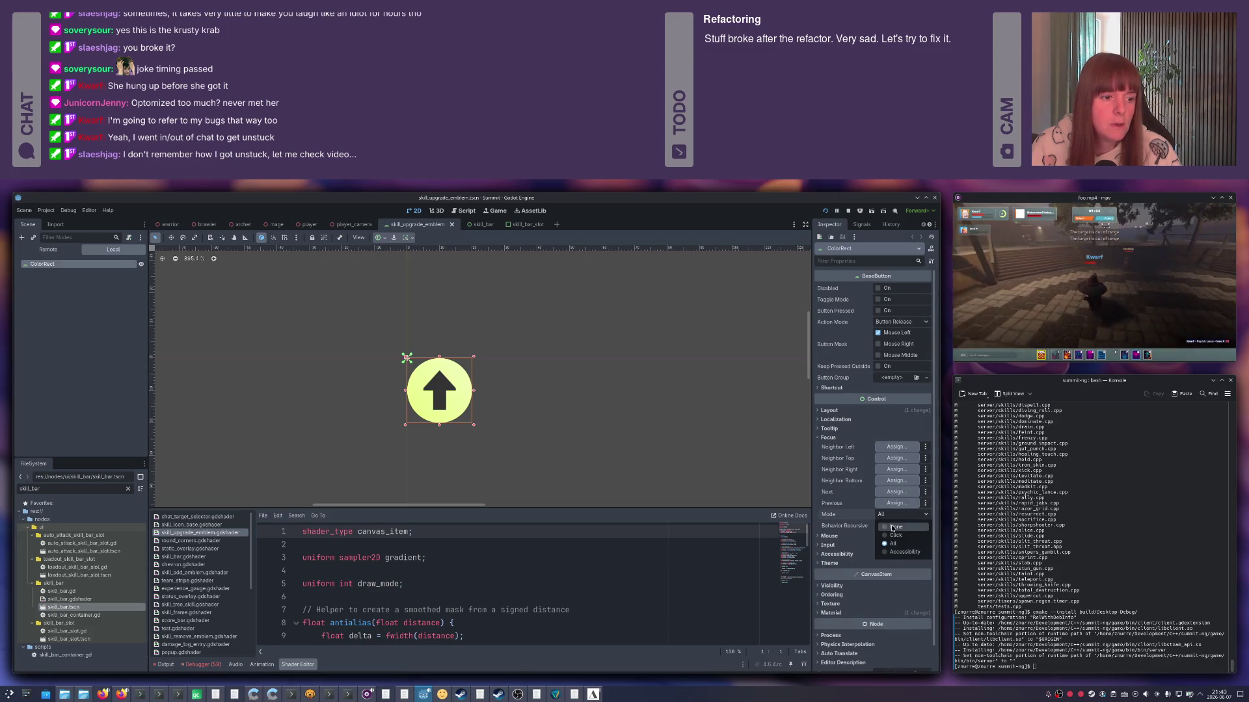
mouse_move(828, 515)
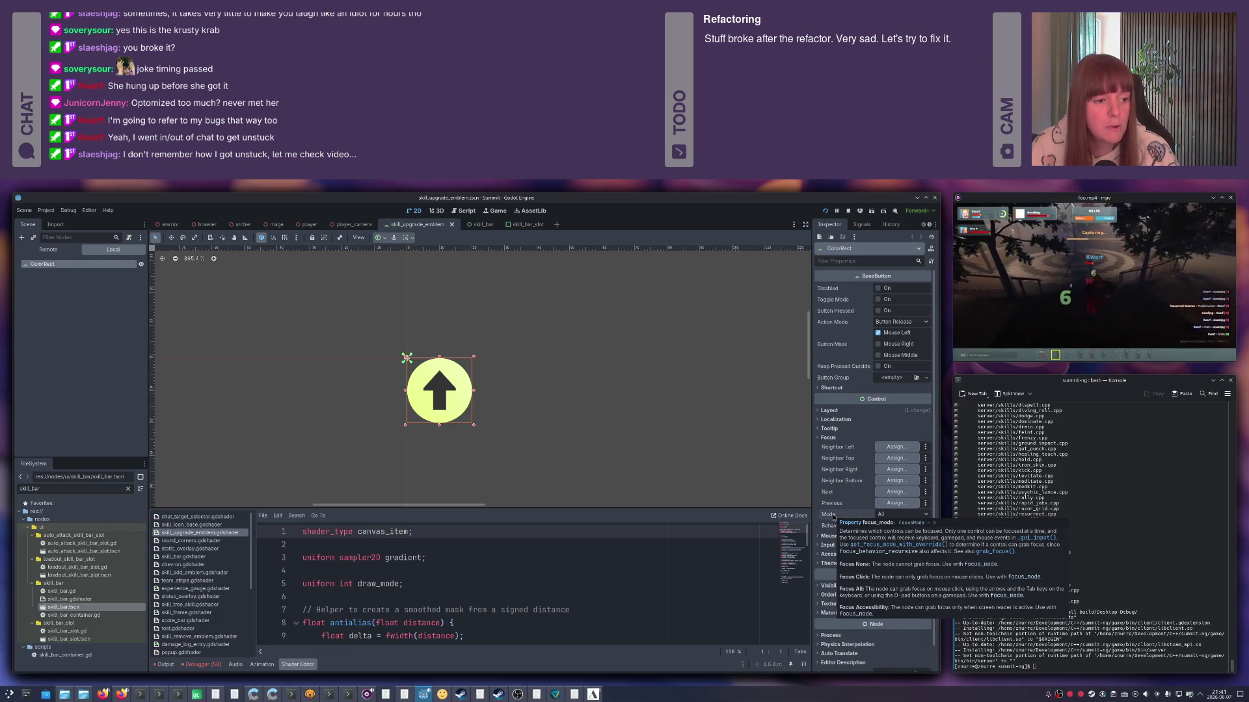
click(884, 516)
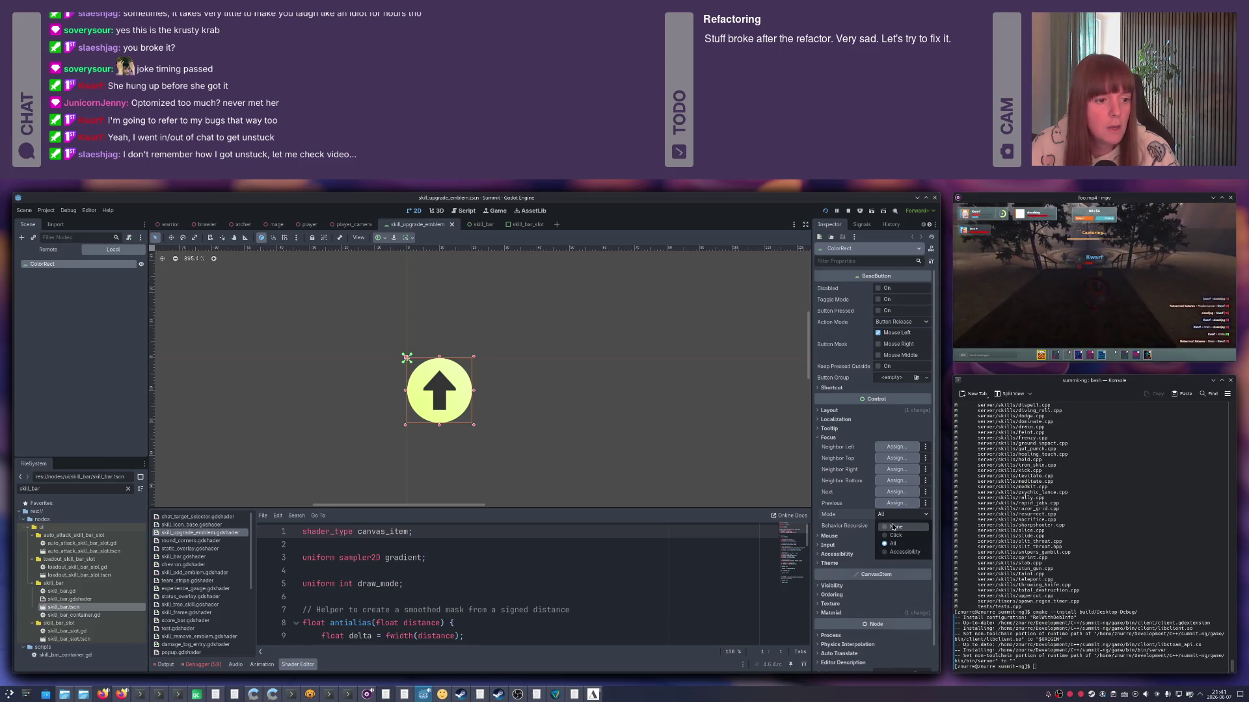
click(894, 528)
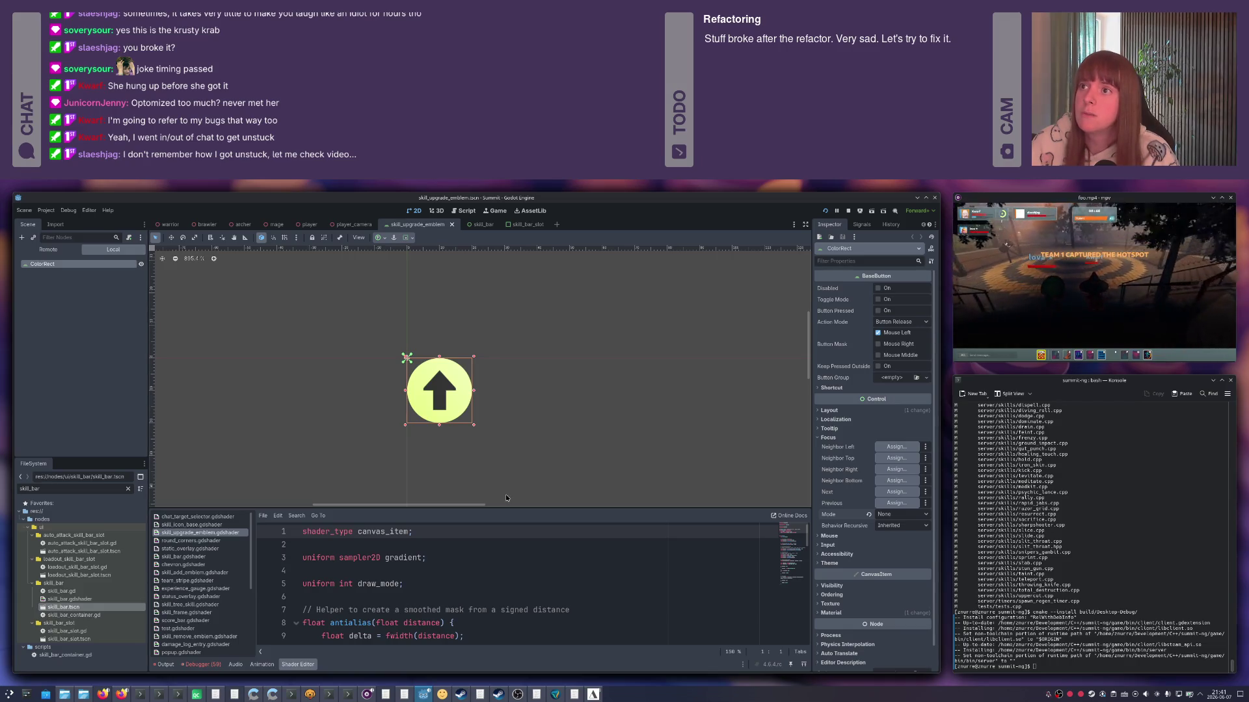
Switch back to the running Summit game and target the nearby enemy player.
key(alt+Tab)
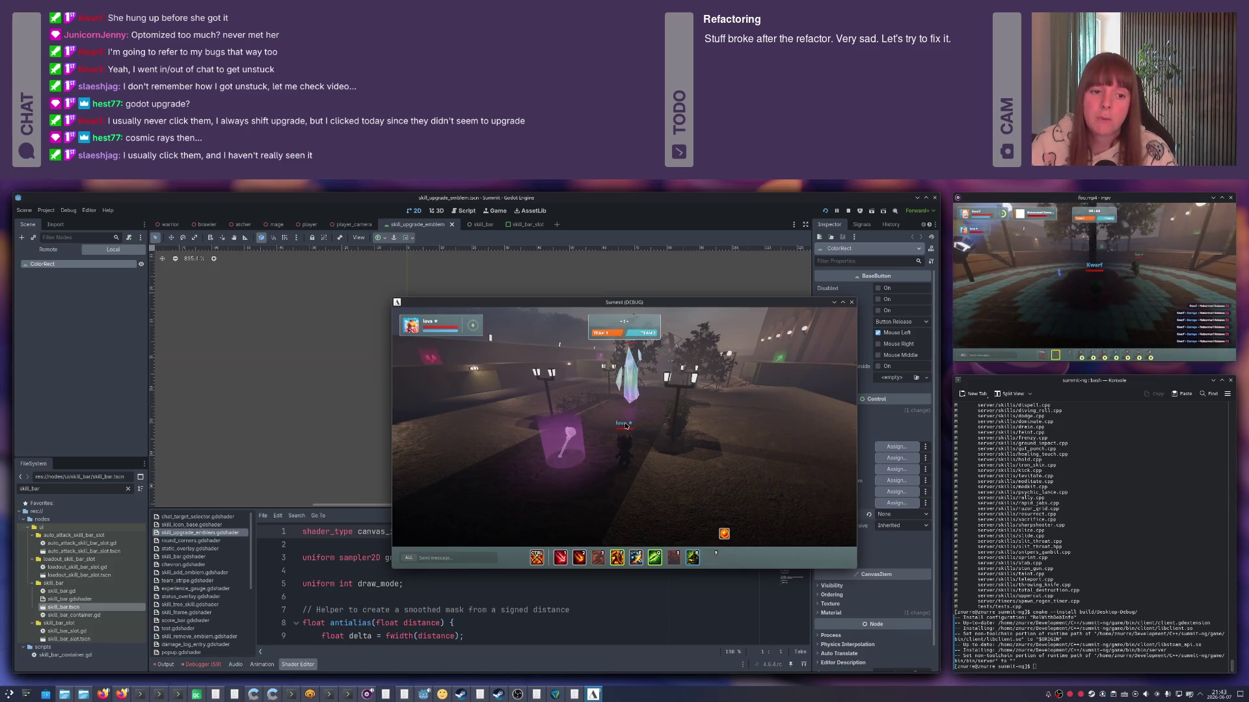
click(626, 427)
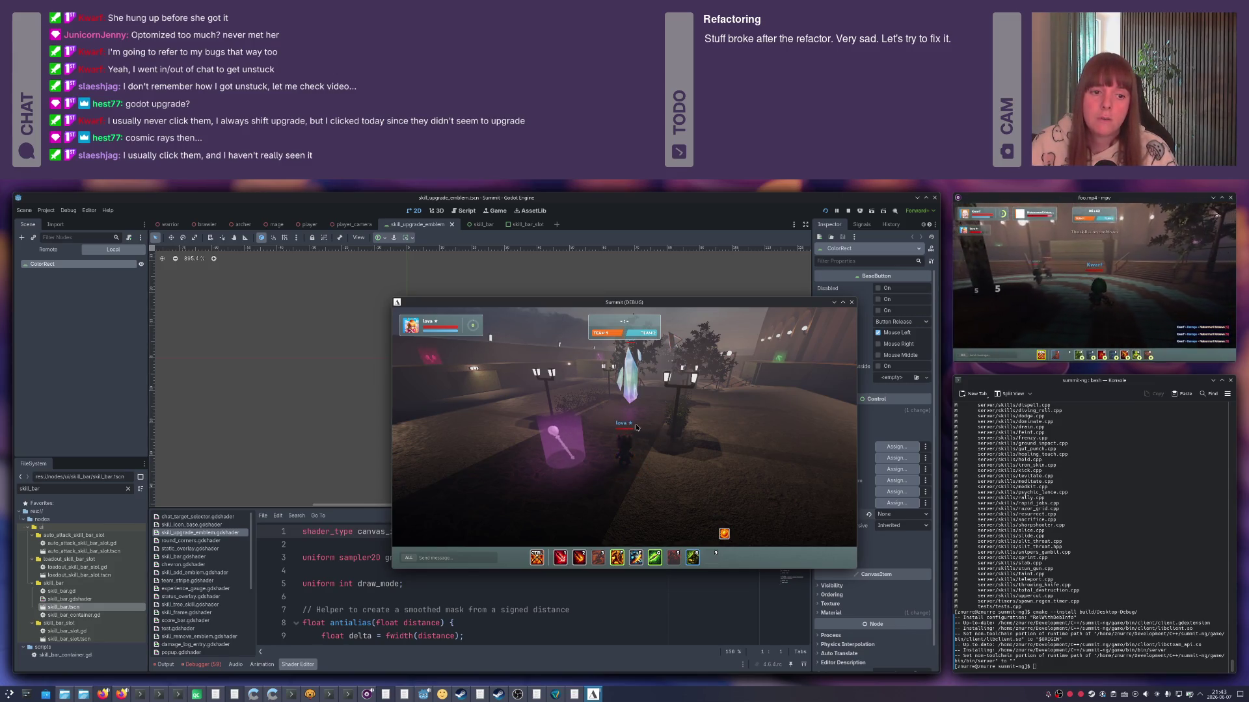
Walk along the path, swinging the camera around until the crystal is found, and run up to it.
drag(646, 427, 624, 441)
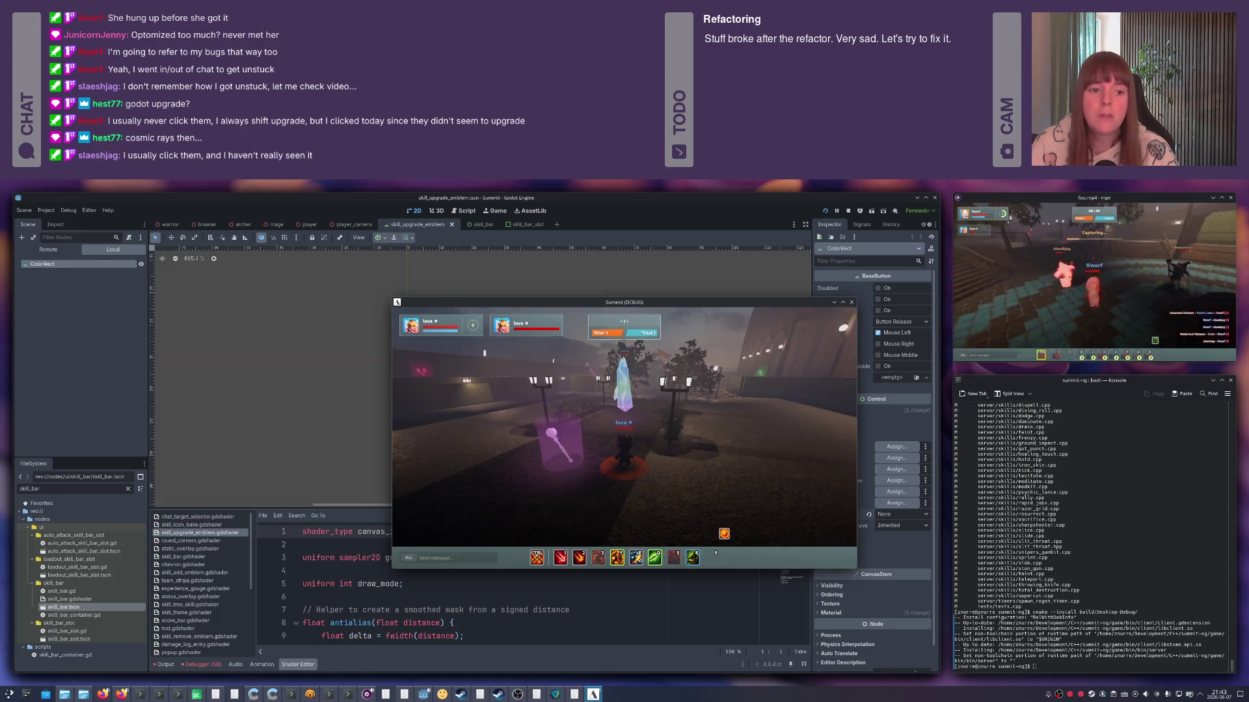
key(w)
drag(649, 429, 619, 430)
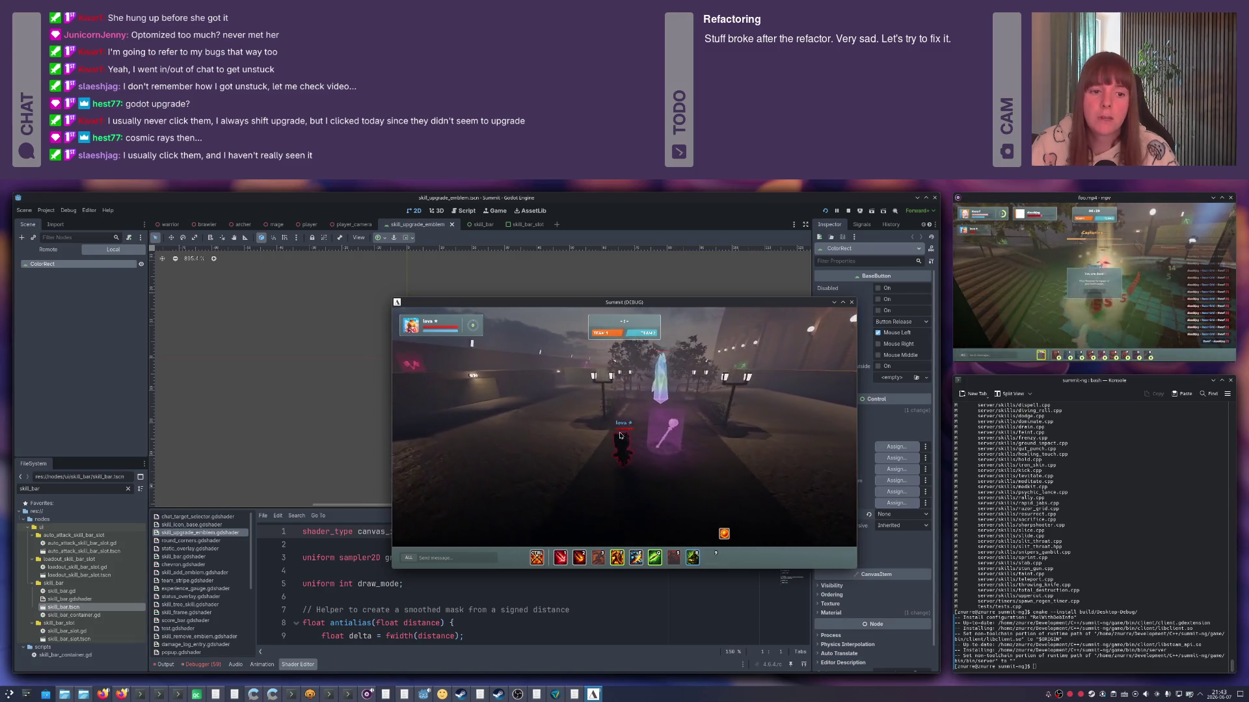
key(w)
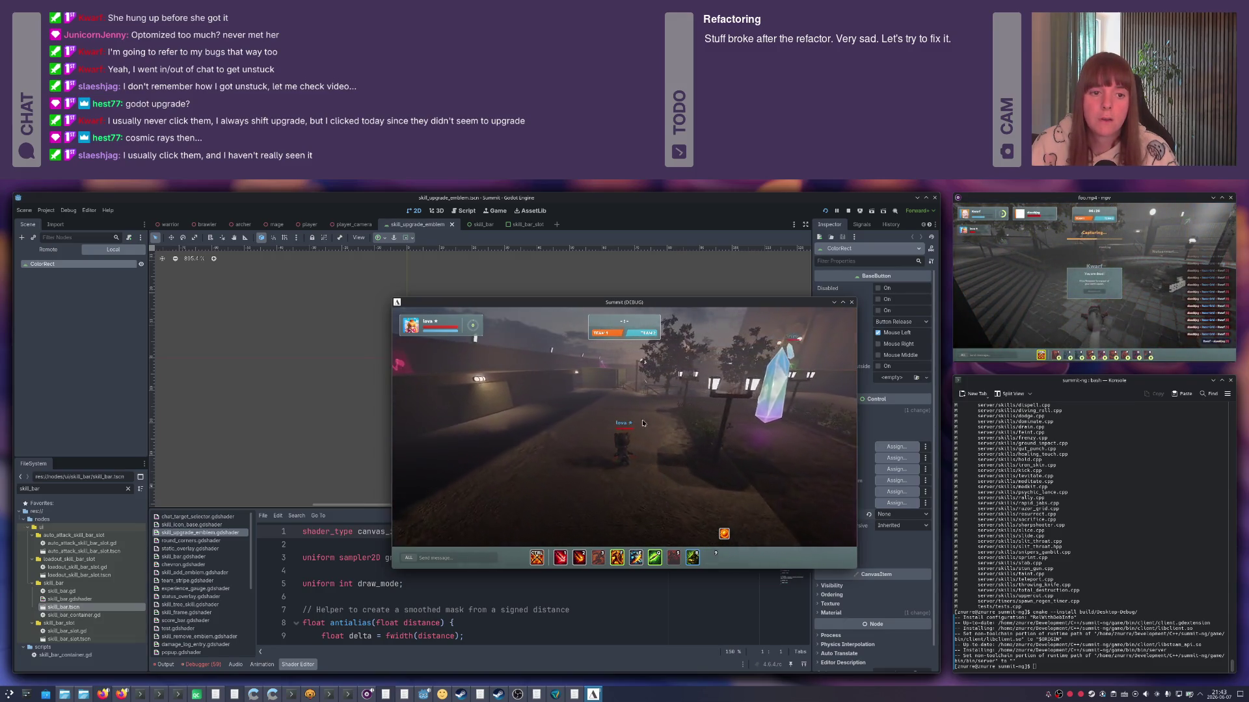
mouse_move(624, 428)
mouse_down()
mouse_move(622, 414)
mouse_move(684, 422)
mouse_up()
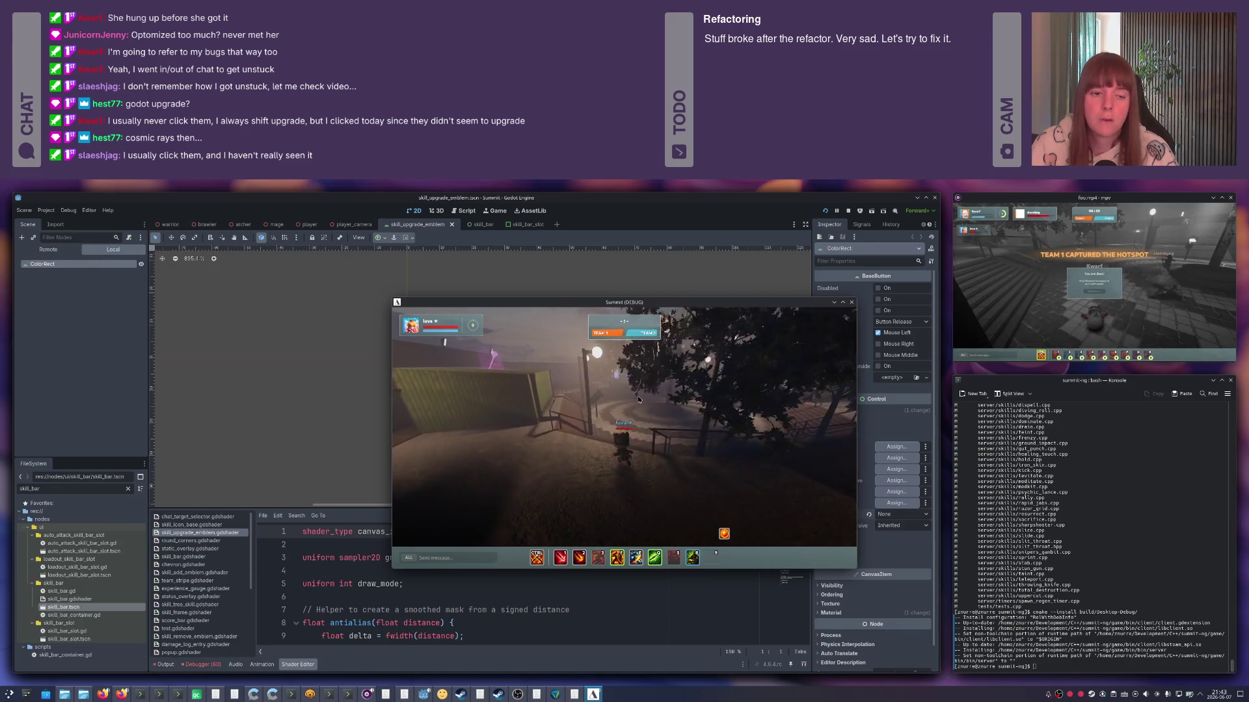
mouse_move(684, 423)
mouse_down()
mouse_move(642, 442)
mouse_move(626, 426)
mouse_move(594, 427)
mouse_up()
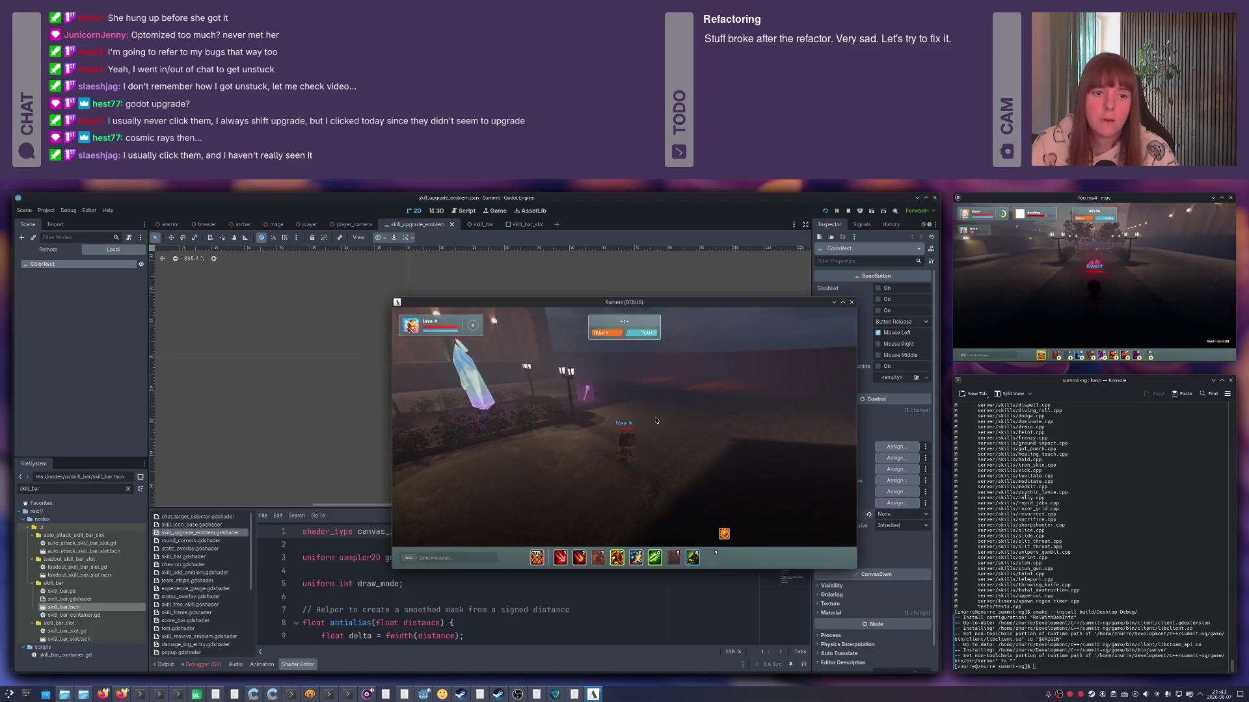
drag(594, 426, 710, 441)
key(w)
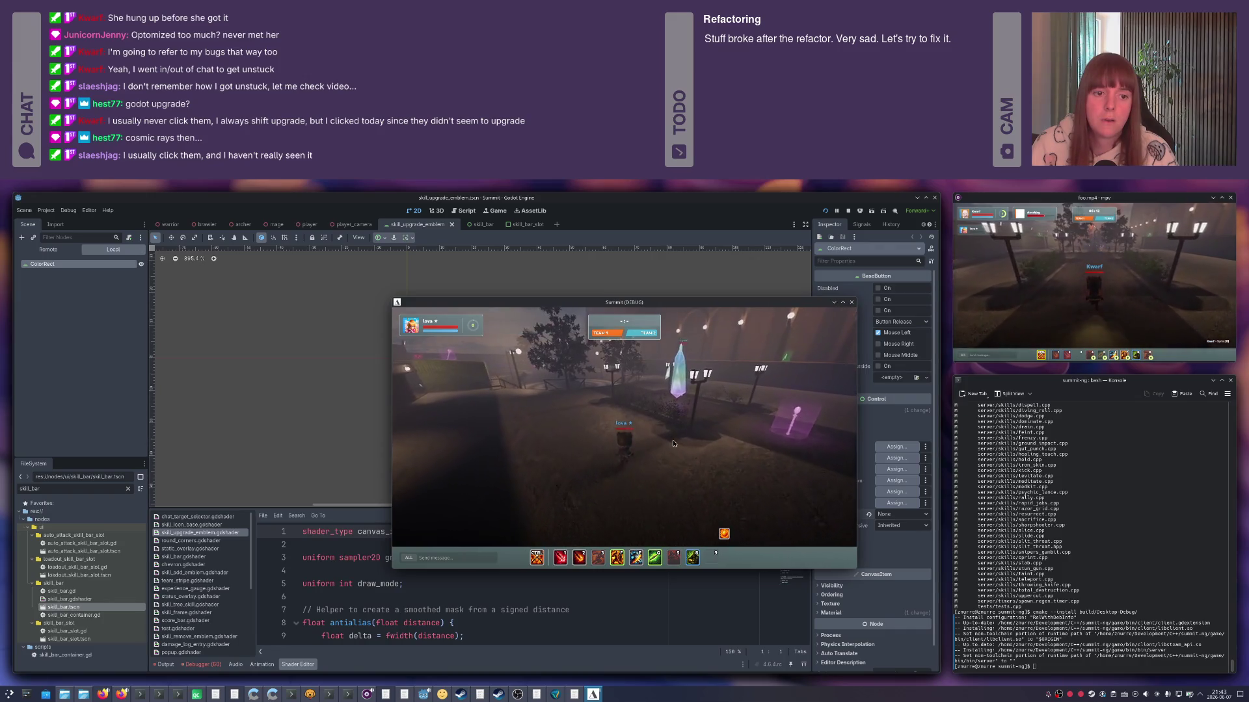
key(w)
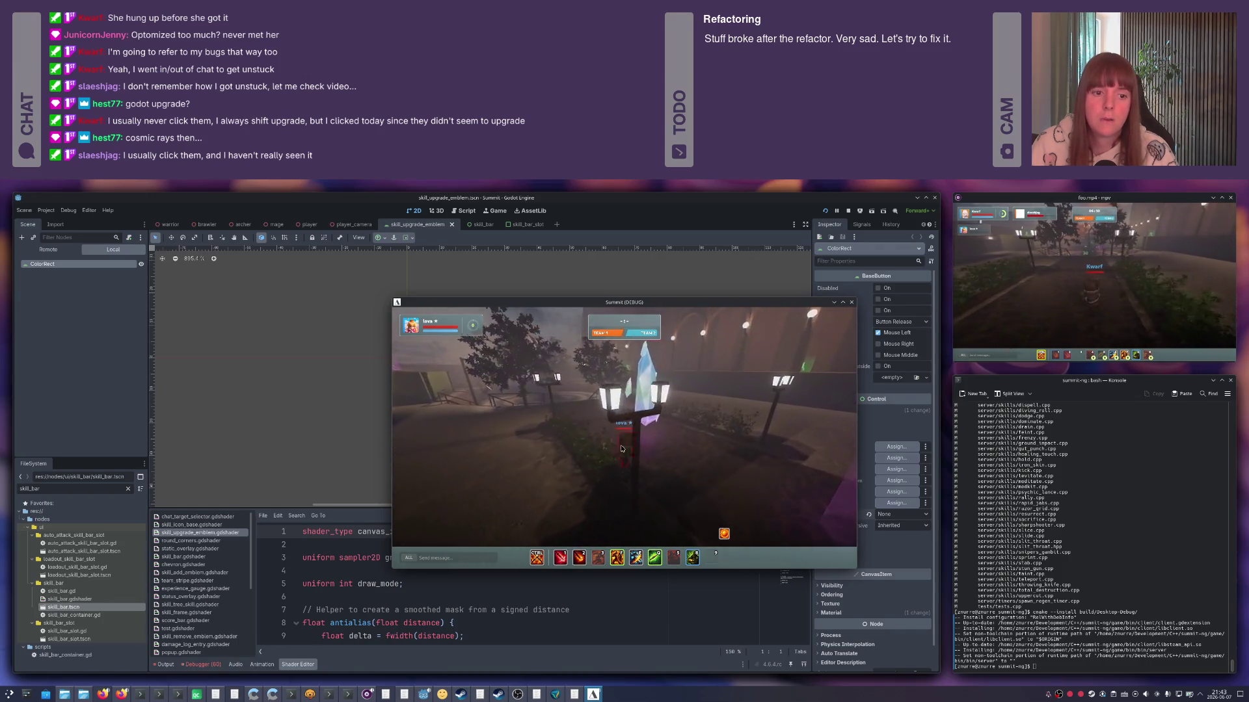
Target the other player, run past the lamps toward the crystal, and bring up the window overview.
mouse_move(626, 441)
mouse_down()
mouse_move(449, 336)
mouse_move(630, 457)
mouse_up()
click(629, 457)
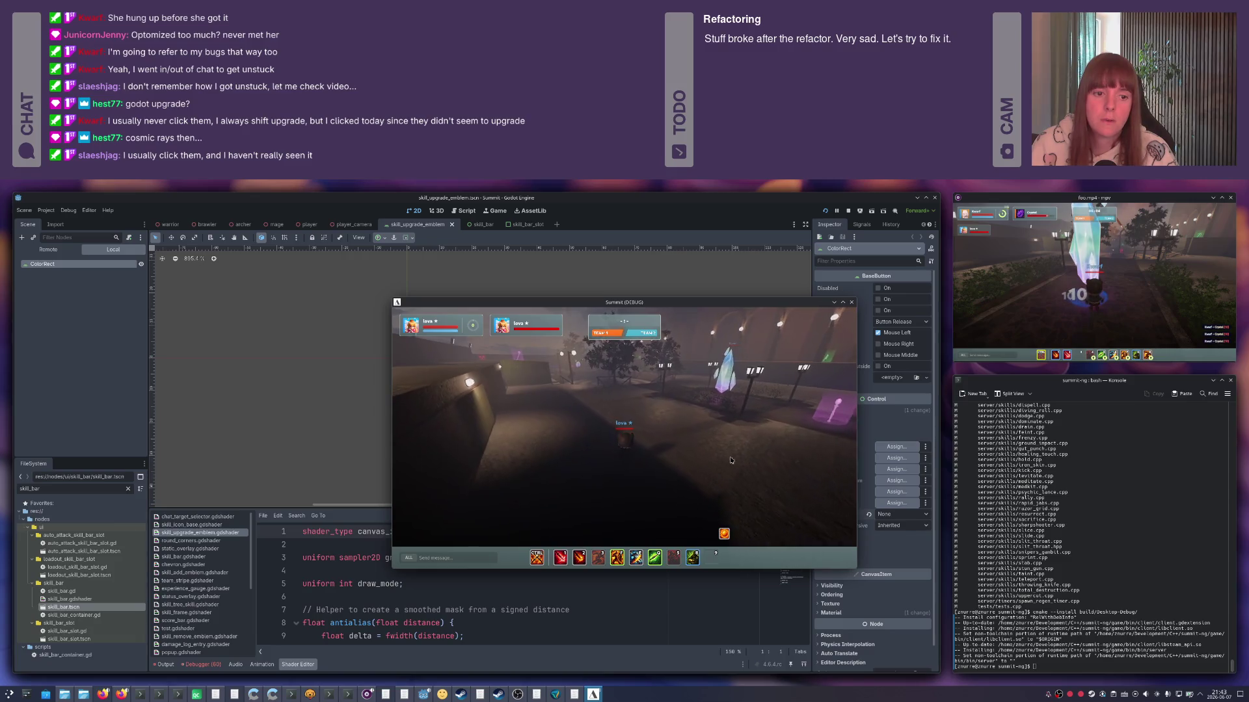
key(d)
key(w)
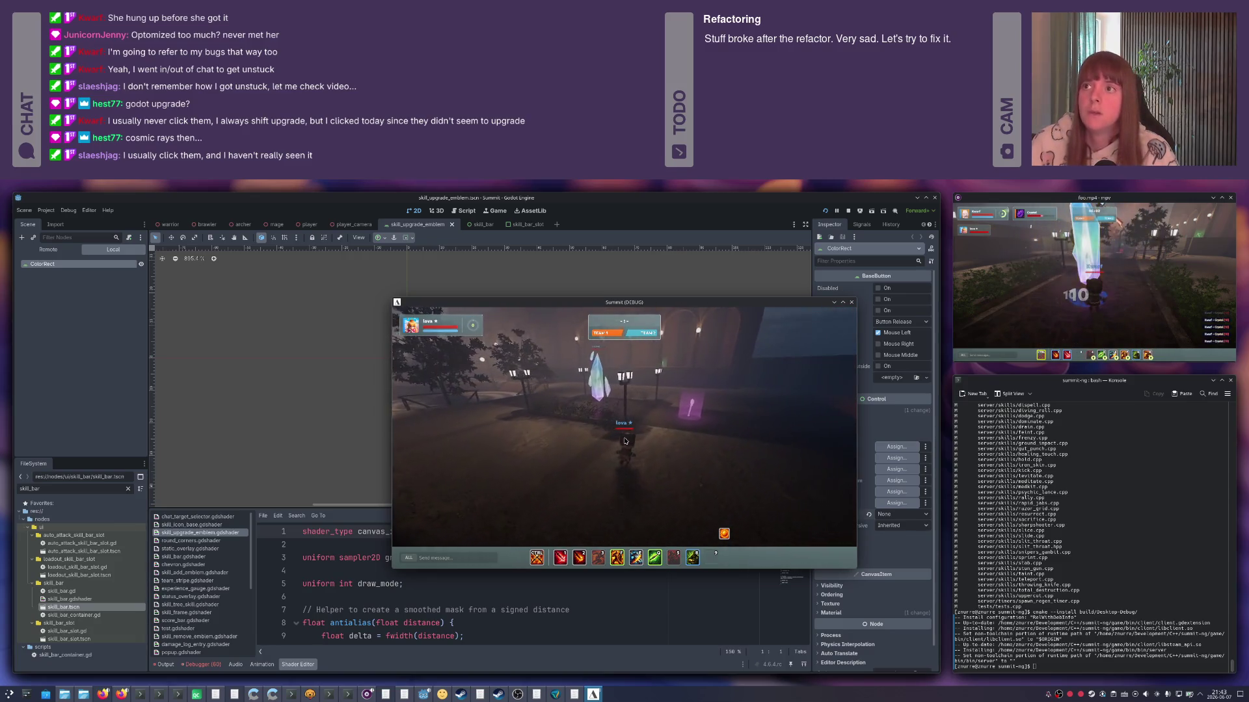
key(w)
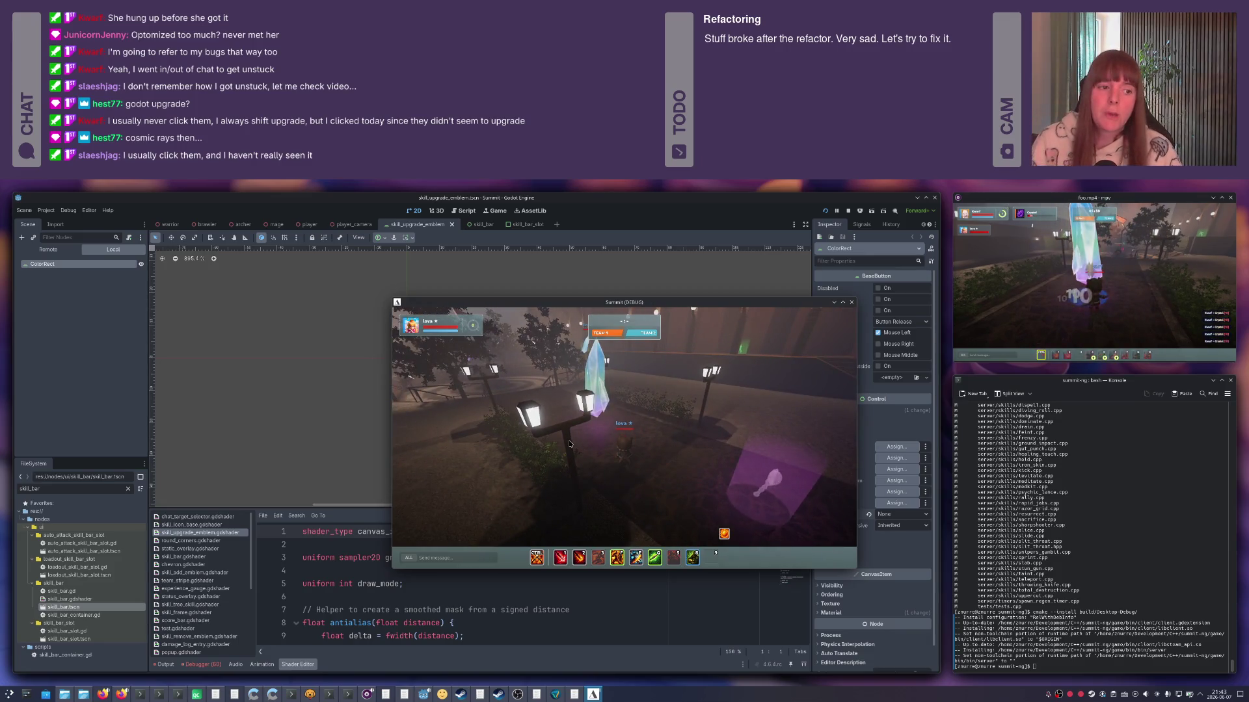
key(alt+Tab)
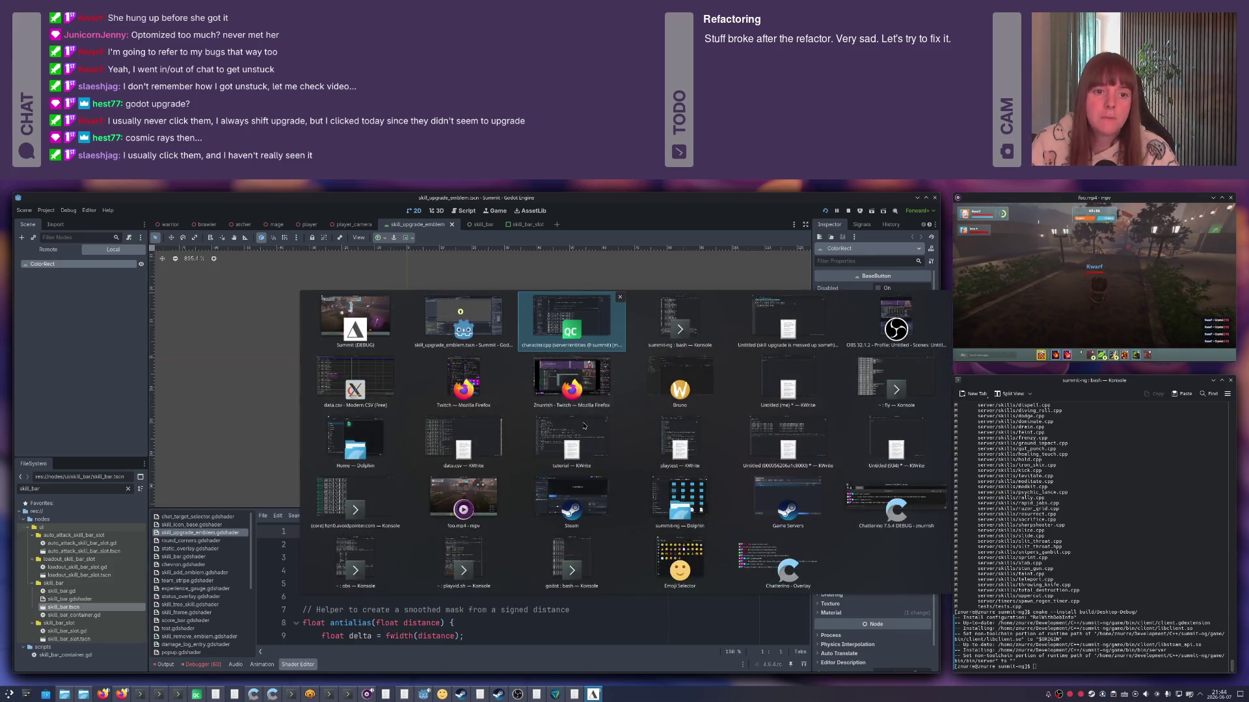
Open the running "Fix matchmaking?" build-windows workflow run in Gitea Actions.
key(Down)
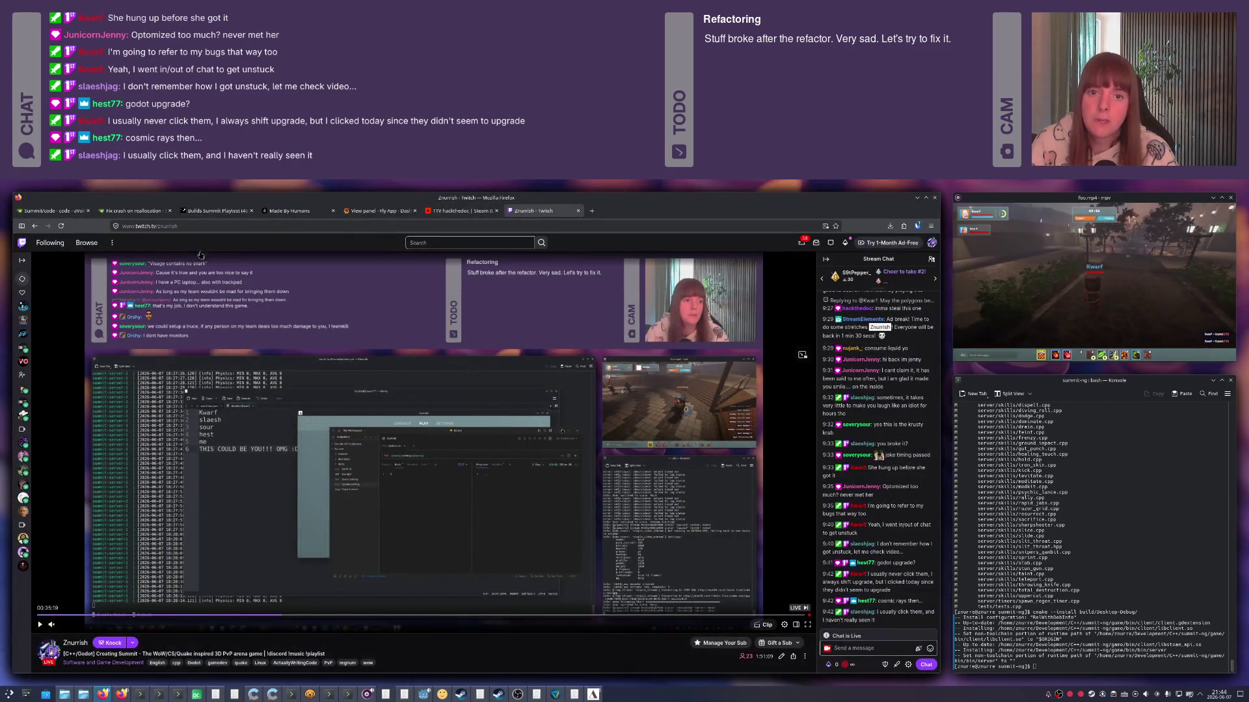
click(35, 211)
click(364, 296)
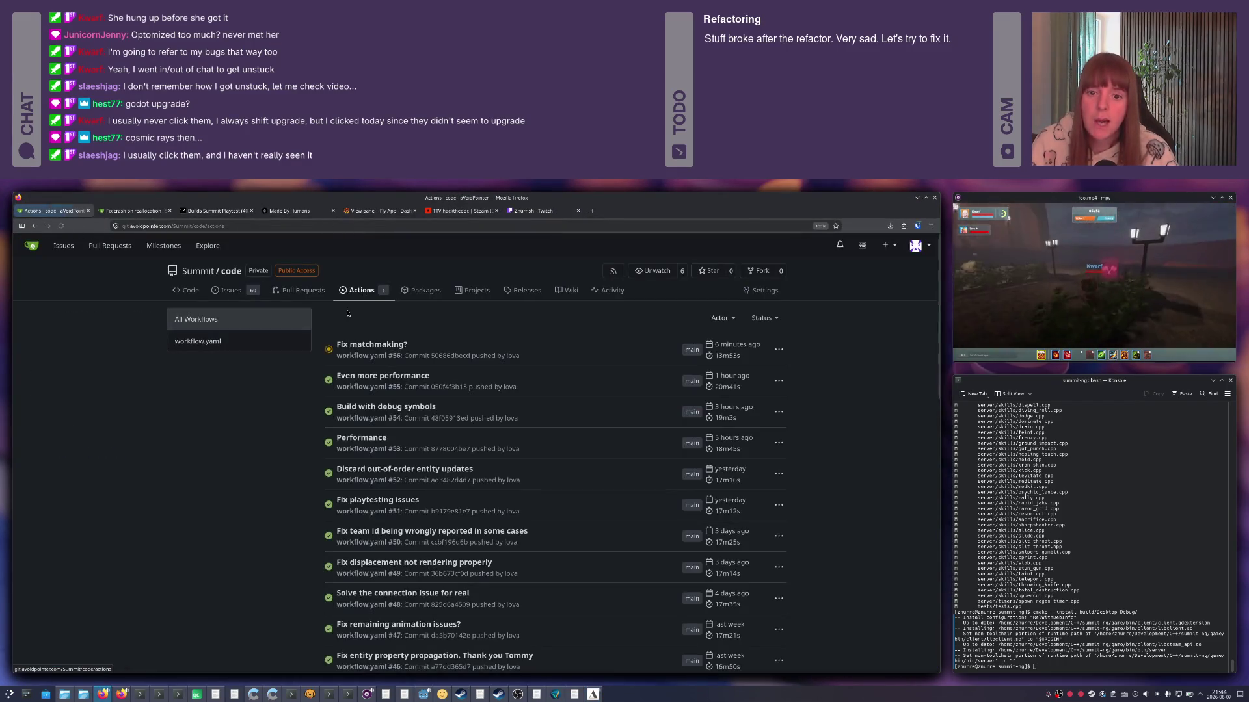
click(370, 343)
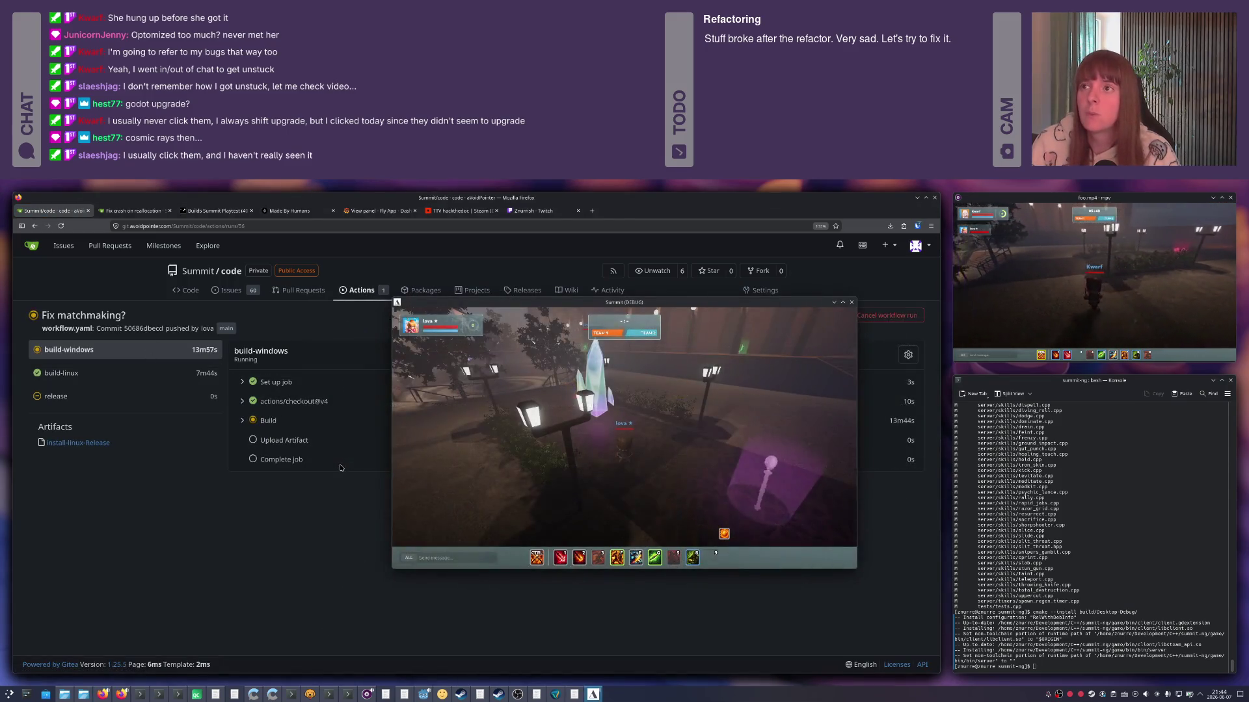
Target and clear the crystal in Summit, orbit the camera, and switch to Qt Creator.
click(589, 400)
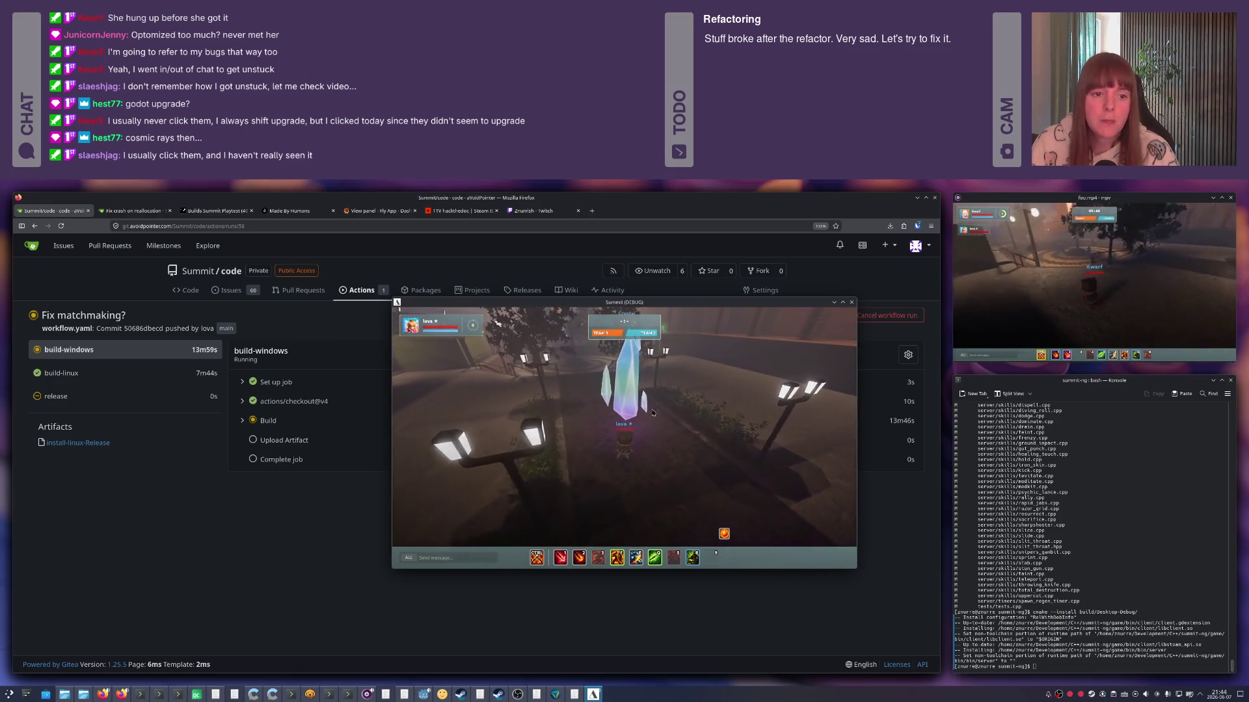
key(Escape)
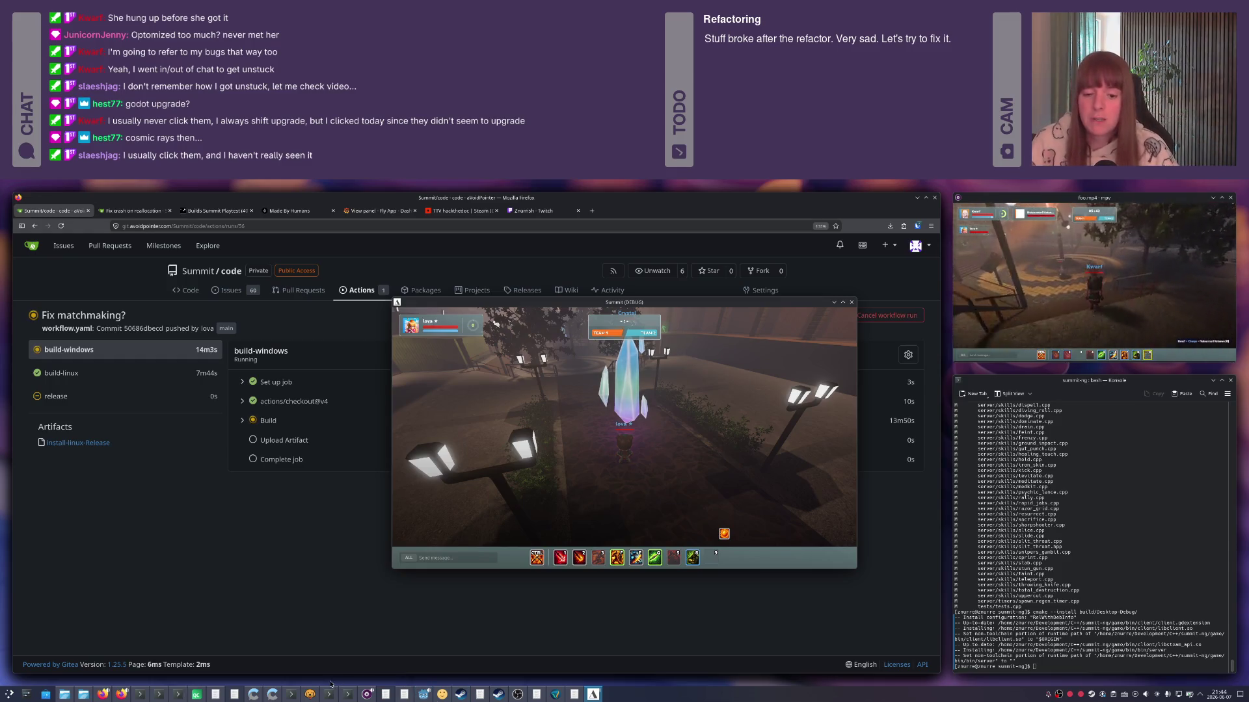
click(309, 695)
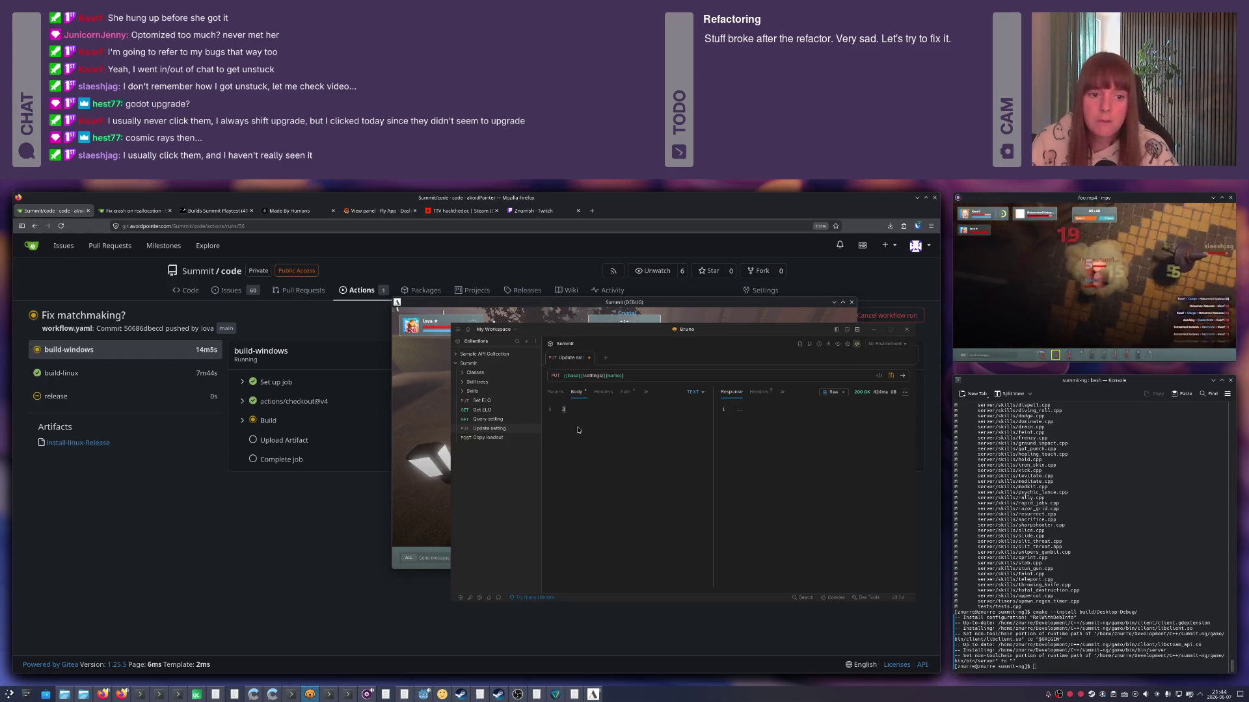
text({)
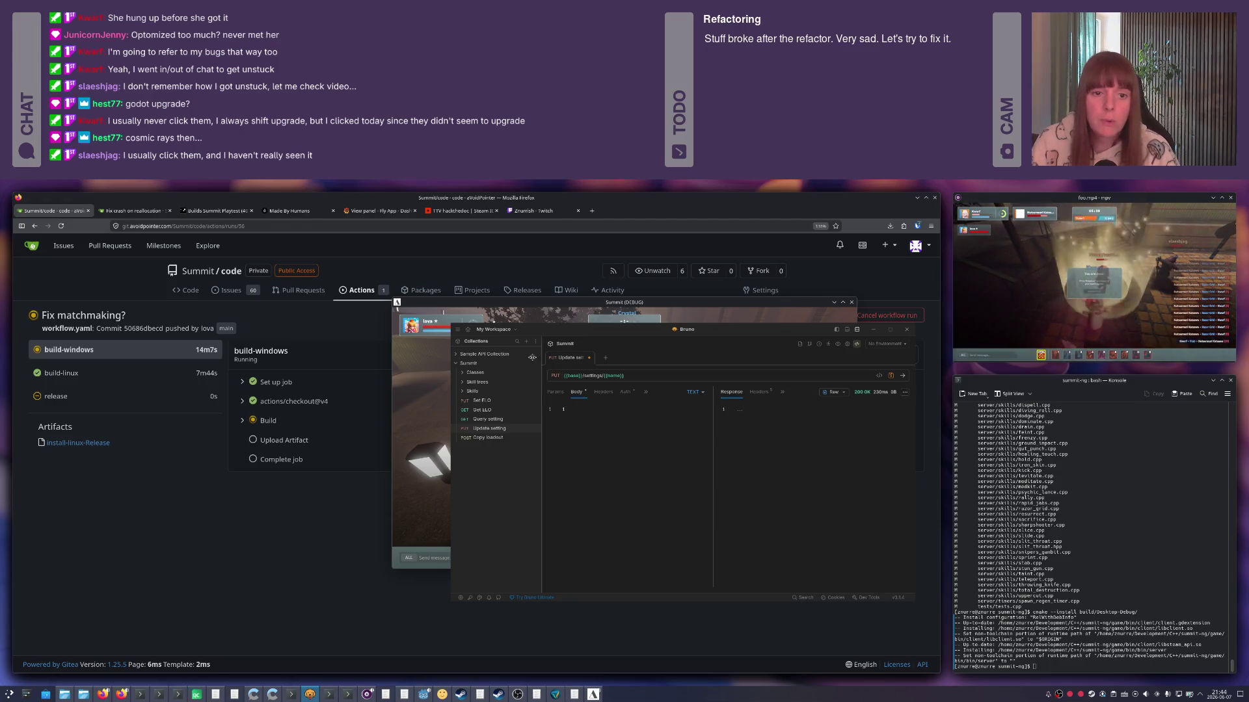
click(526, 311)
mouse_move(612, 385)
mouse_down()
mouse_move(683, 385)
mouse_move(611, 446)
mouse_up()
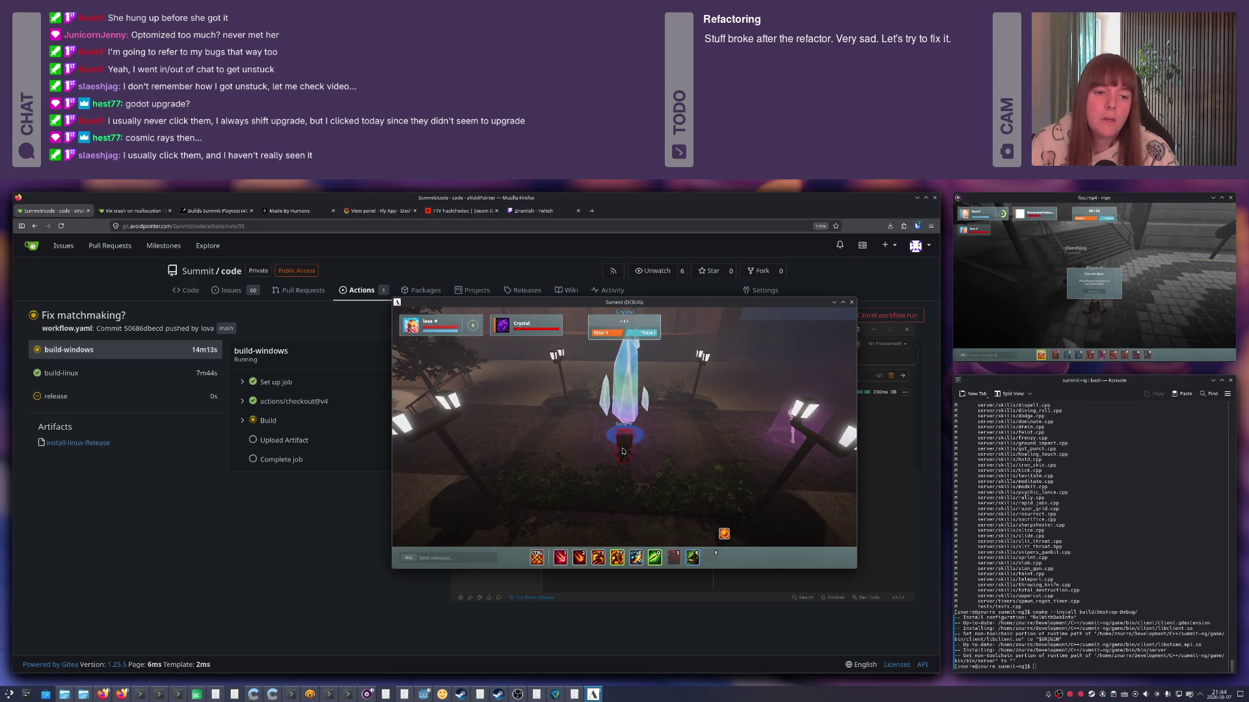
key(alt+Tab)
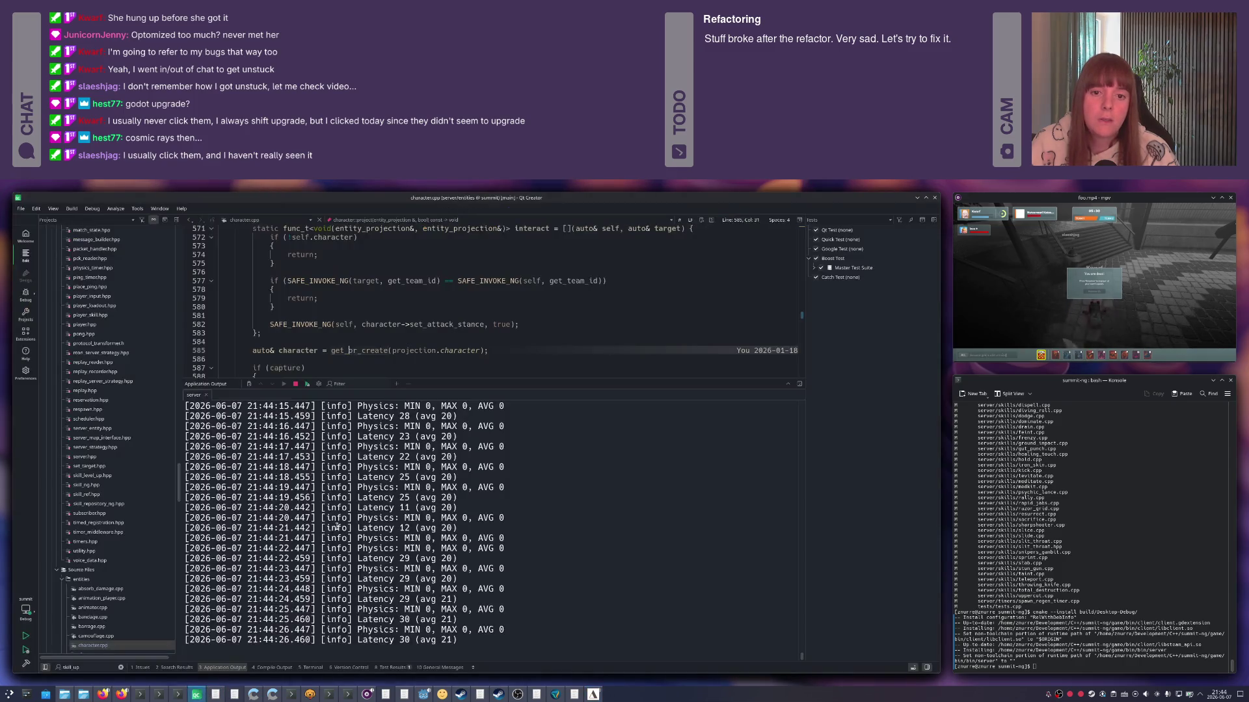
Hide Application Output and place the caret on line 590 of character.cpp's capture block.
key(Escape)
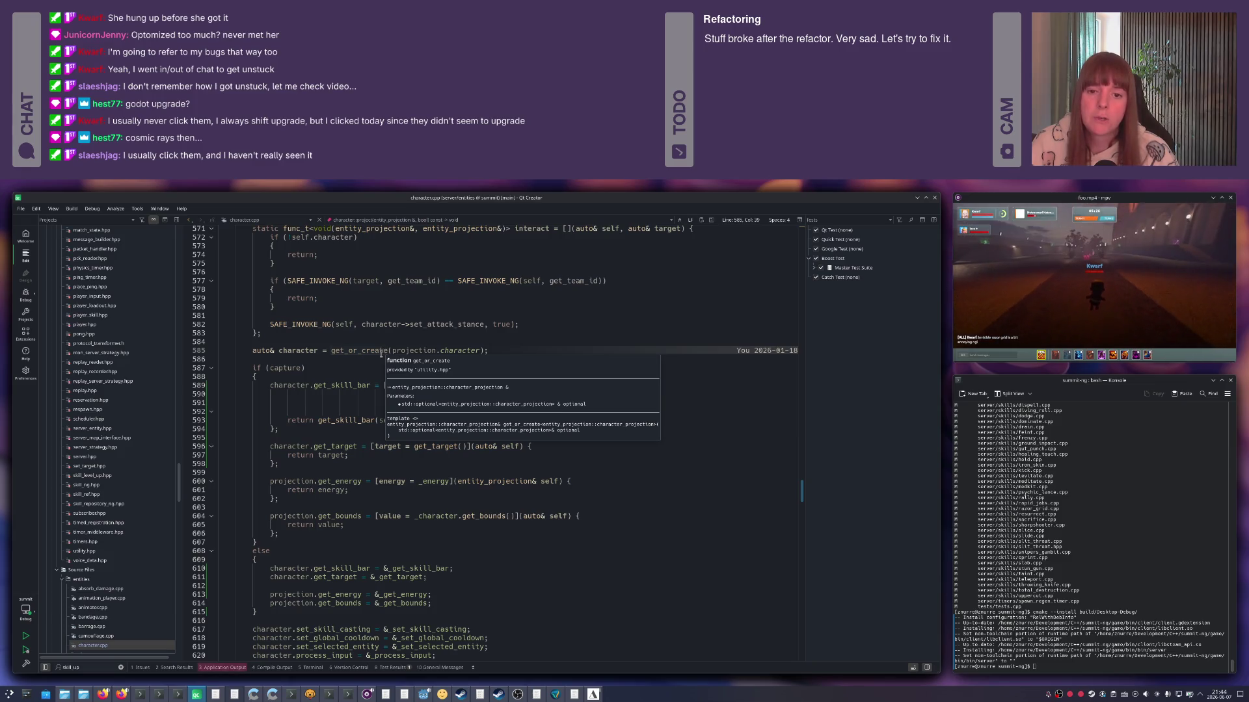
scroll(369, 361, up, 2)
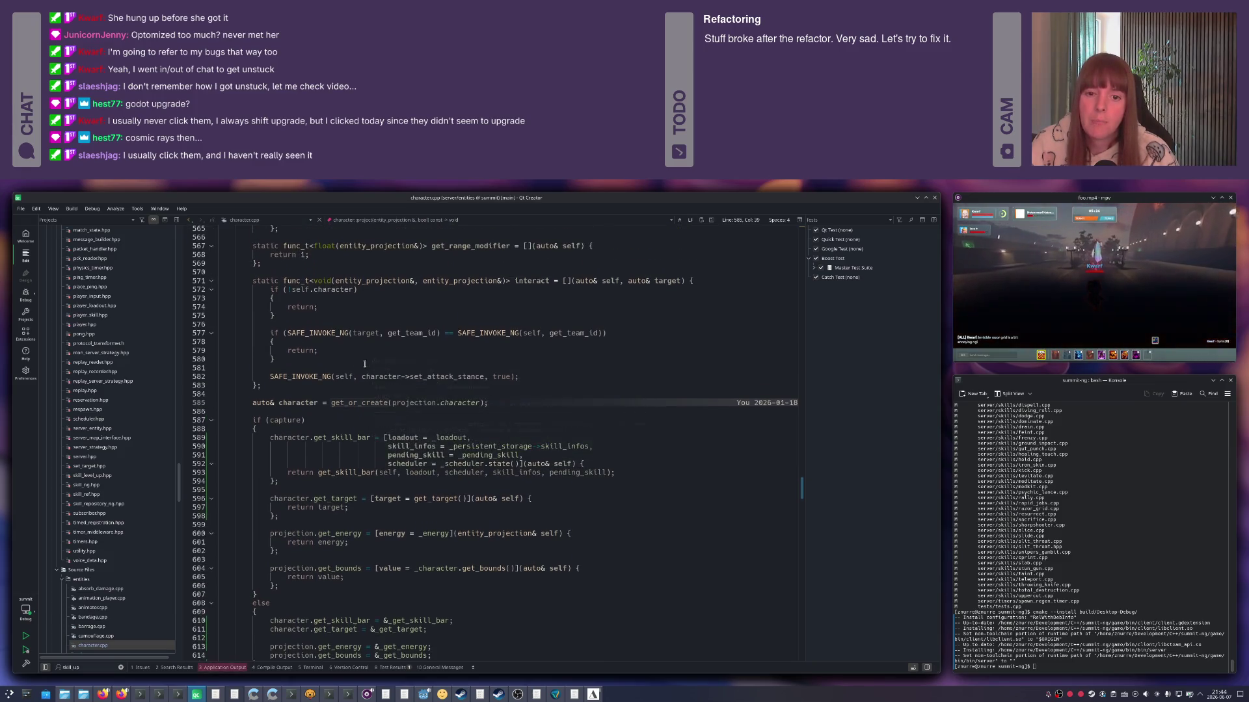
key(ctrl+Tab)
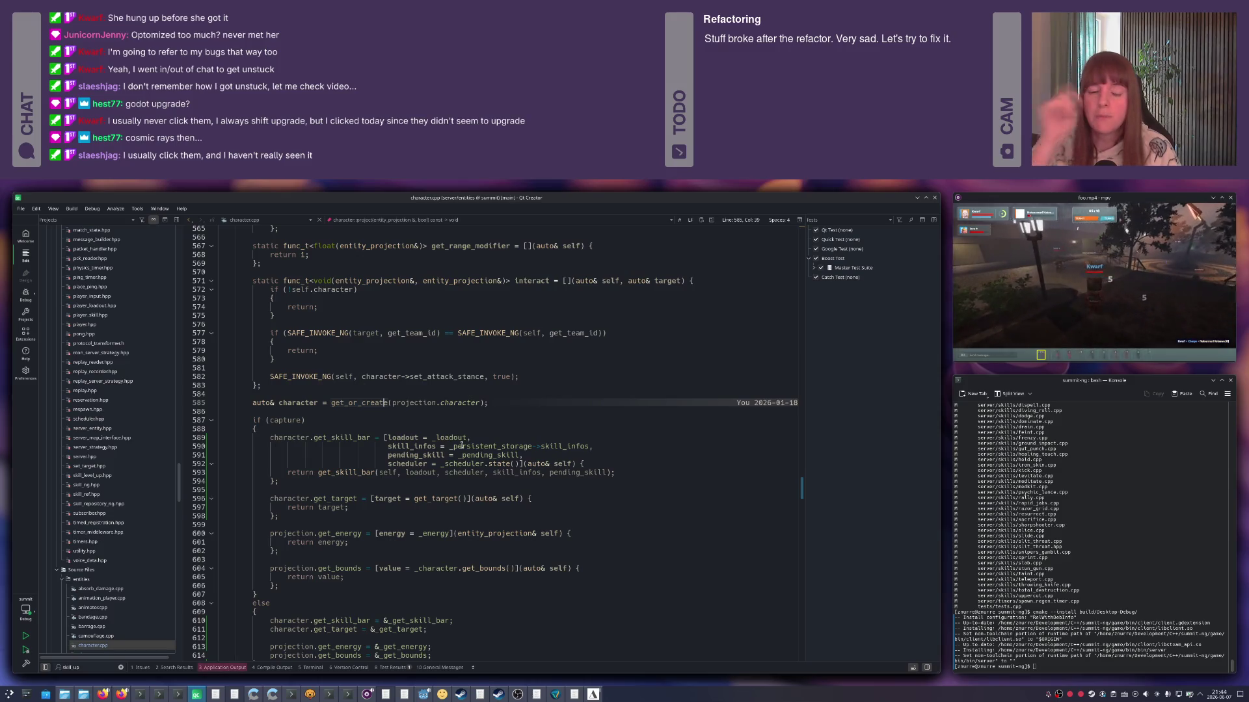
click(427, 447)
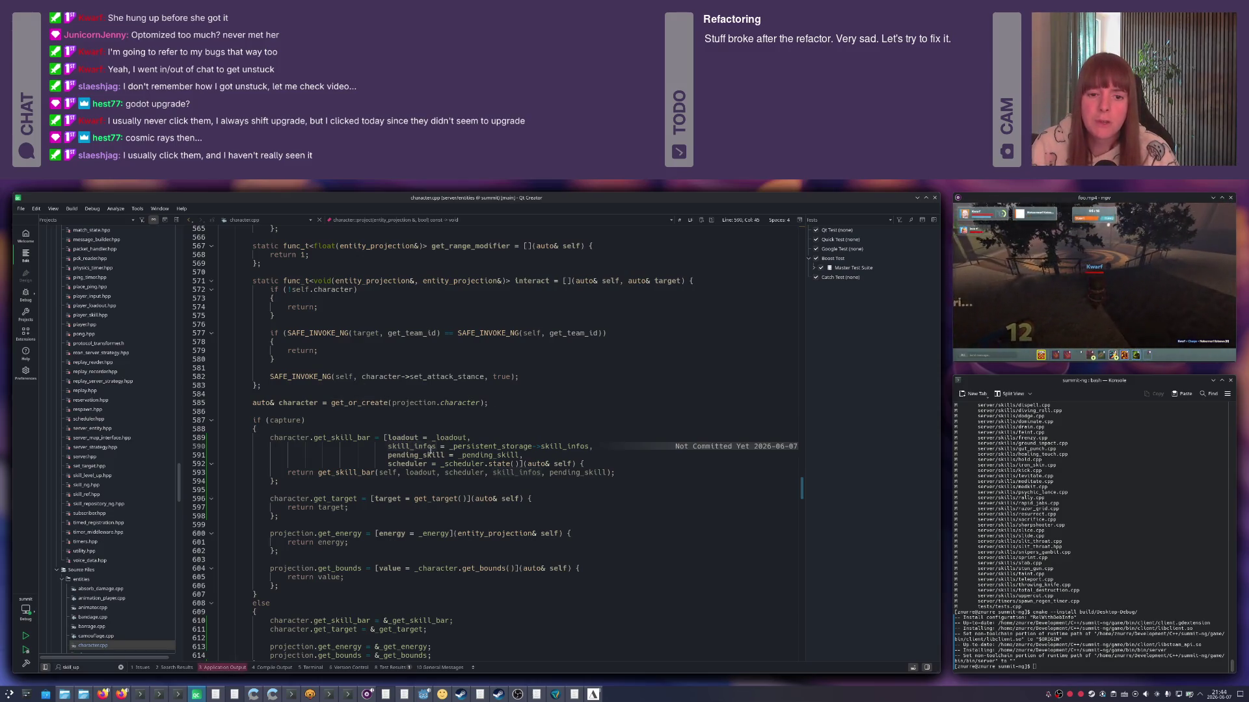
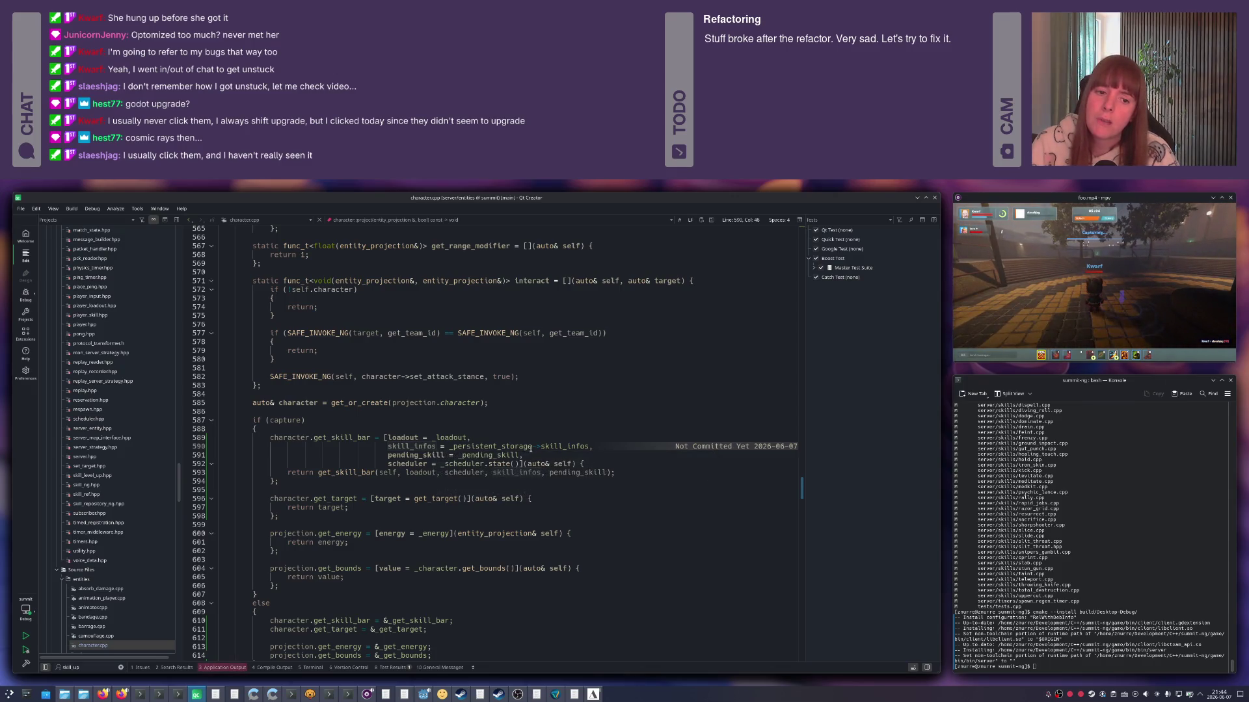
Inspect the skill_infos declaration and level field in match_state.hpp, then return to character.cpp.
ctrl+click(564, 446)
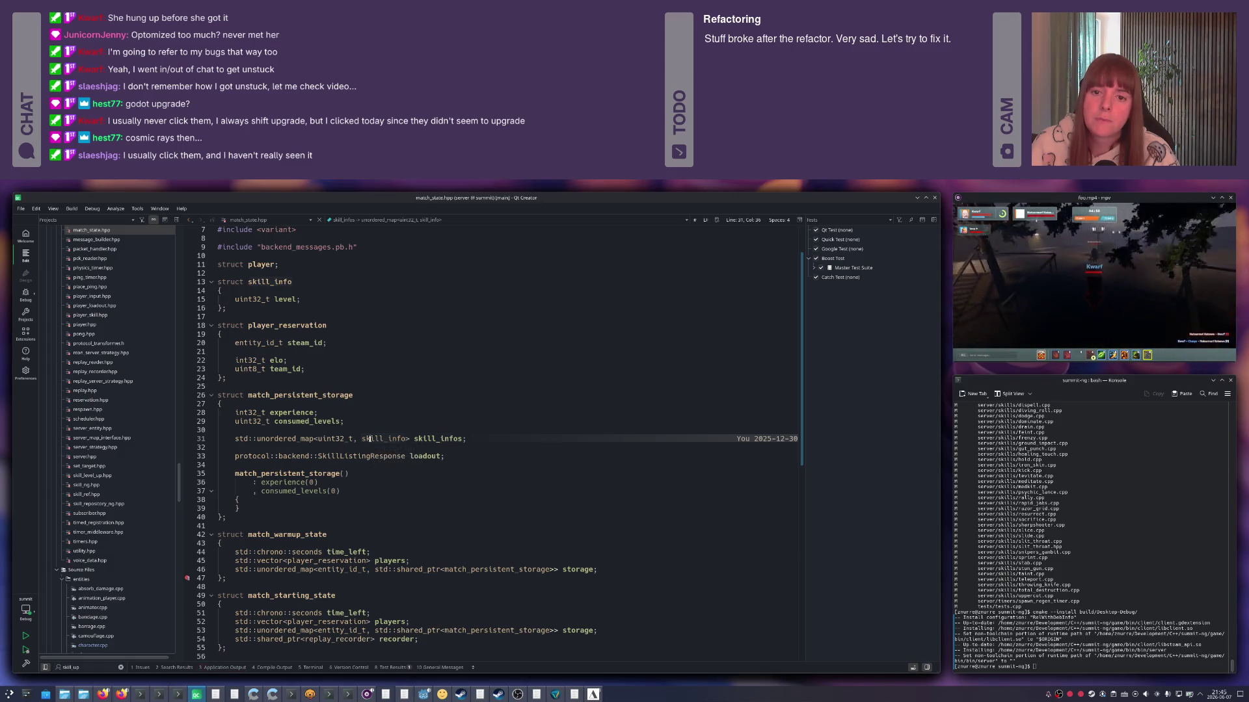
click(277, 299)
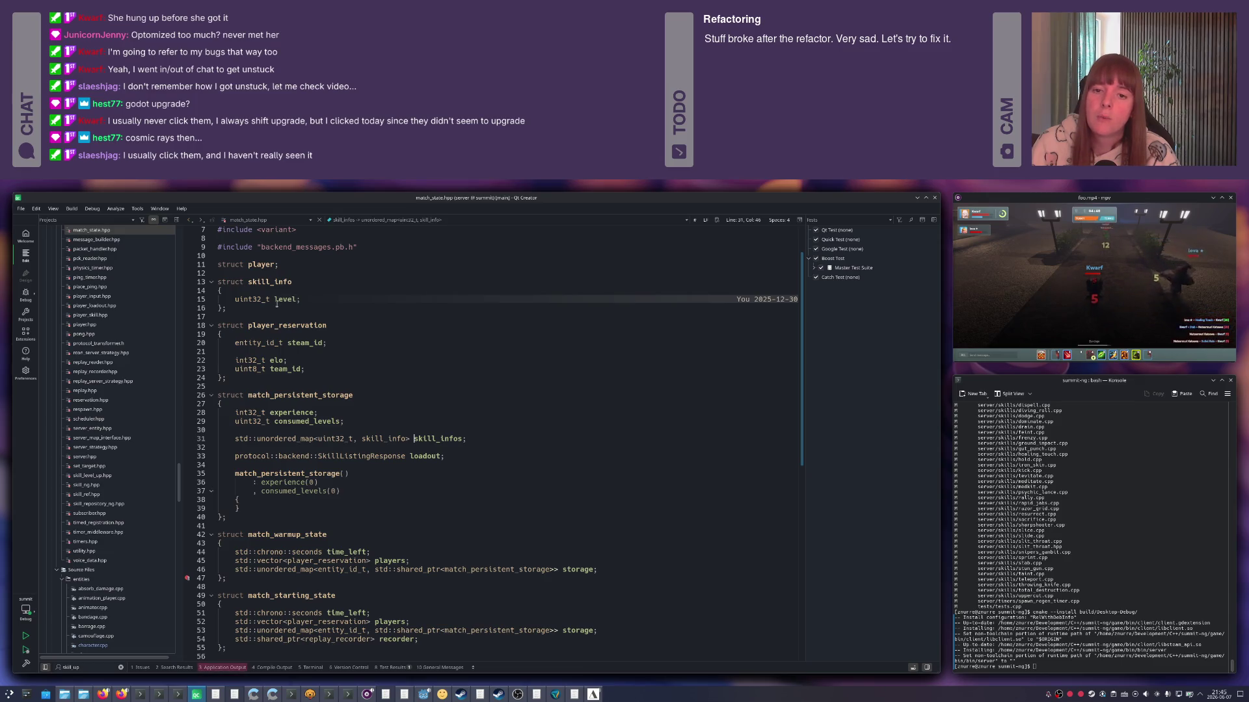
key(alt+Left)
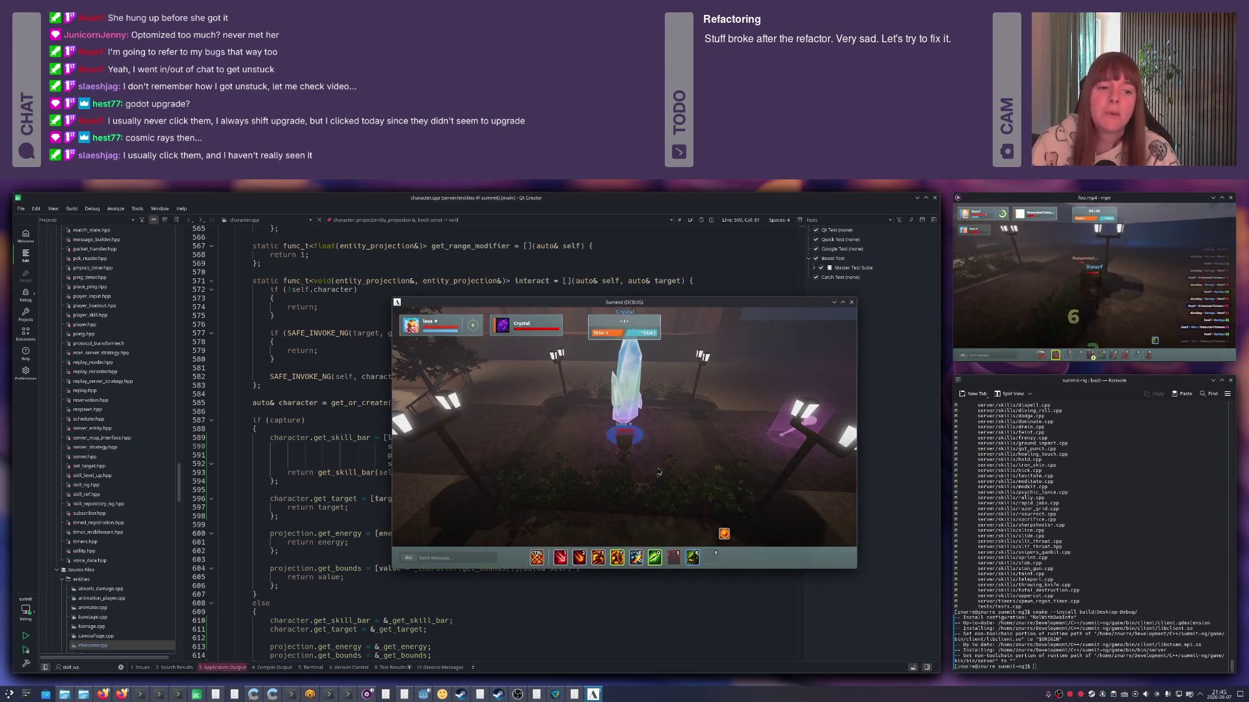
Walk the debug character around the crystal, then bring Qt Creator forward on another document.
key(s)
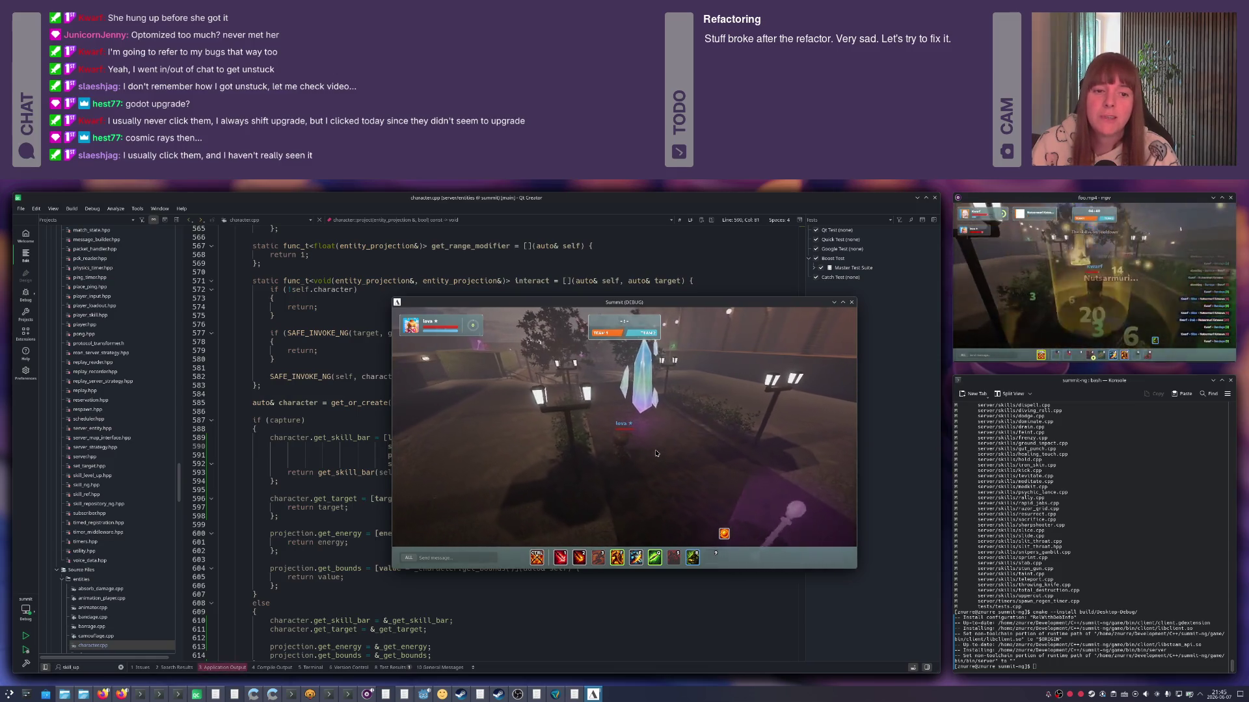
key(w)
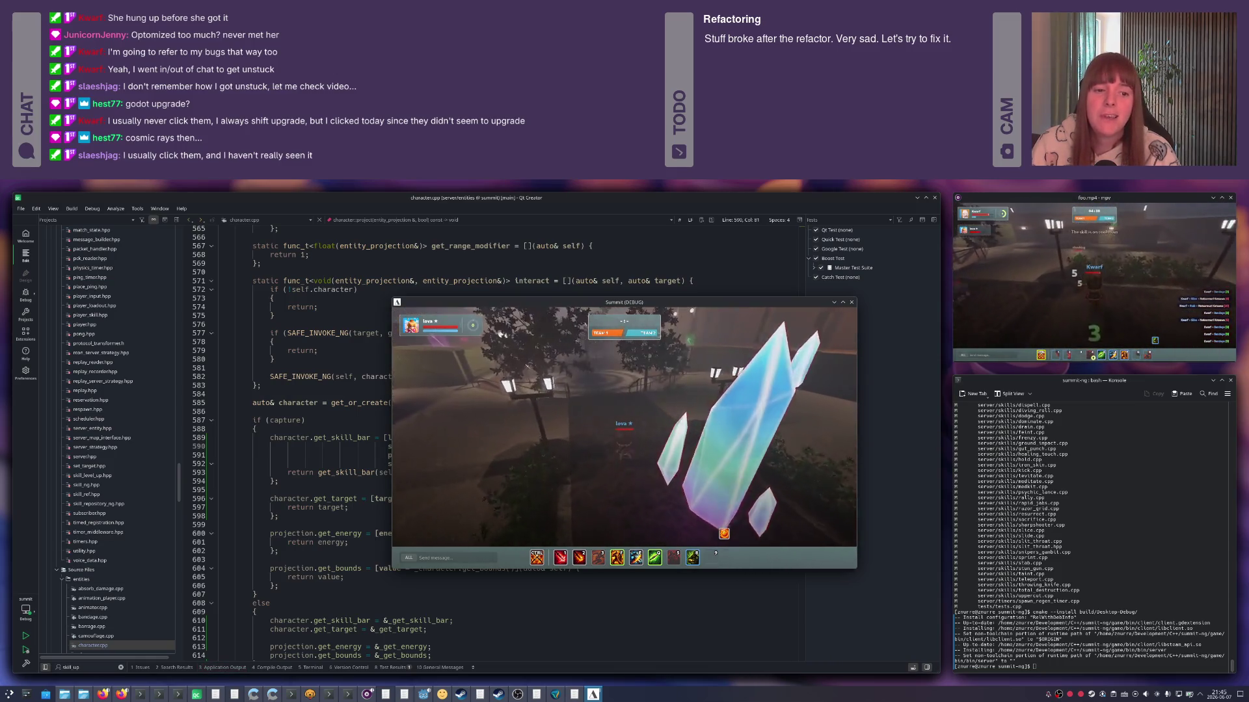
key(s)
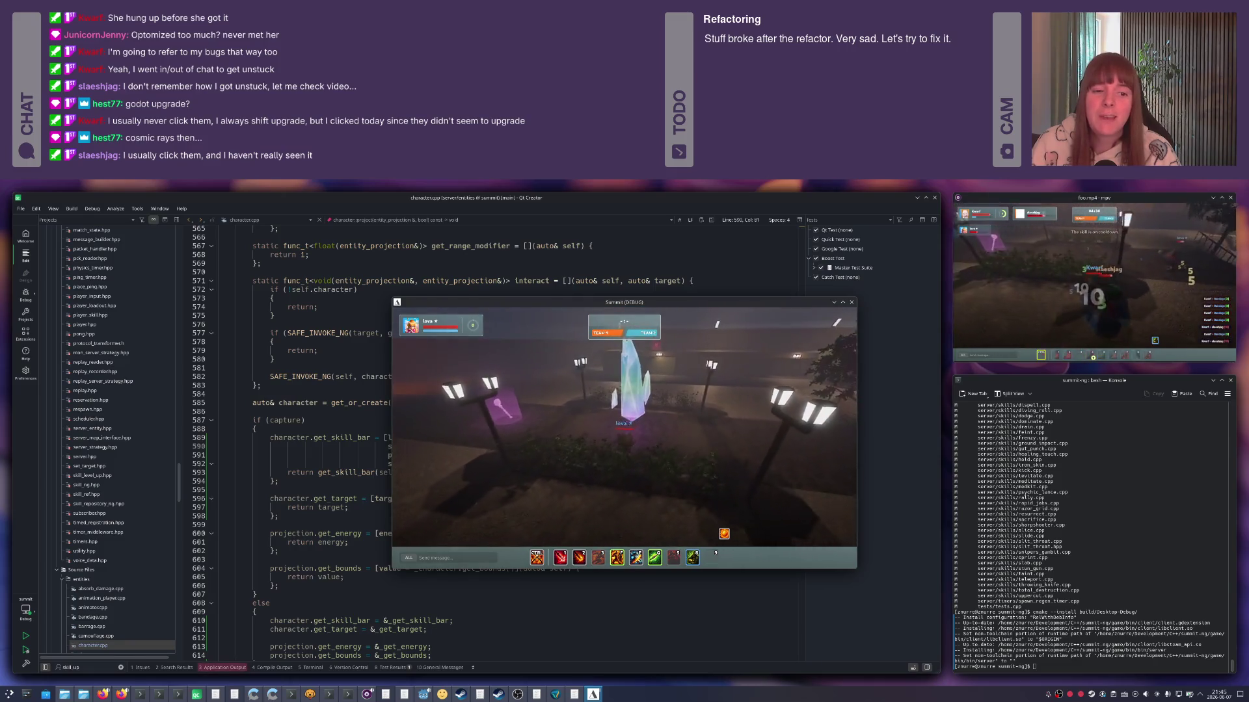
key(s)
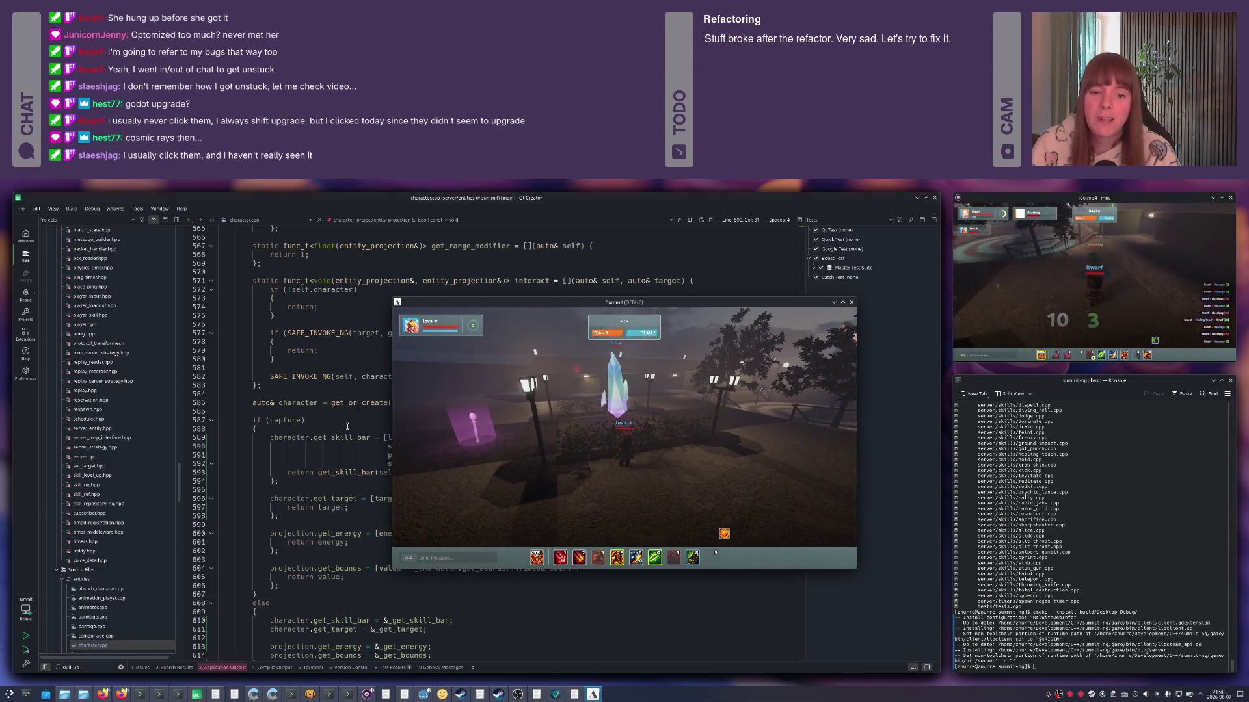
click(346, 427)
key(ctrl+Tab)
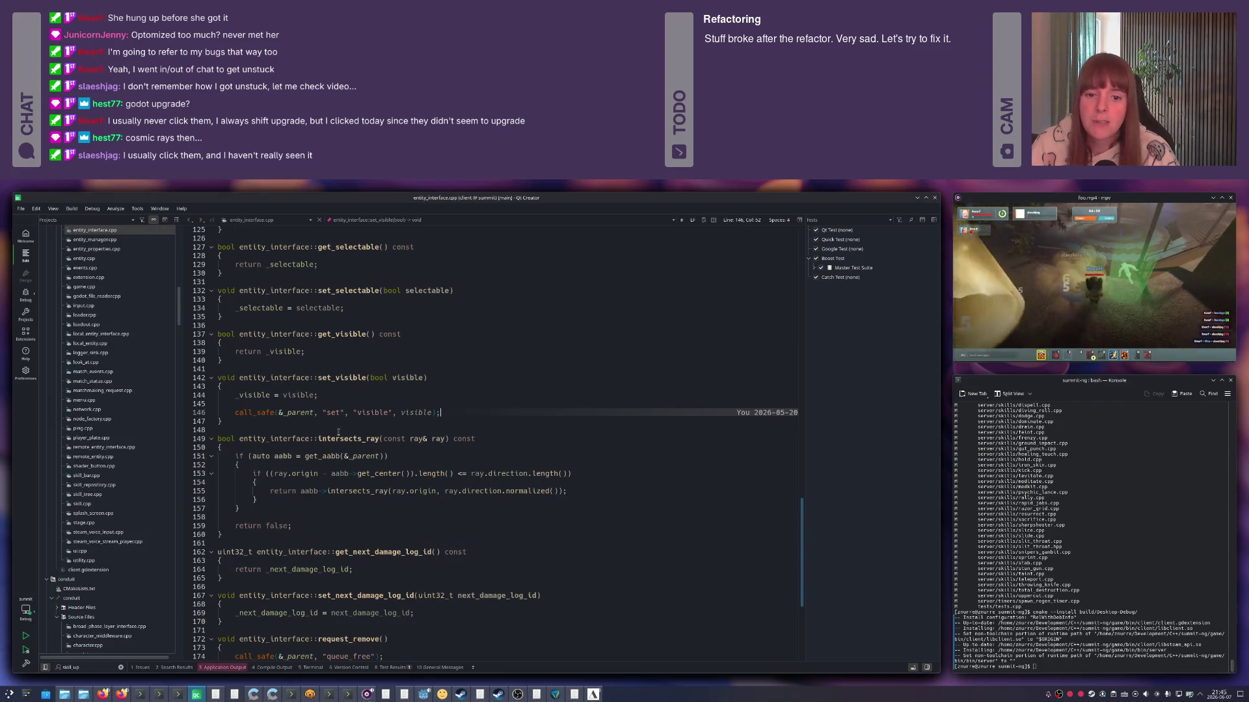
Mark intersects_ray virtual on line 78 of entity_interface.hpp and locate local_entity_interface.hpp.
click(377, 440)
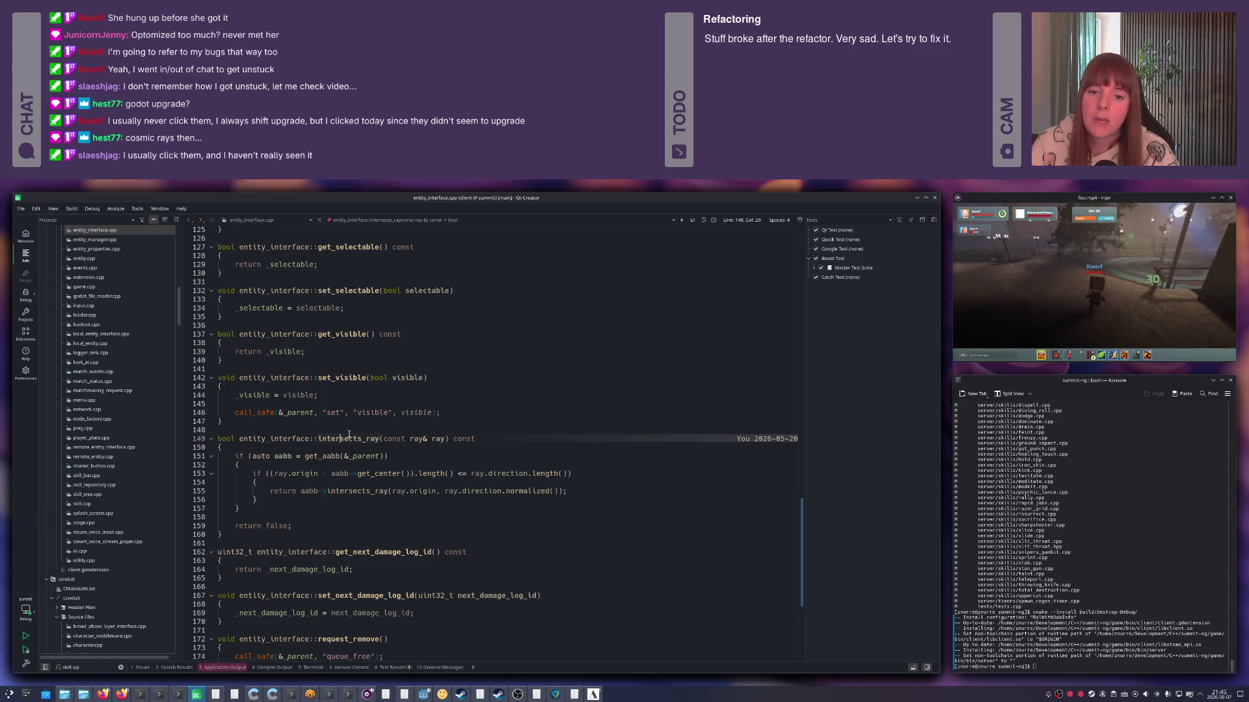
mouse_move(348, 440)
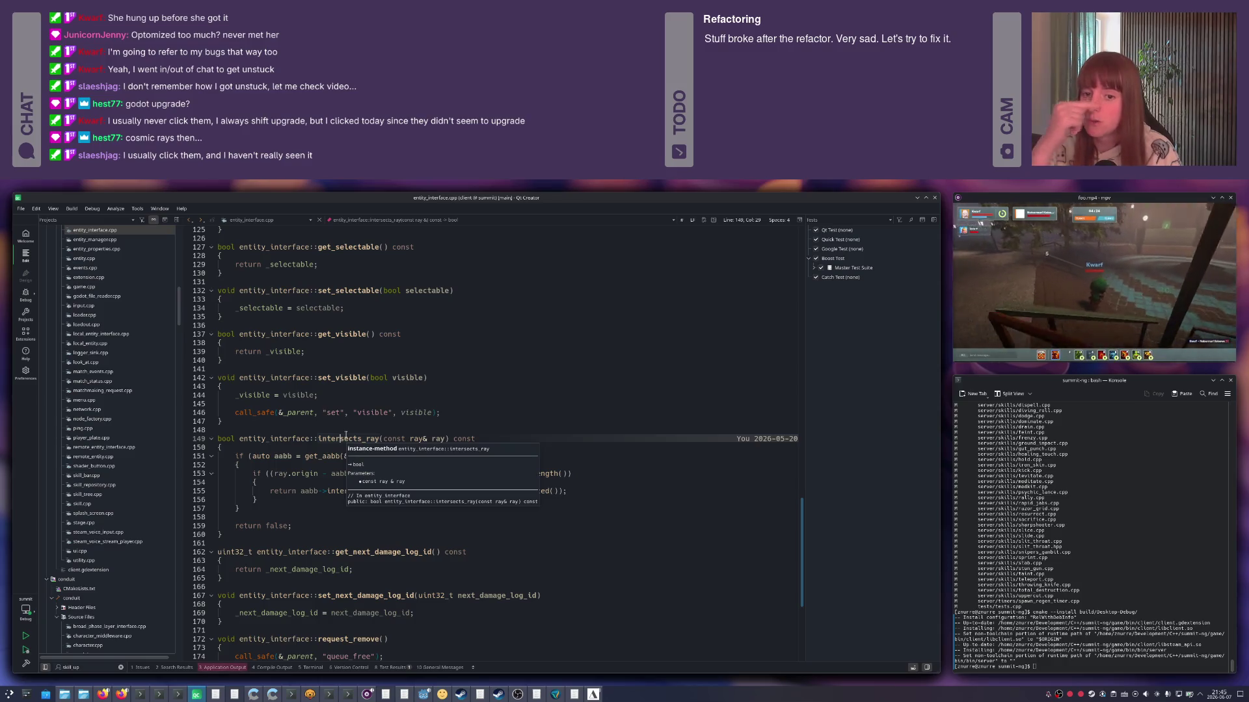
key(F4)
scroll(293, 450, down, 3)
scroll(293, 449, down, 4)
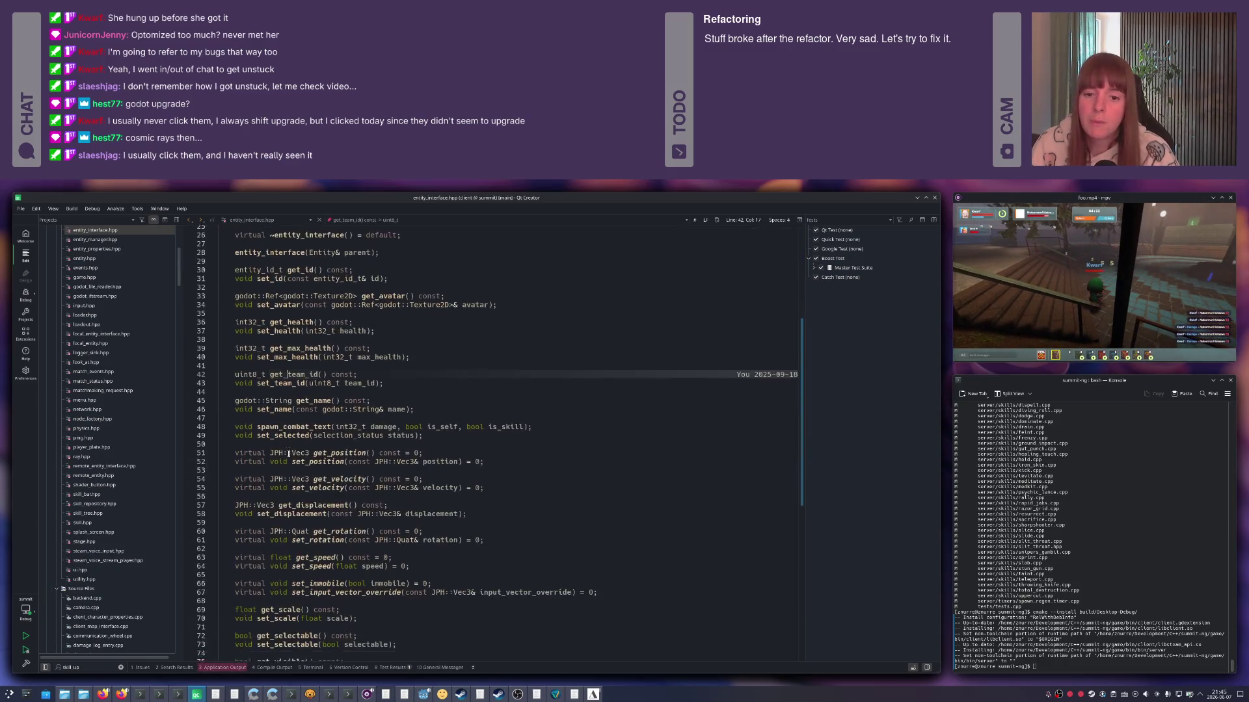
scroll(289, 452, down, 3)
scroll(289, 451, down, 6)
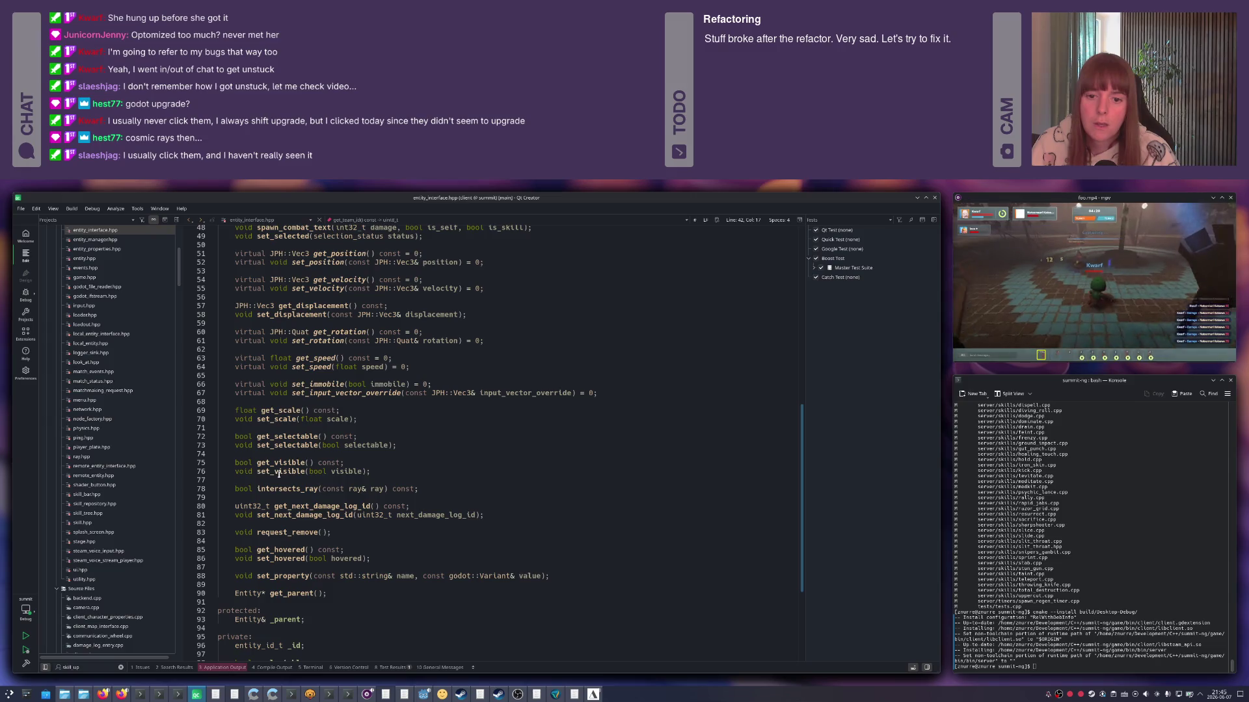
text(virt)
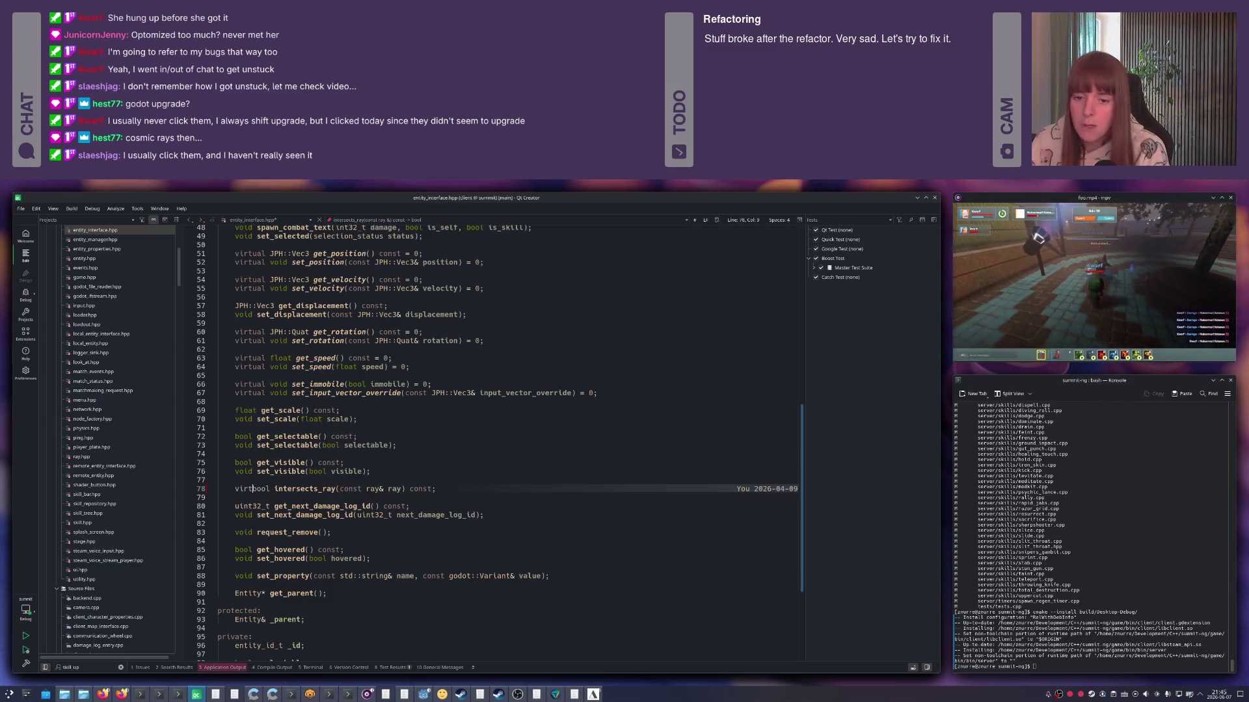
text(ual)
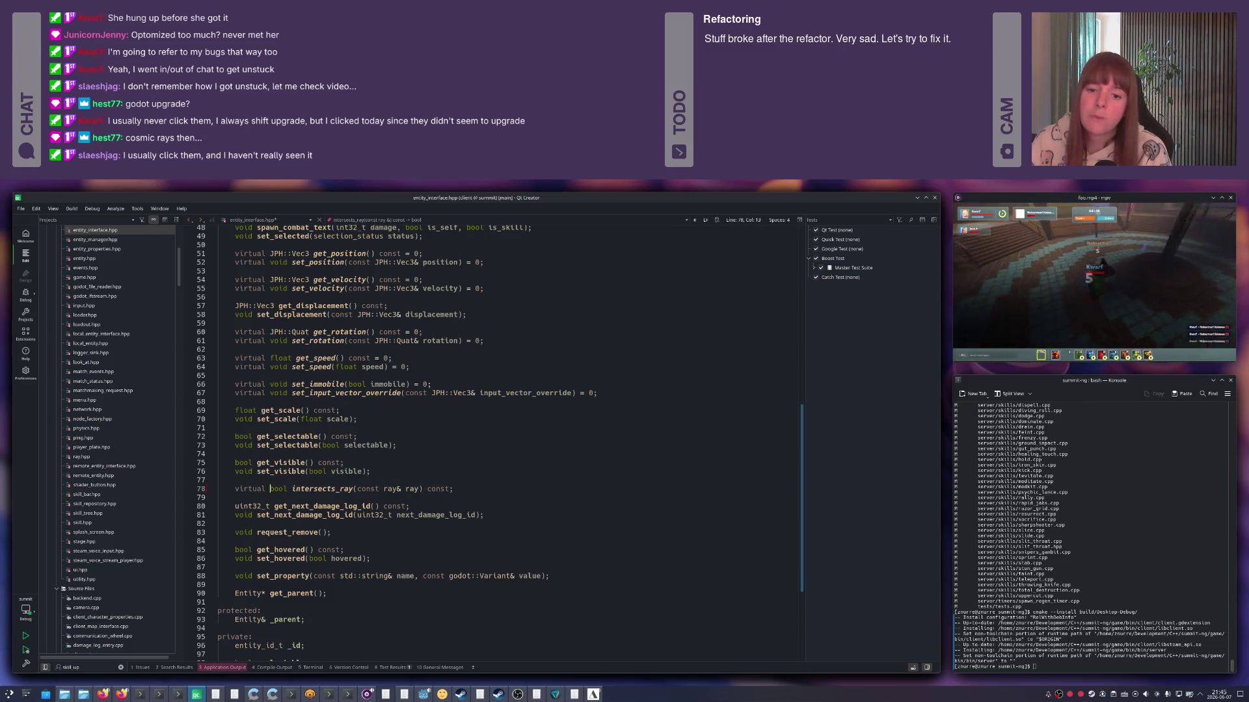
key(End)
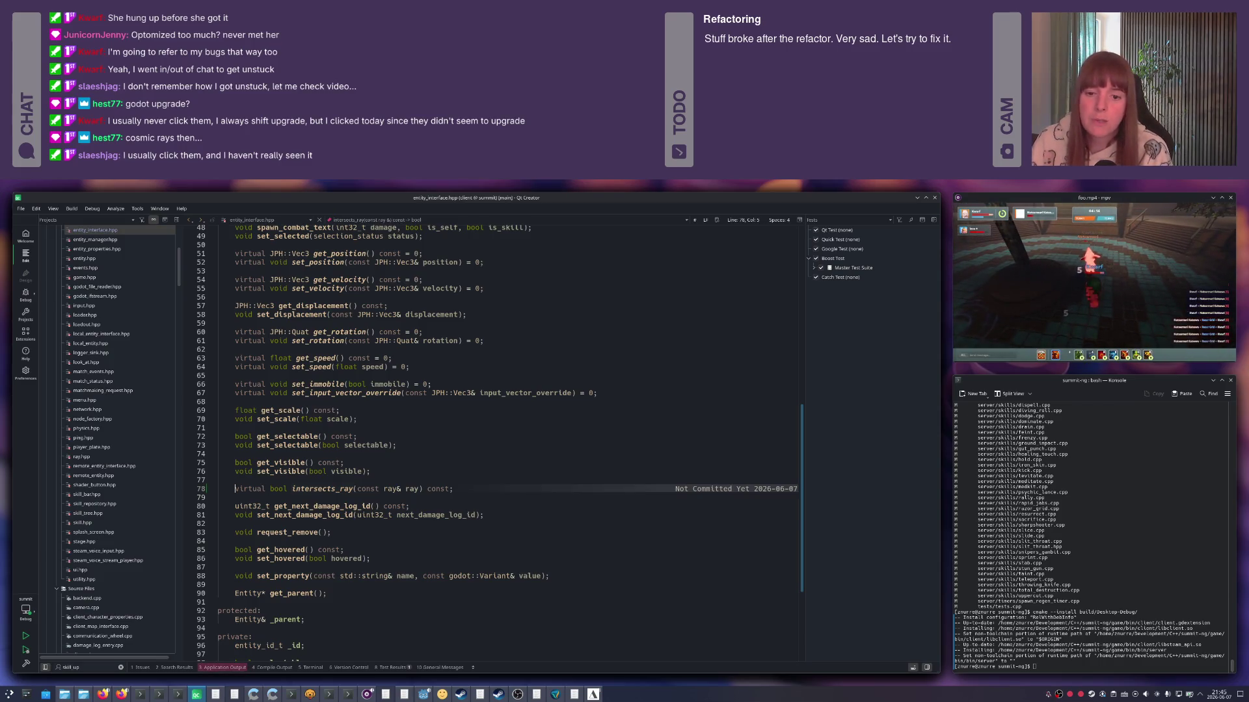
key(ctrl+shift+Right)
key(ctrl+r)
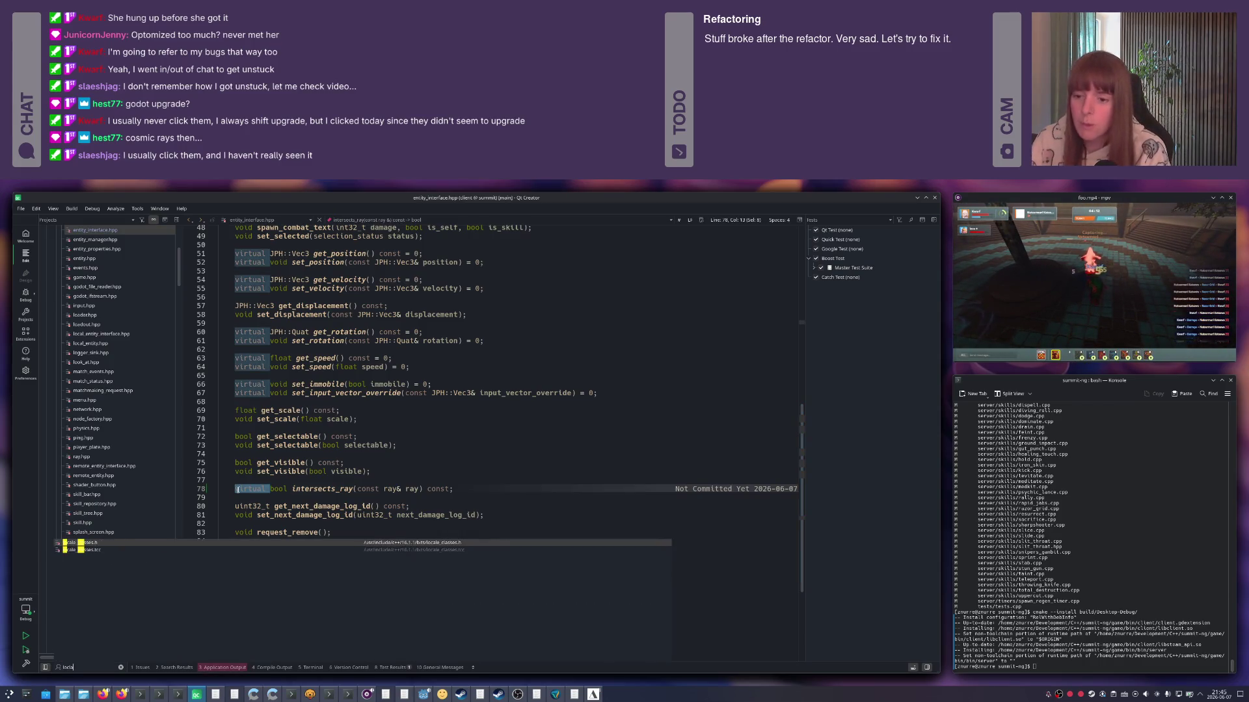
text(local ent)
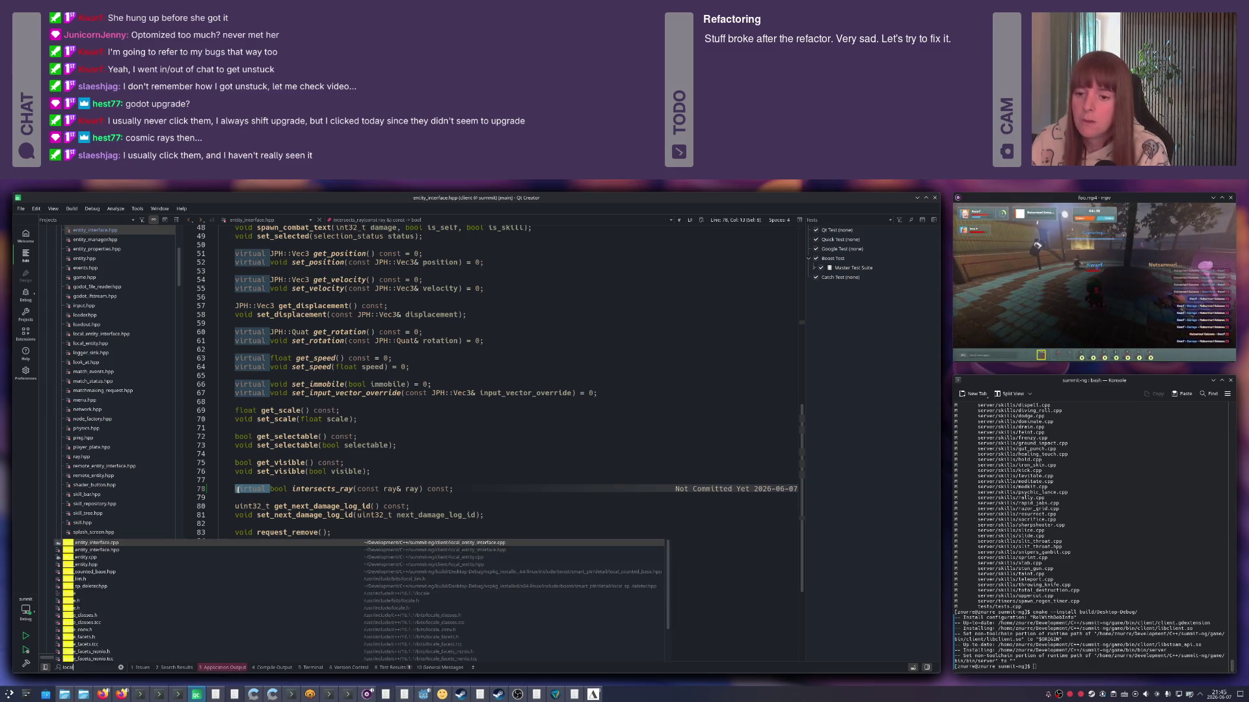
key(Return)
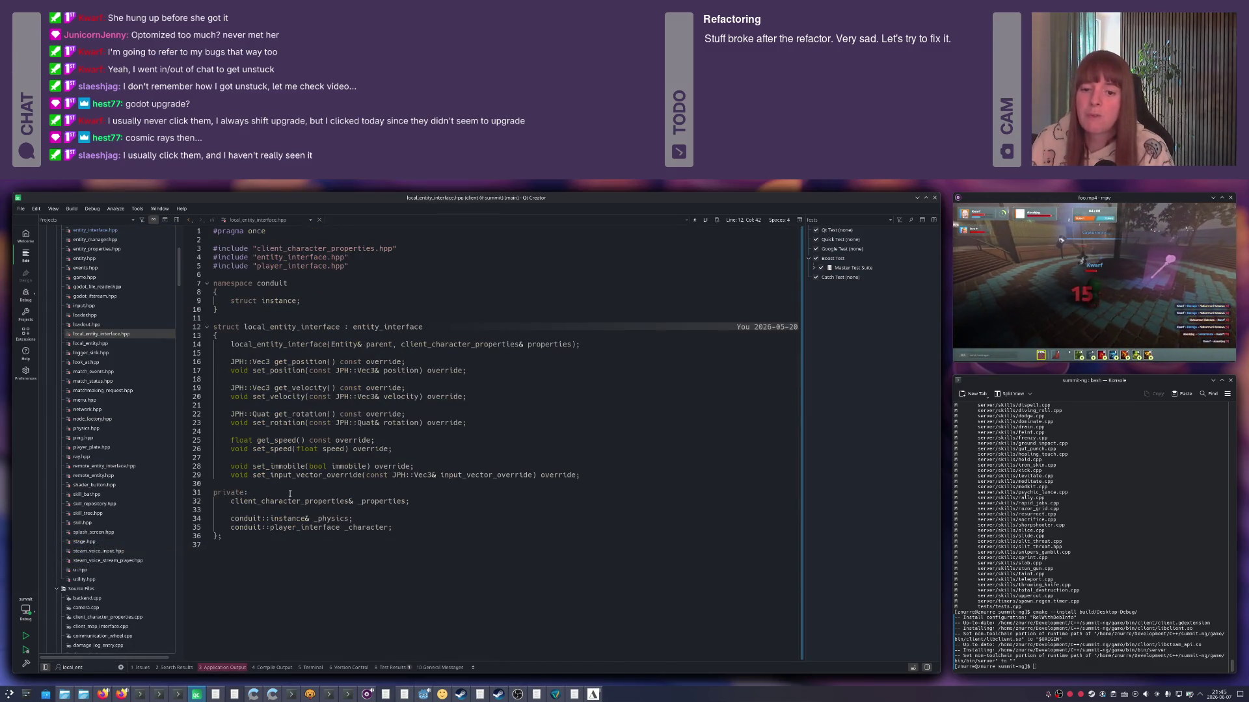
Copy the intersects_ray declaration into local_entity_interface.hpp line 31 as an override.
key(Return)
key(Return)
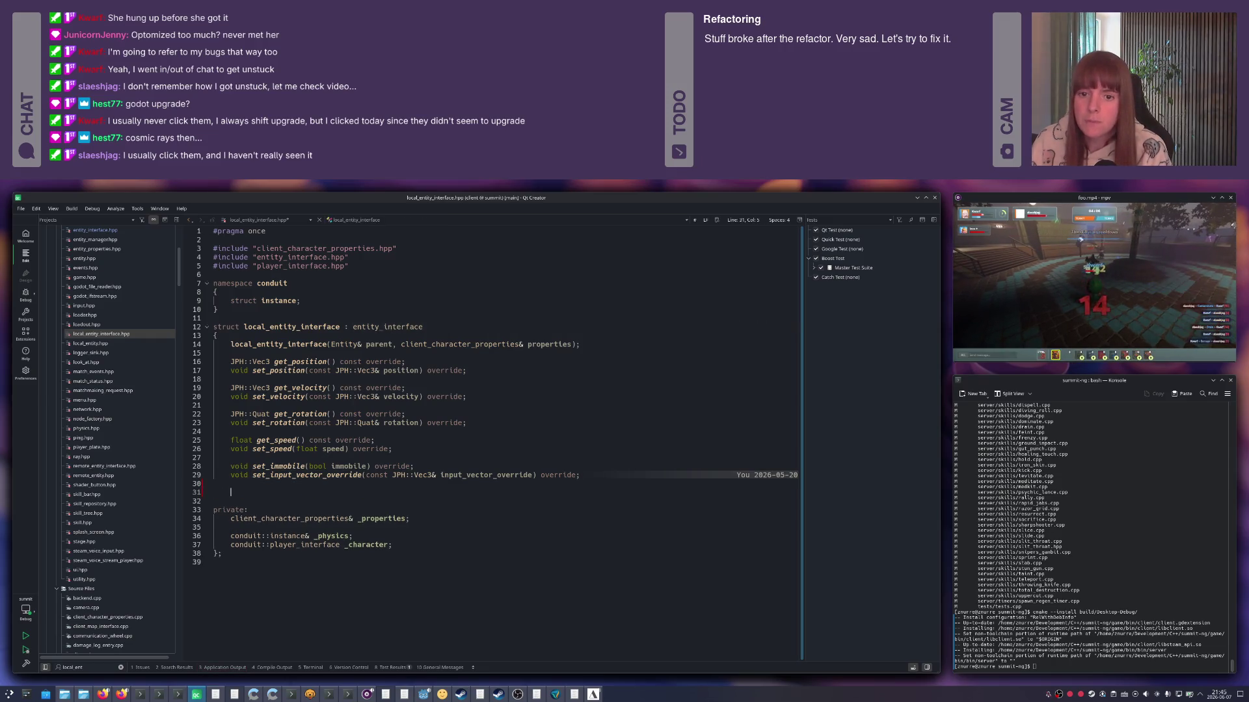
key(alt+Left)
key(shift+End)
key(alt+Right)
key(ctrl+v)
key(BackSpace)
text(override)
key(End)
Generate the intersects_ray definition in local_entity_interface.cpp returning false and save it.
key(alt+Return)
key(Return)
text(re)
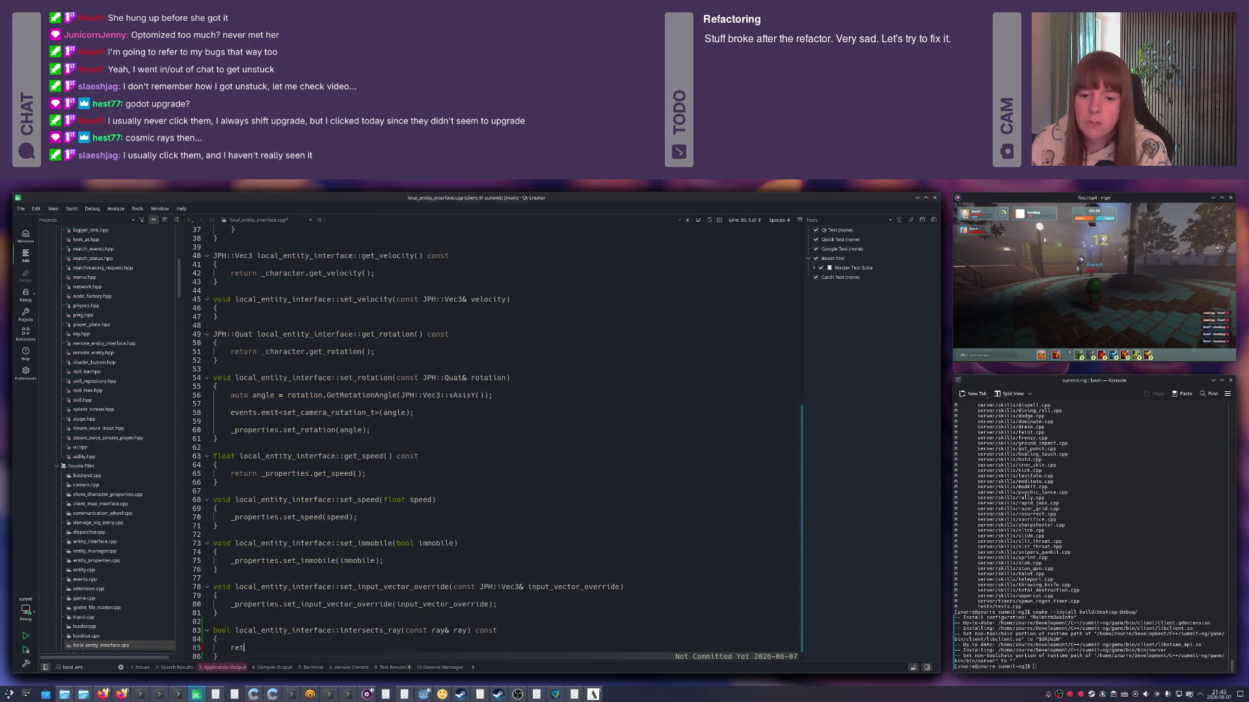
text(turn f)
key(ctrl+s)
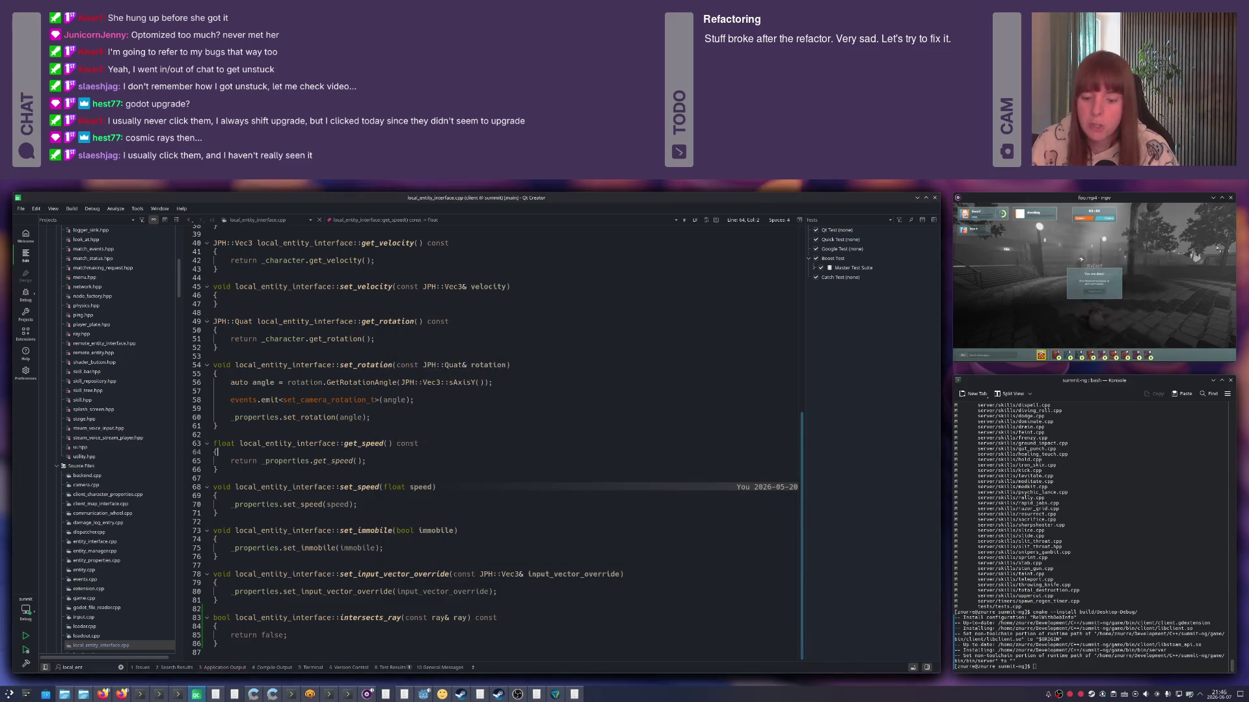
click(366, 452)
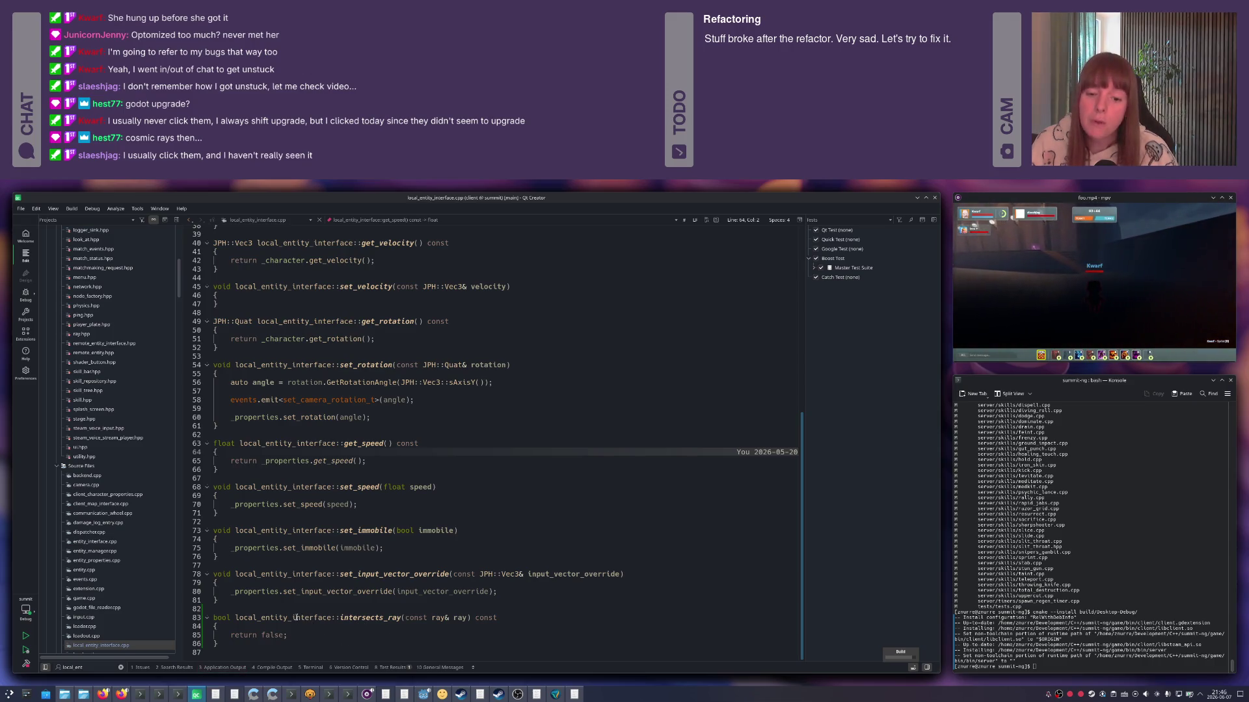
Rerun 'cmake --install build/Desktop-Debug/' in Konsole and launch the game from Godot with F5.
click(294, 618)
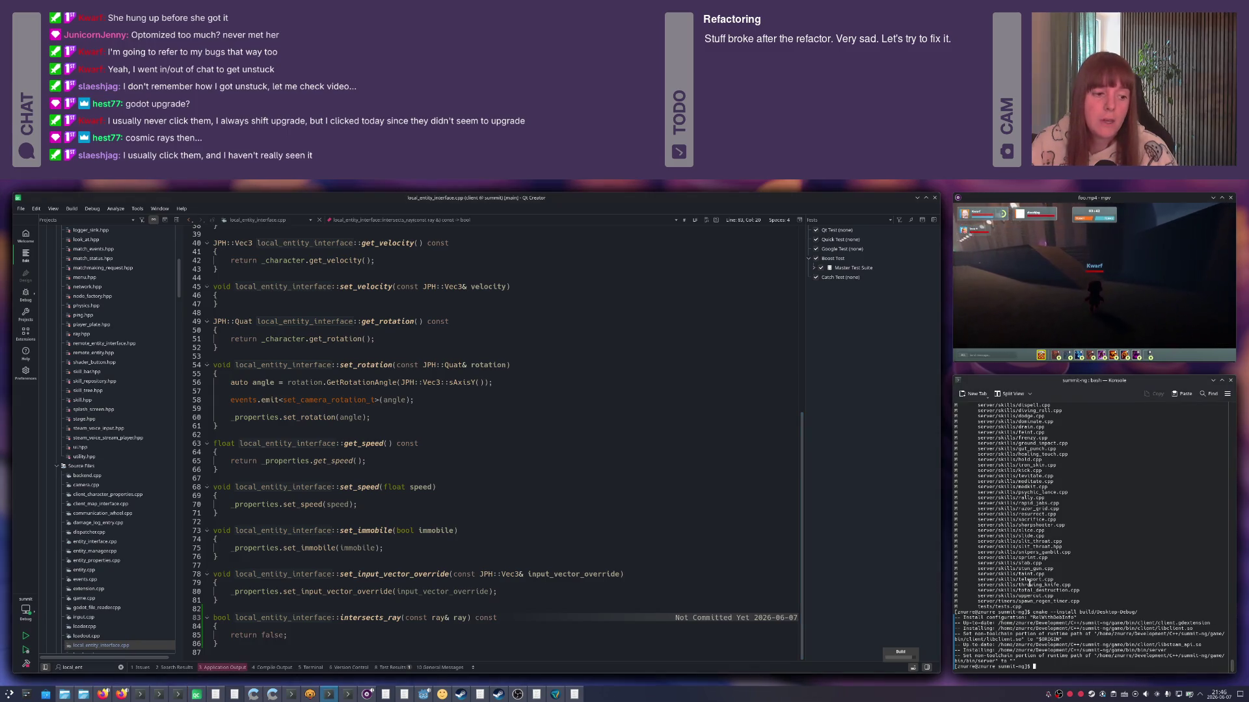
key(Up)
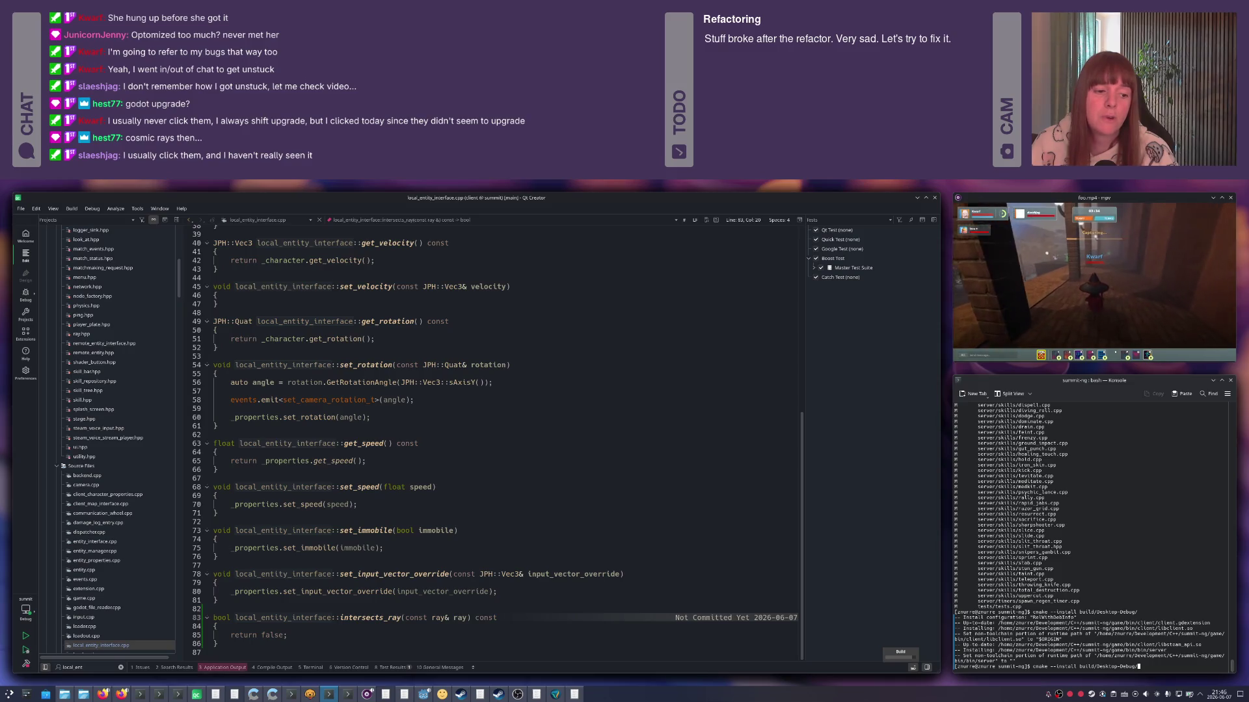
key(Return)
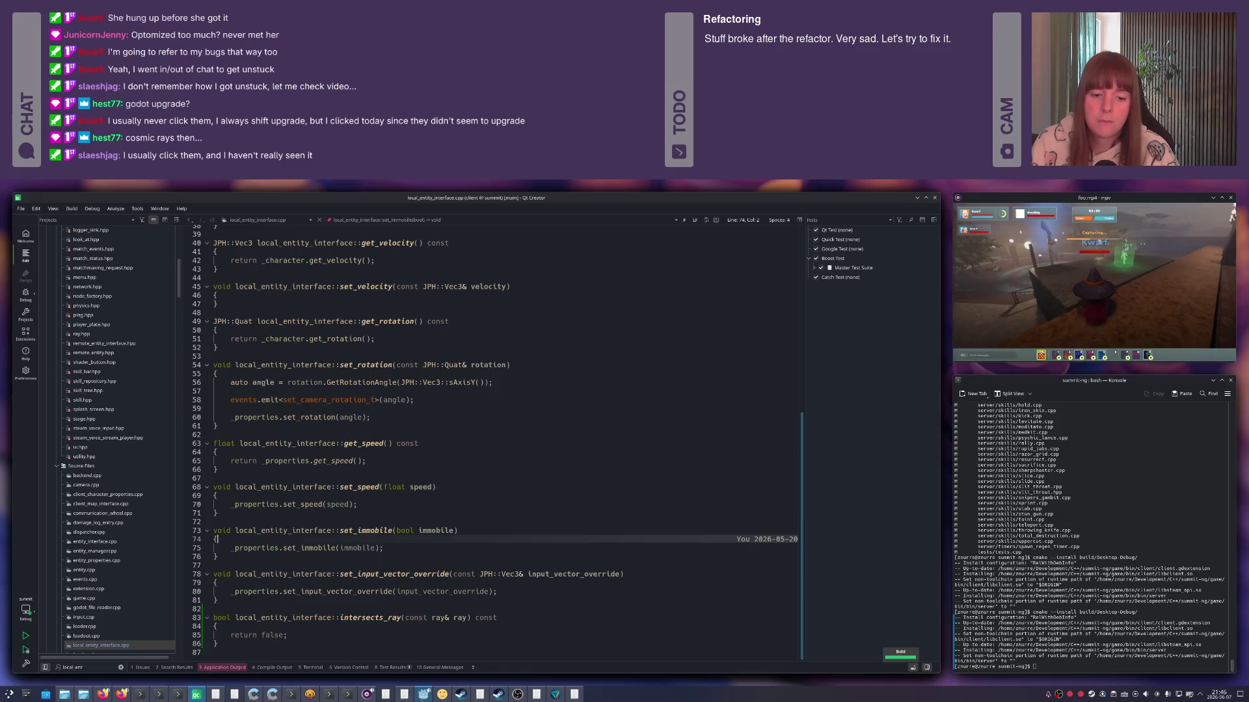
click(424, 693)
key(F5)
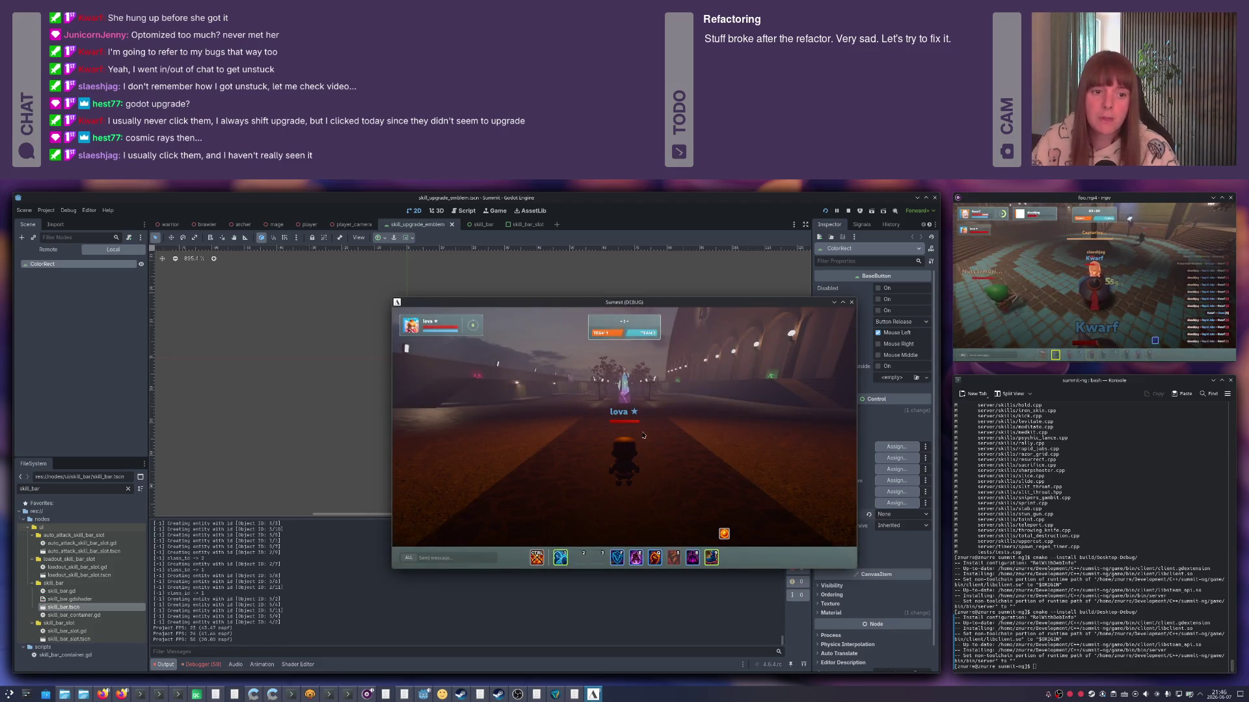
Target the Crystal and walk the character up to it, turning the camera to face it.
key(w)
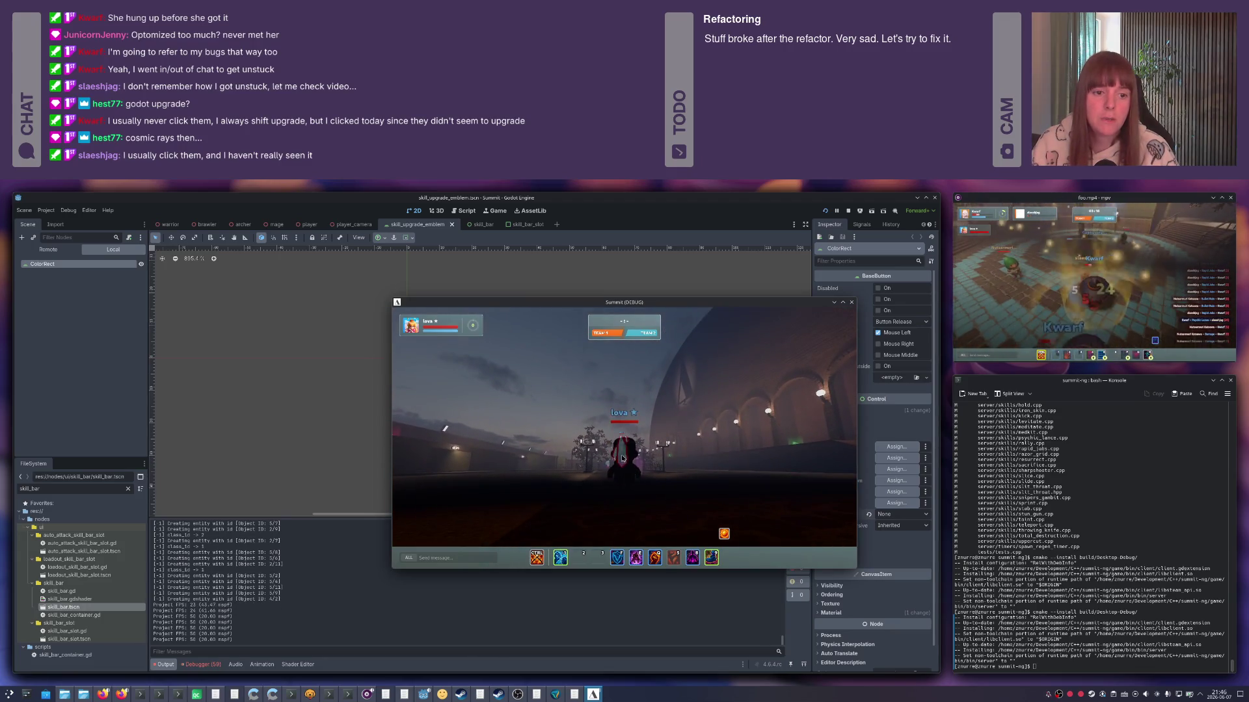
click(622, 459)
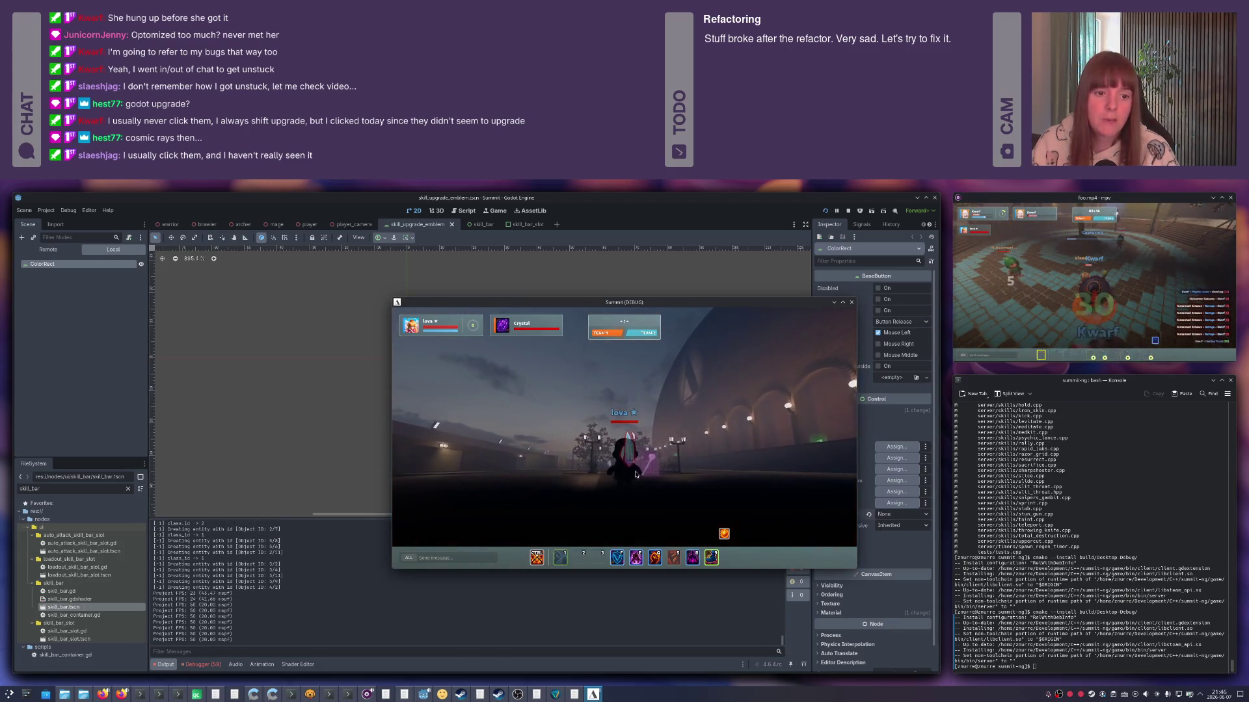
key(w)
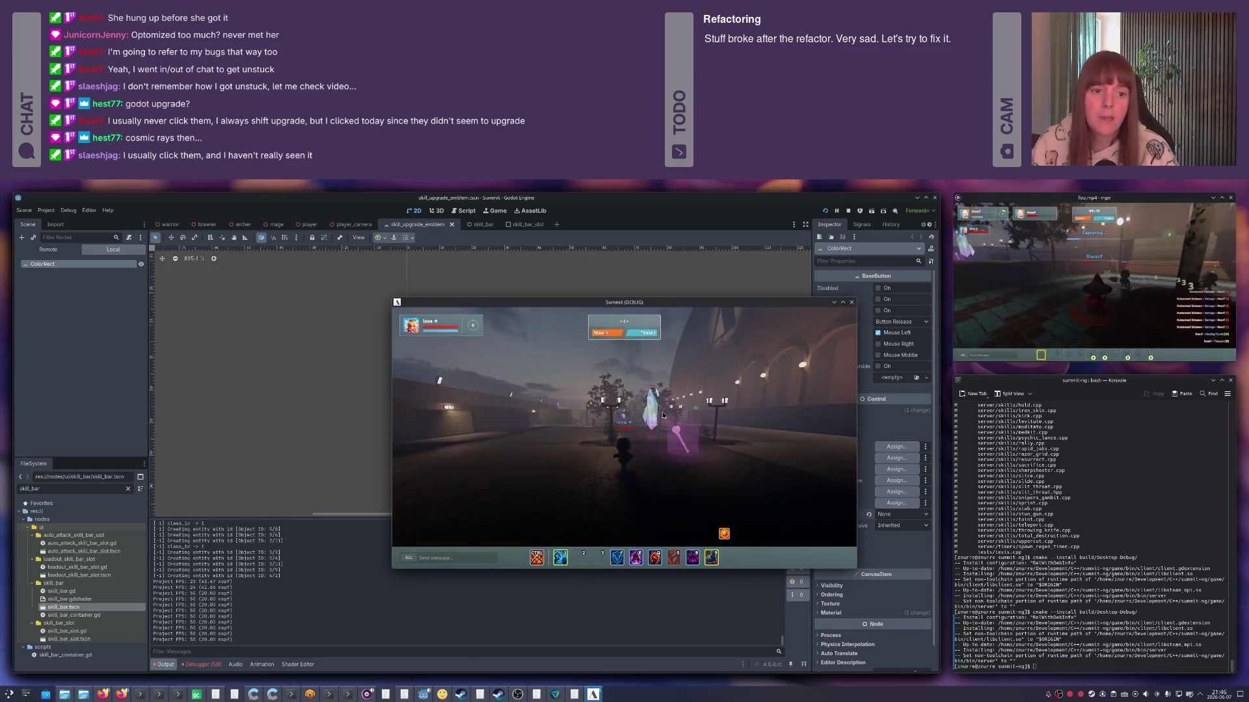
key(w)
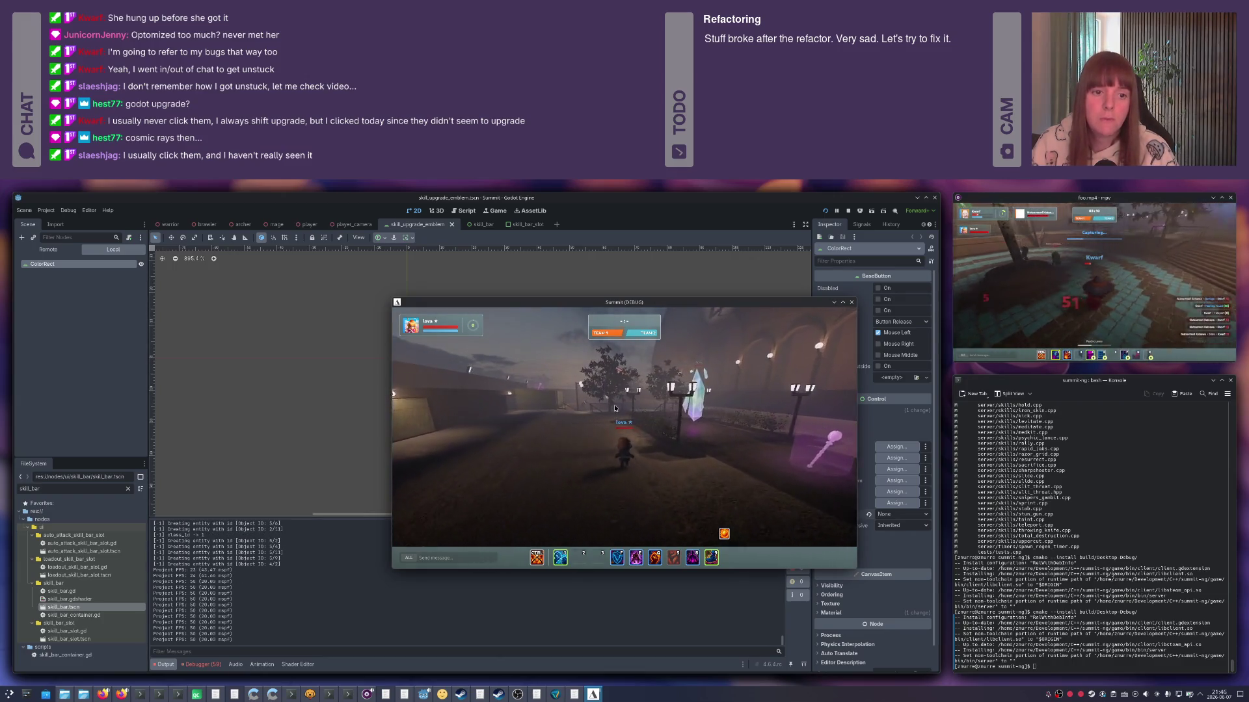
key(a)
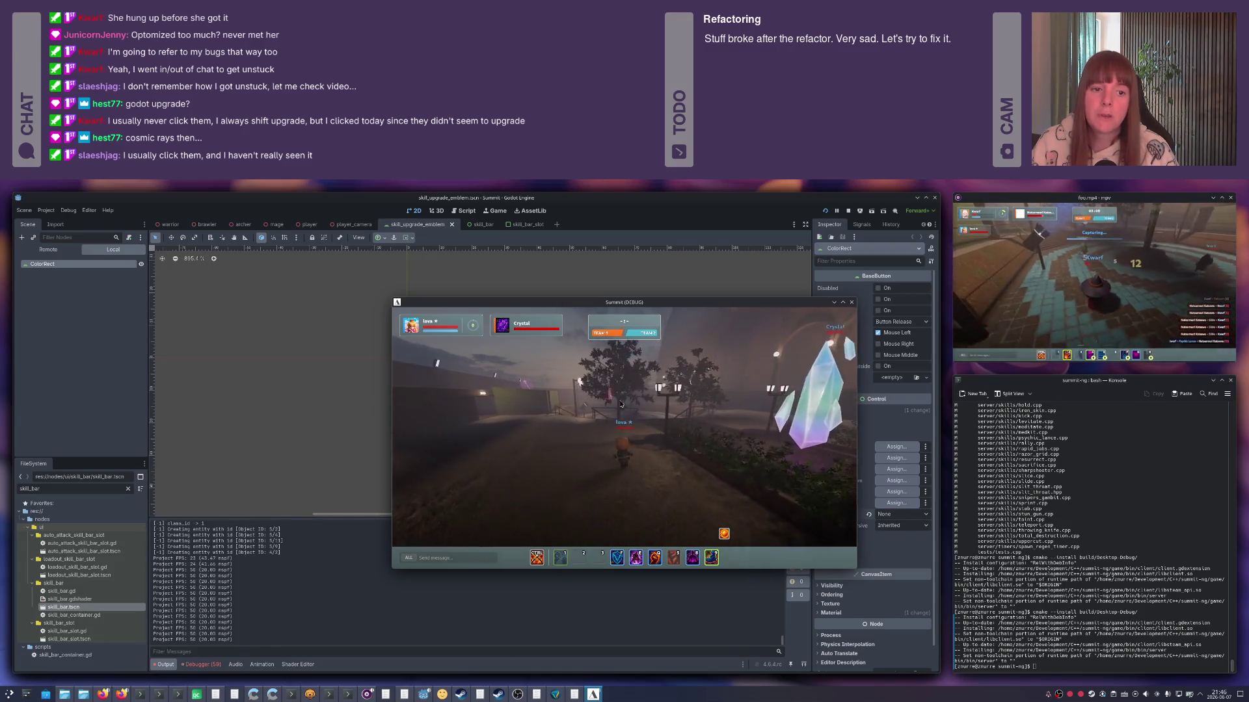
key(a)
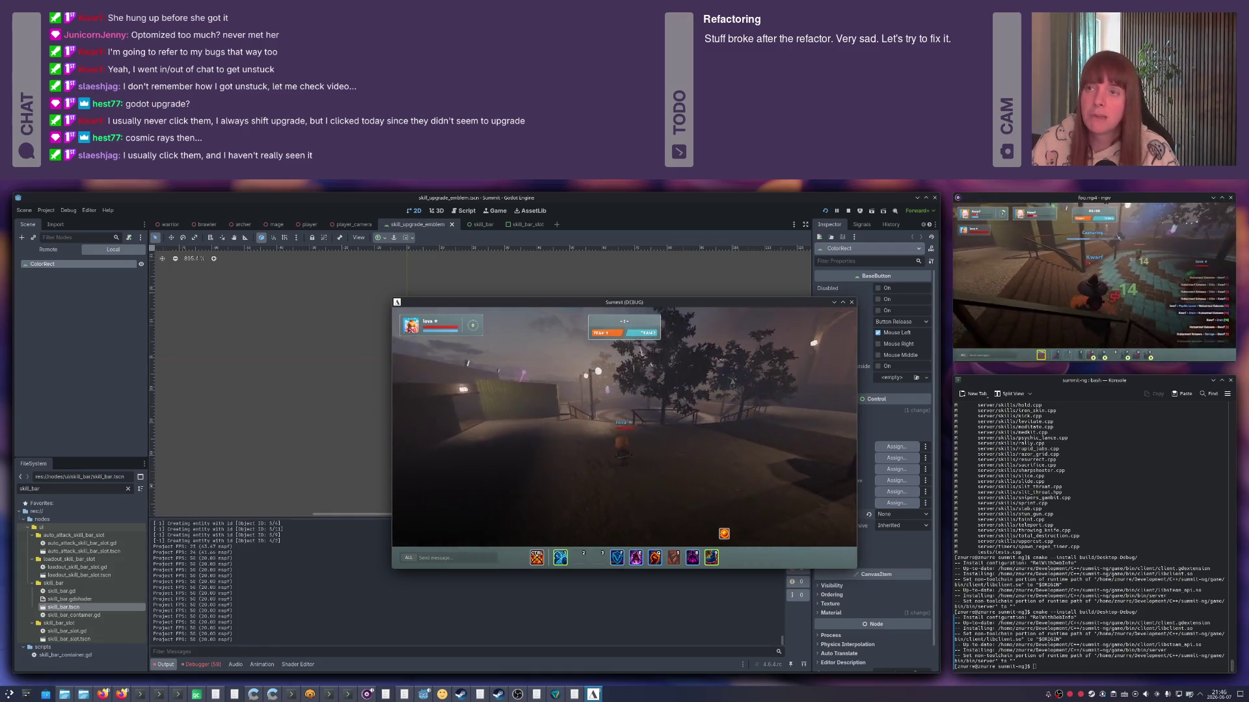
key(a)
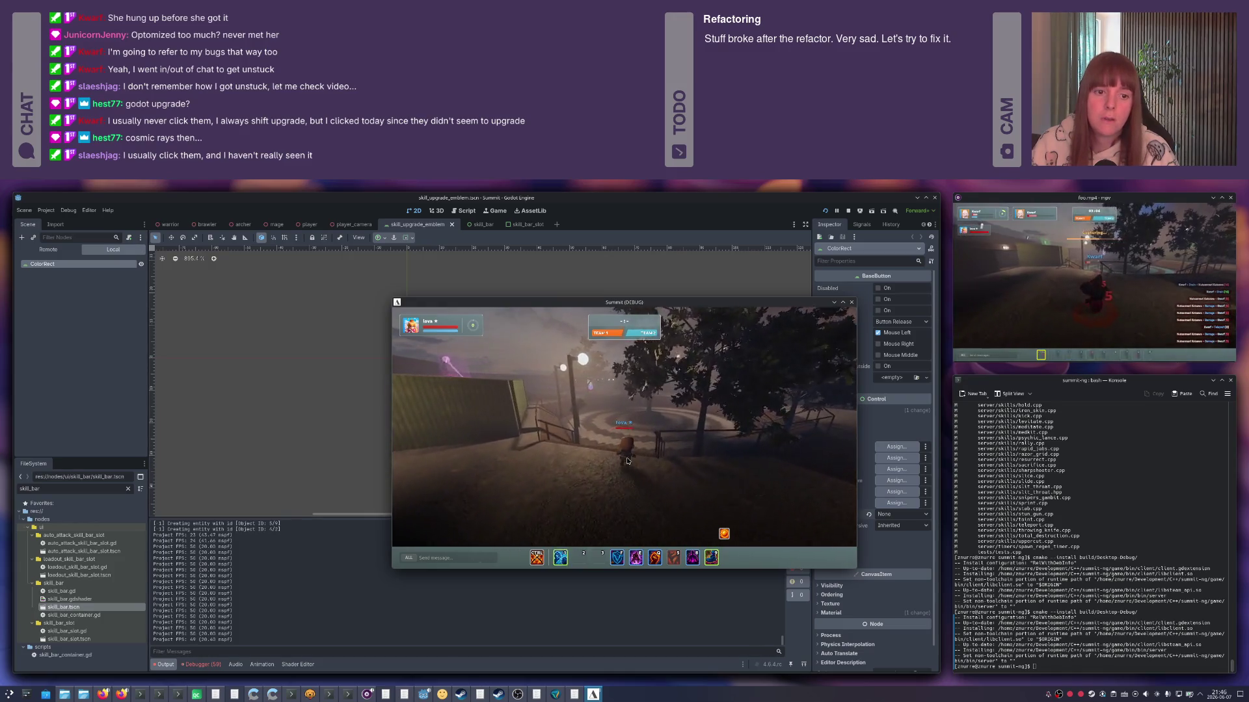
key(a)
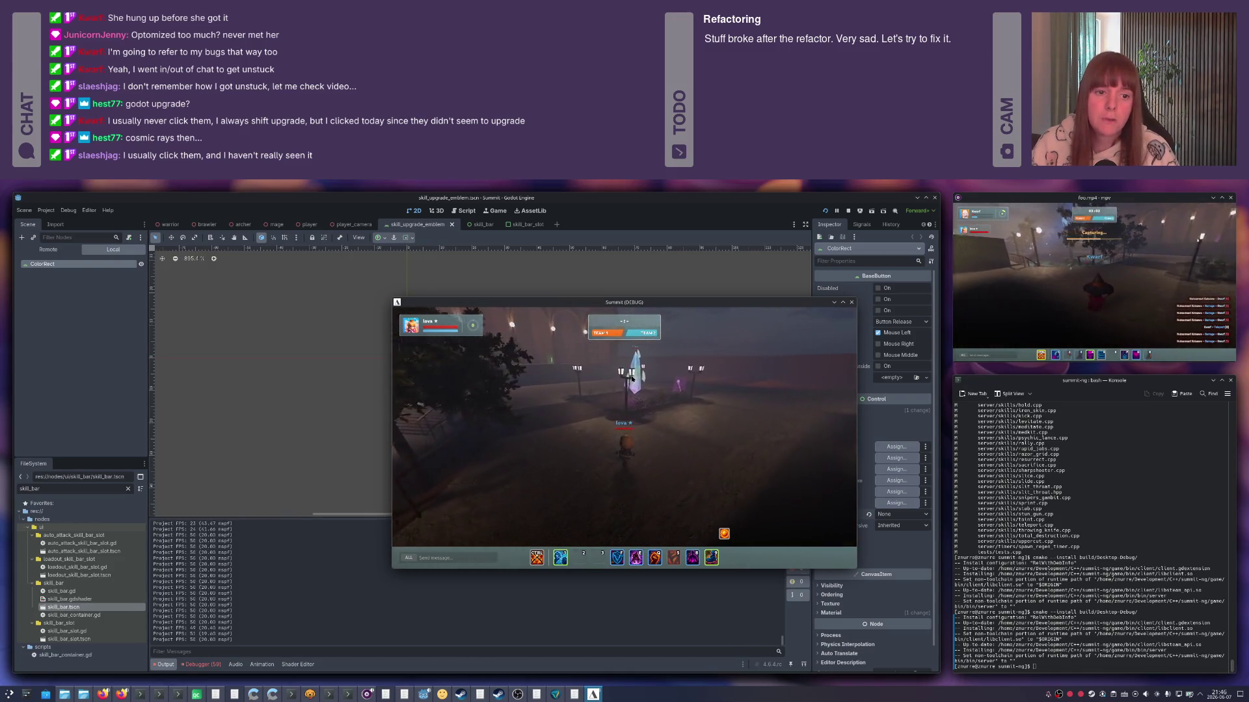
key(d)
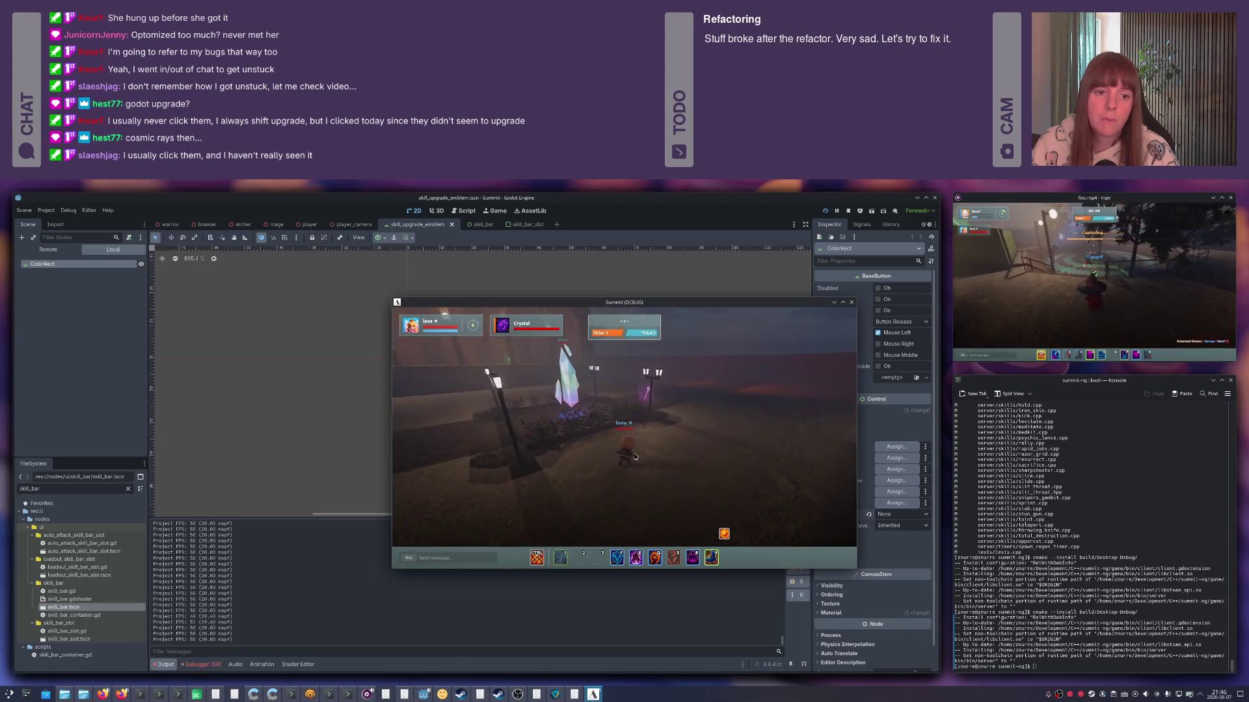
key(a)
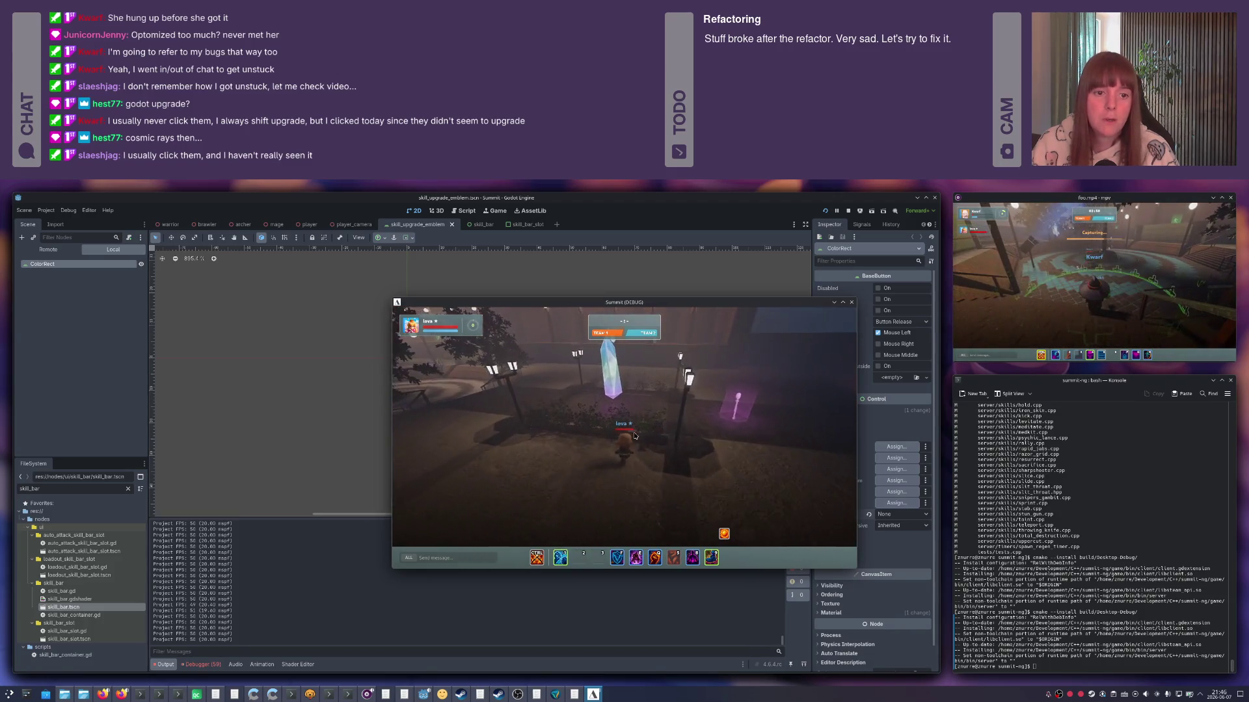
key(w)
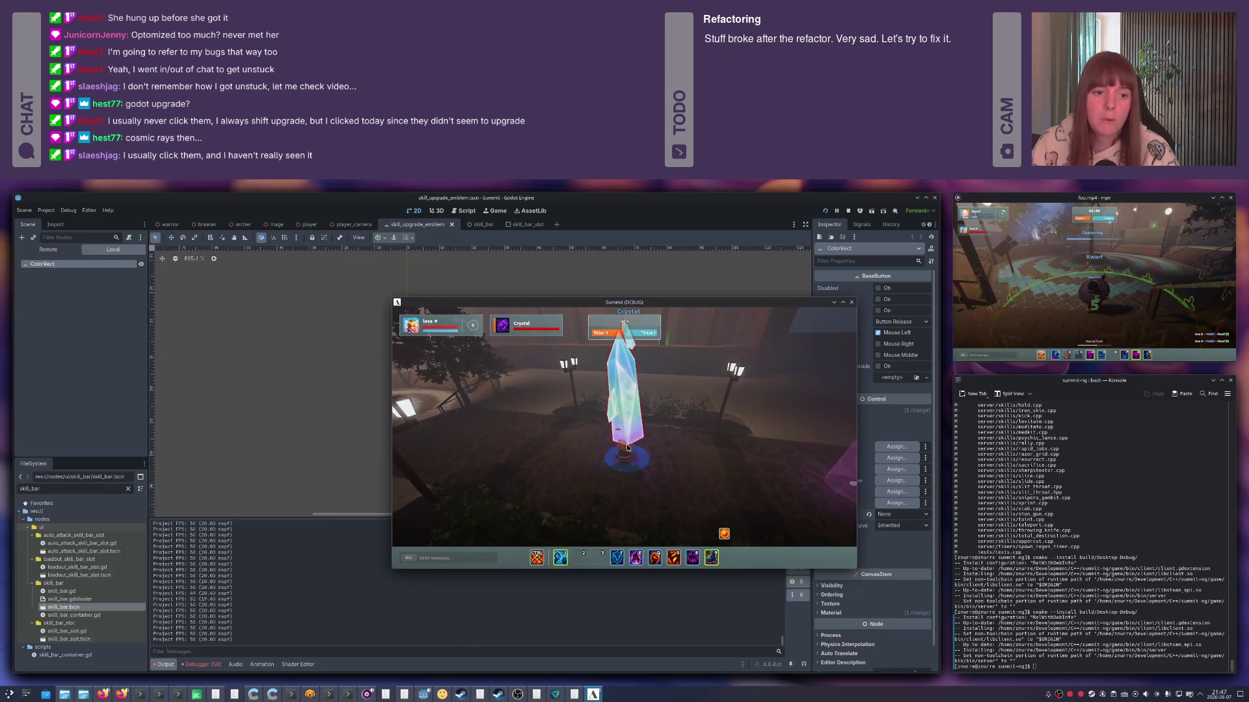
Punch the crystal with attacks 1 and 2, back away, and close the game window.
key(1)
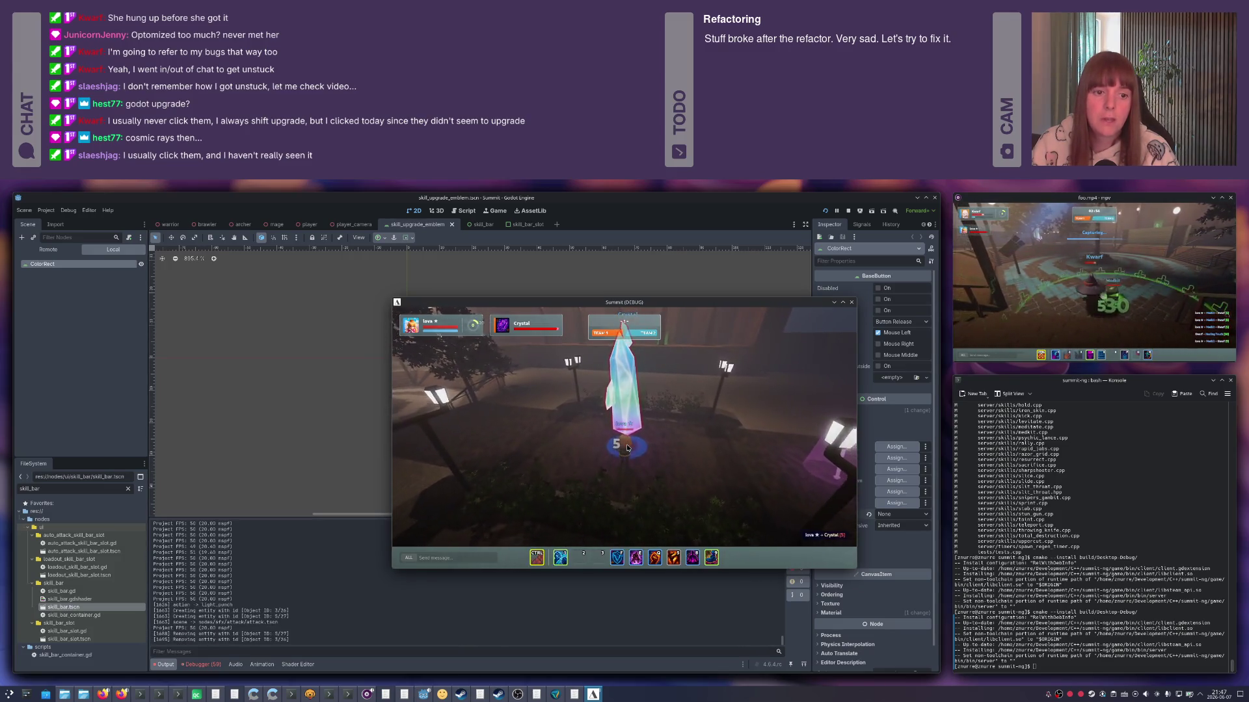
key(2)
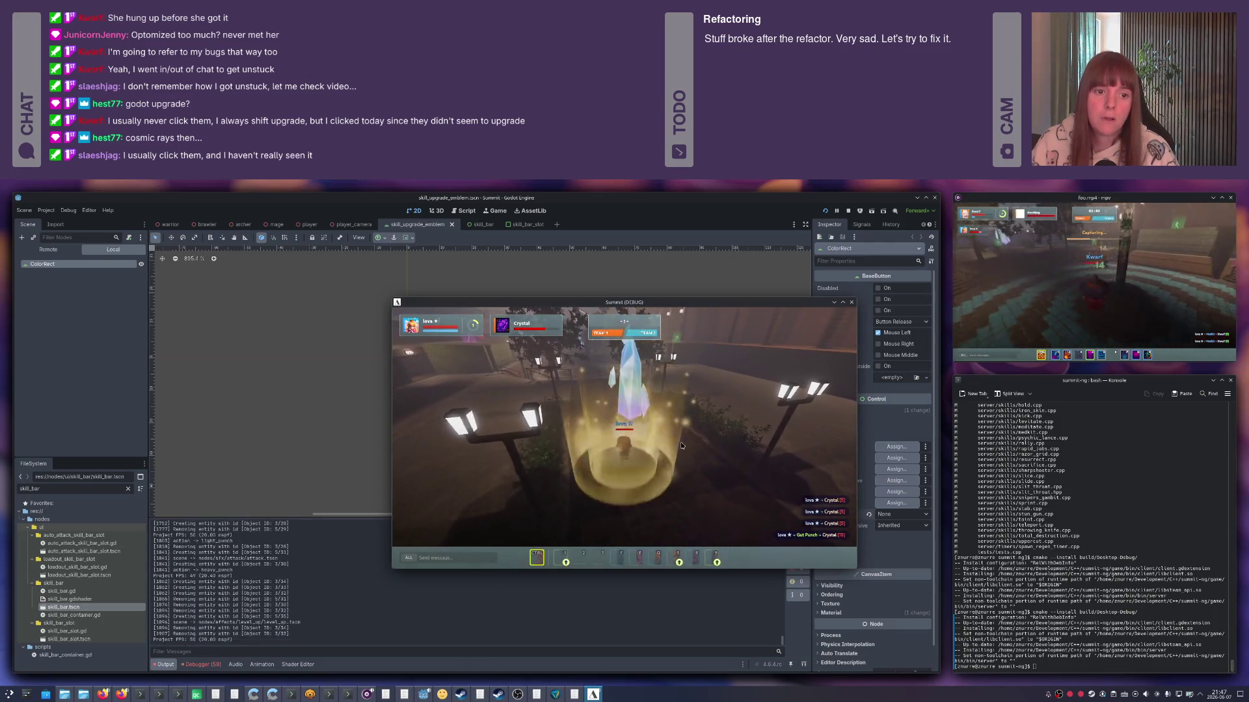
key(s)
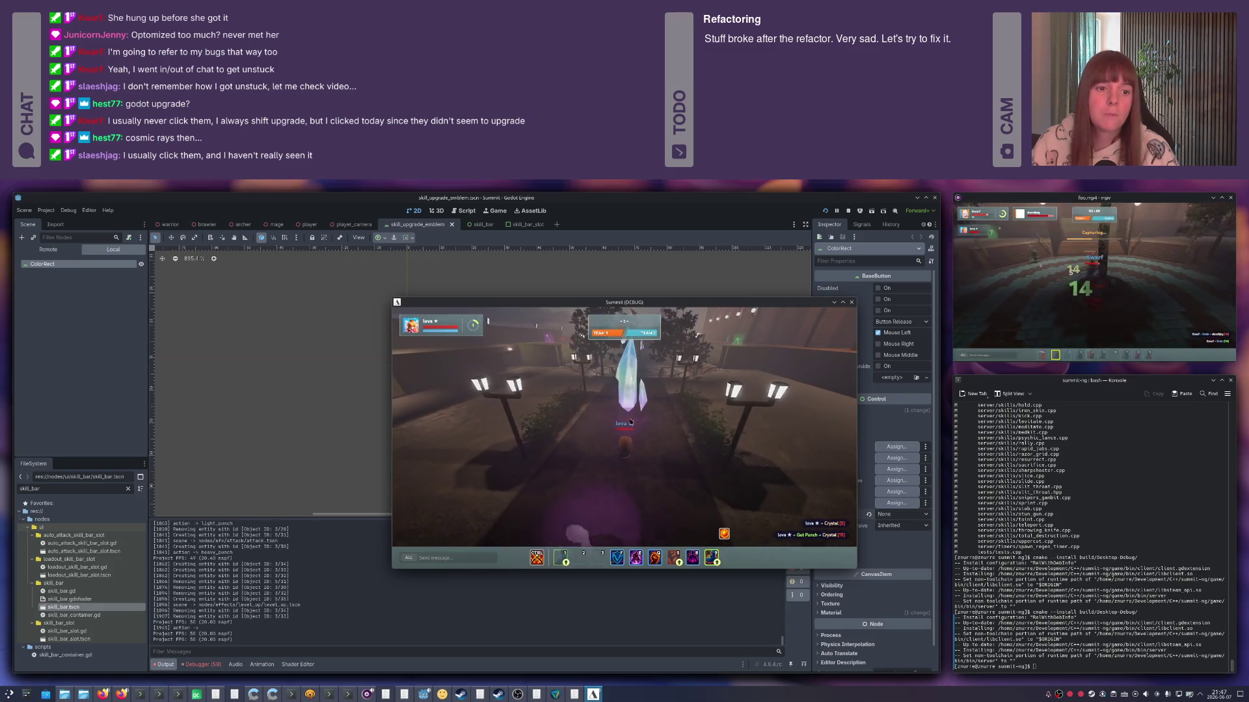
click(849, 304)
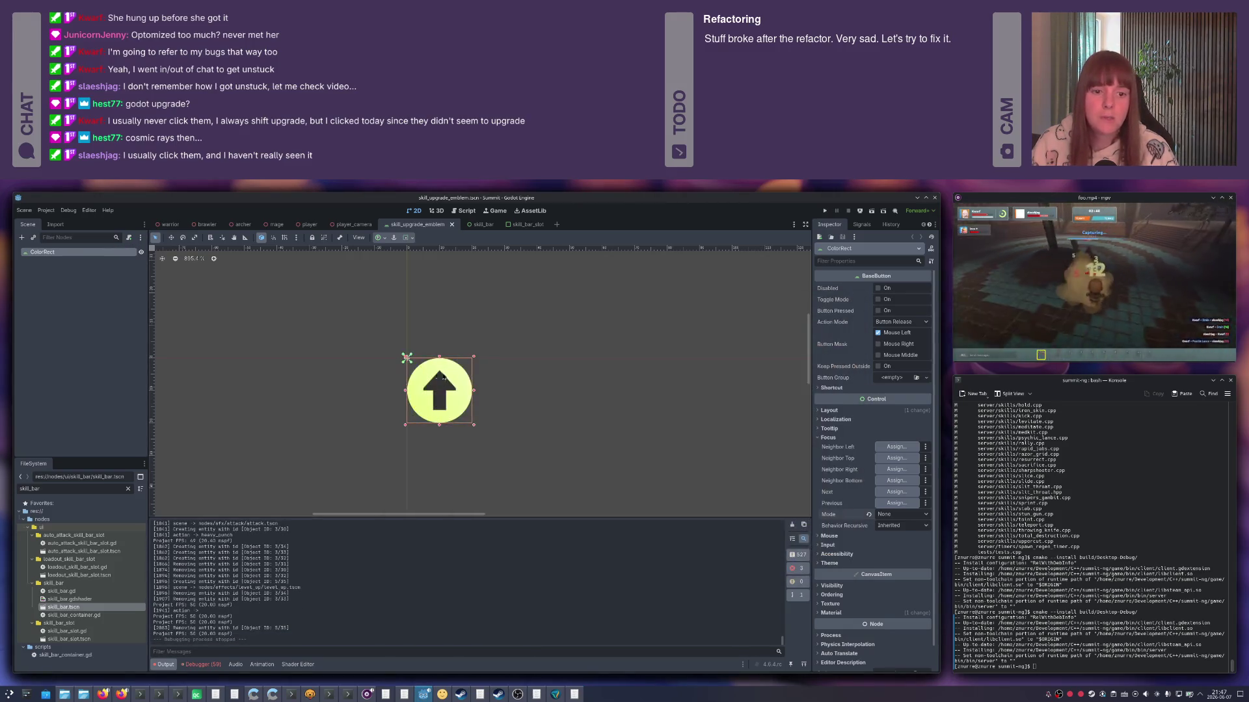
Review the diffs of the three entity interface files in Git Commit and check them for the commit.
key(alt+Tab)
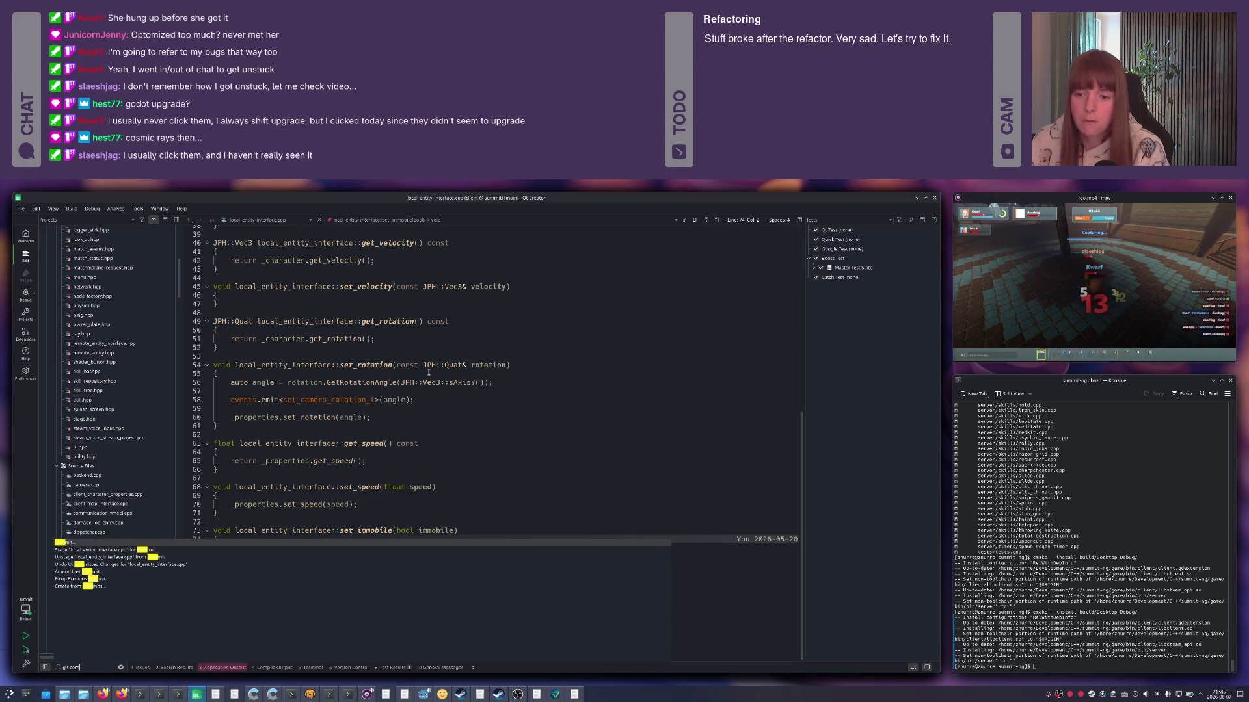
key(alt+g)
key(alt+c)
double_click(569, 323)
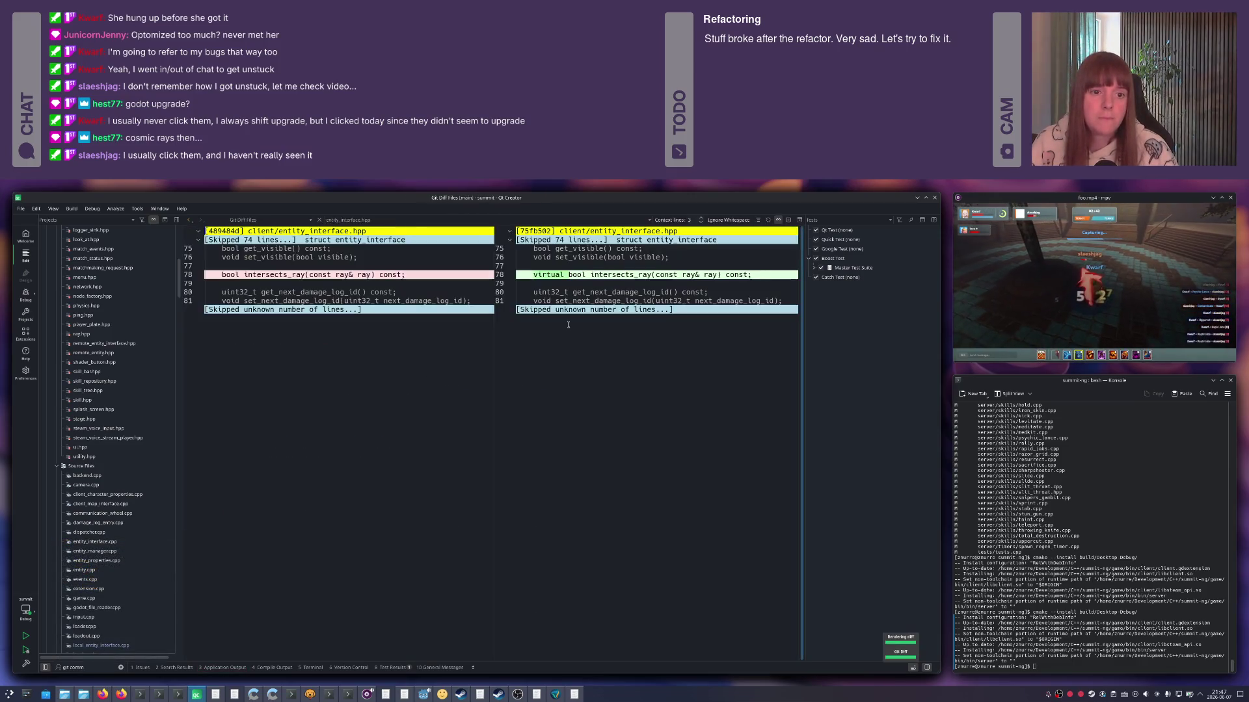
key(ctrl+w)
double_click(524, 344)
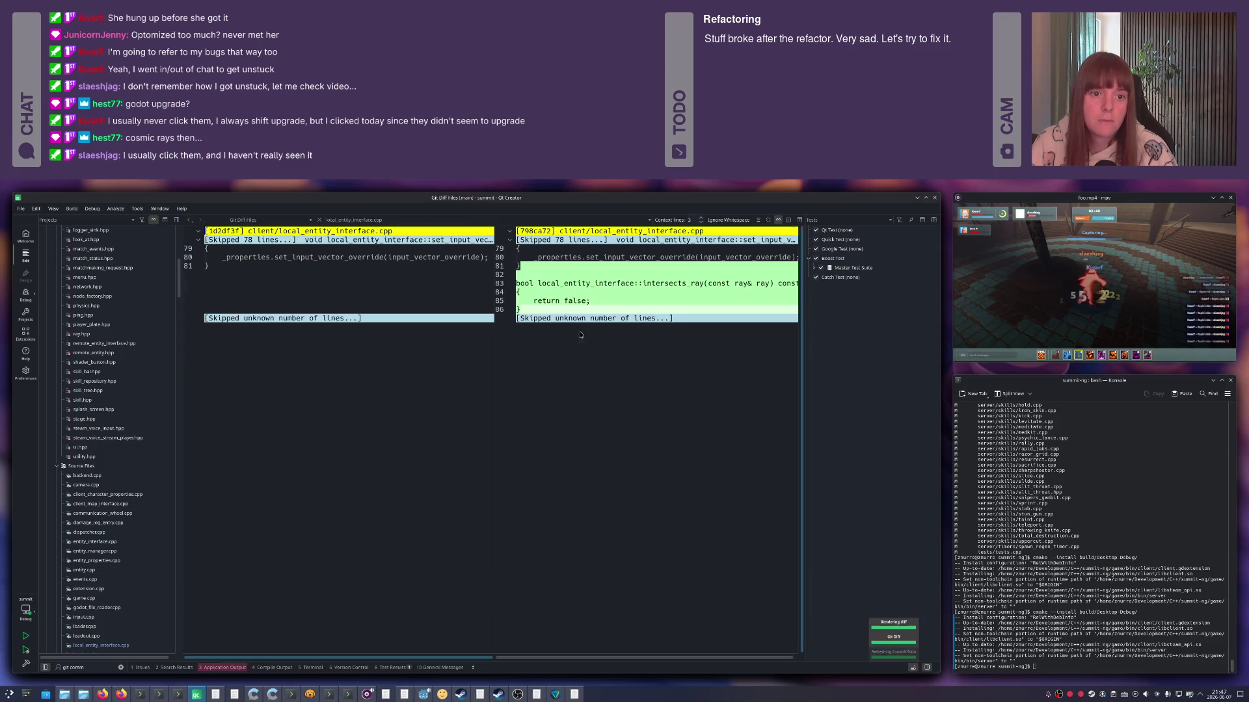
key(ctrl+w)
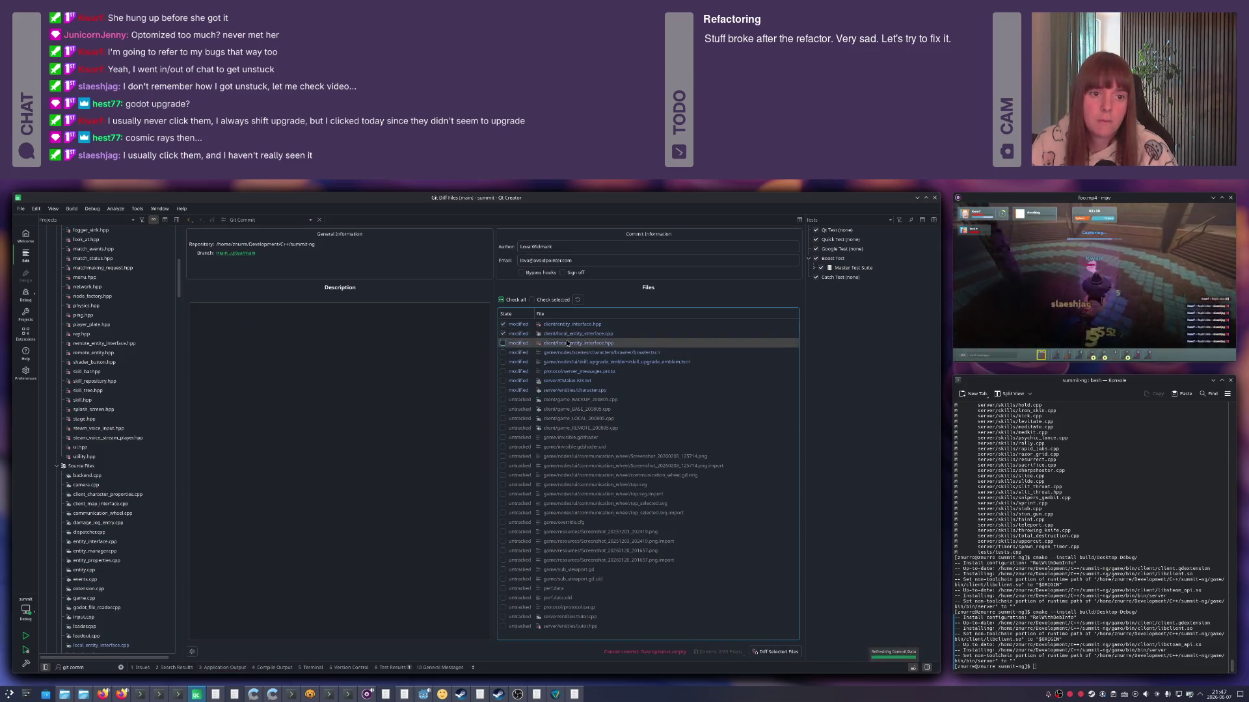
double_click(539, 345)
key(ctrl+w)
click(502, 344)
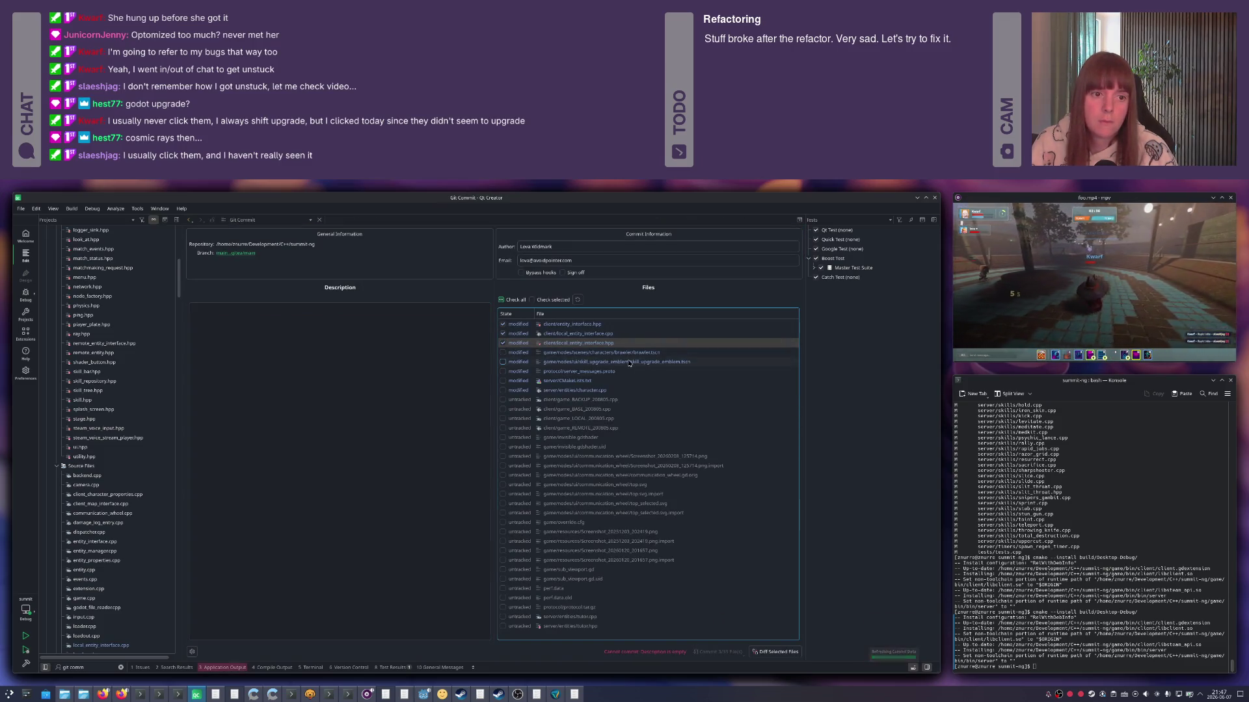
Commit them as 'Exclude local entity from hit test' and reopen Git Commit for the remaining changes.
click(365, 372)
text(F)
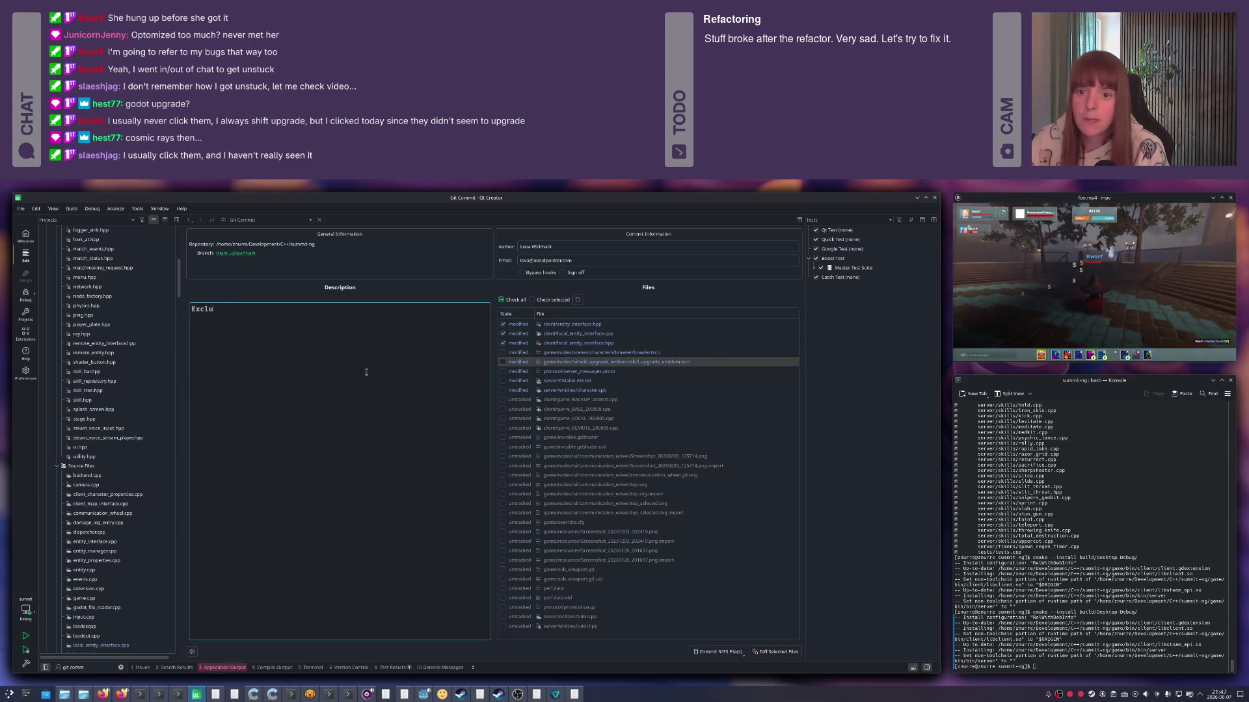
text(al entity from hit test)
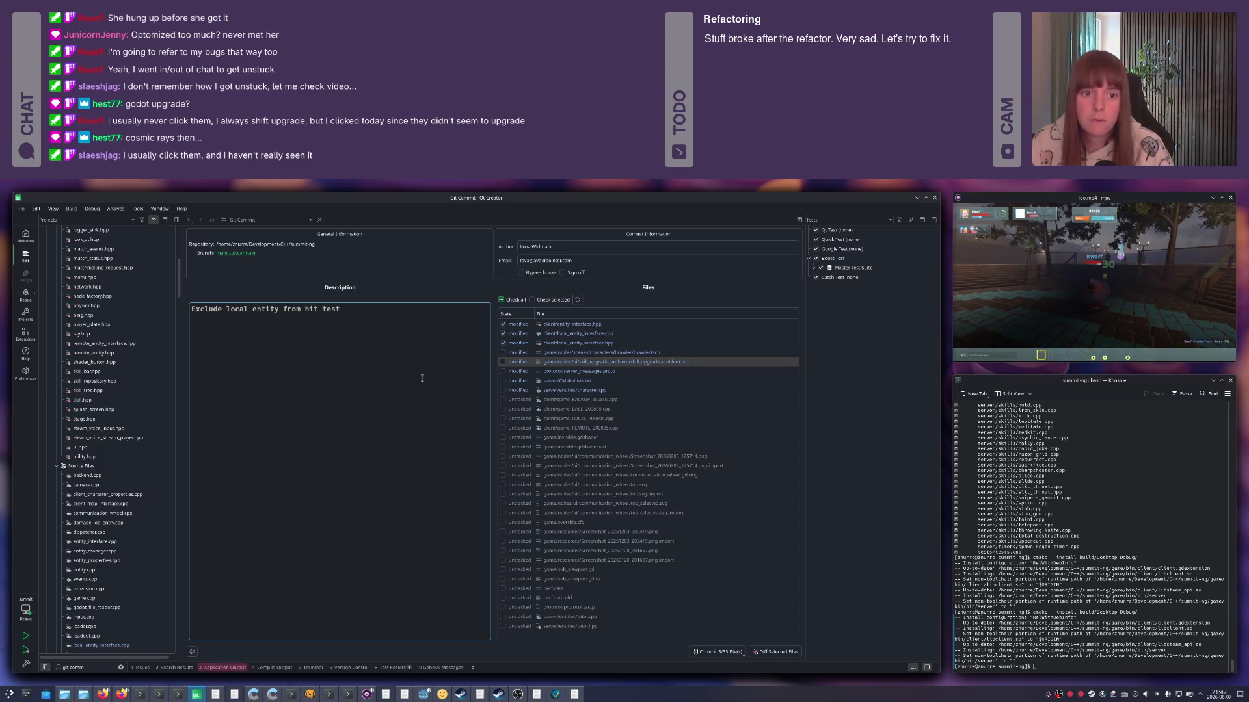
key(ctrl+Return)
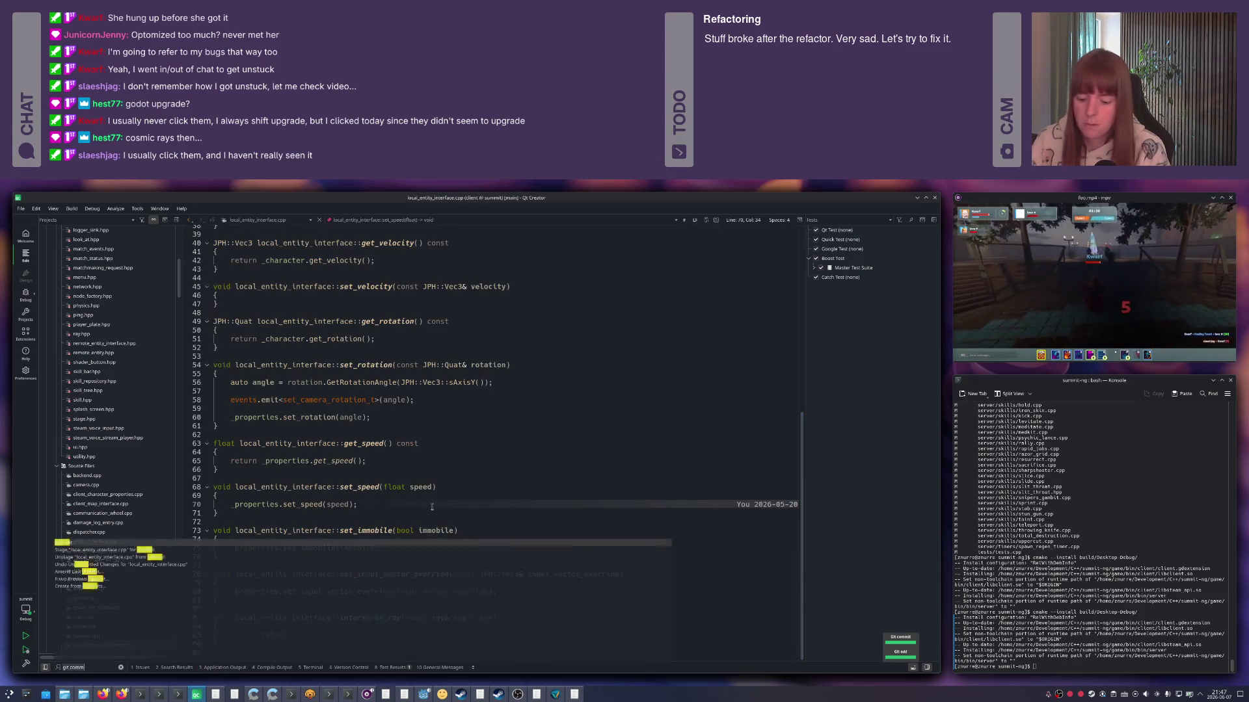
key(alt+g)
key(alt+c)
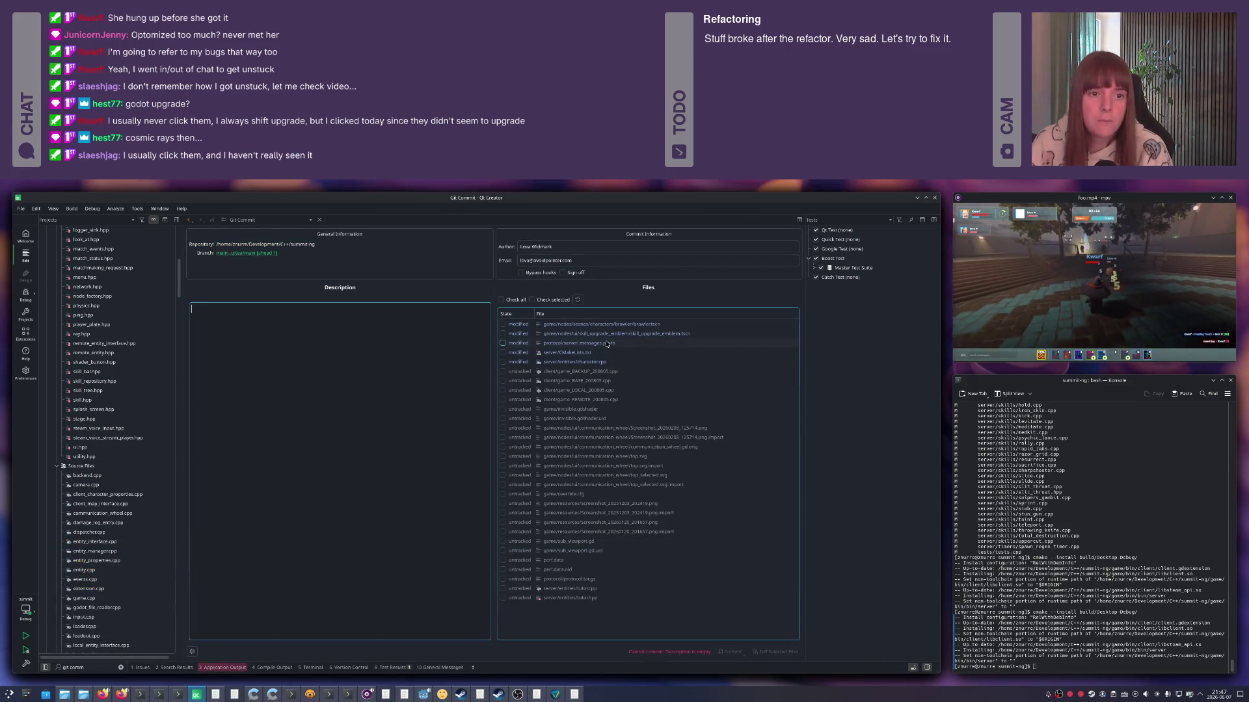
Review the emblem scene and character.cpp diffs and write 'Fix skill upgrades' with bullet notes.
double_click(502, 335)
key(Escape)
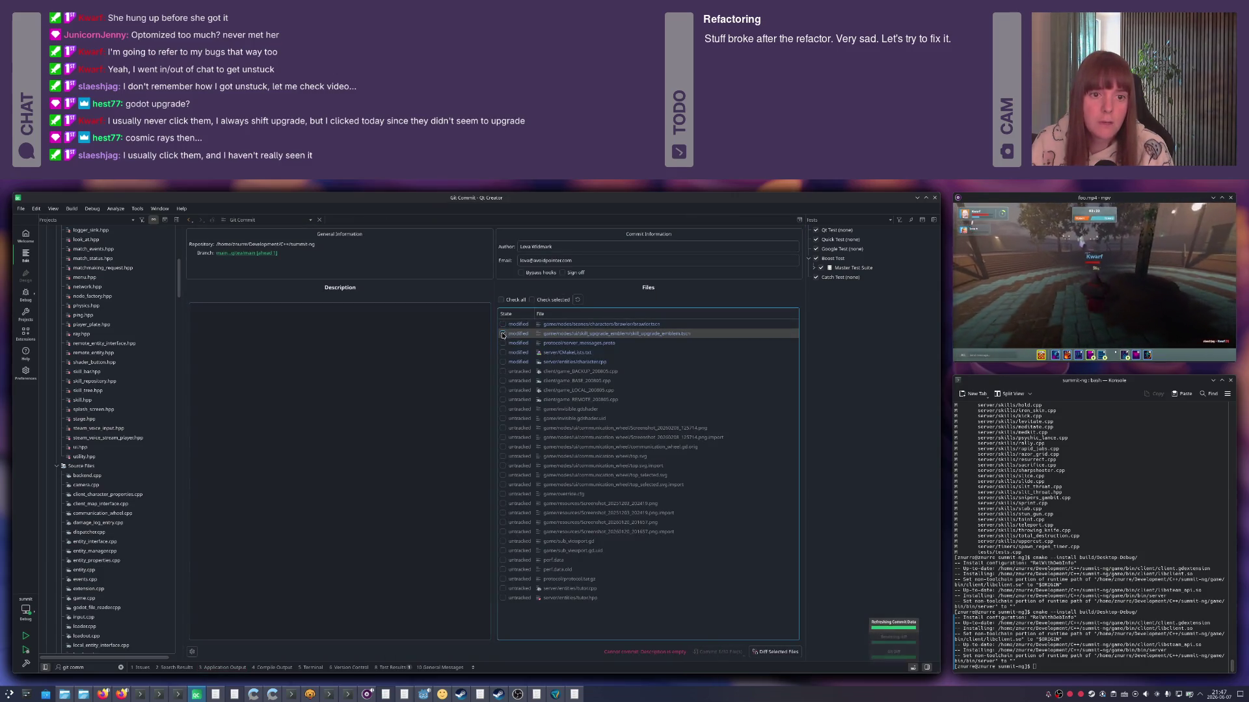
double_click(582, 362)
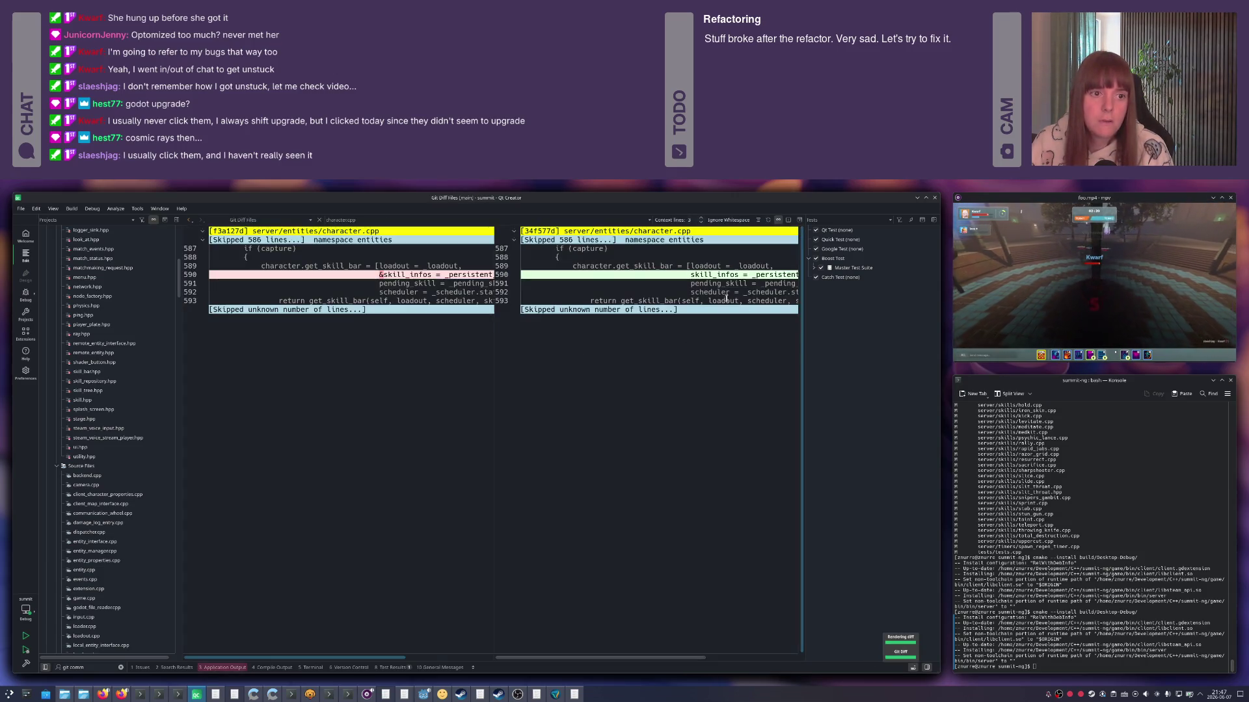
key(Escape)
click(412, 362)
text(Fix skill upgr)
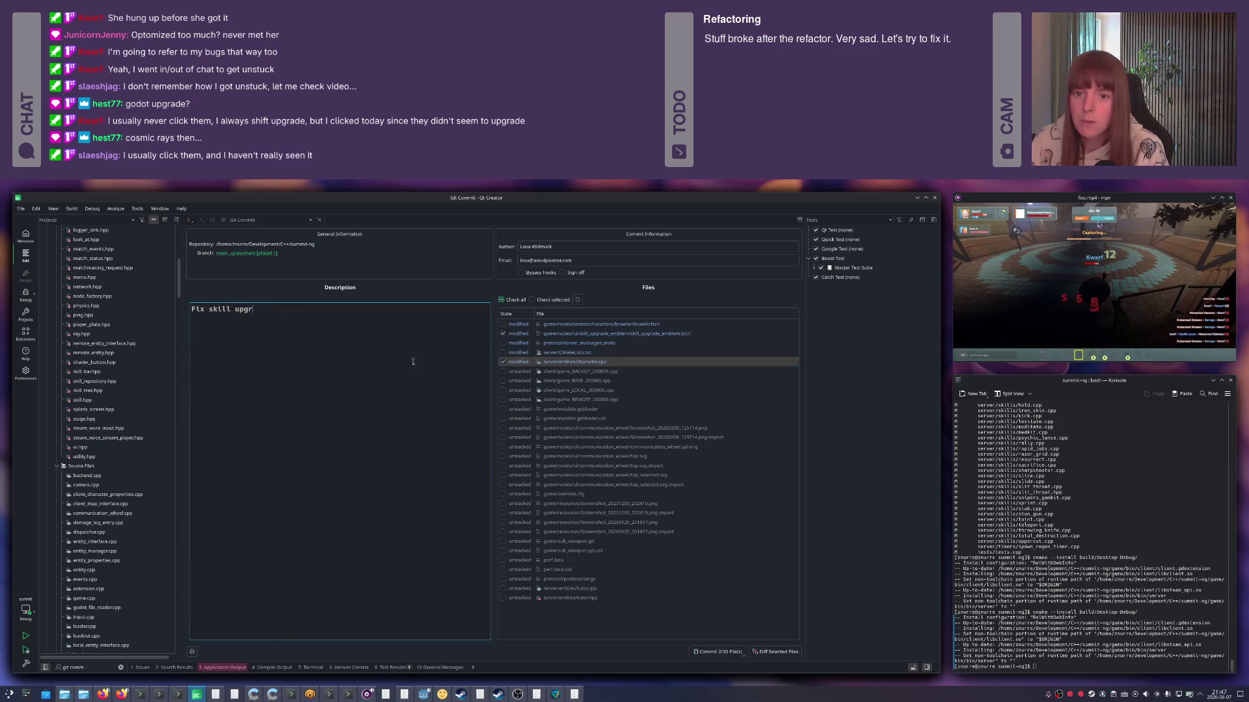
text( longer get stuck)
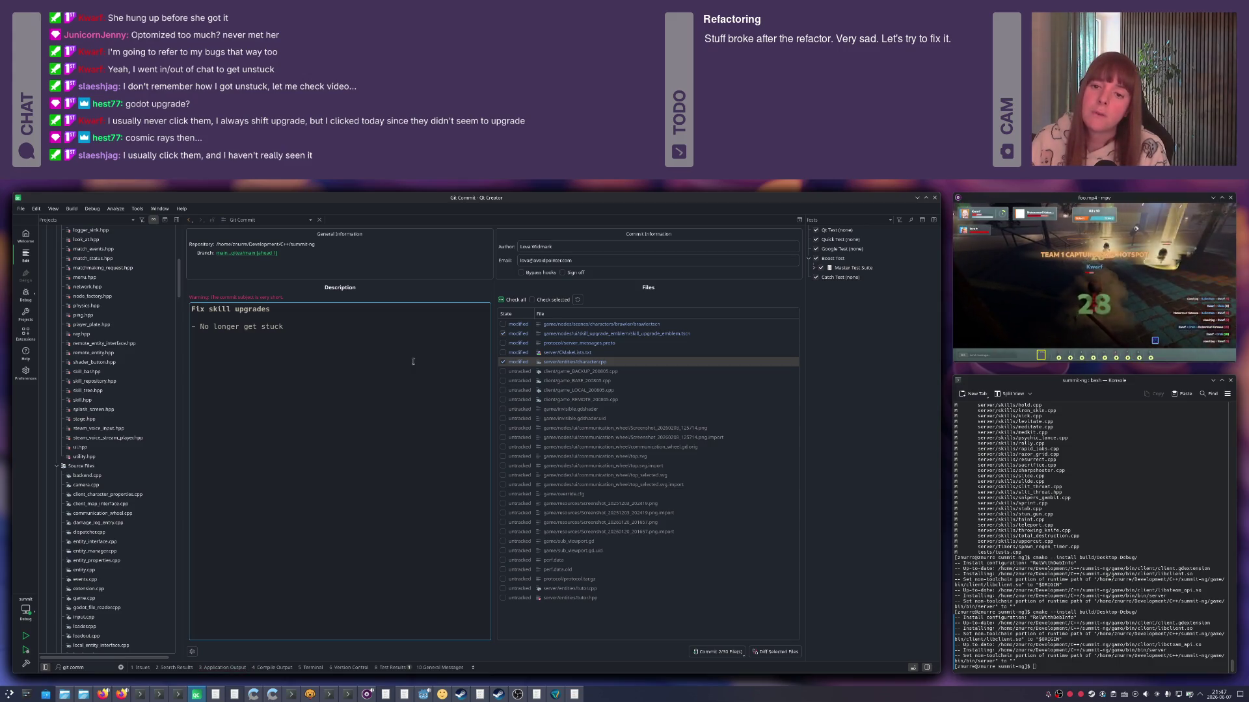
key(BackSpace)
key(BackSpace)
key(BackSpace)
text(get)
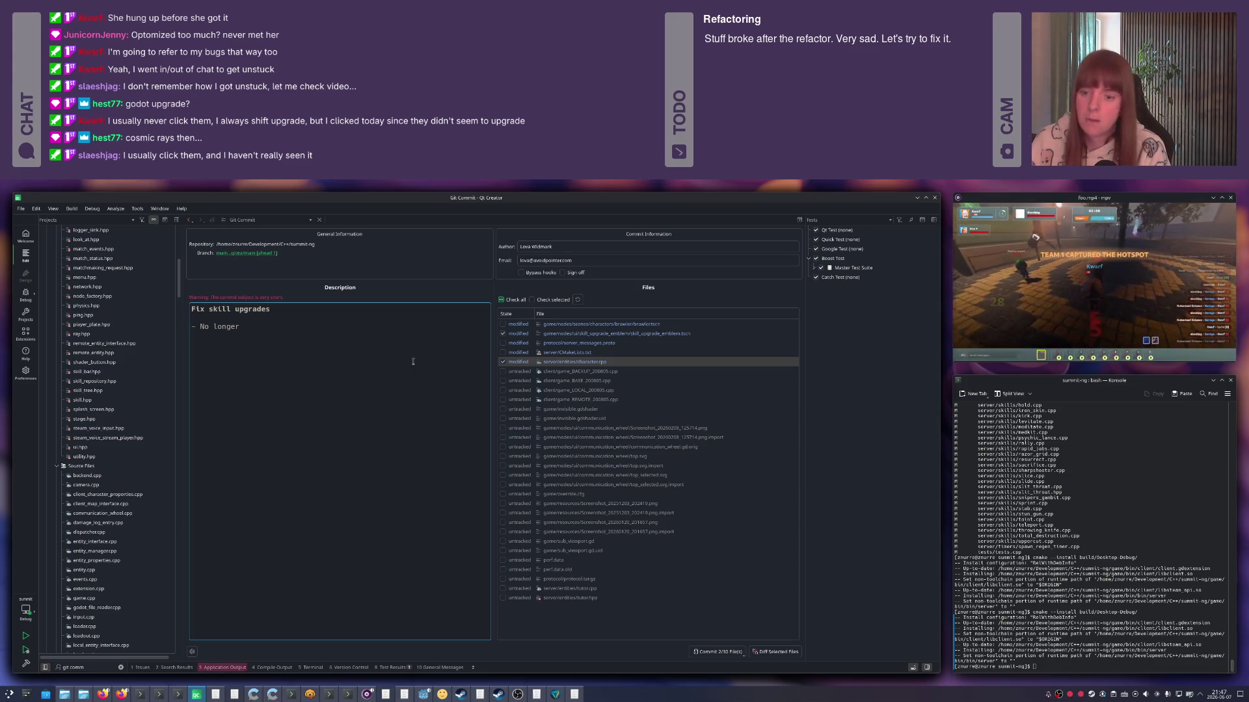
text( focus on the upgr)
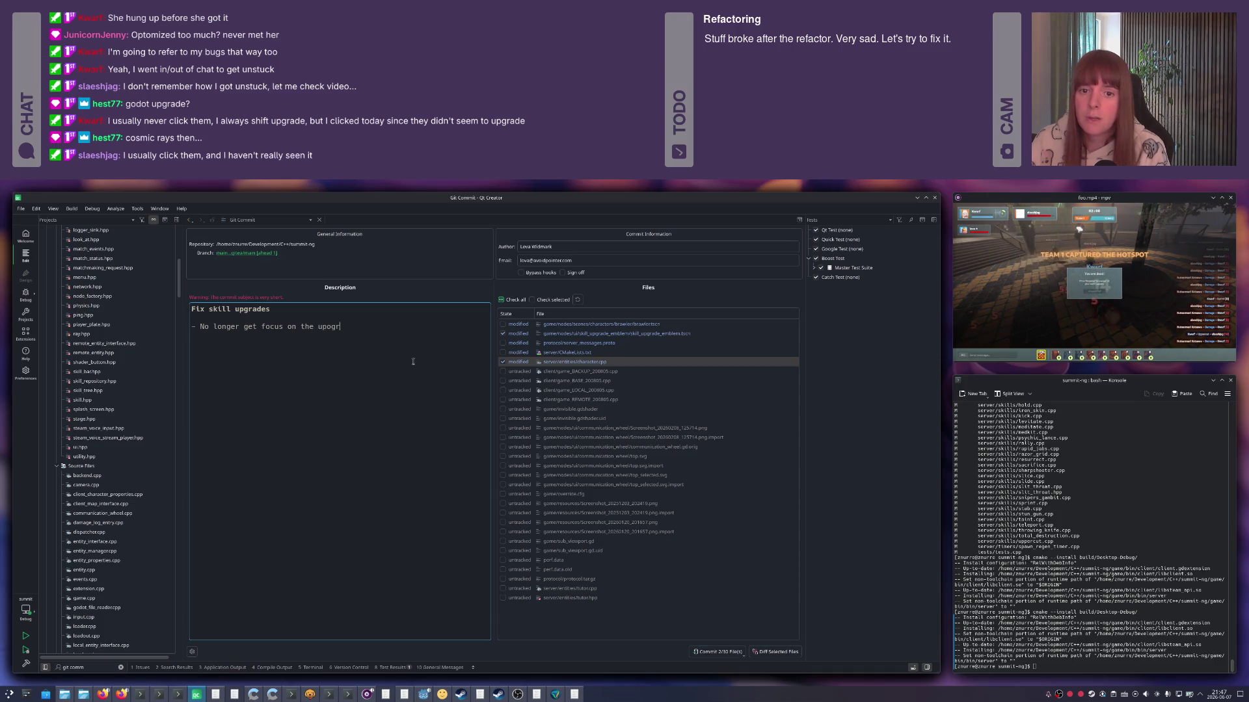
text(ade button -)
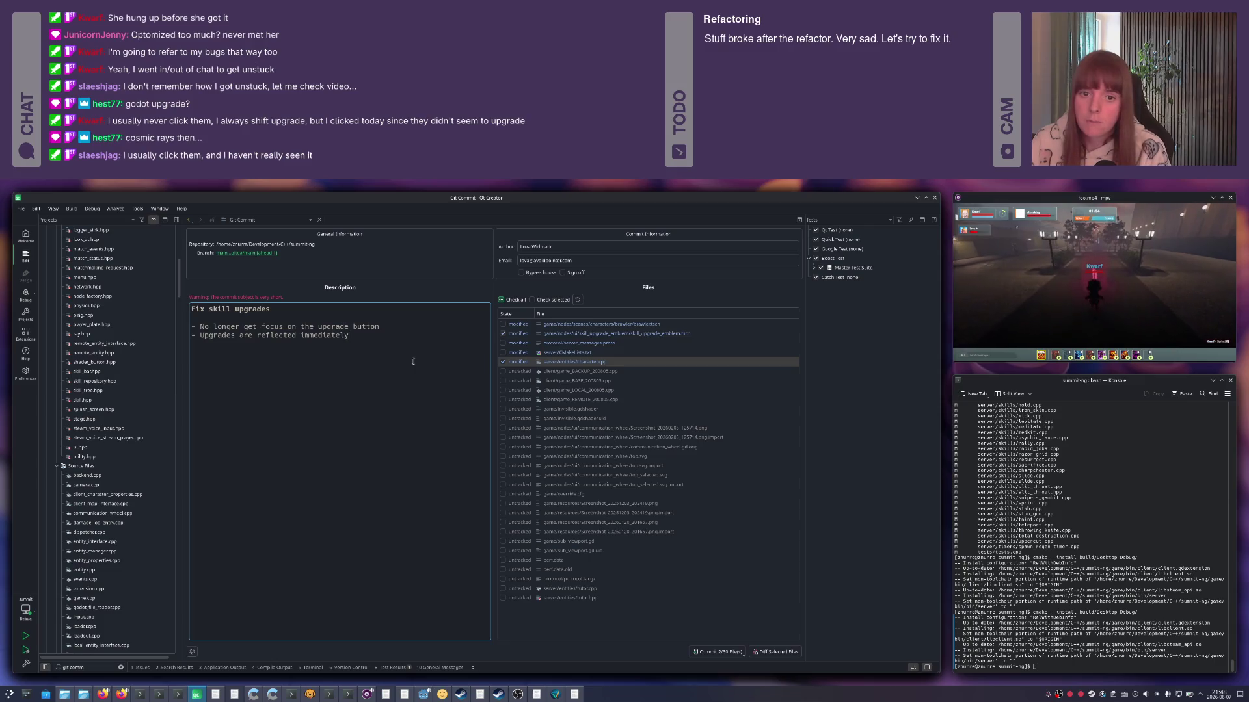
Check the CMakeLists.txt and server_messages.proto diffs, commit the changes, and run git push.
click(586, 354)
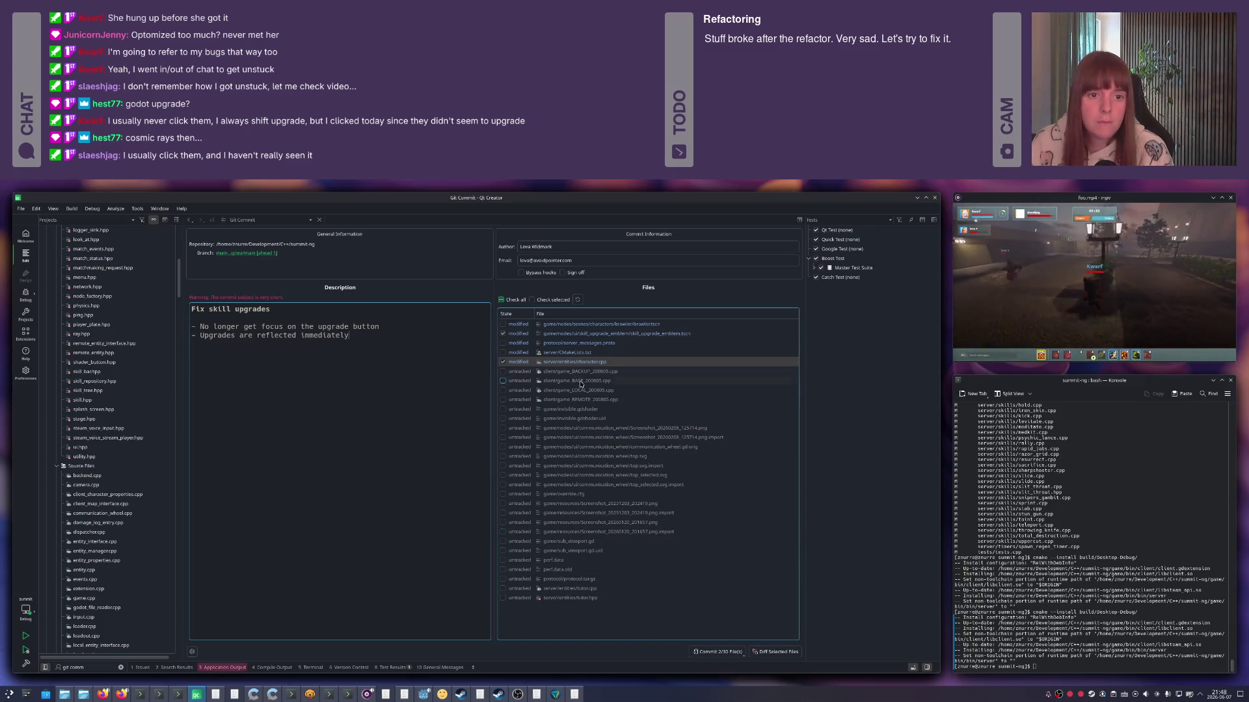
double_click(586, 354)
key(ctrl+w)
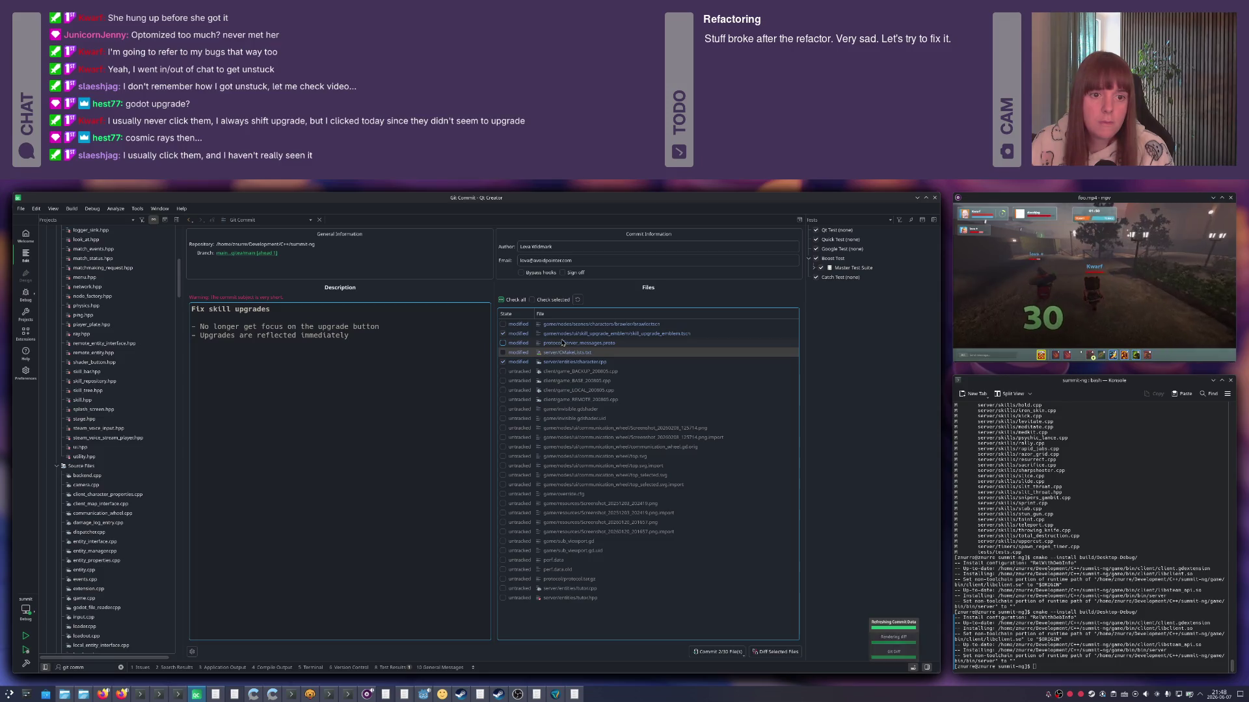
double_click(582, 344)
key(ctrl+w)
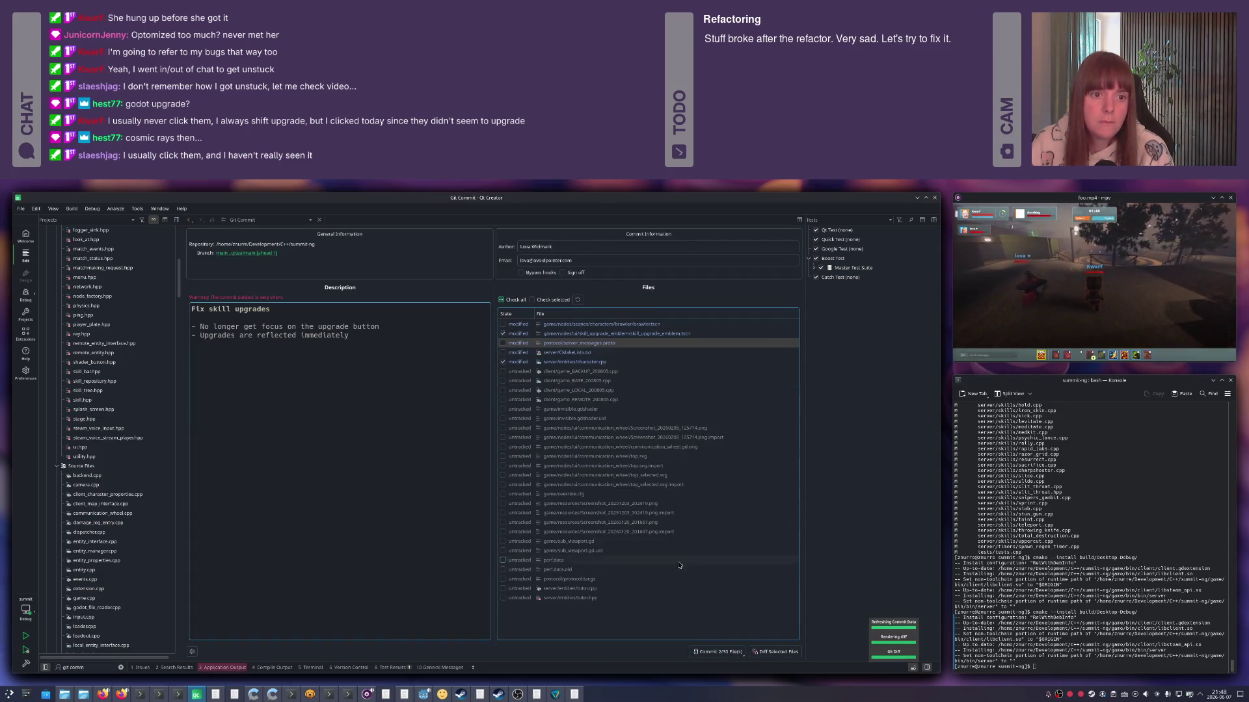
click(718, 651)
text(git push)
key(Return)
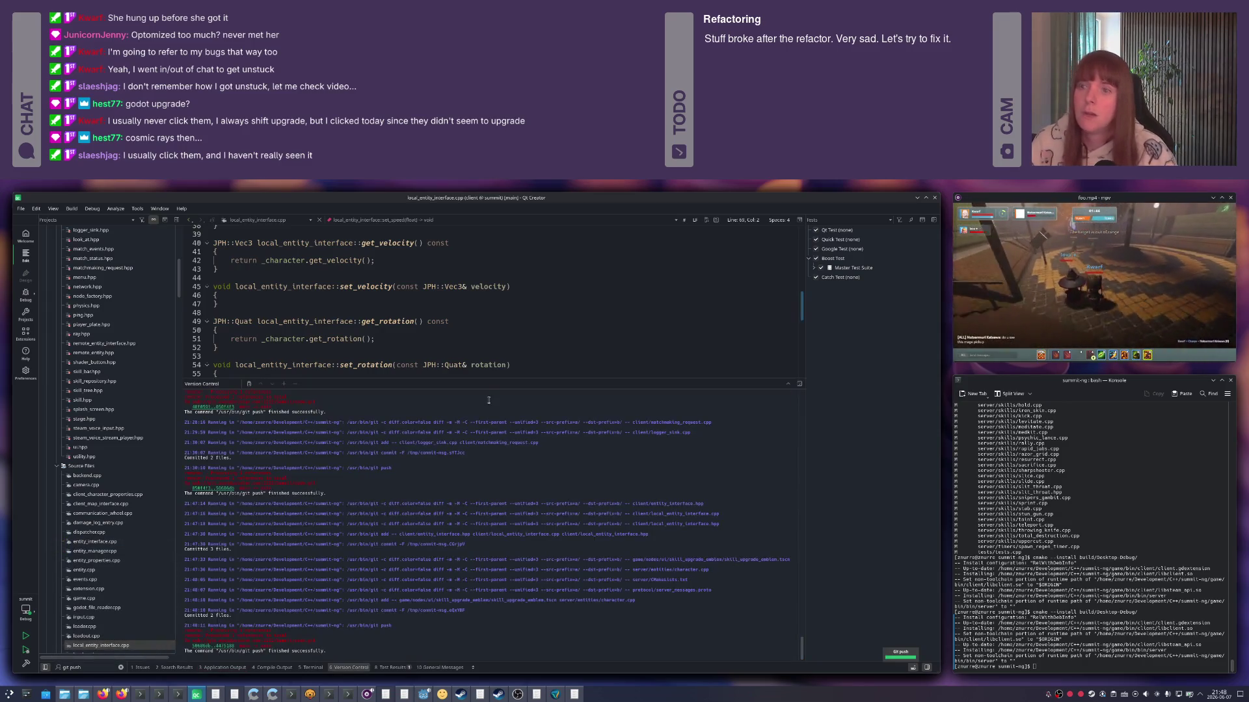
Prefix the skill-upgrade and select-yourself note lines in KWrite with '- ' bullets.
key(alt+Tab)
key(alt+Tab)
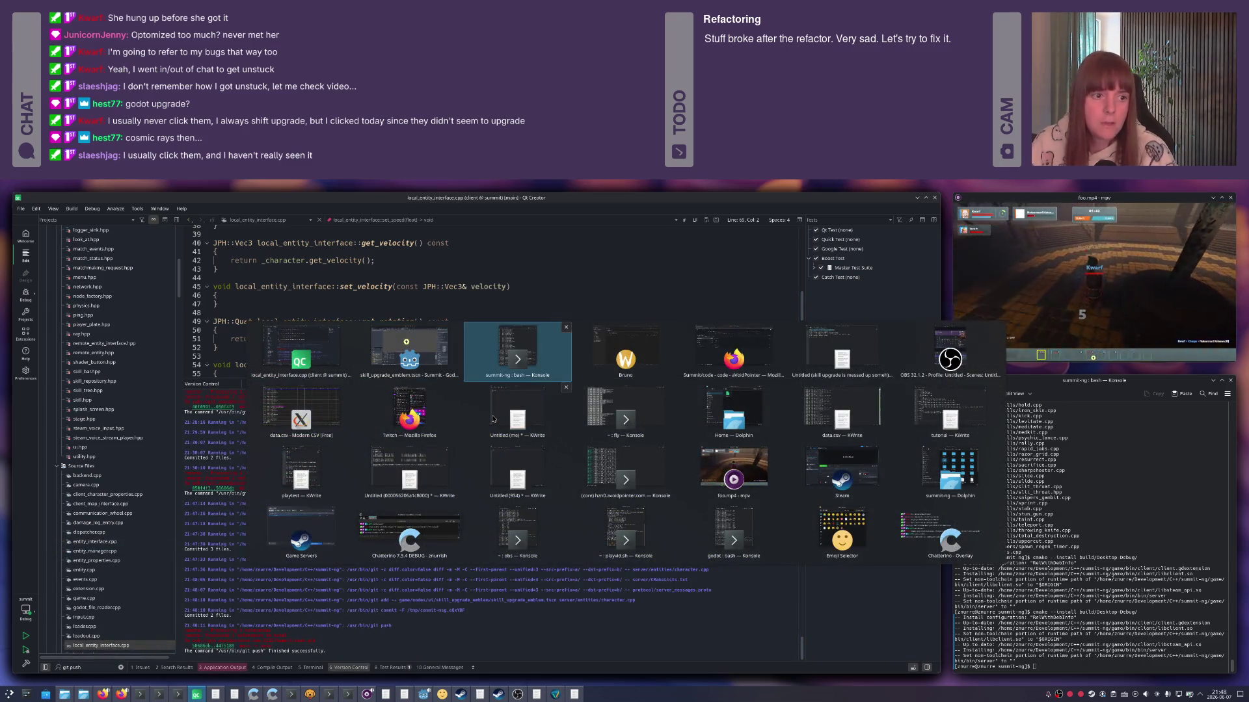
key(alt+Tab)
key(alt+Tab)
key(alt+Tab)
text(-)
key(Down)
key(Home)
text(-)
key(Down)
key(Down)
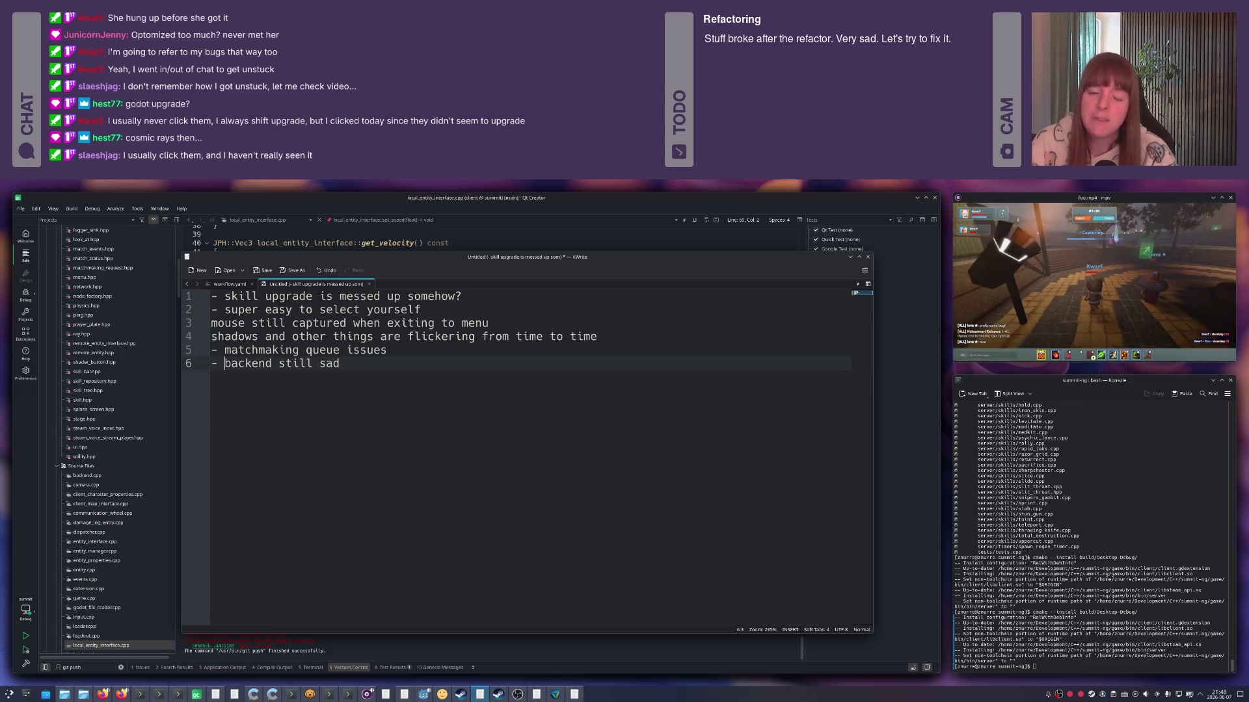
key(alt+Tab)
key(alt+Tab)
key(alt+Tab)
key(alt+Tab)
key(alt+Tab)
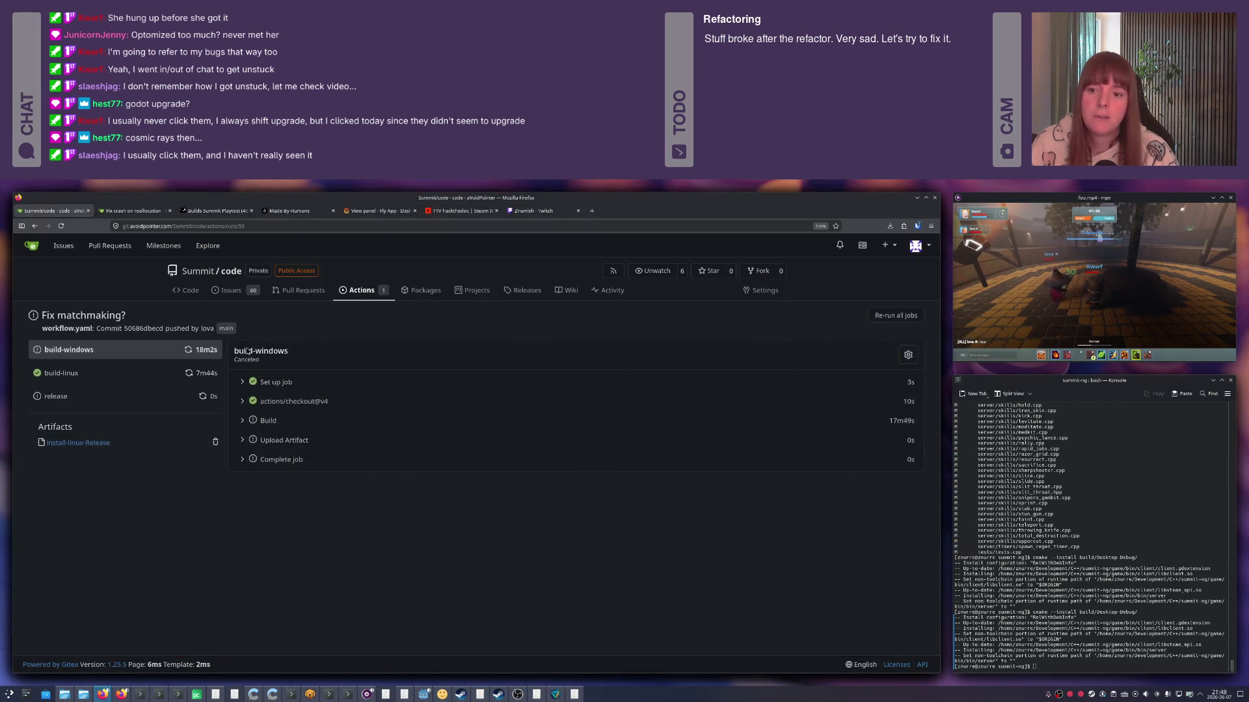
View the 'Fix skill upgrades' workflow run in Gitea Actions, then return to Qt Creator.
click(361, 292)
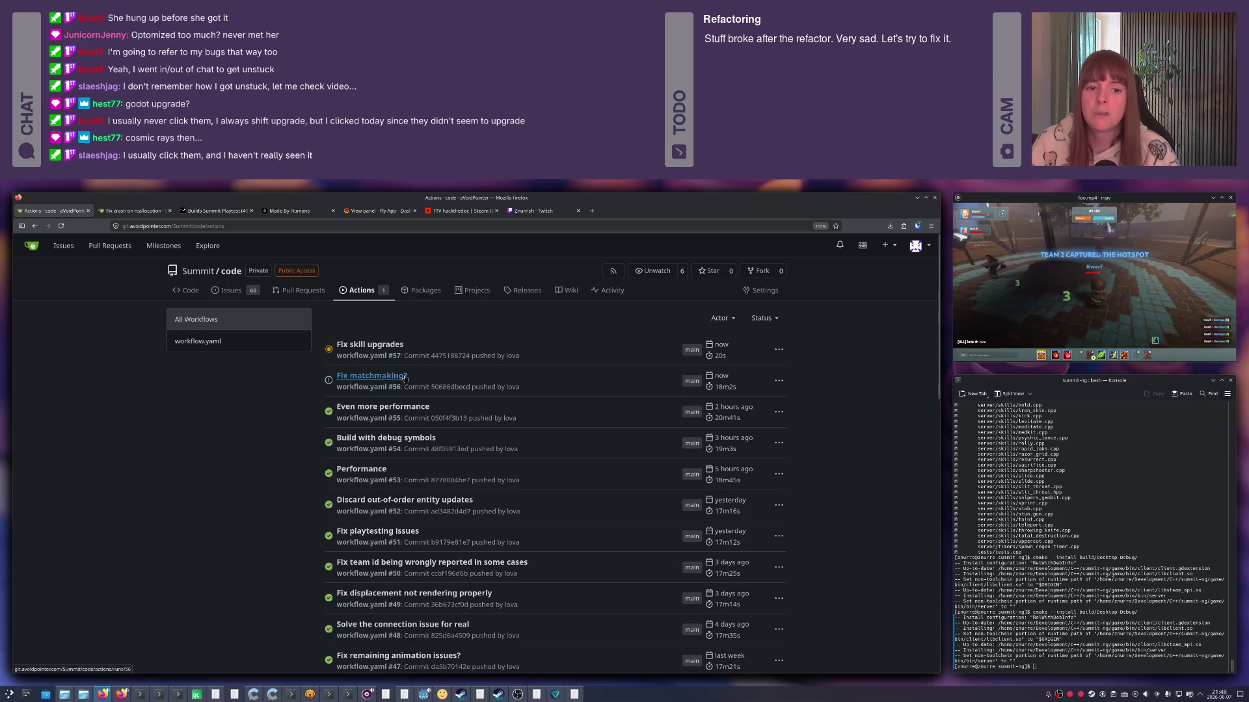
click(372, 345)
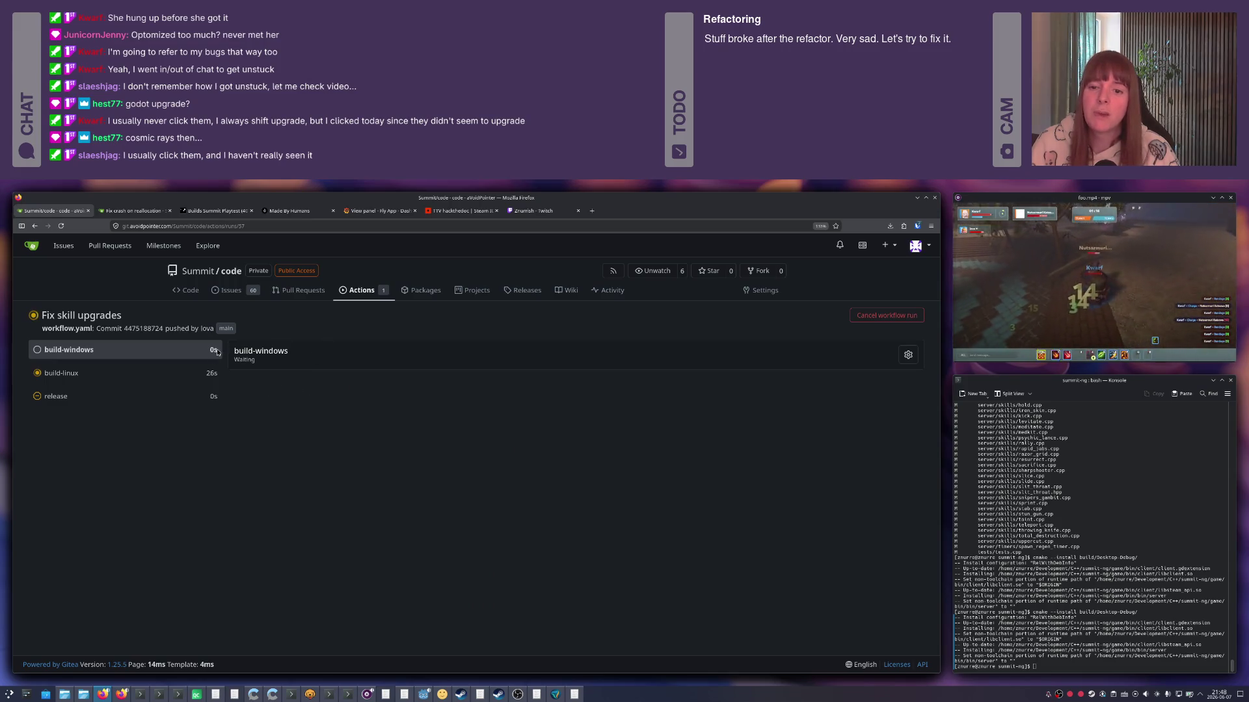
key(alt+Tab)
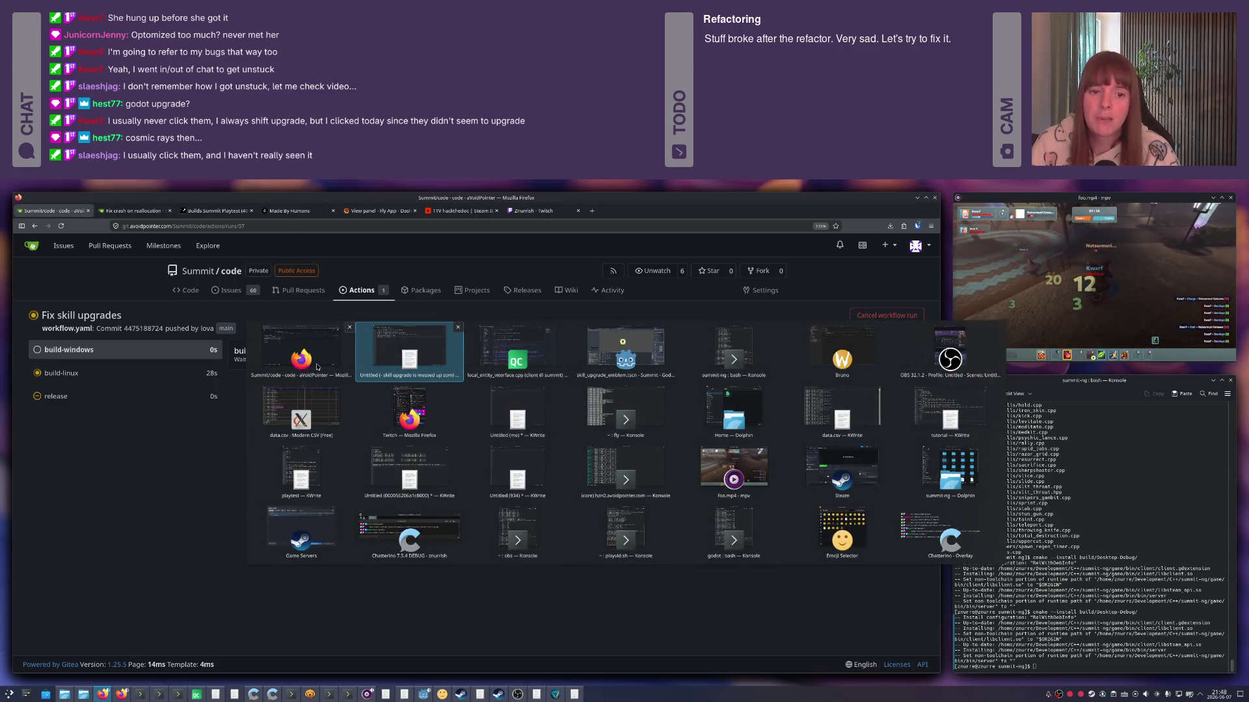
key(alt+Tab)
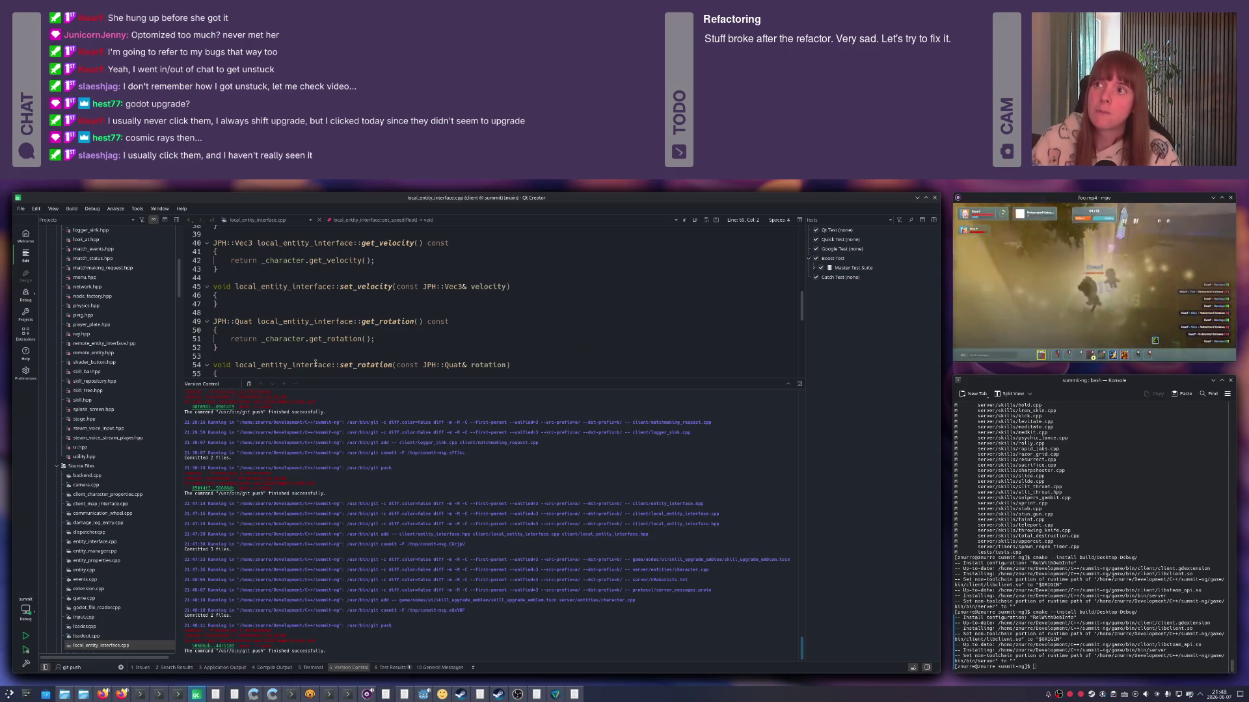
mouse_move(314, 365)
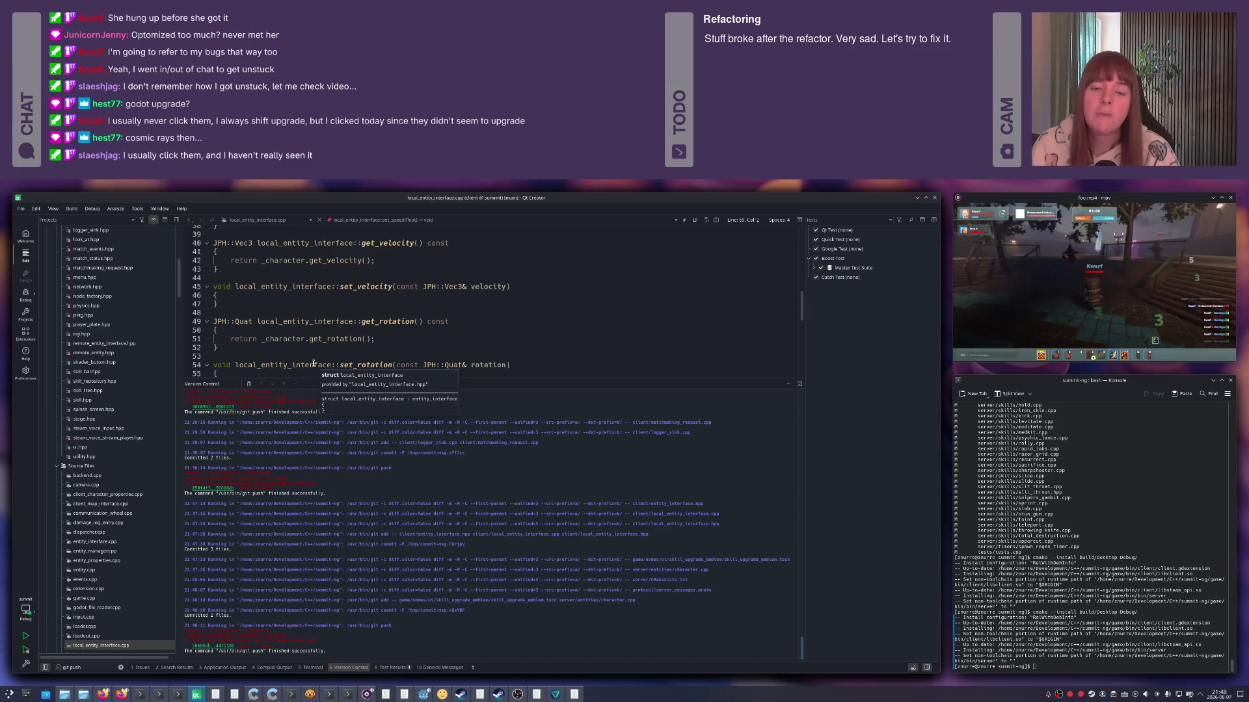
Look over the data.csv client log in KWrite, then switch to the Grafana Fly App log panel in Firefox.
click(261, 351)
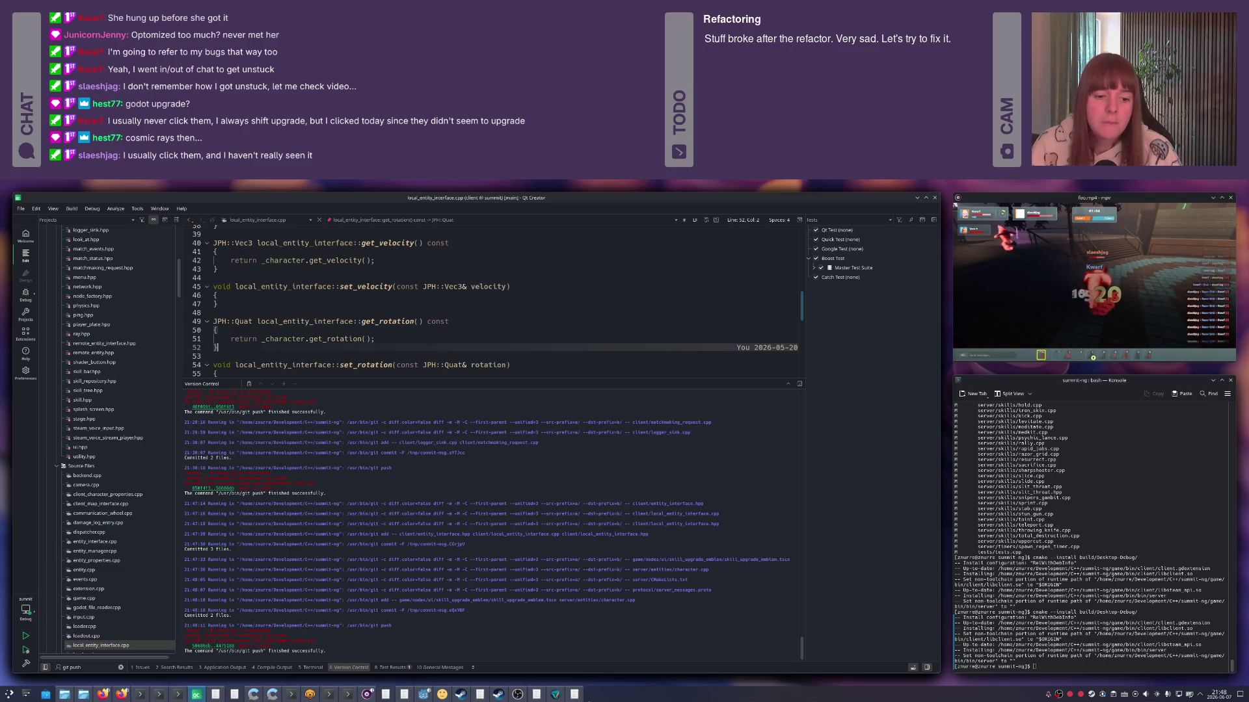
key(alt+Tab)
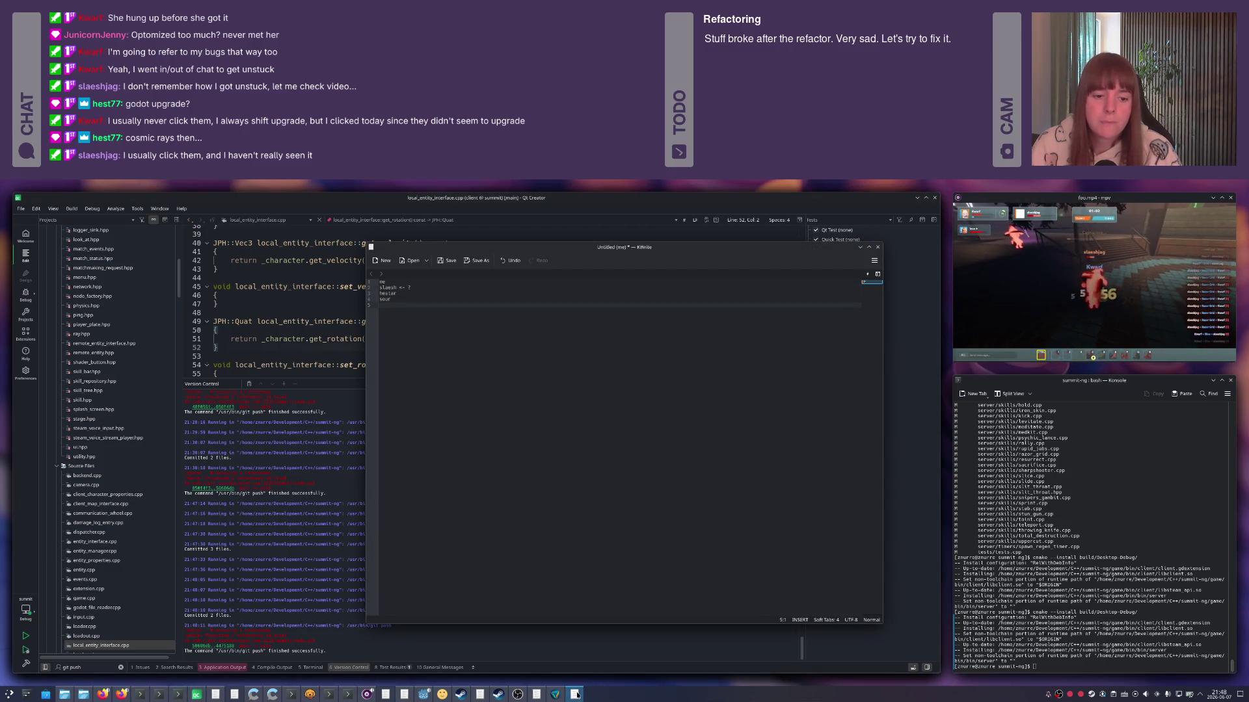
click(576, 693)
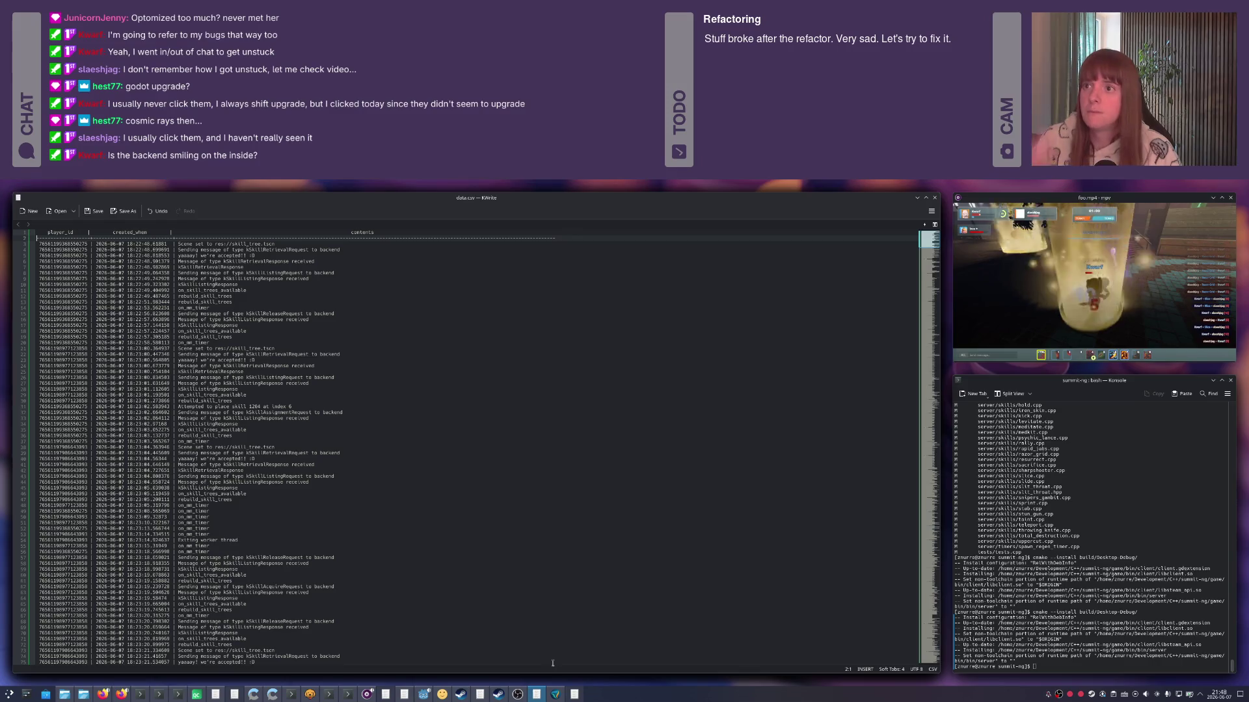
key(alt+Tab)
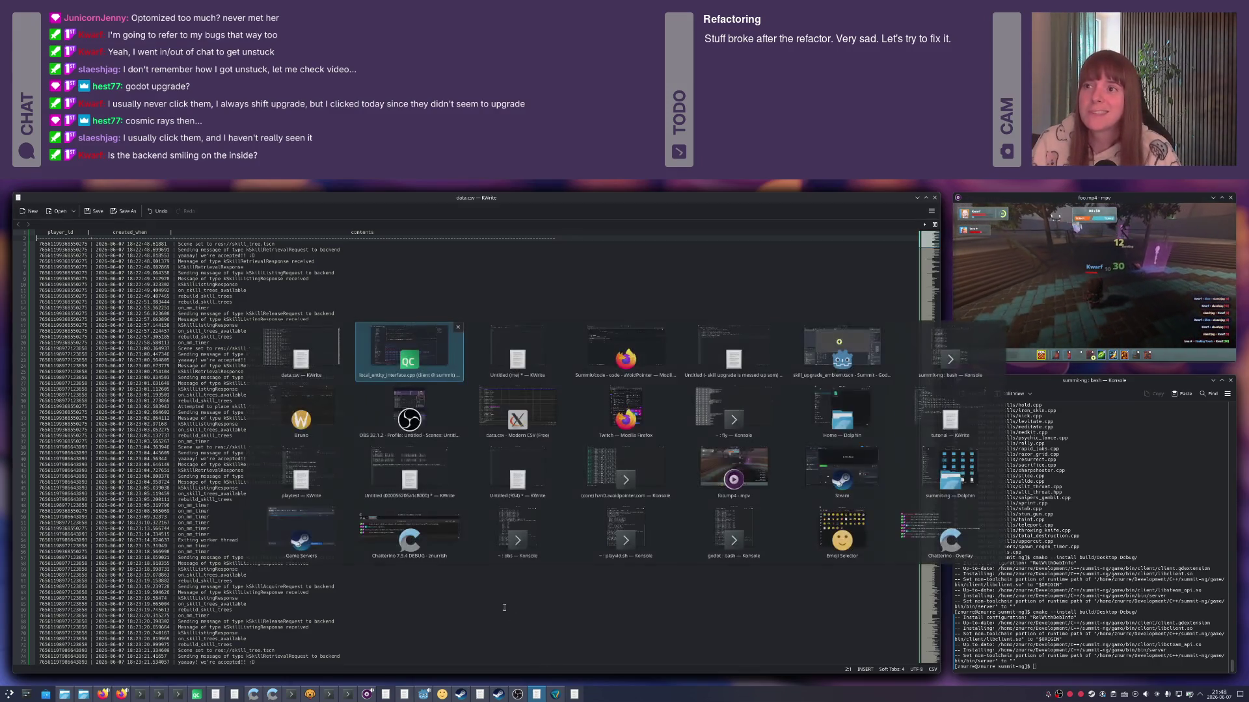
key(Tab)
key(Tab)
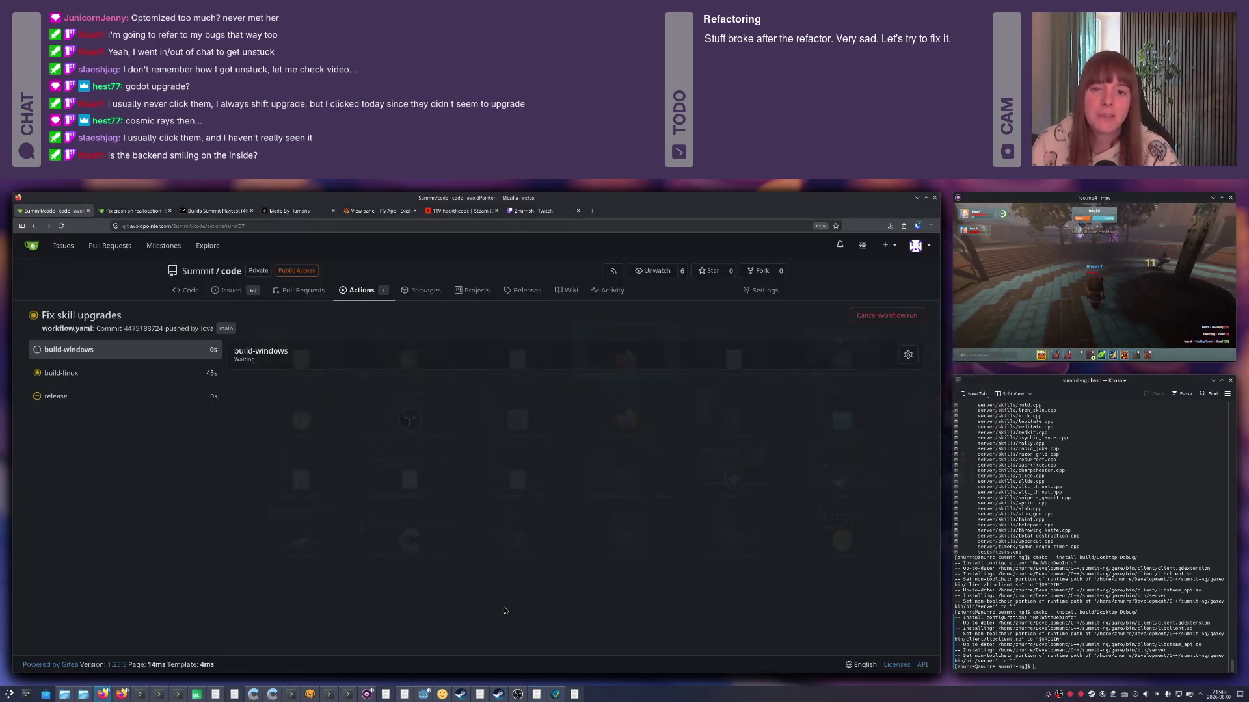
key(ctrl+Tab)
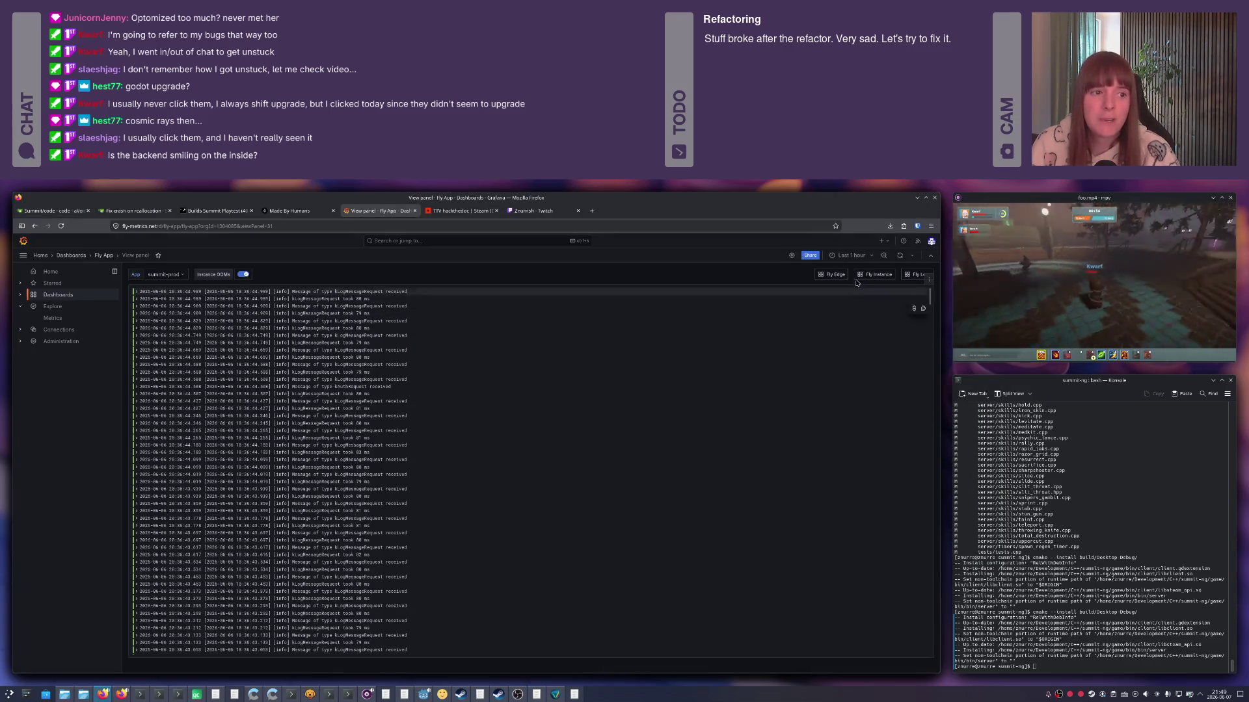
mouse_move(255, 284)
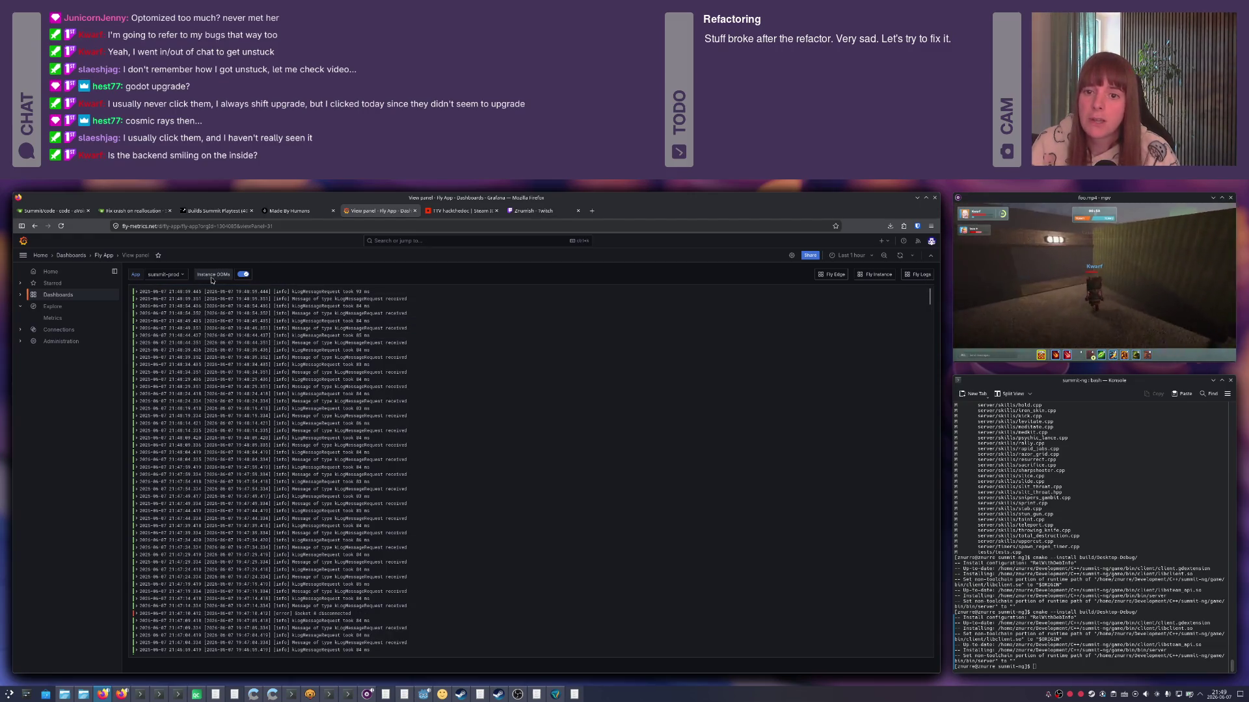
View the CPU Utilization panel on its own, zoom into 20:52–20:59, then widen the range again.
key(Escape)
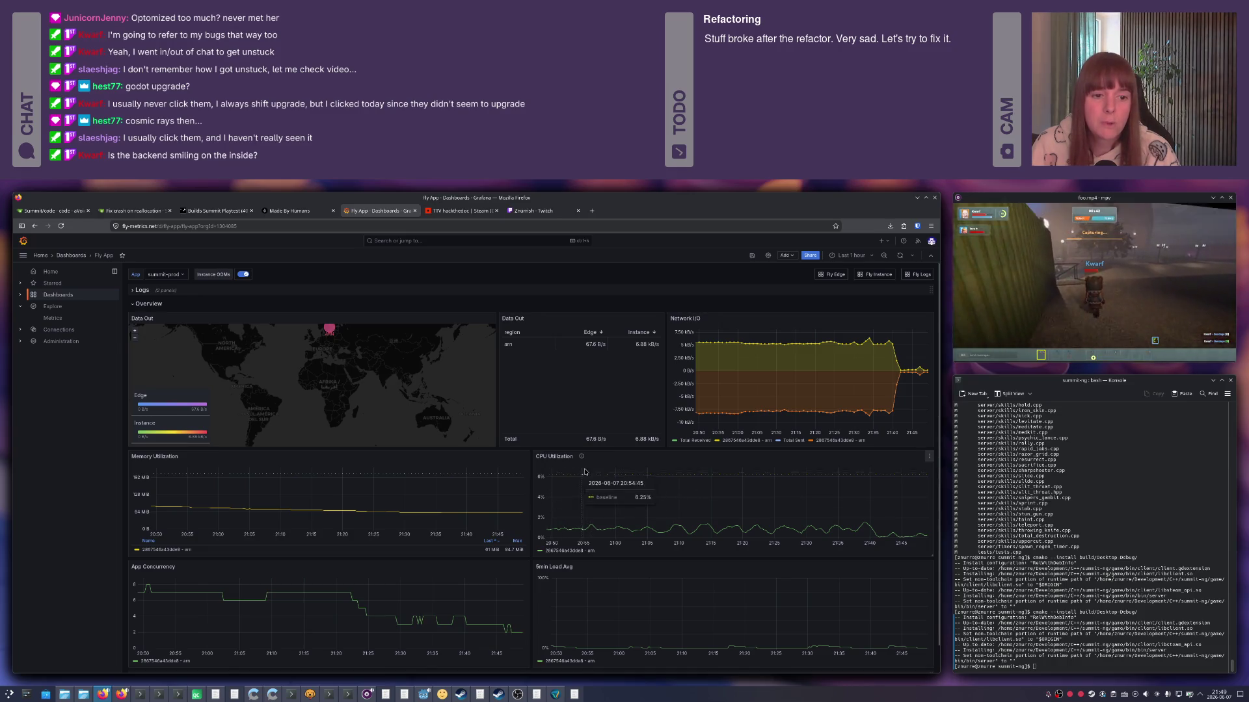
click(928, 457)
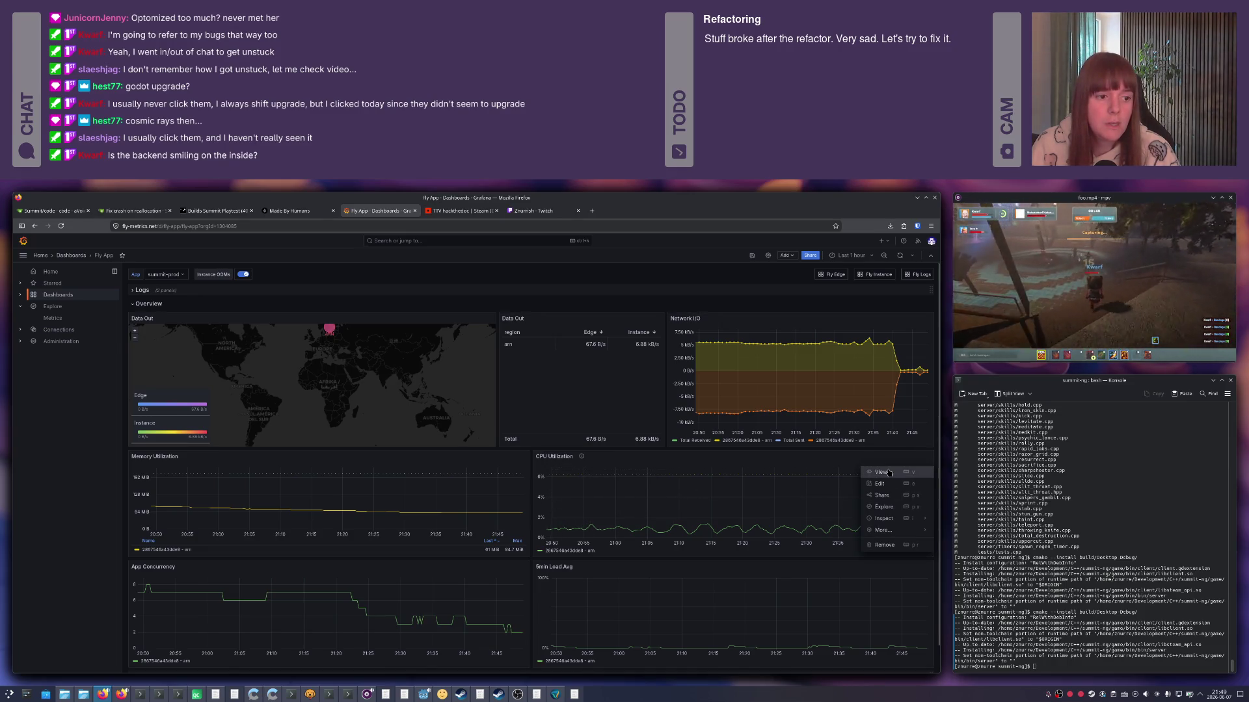
click(881, 472)
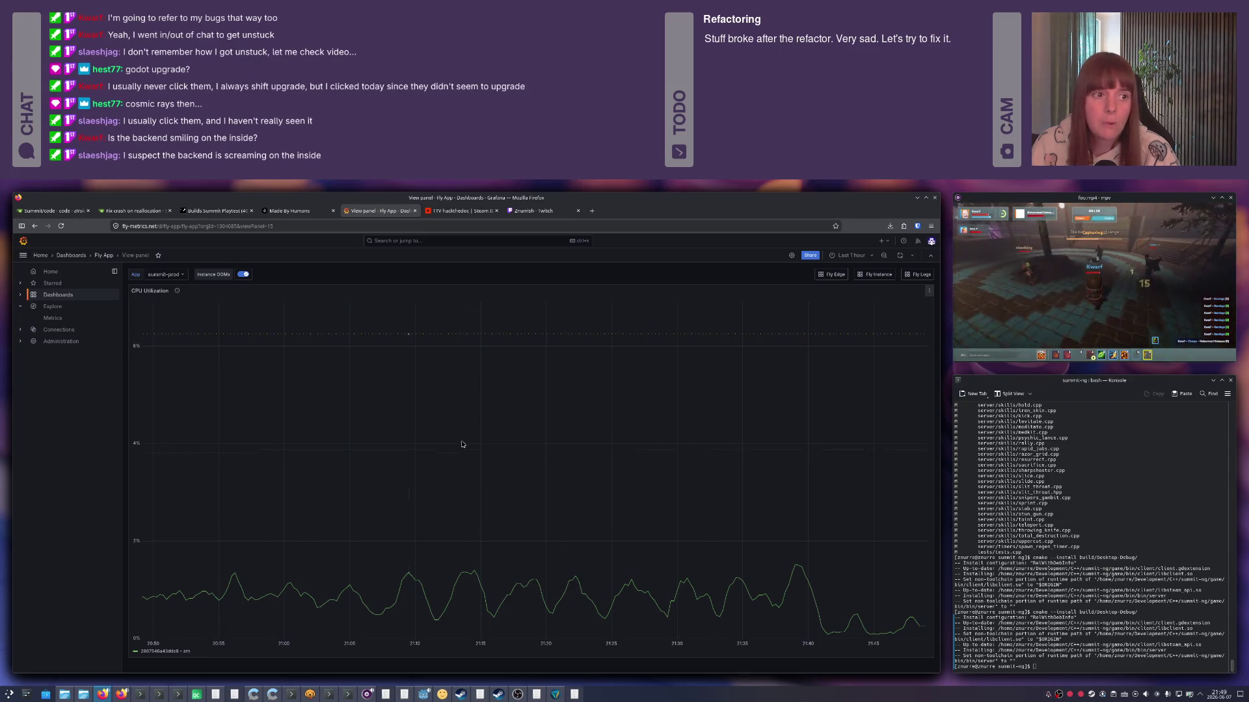
drag(196, 450, 250, 452)
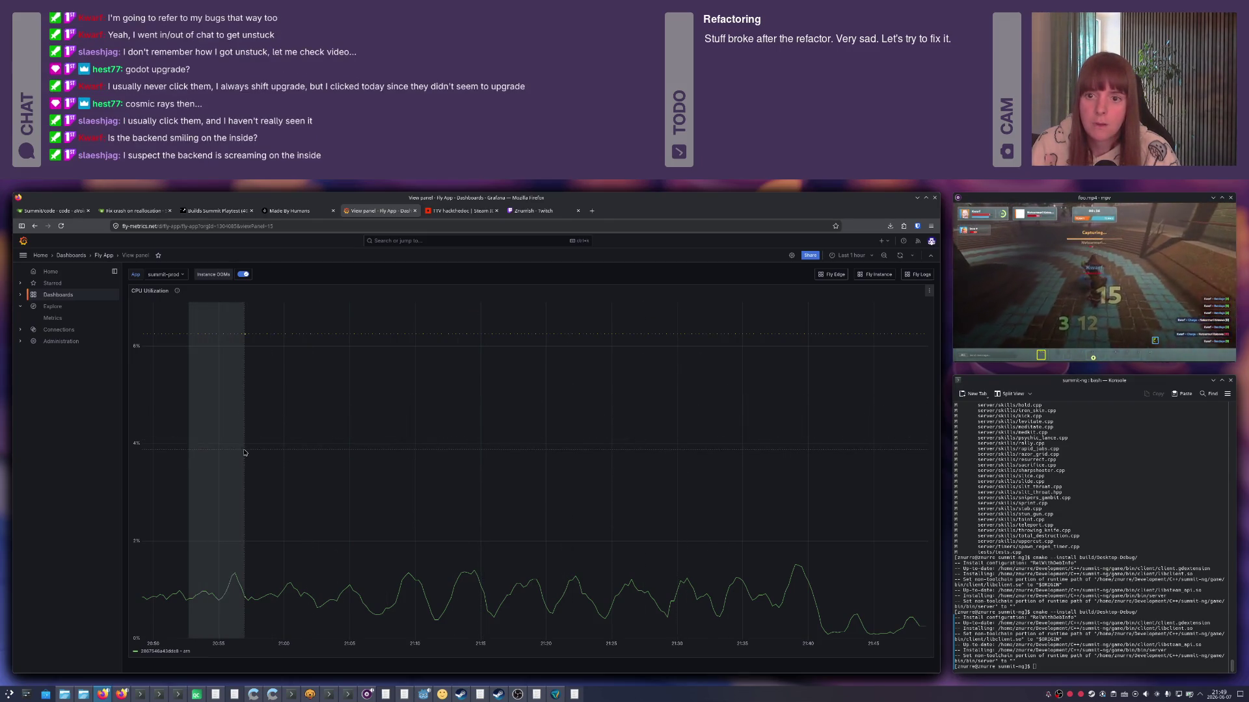
key(ctrl+z)
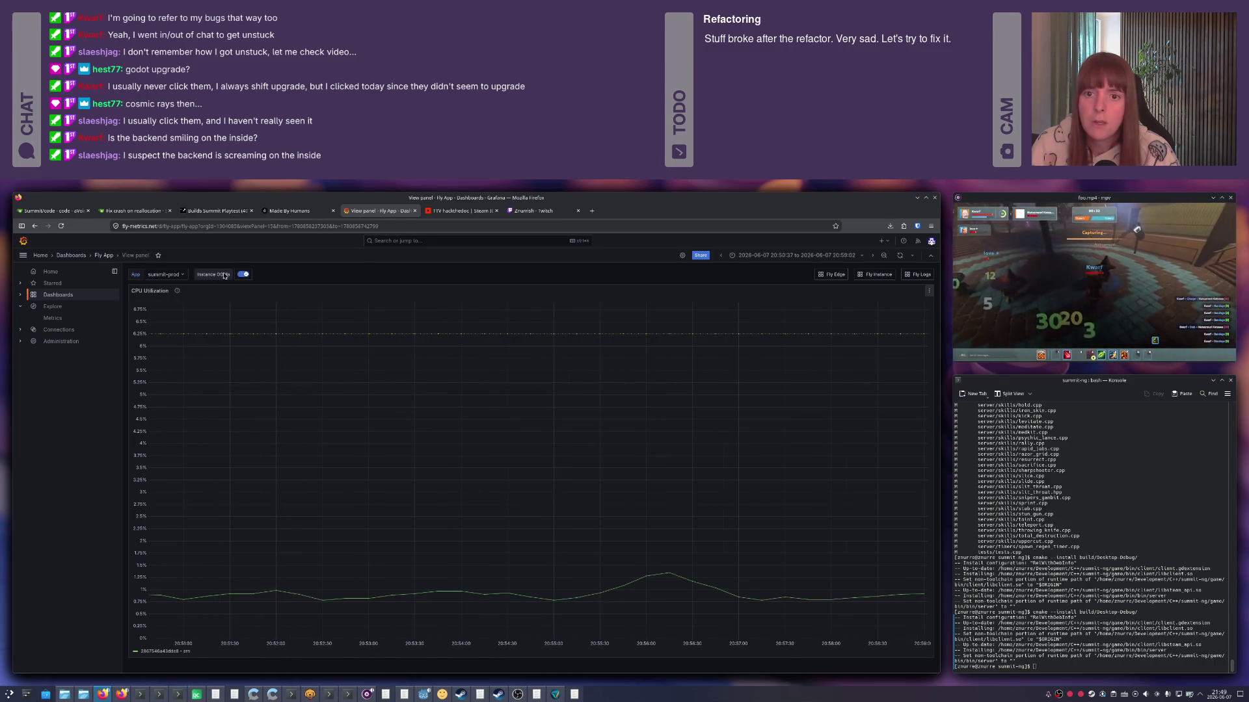
Inspect the CPU panel's queries in Explore over the last 3 hours, then return to the panel view.
click(928, 292)
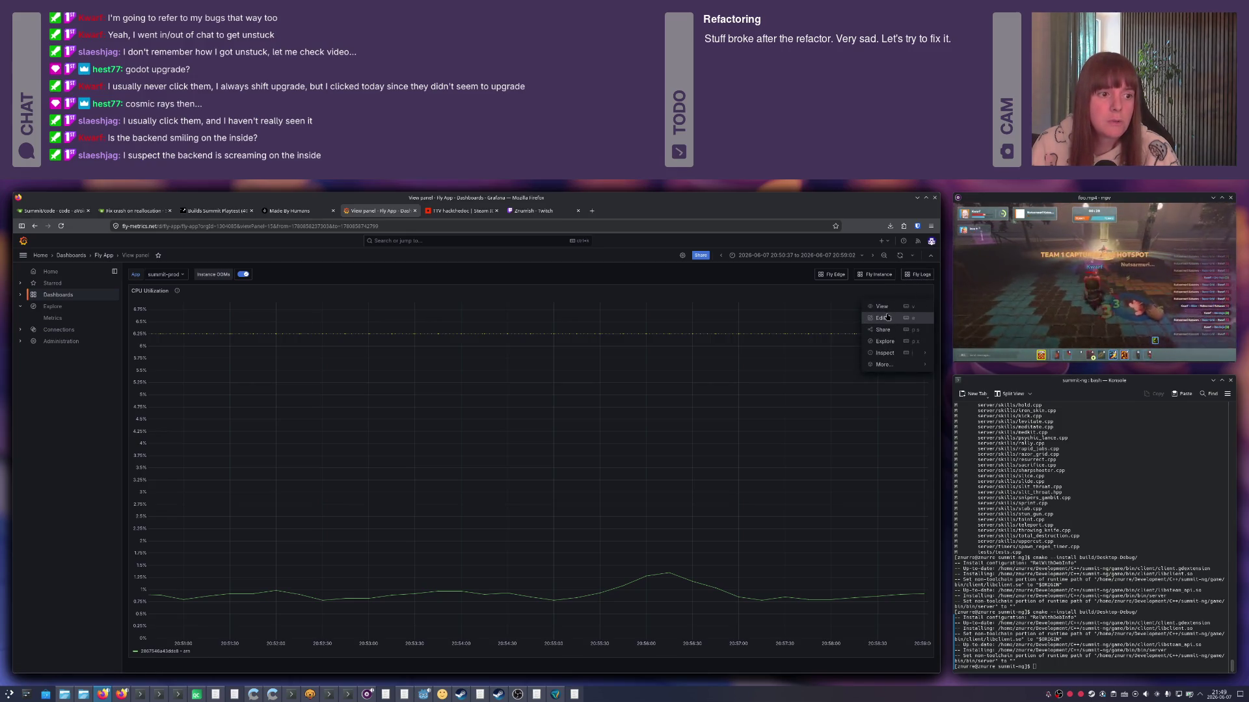
click(885, 340)
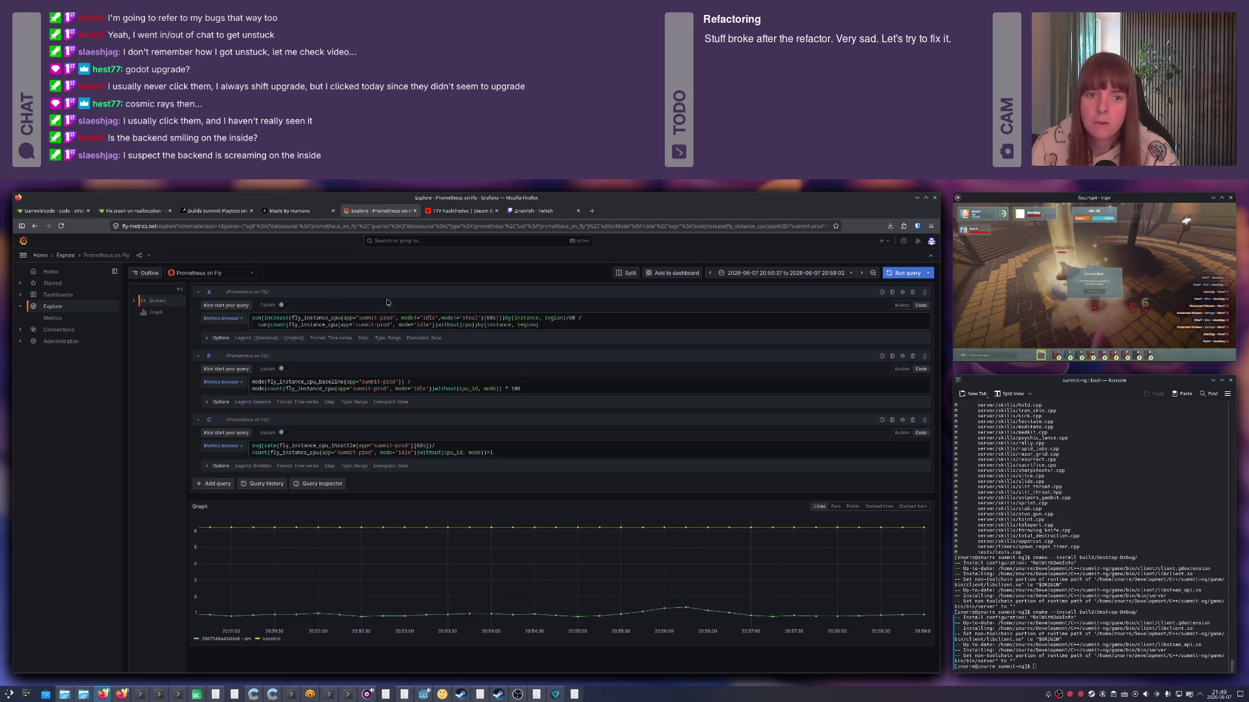
click(754, 273)
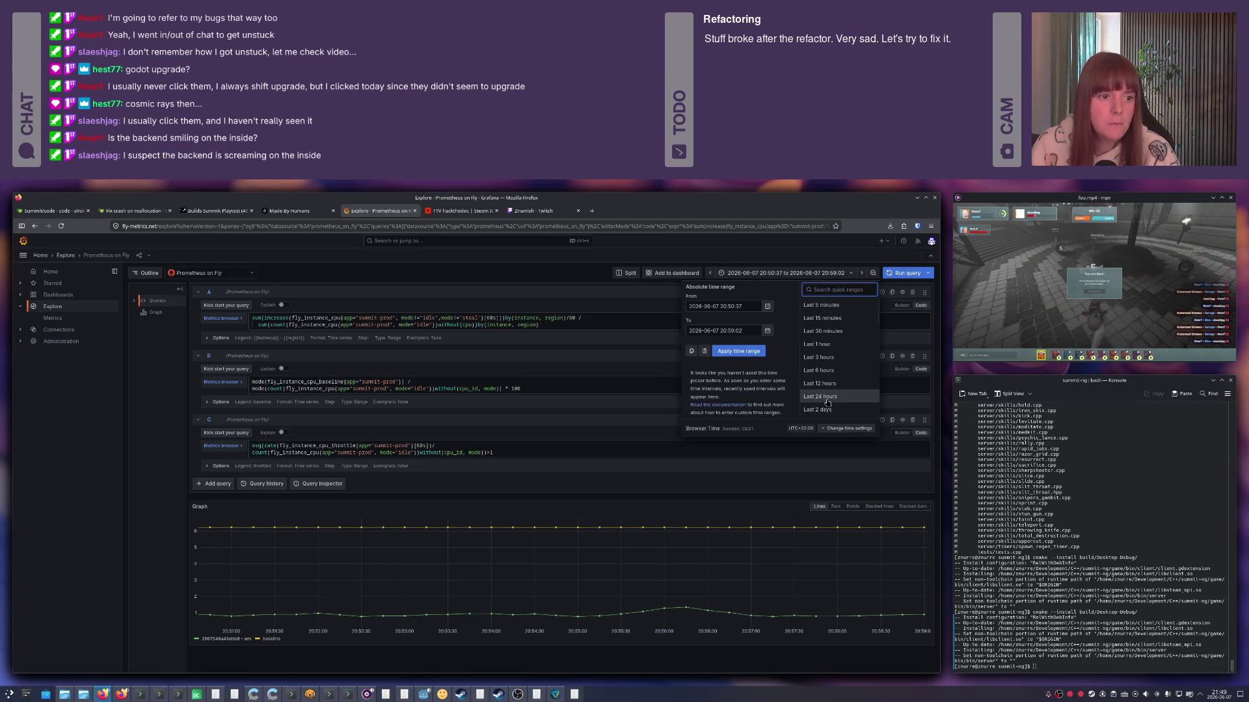
click(826, 359)
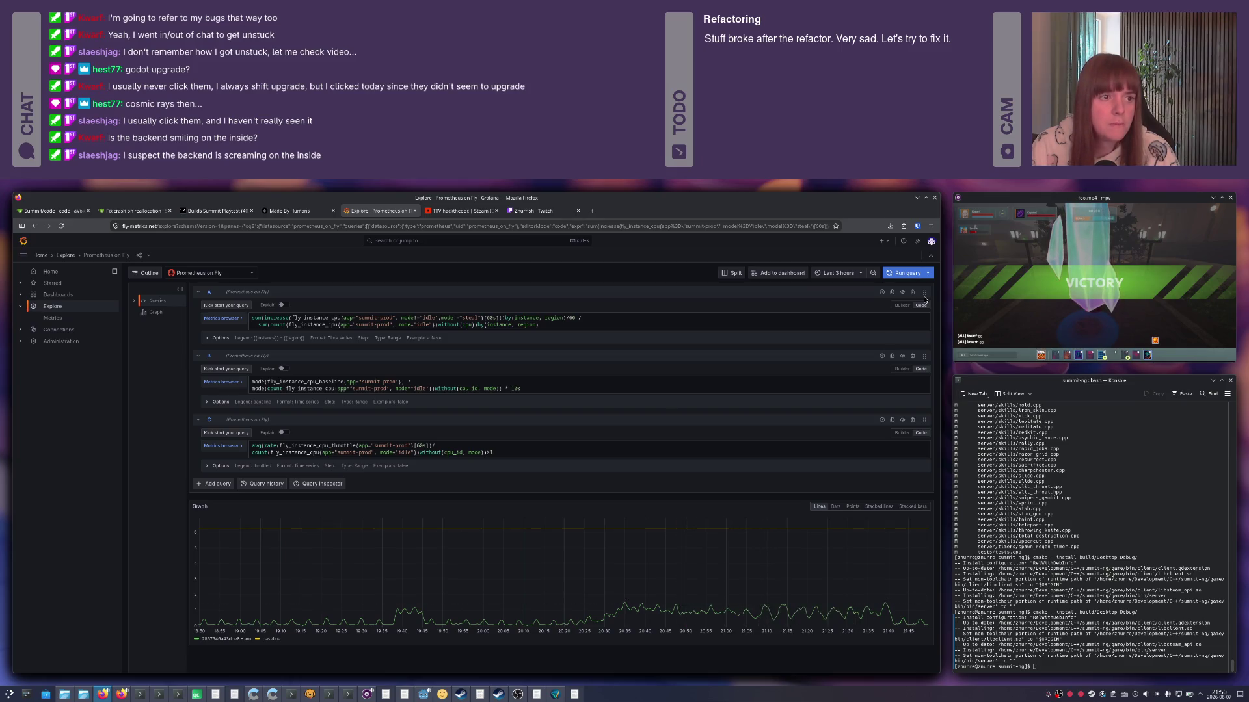
click(895, 272)
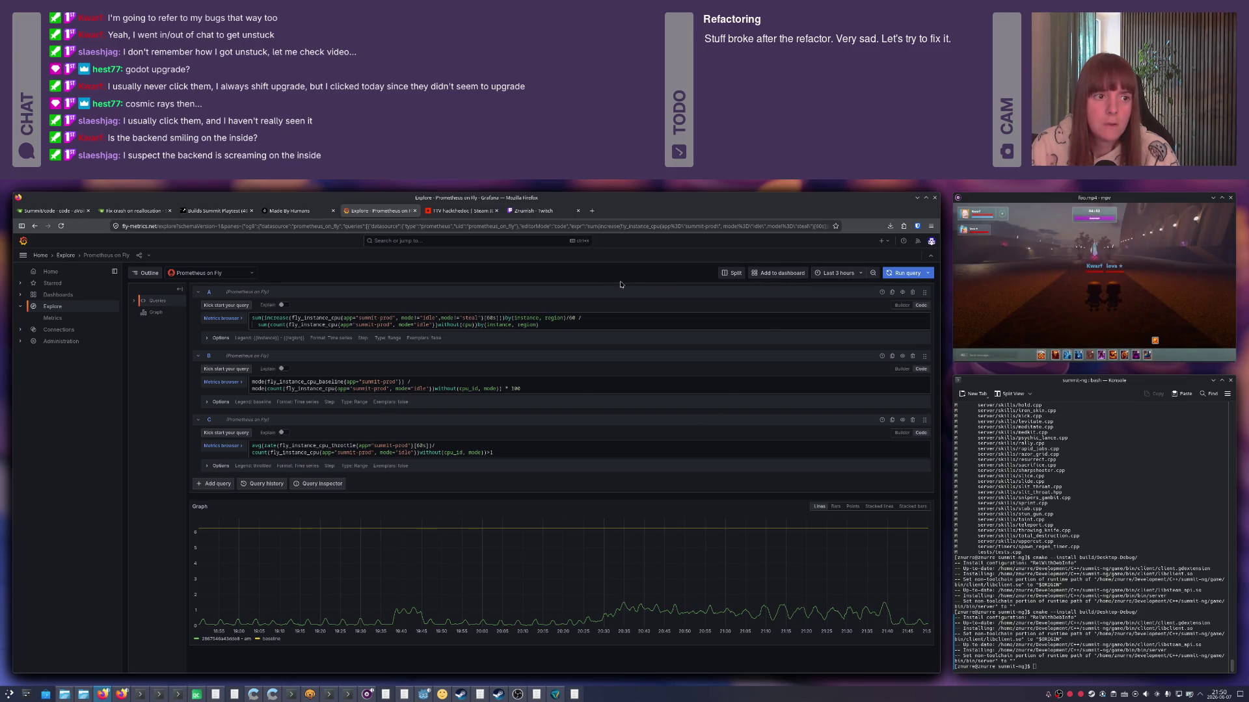
key(alt+Left)
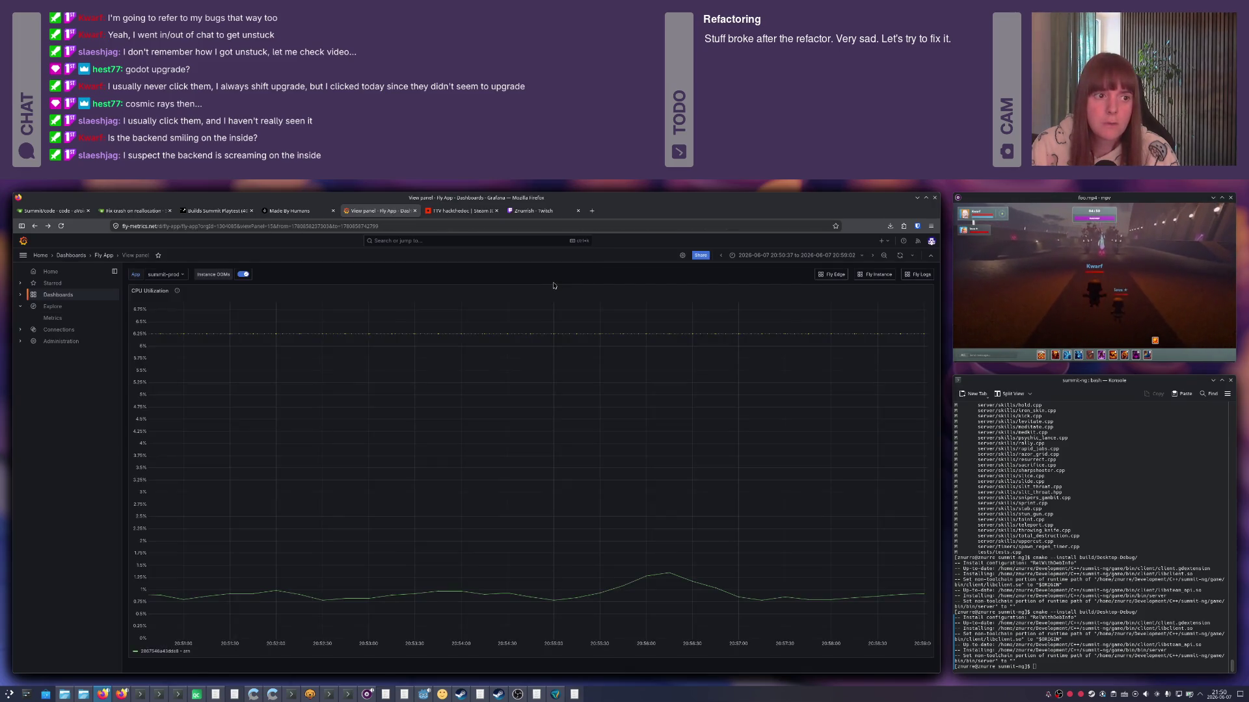
Check CPU Utilization over the last 3 hours and return to the full Fly App dashboard.
click(795, 255)
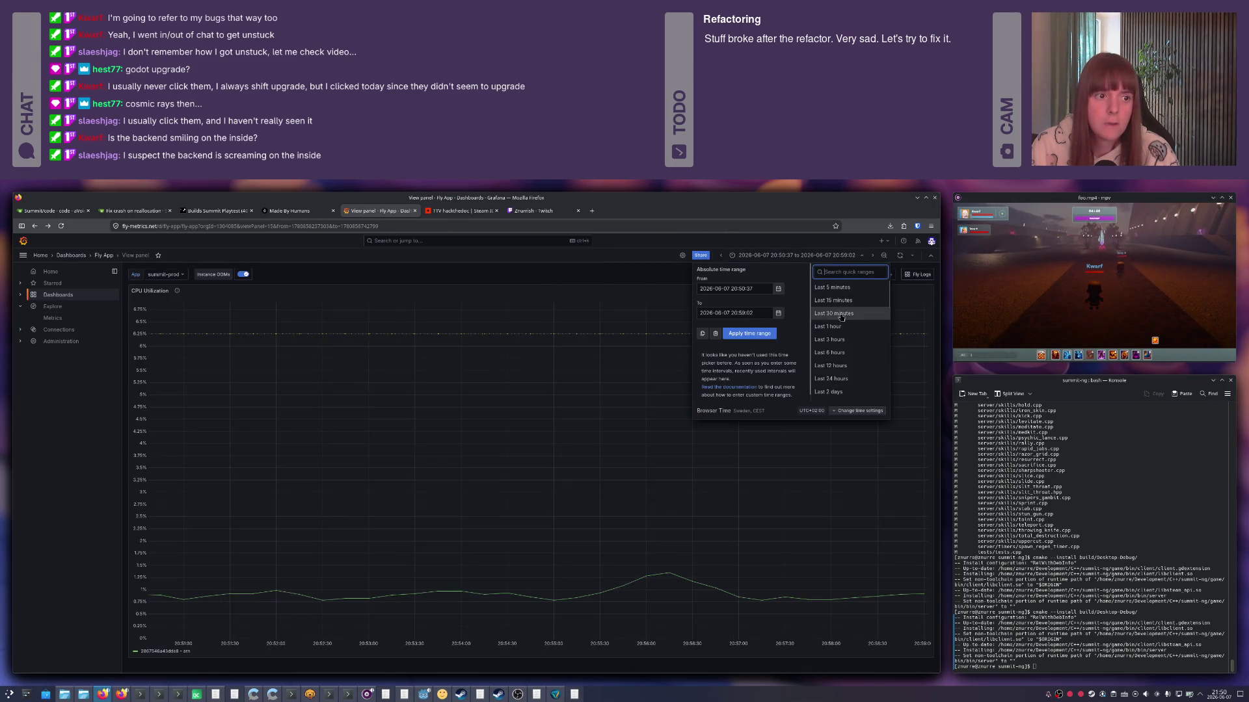
click(832, 340)
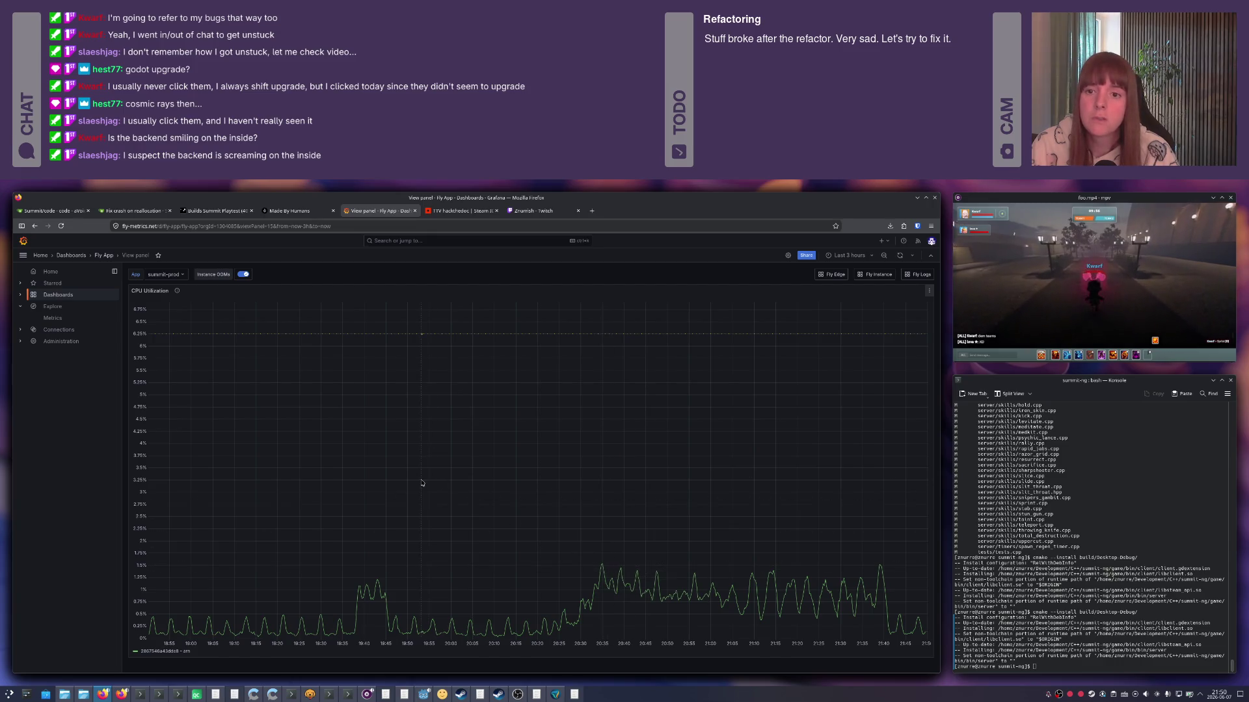
click(49, 271)
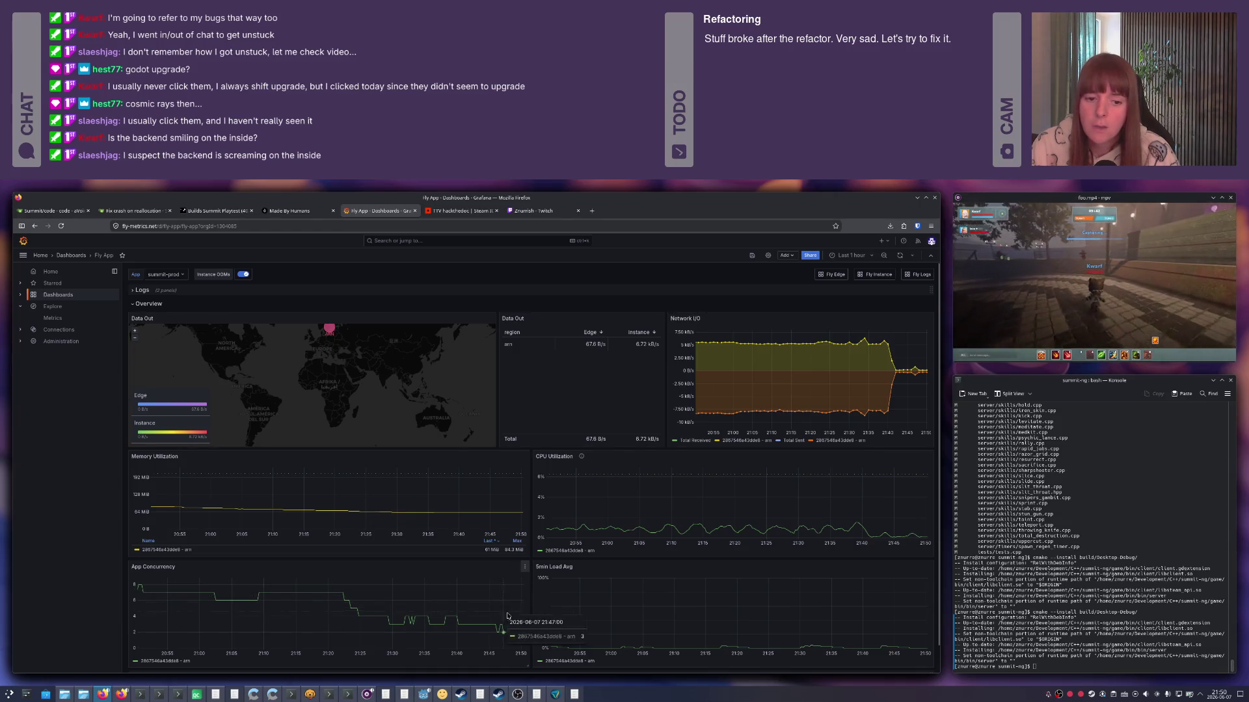
View the App Concurrency panel alone over the last 6 hours, then bring up the file manager.
click(524, 568)
click(478, 583)
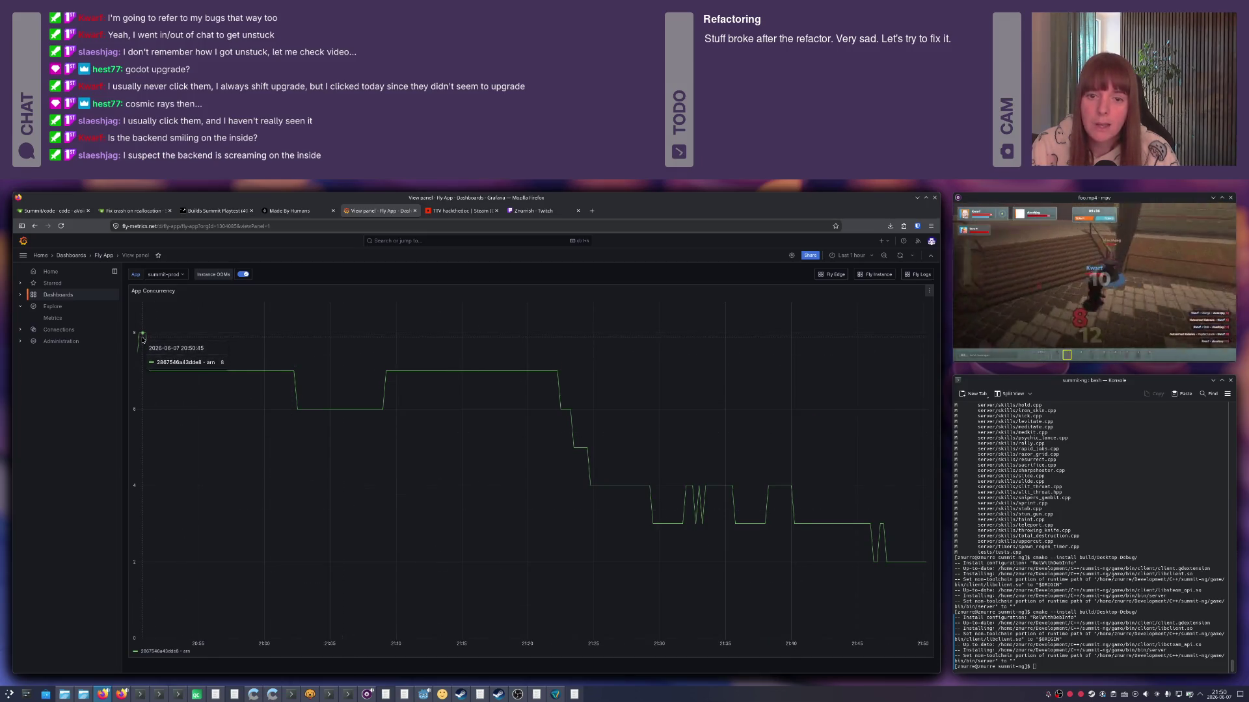
click(863, 256)
click(838, 352)
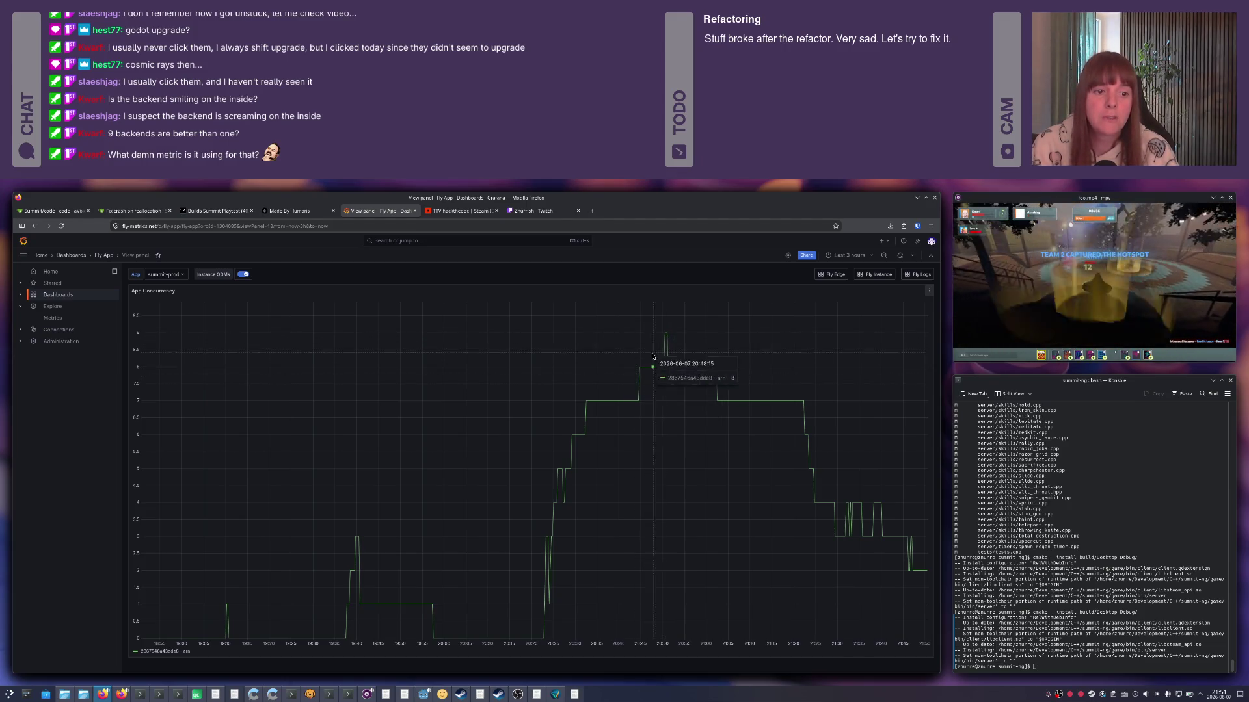
click(76, 694)
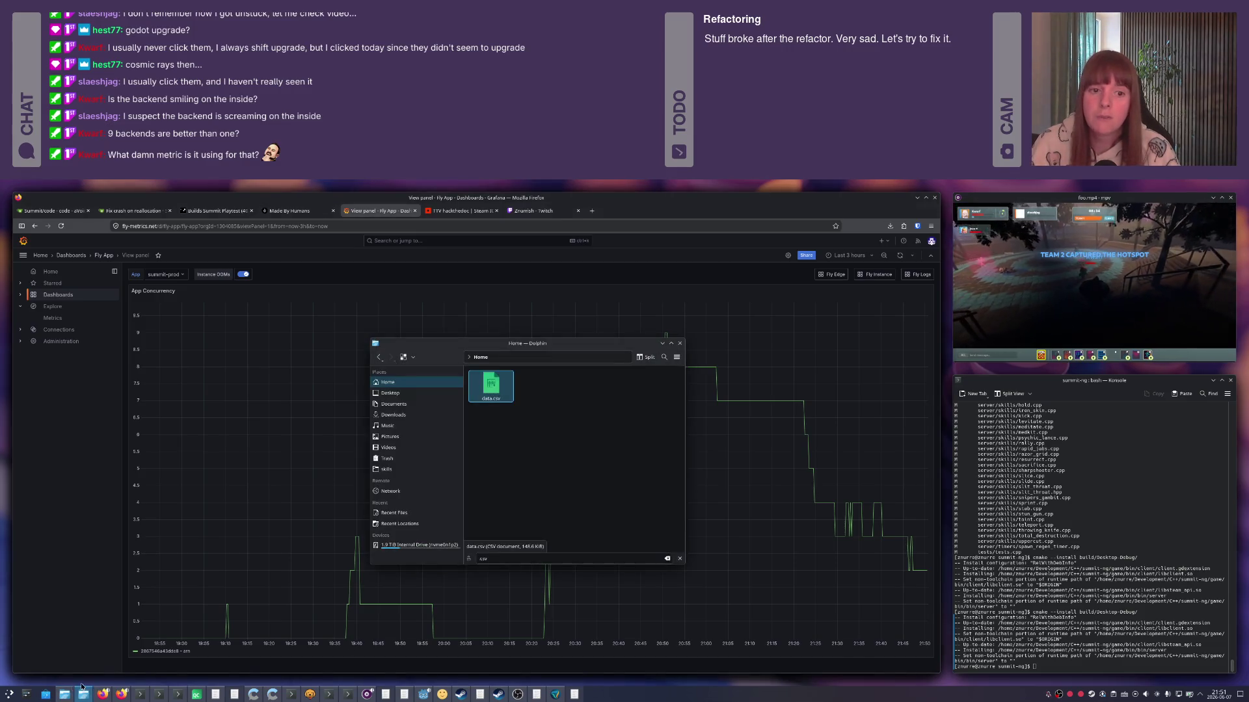
Open Development/C++/summit-ng/fly.toml in KWrite, read it, and start a new Firefox tab.
click(390, 398)
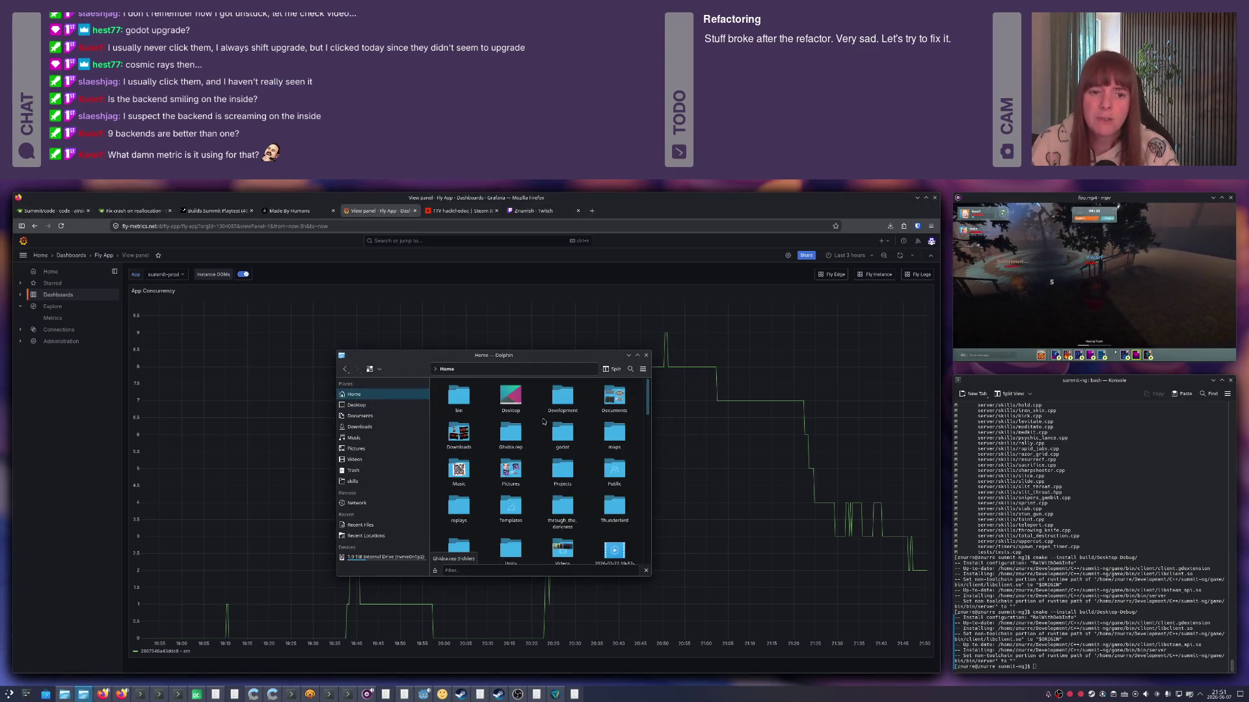
click(559, 405)
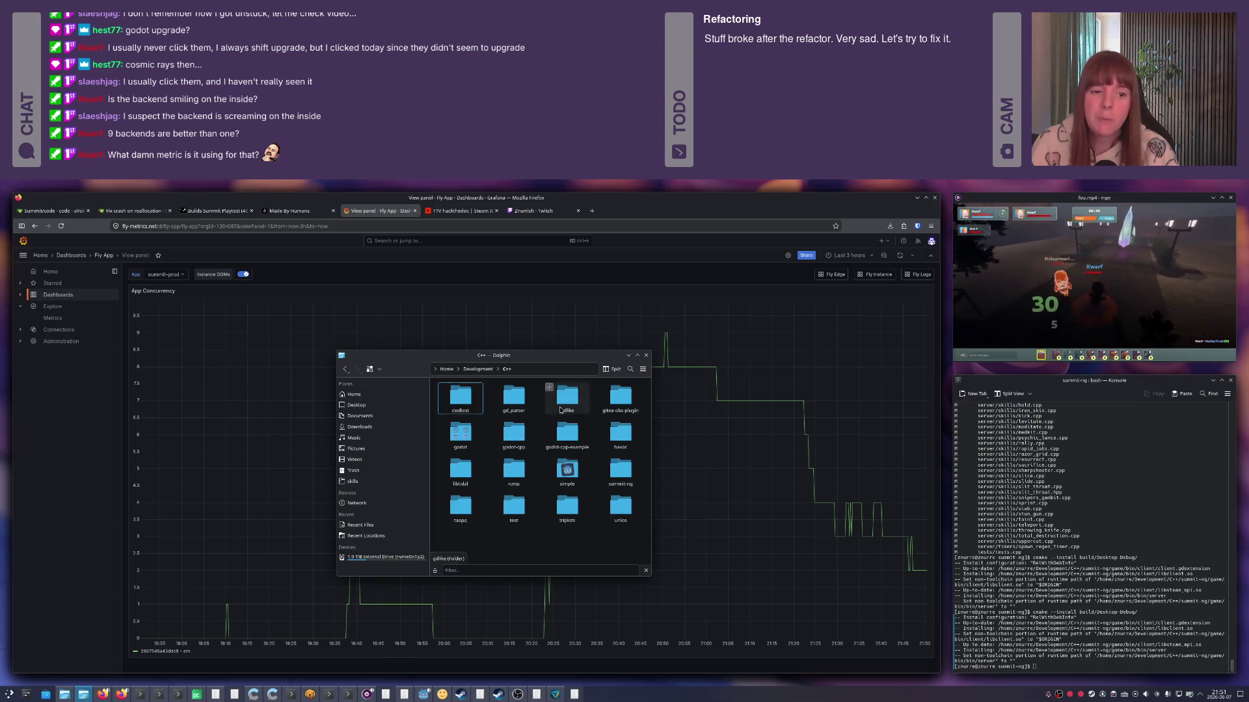
click(567, 476)
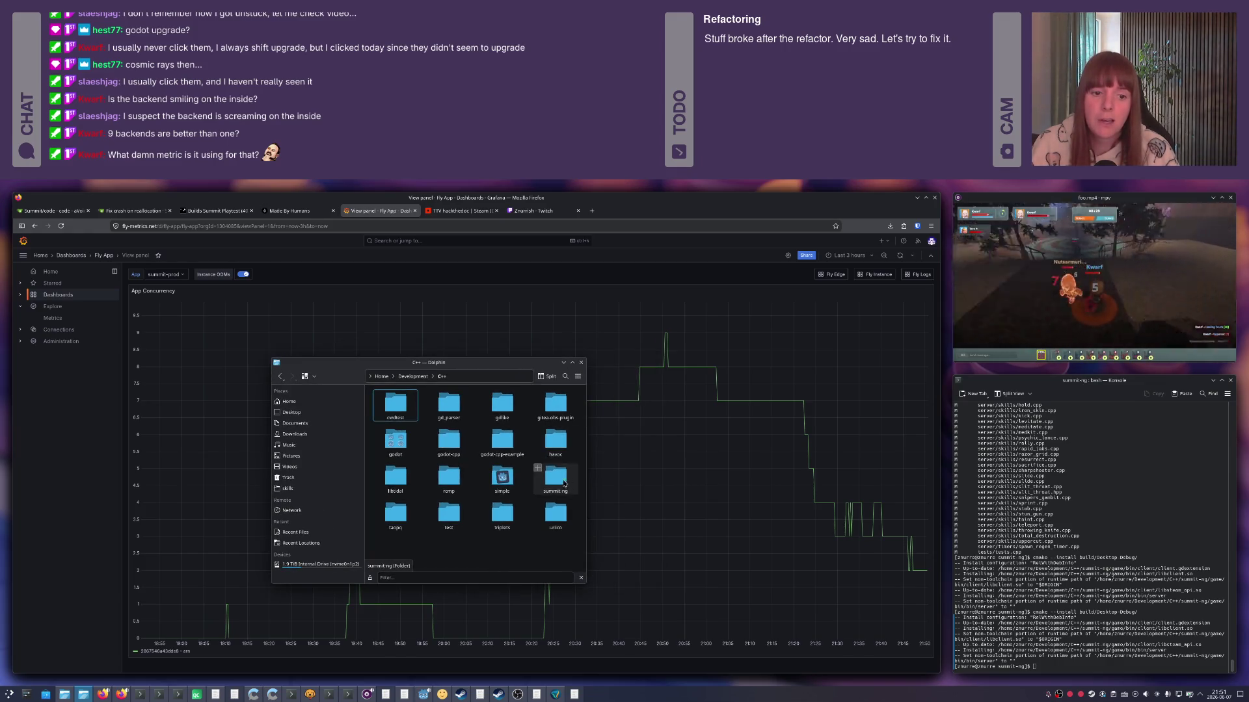
text(fly)
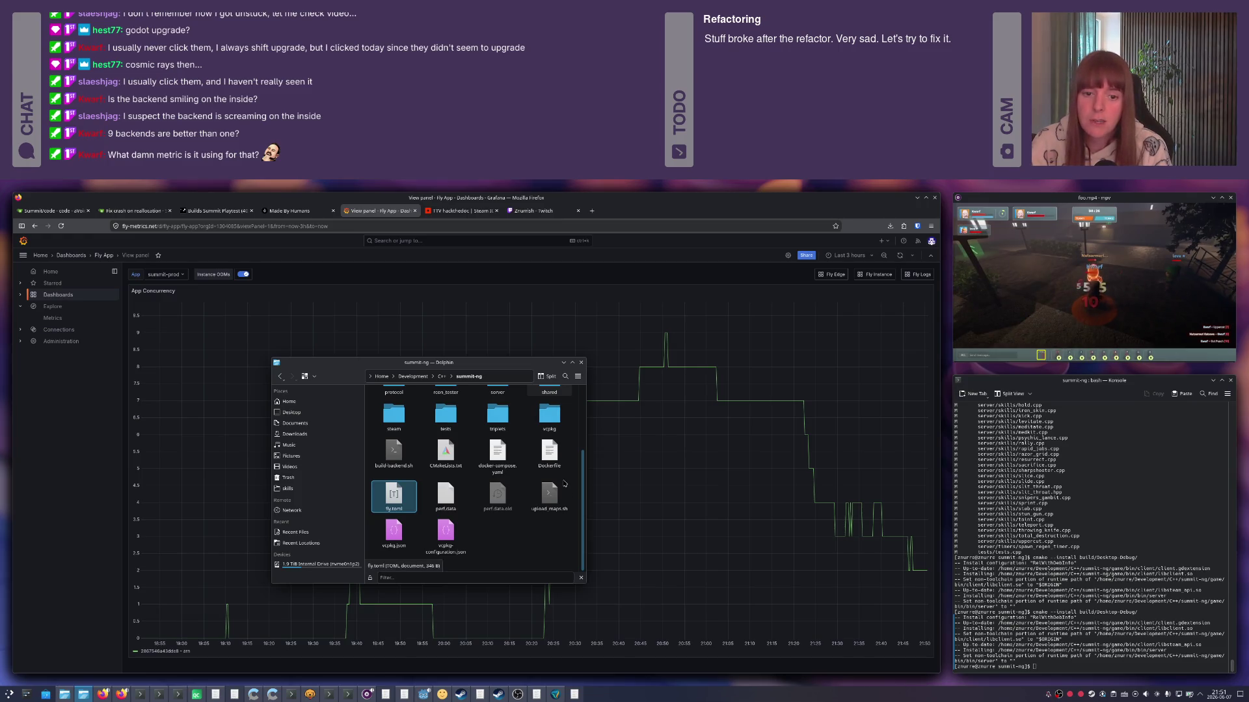
key(Return)
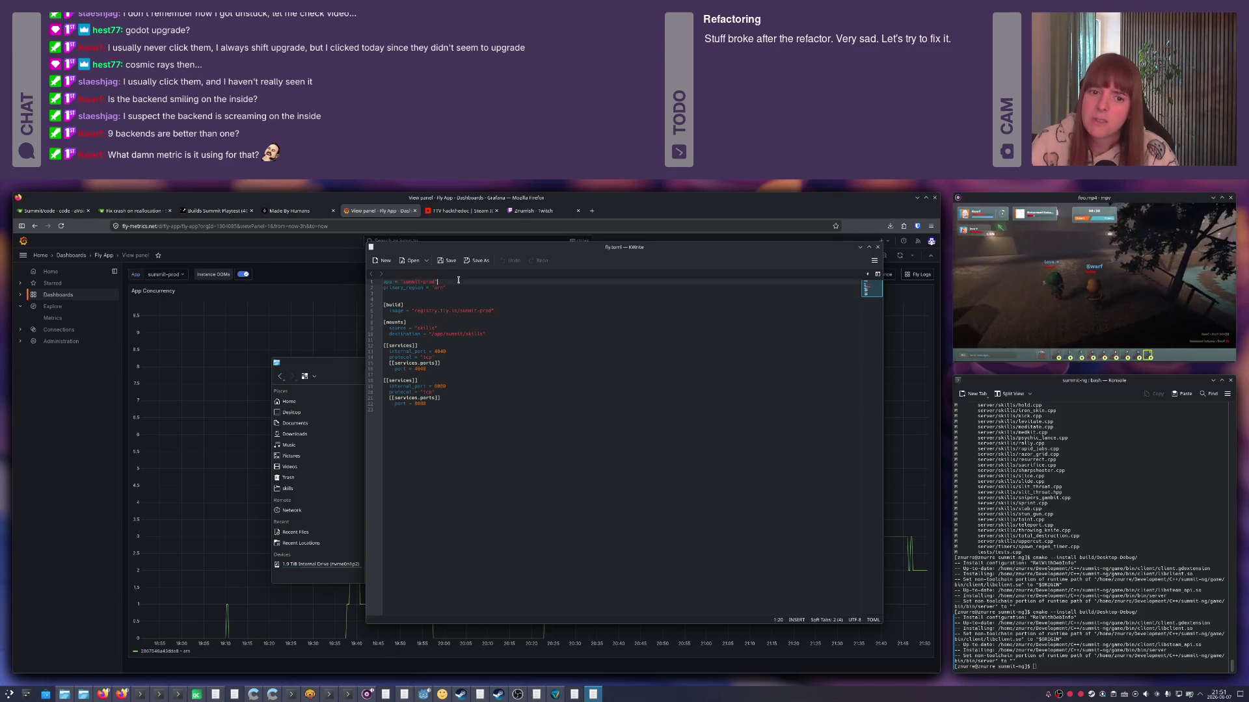
key(alt+Tab)
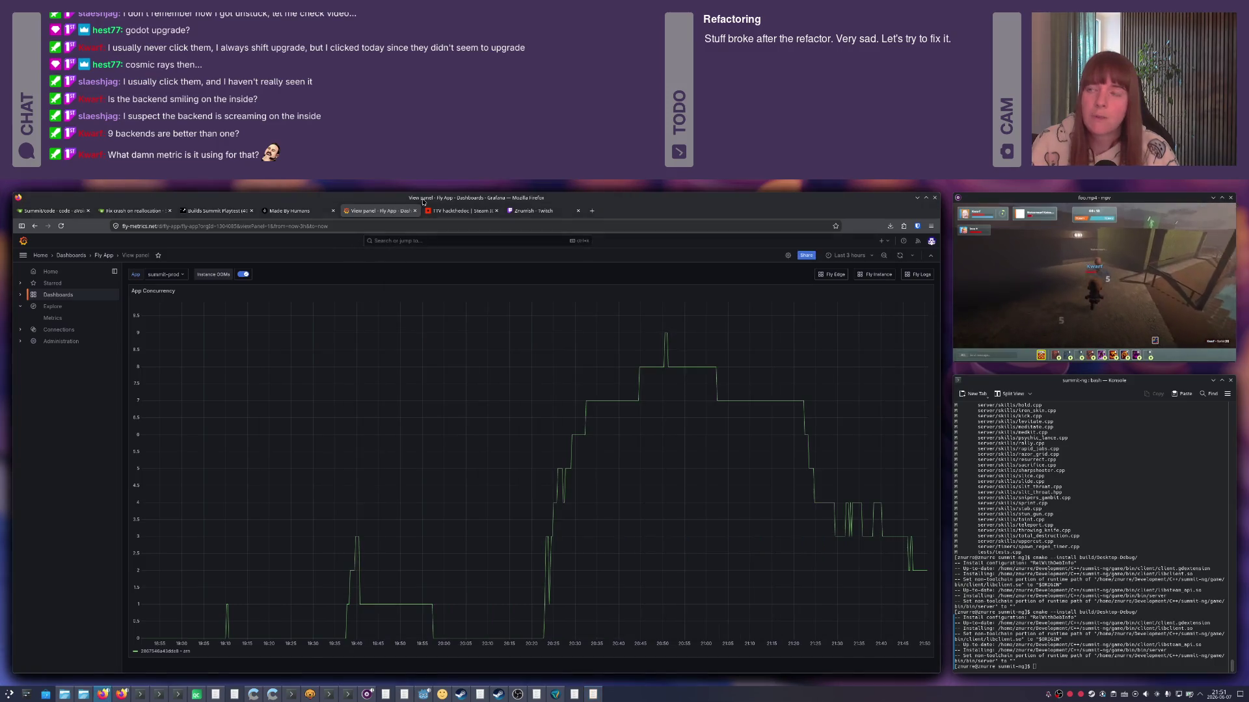
key(ctrl+t)
text(fly)
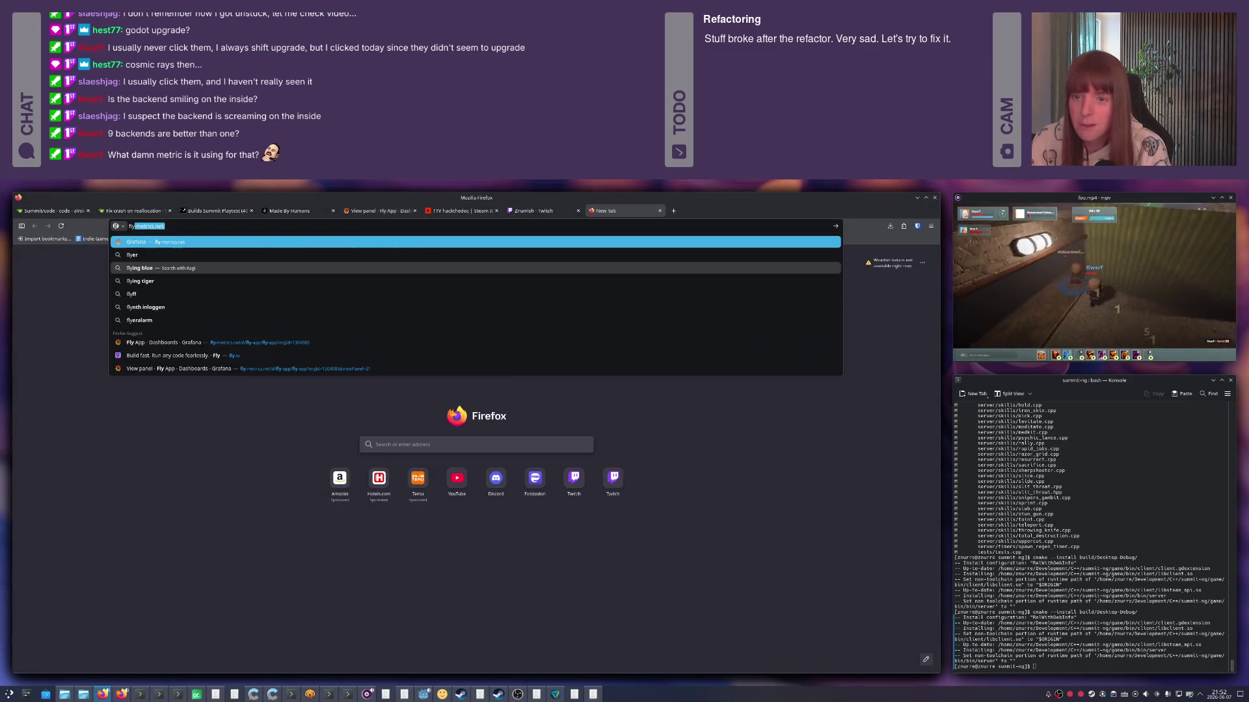
text(.io)
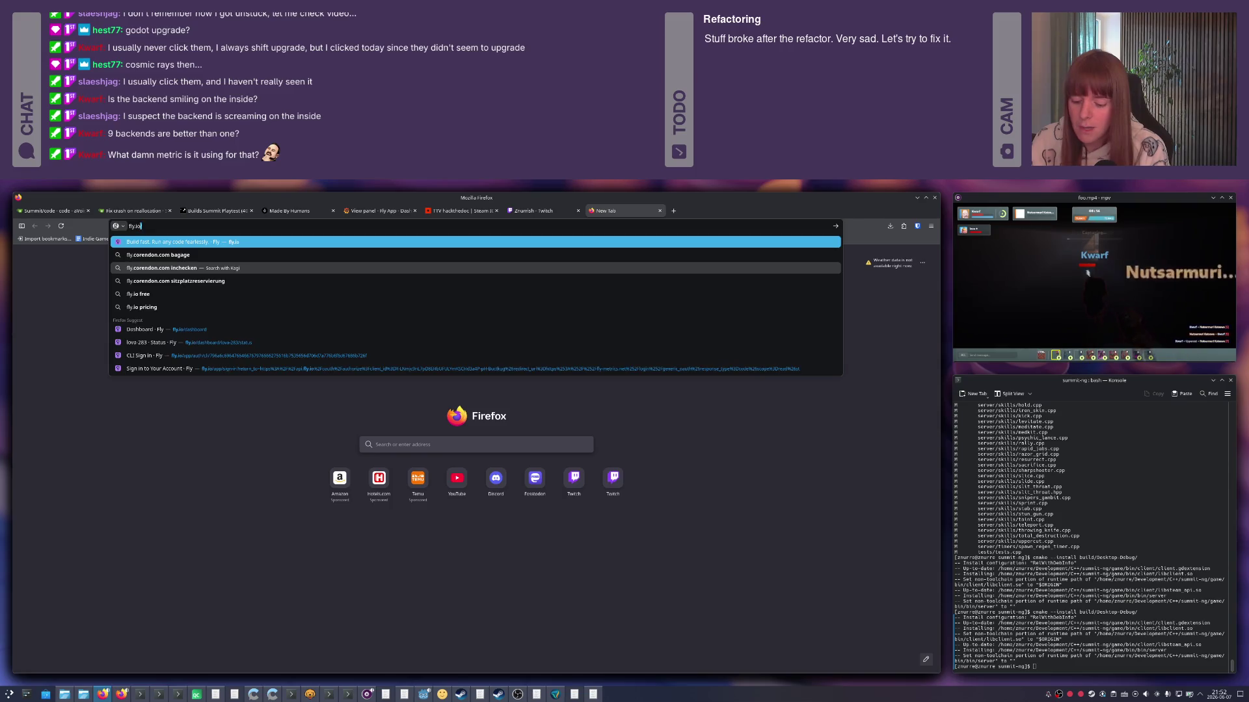
text( auto scale)
Search 'fly.io auto scale', open the Fly Docs Autoscaling result, and return to the Grafana concurrency tab.
key(Return)
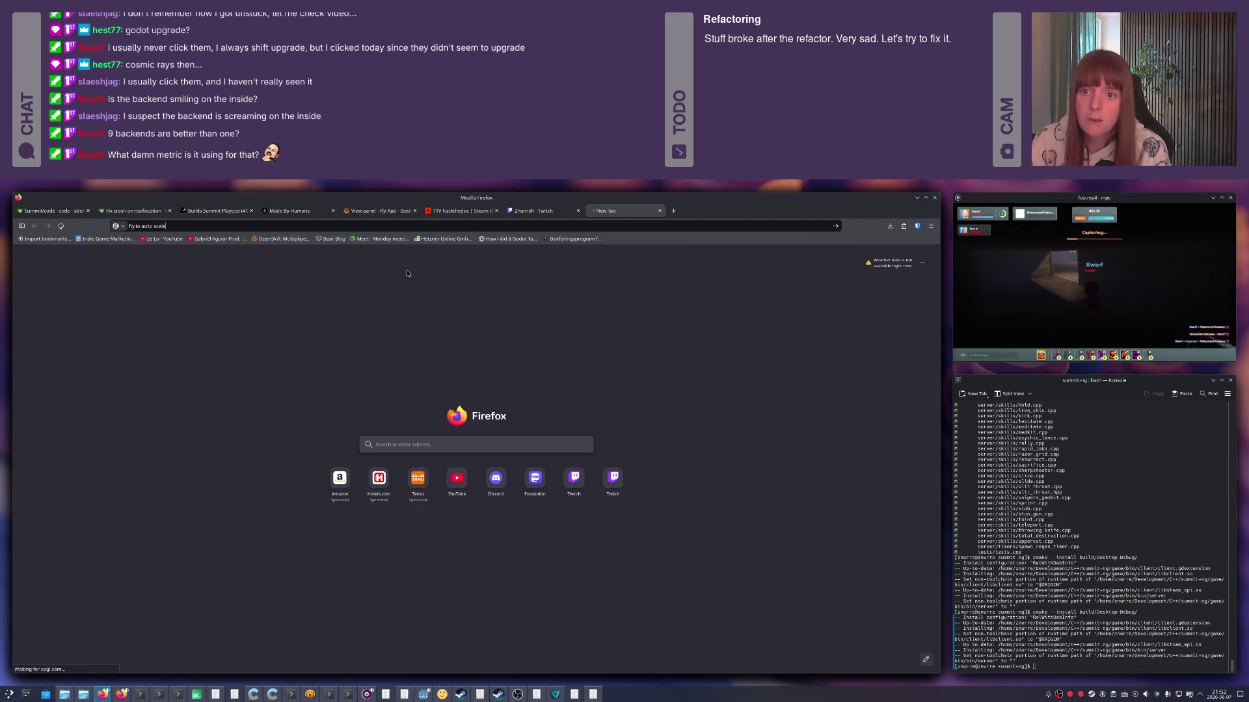
click(293, 337)
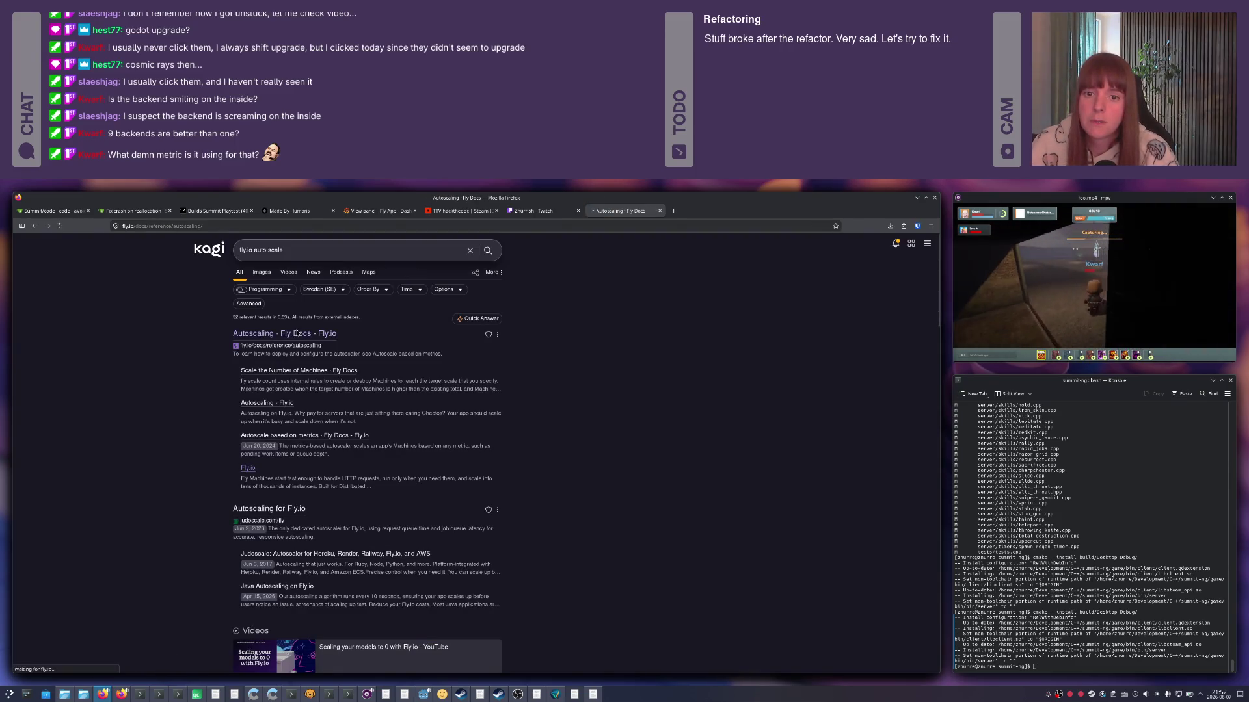
scroll(400, 410, down, 1)
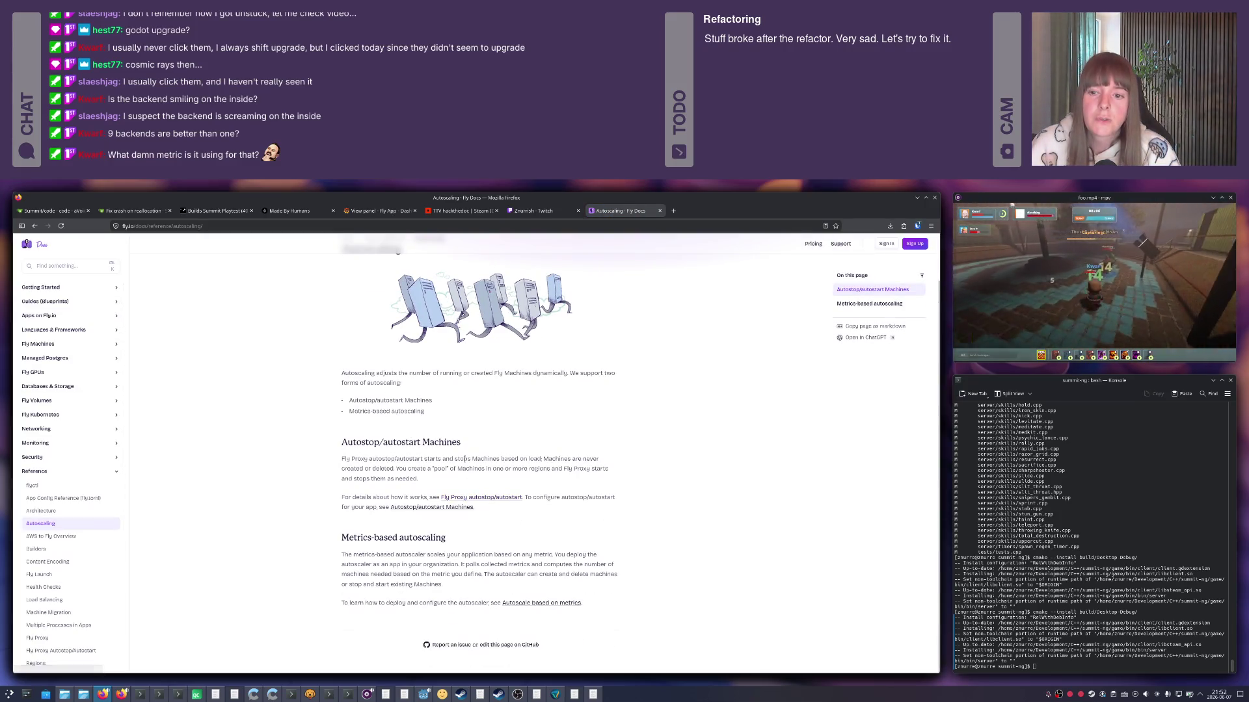
click(390, 214)
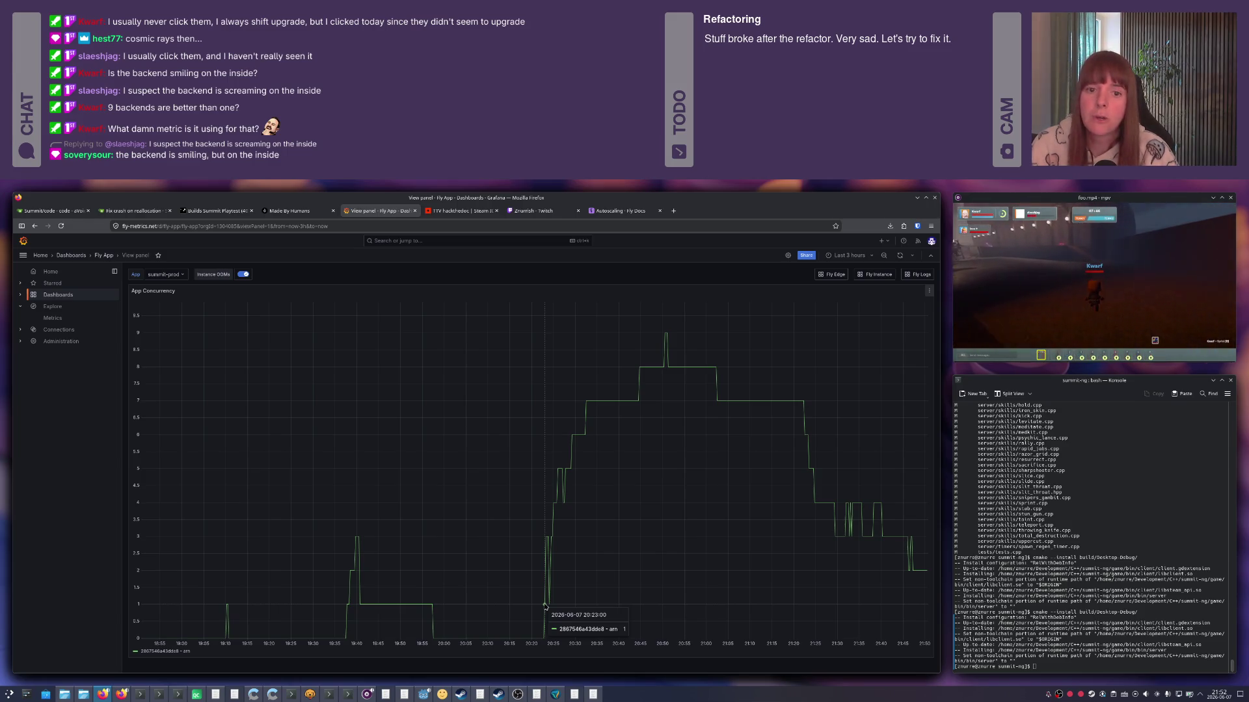
Glance at fly.toml, return to the Autoscaling docs tab, and start a new browser tab.
key(alt+Tab)
key(alt+Tab)
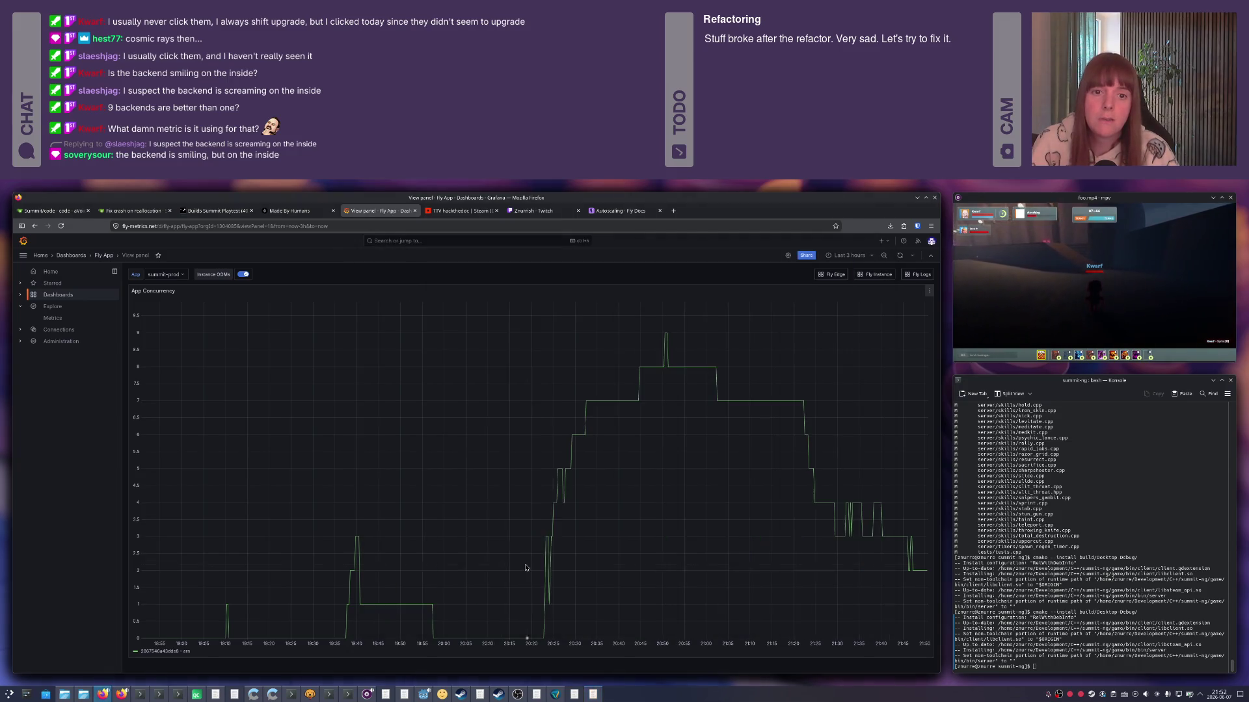
click(616, 211)
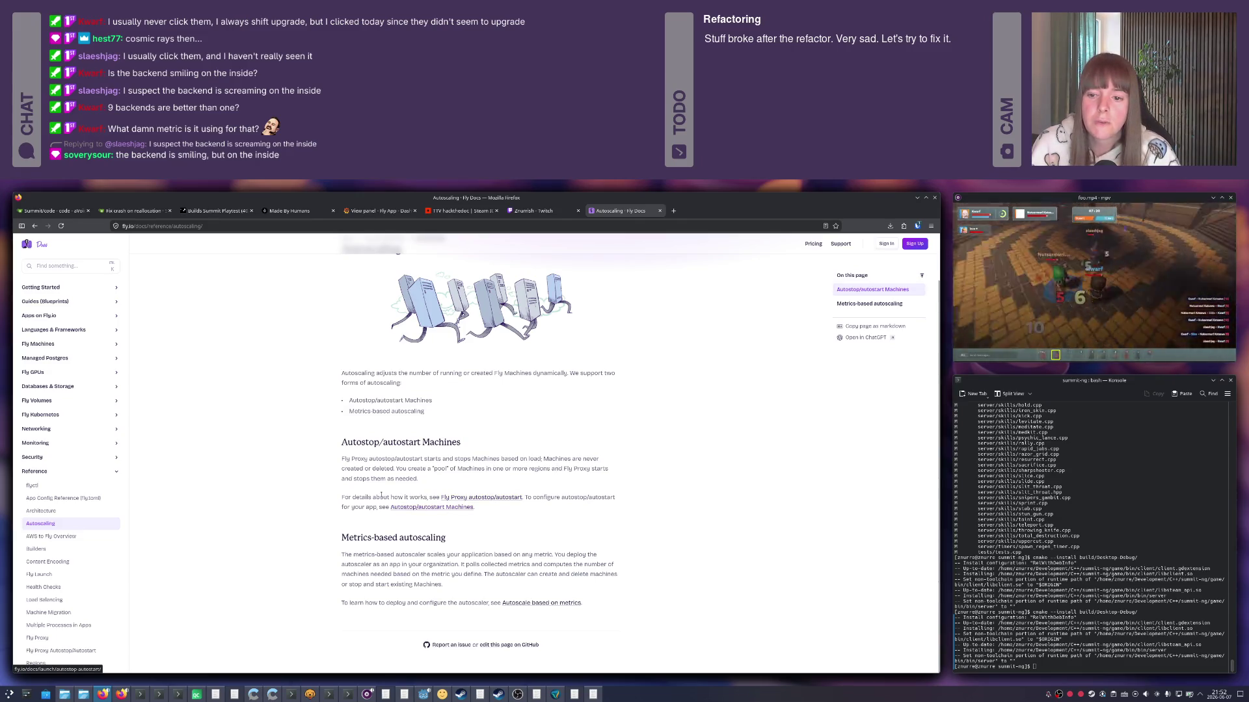
key(ctrl+t)
text(fly.io)
Load fly.io, open the summit-prod app overview in the Dashboard, and follow the Scale the Number of Machines docs link.
key(Return)
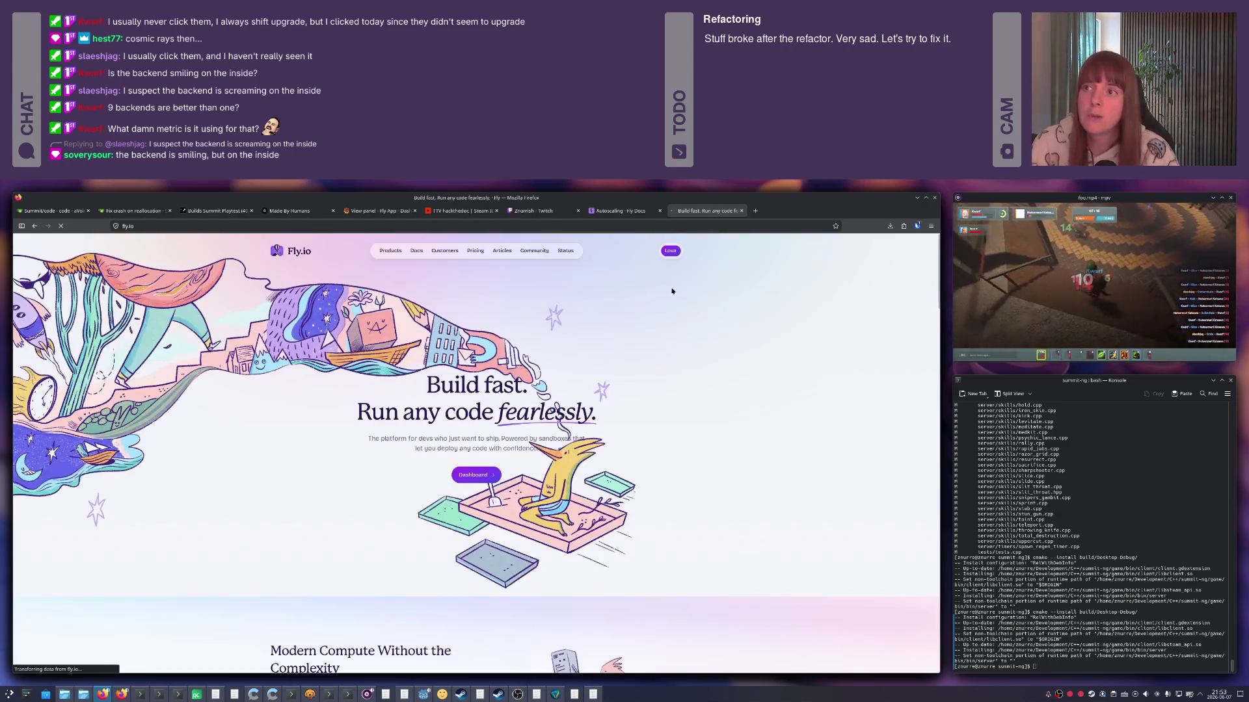
click(670, 250)
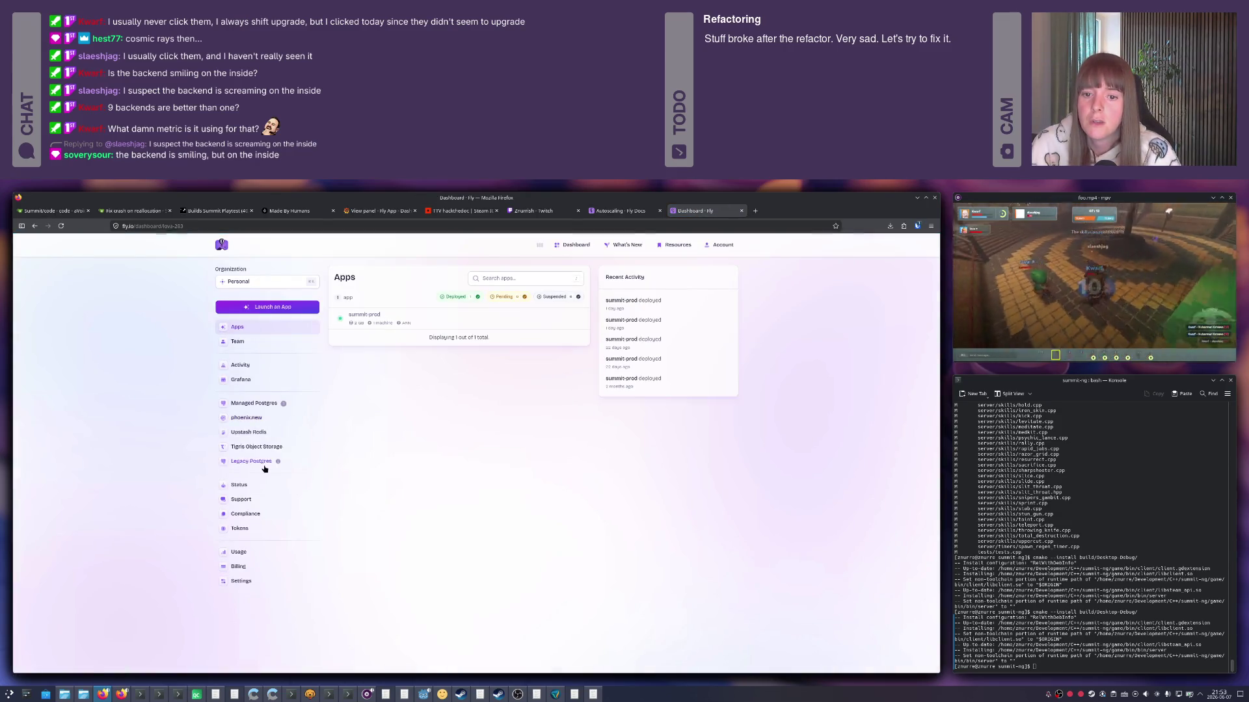
click(386, 320)
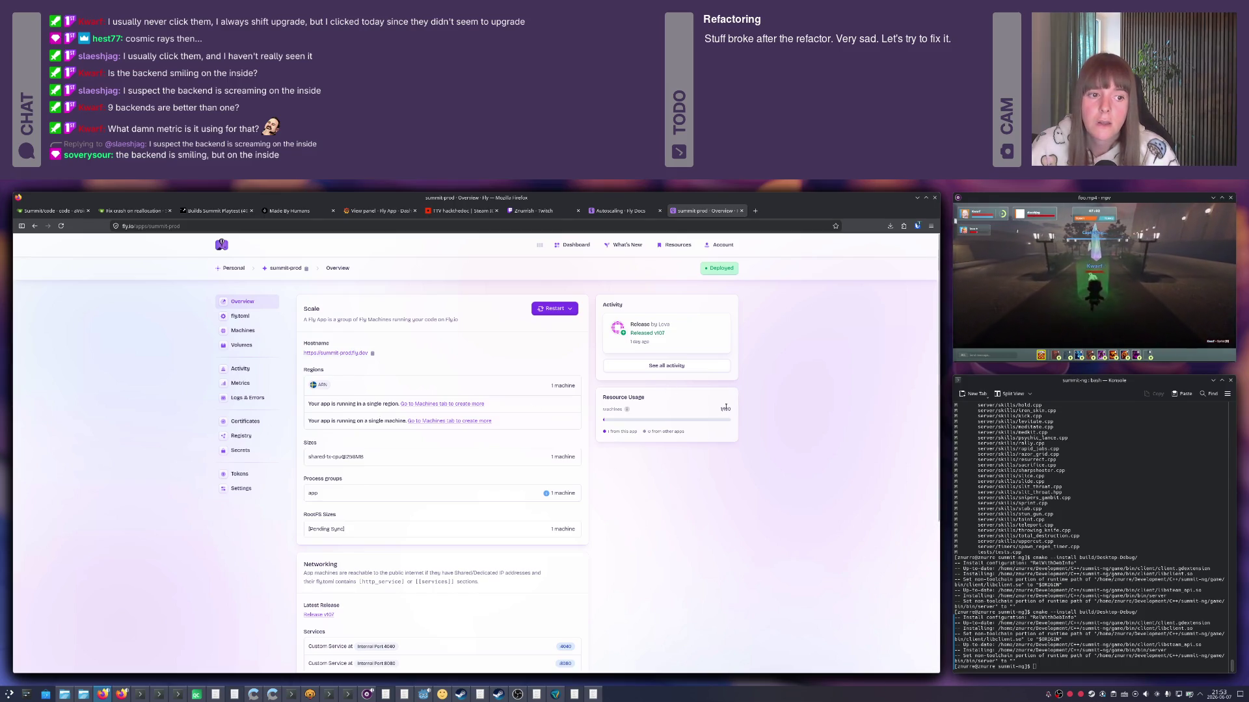
scroll(638, 433, down, 3)
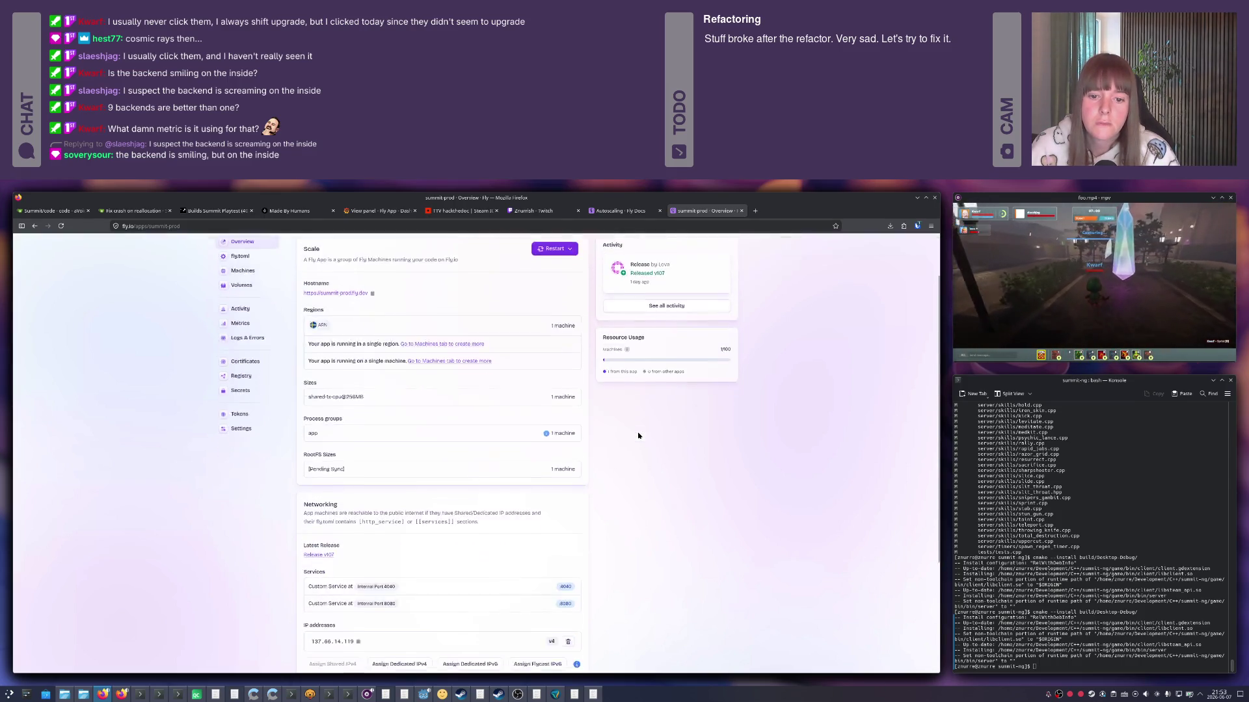
scroll(639, 436, down, 2)
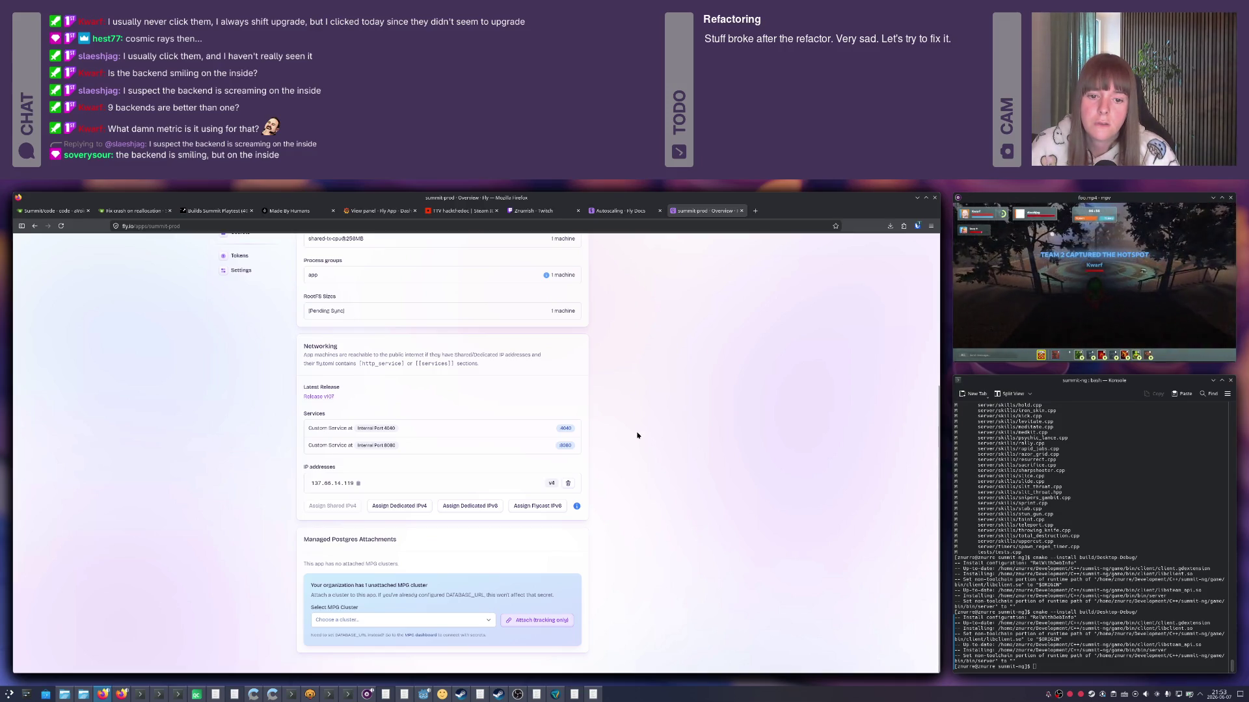
scroll(637, 435, up, 3)
scroll(638, 436, up, 1)
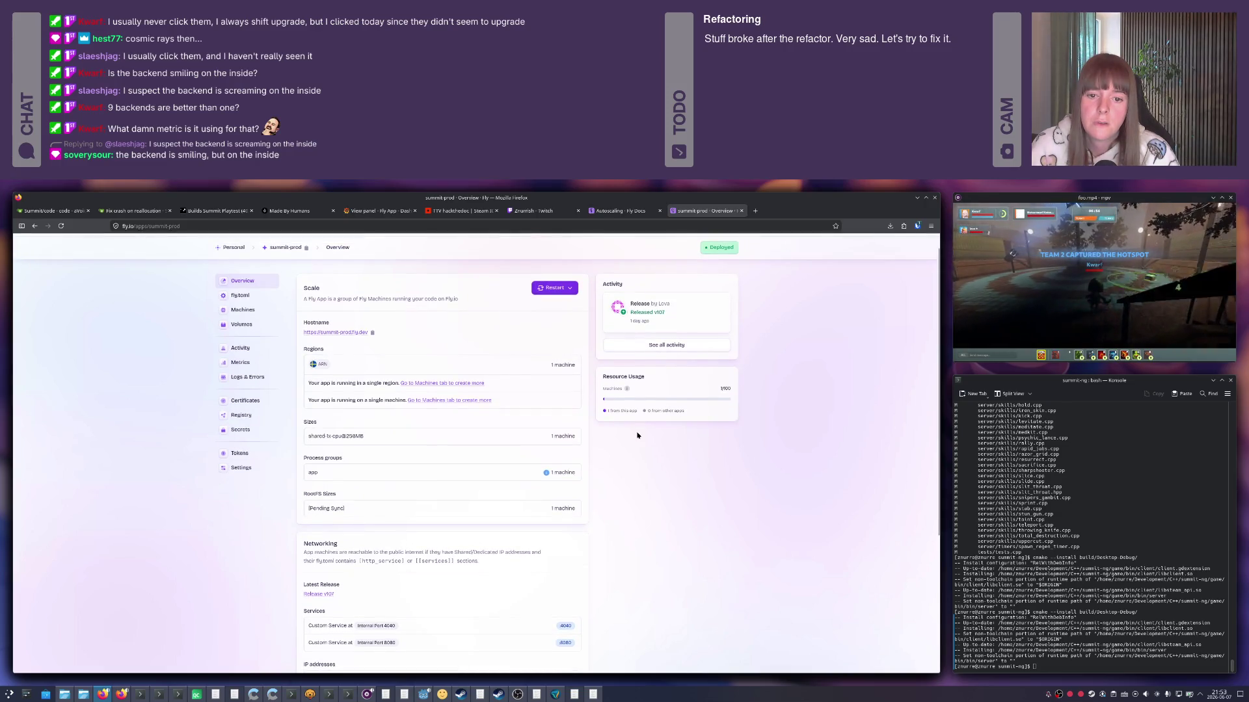
click(546, 495)
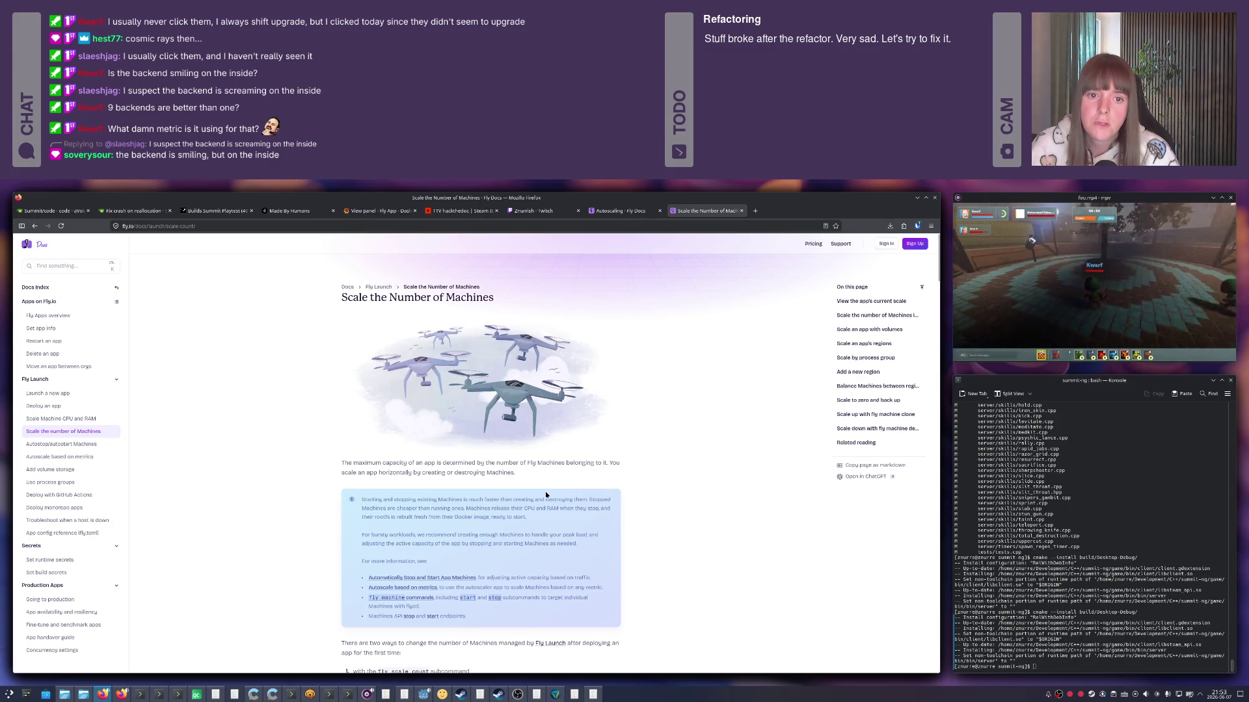
scroll(545, 495, down, 1)
scroll(545, 495, down, 1)
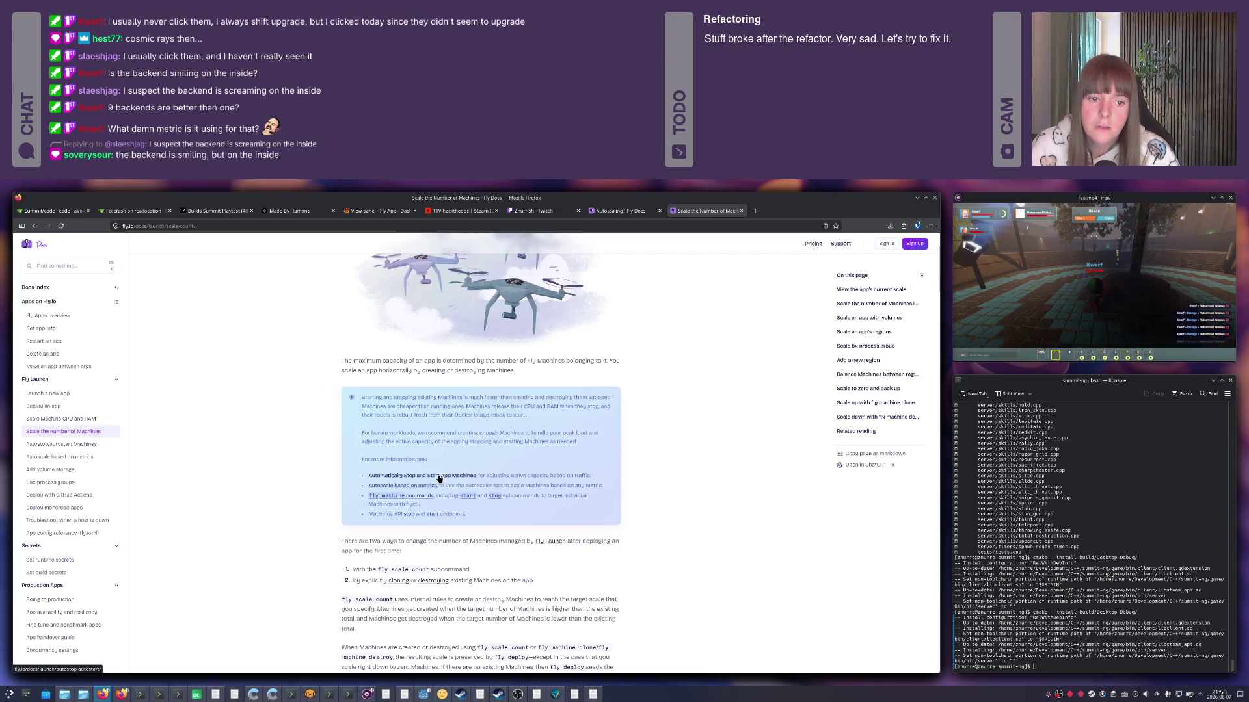
scroll(442, 482, down, 1)
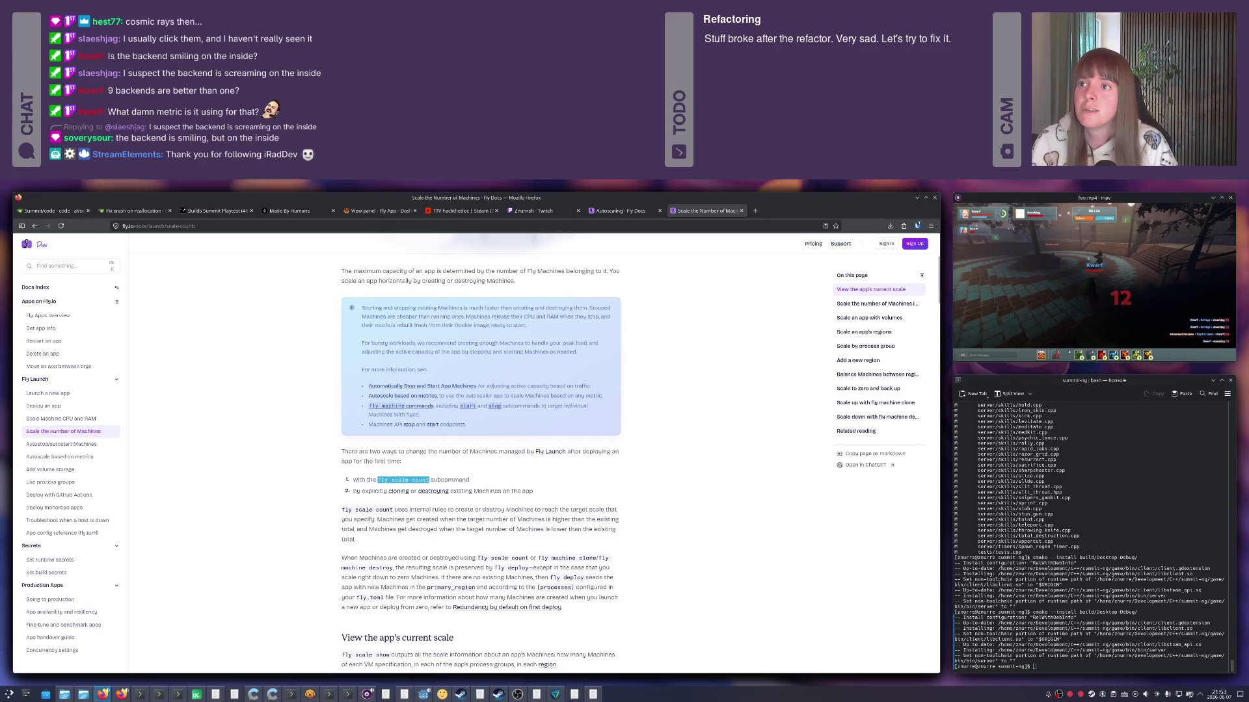
Check the 'fly scale count' command on the machine-scaling docs page and switch toward the fly.toml window.
key(alt+Tab)
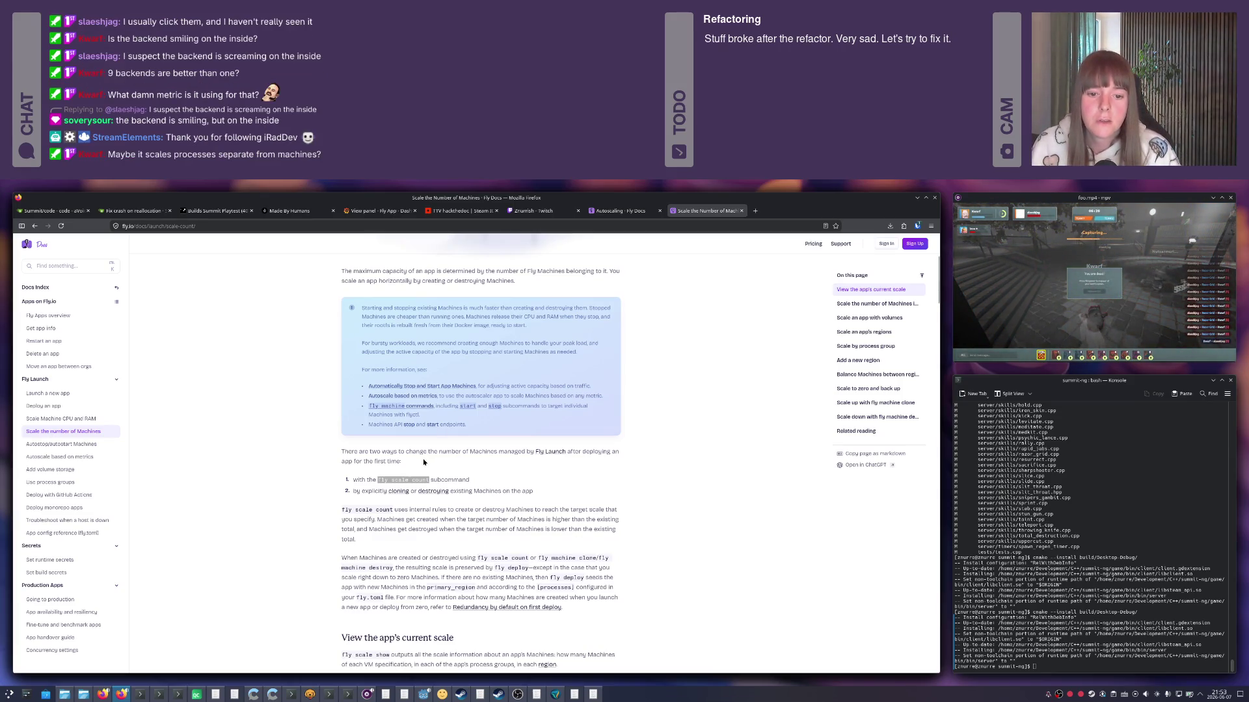
right_click(398, 480)
key(Escape)
right_click(404, 484)
key(Escape)
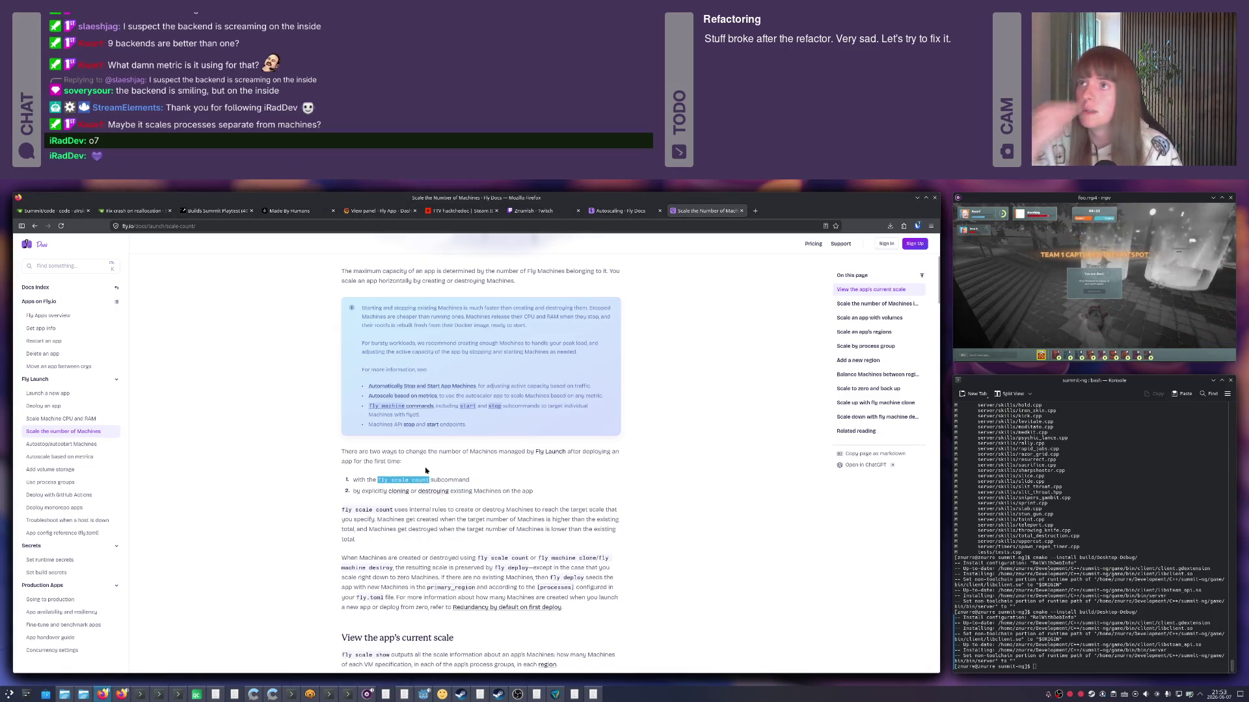
key(alt+Tab)
key(alt+Tab)
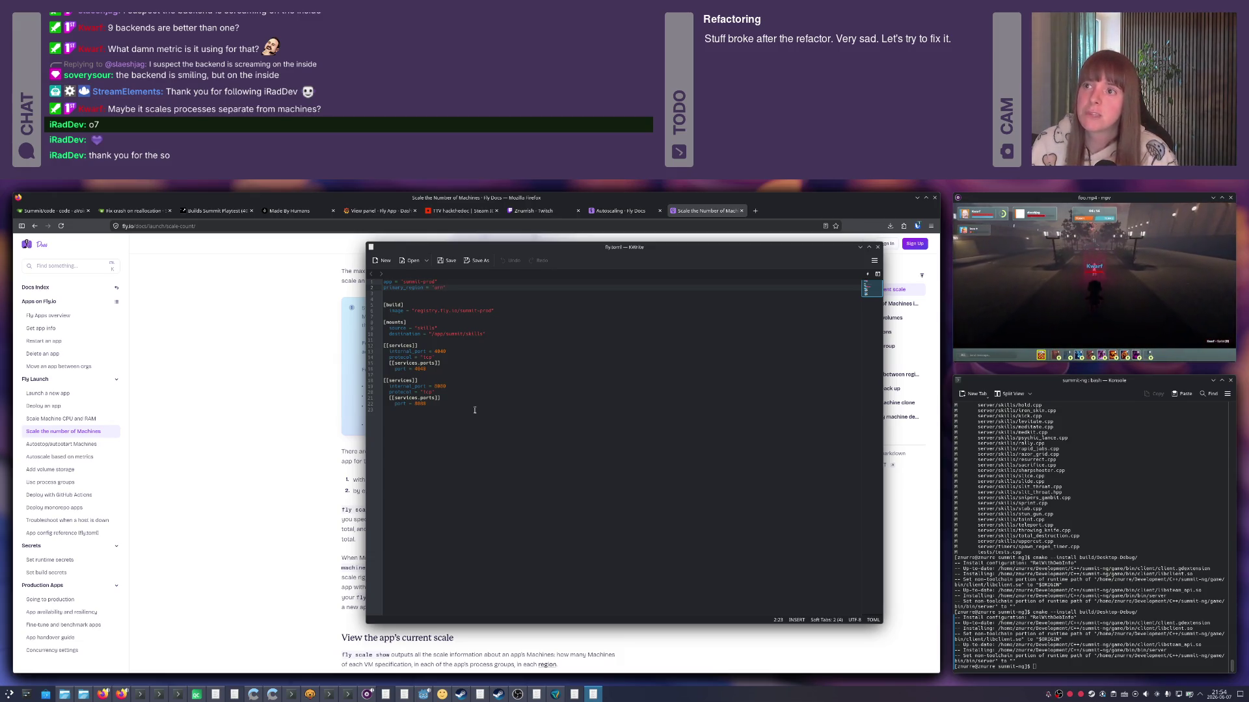
Cycle through the KDE window switcher from fly.toml and pick the summit-ng bash Konsole.
click(454, 410)
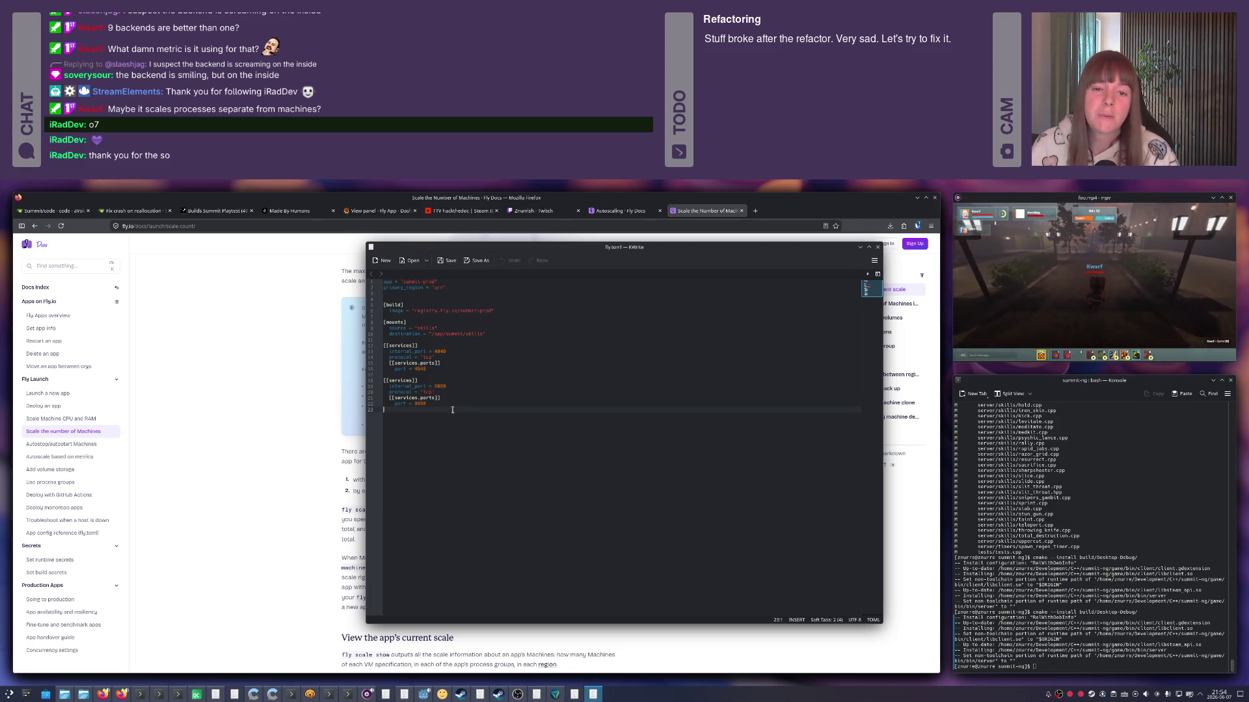
key(alt+Tab)
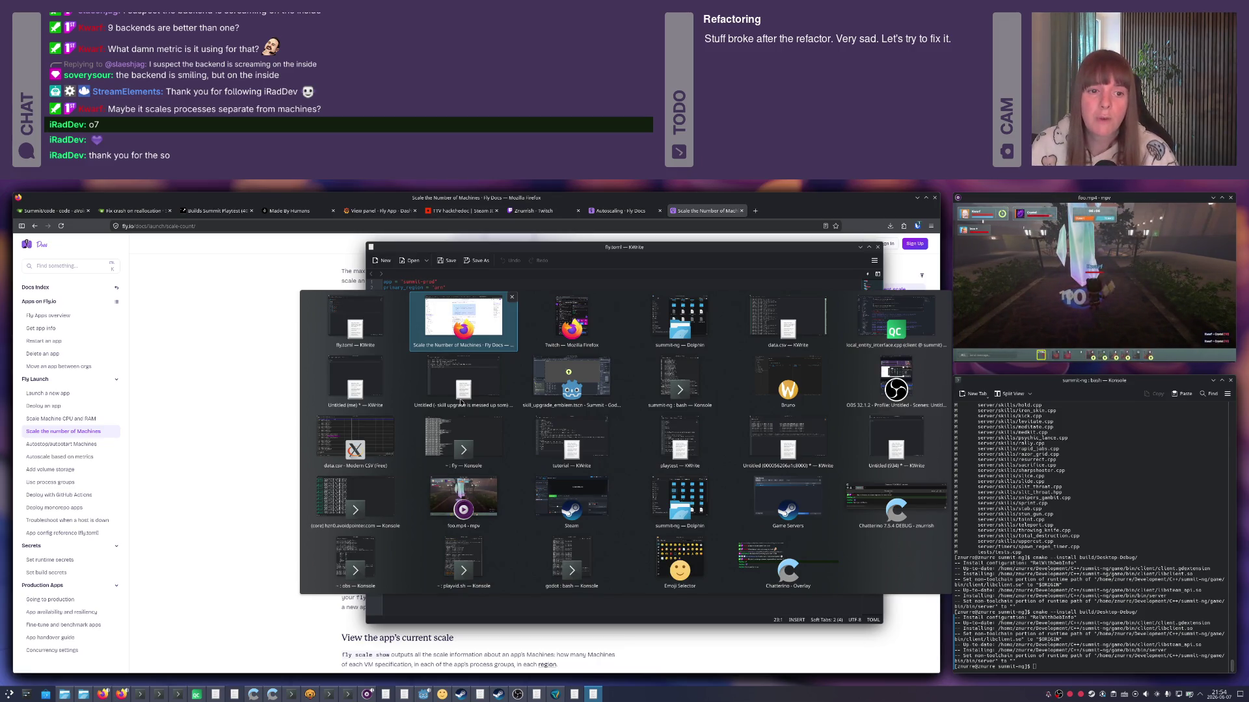
key(alt+Tab)
key(alt+shift+Tab)
key(alt+Tab)
key(alt+Tab)
key(alt+Tab)
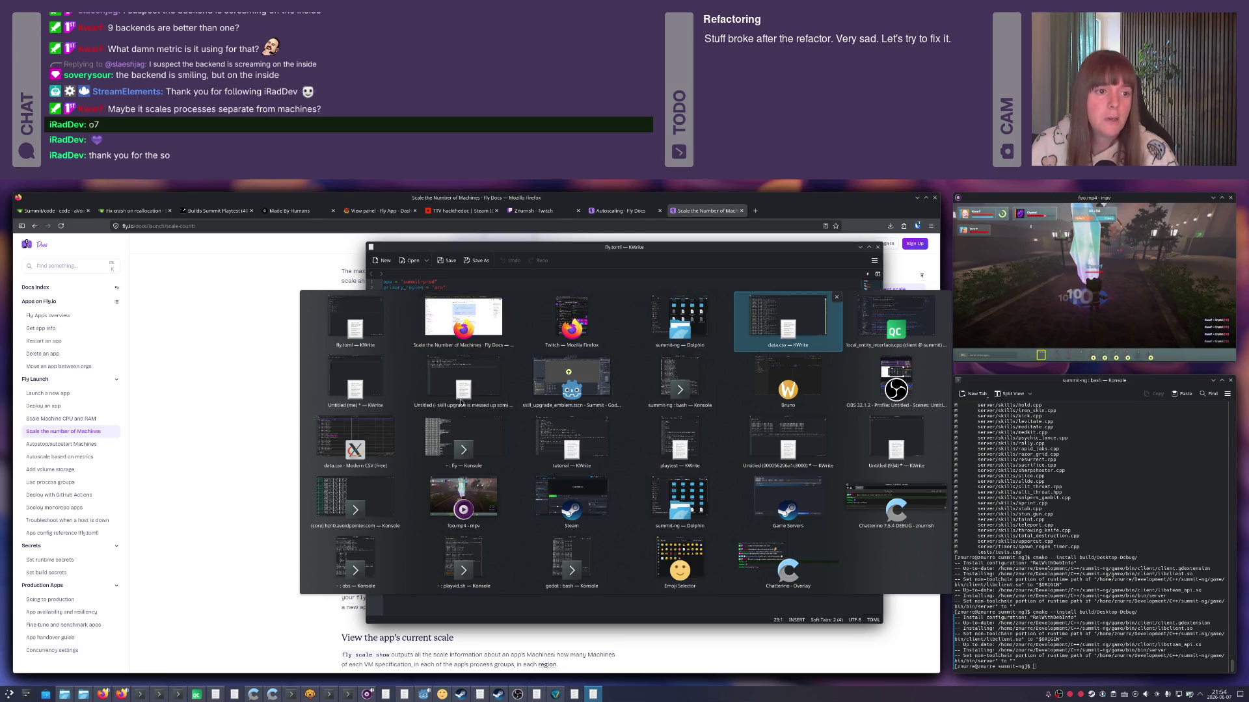
key(alt+shift+Tab)
key(alt+shift+Tab)
key(alt+shift+Tab)
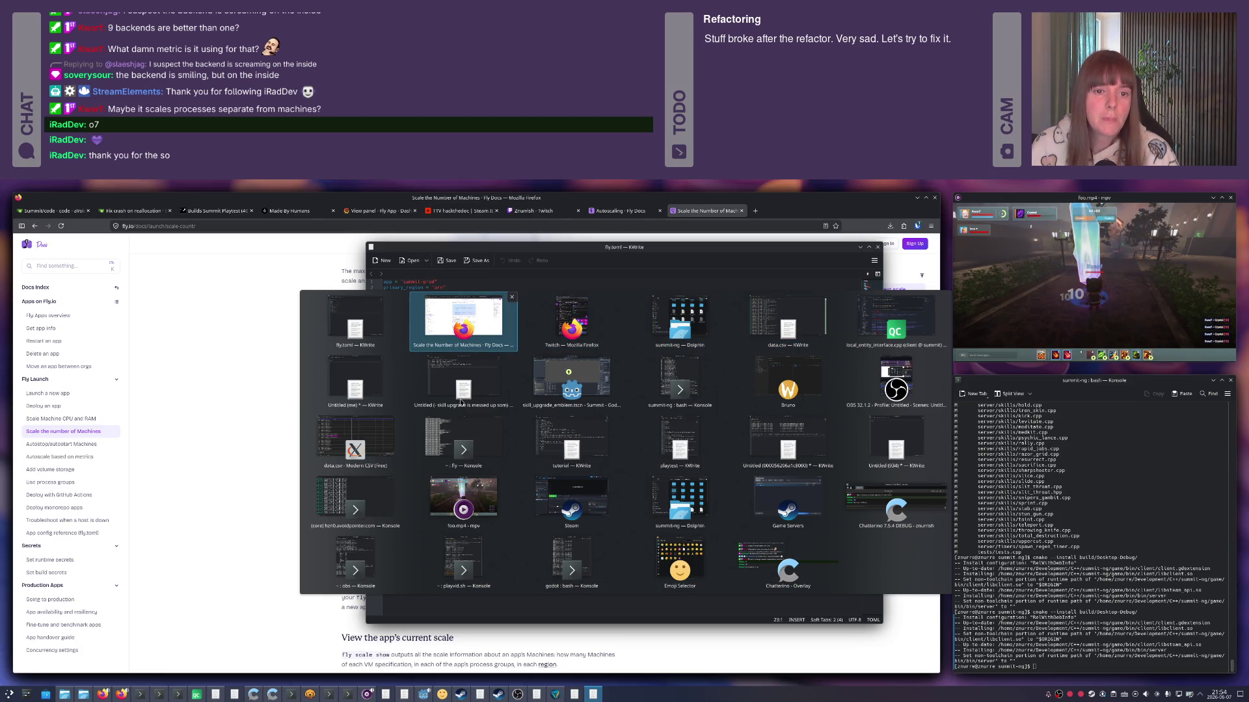
key(alt+shift+Tab)
key(Down)
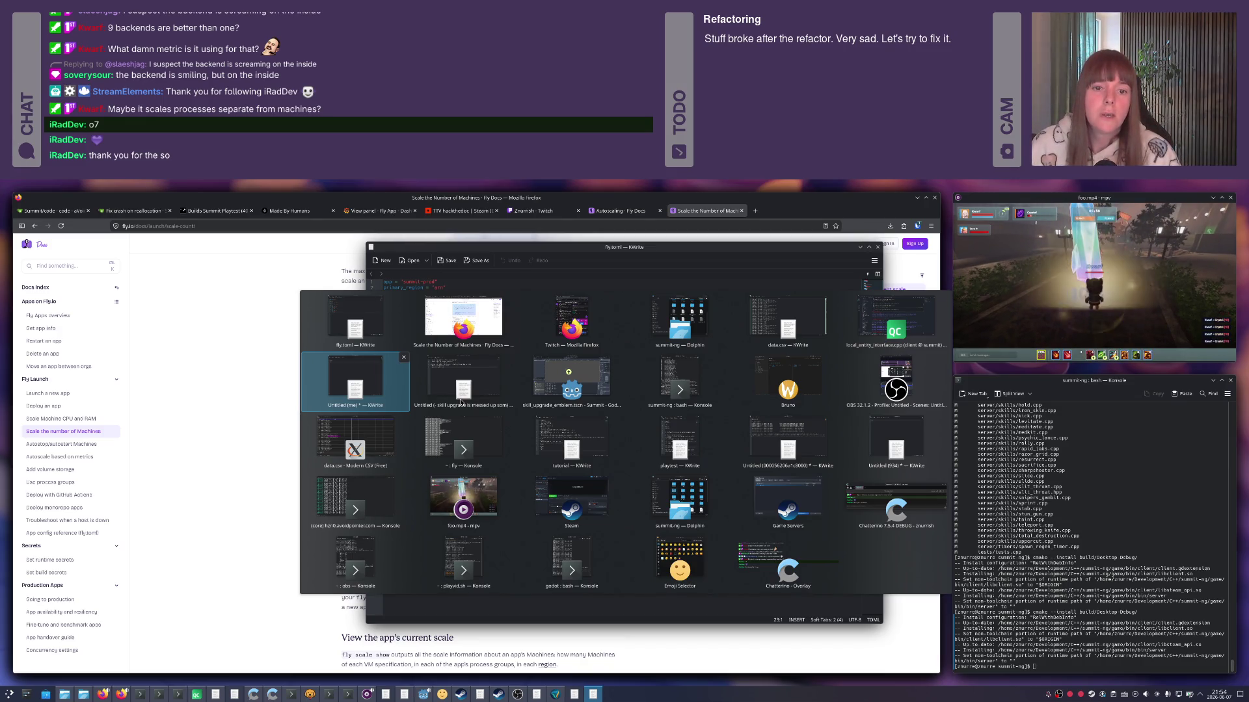
key(Down)
key(Right)
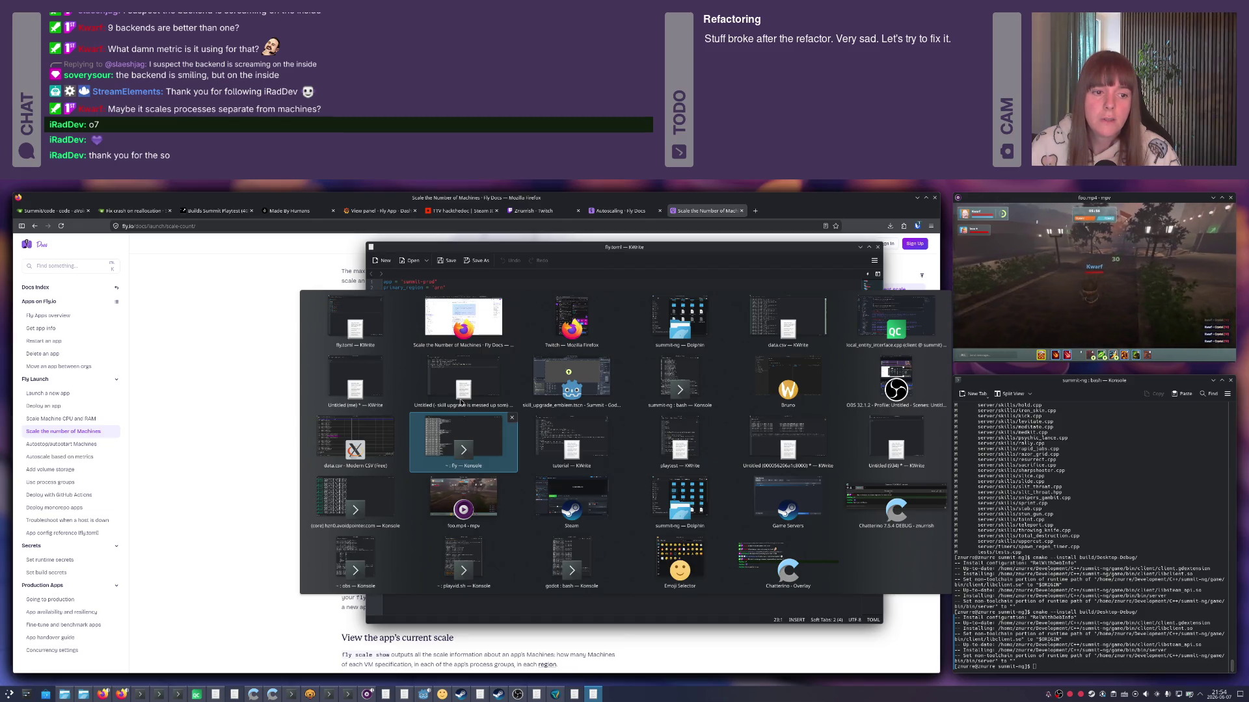
key(Right)
key(Right)
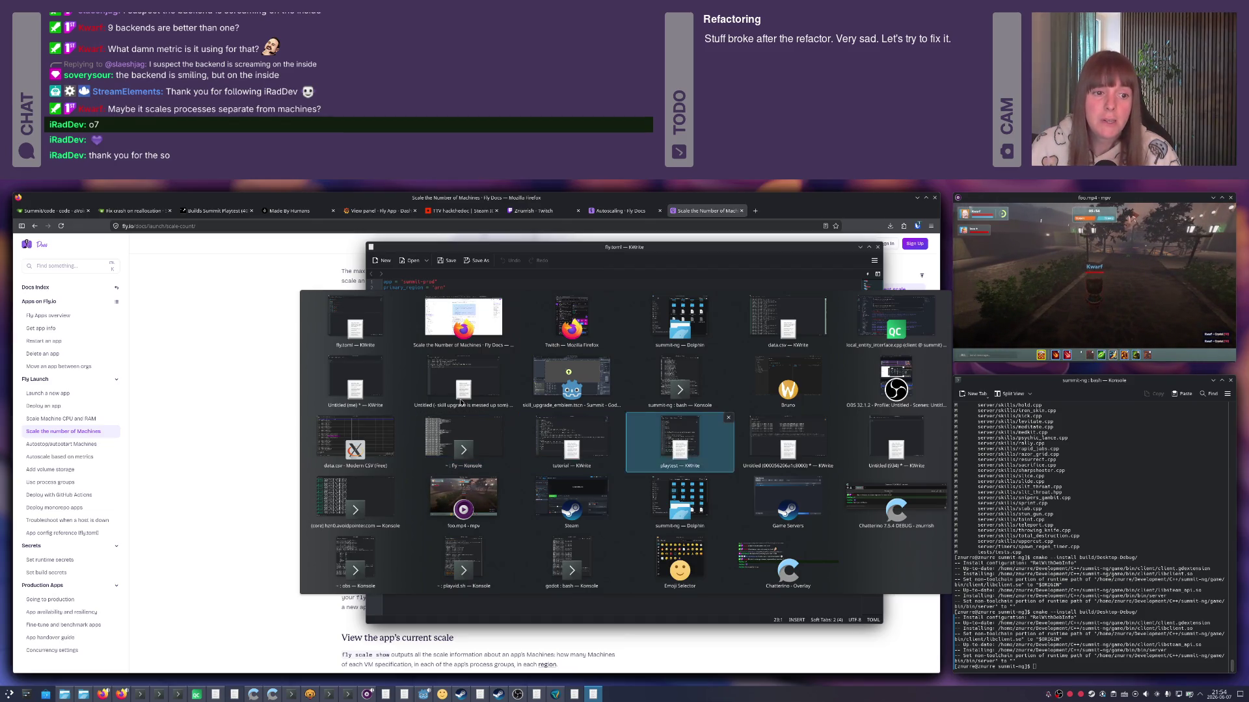
key(Up)
key(Return)
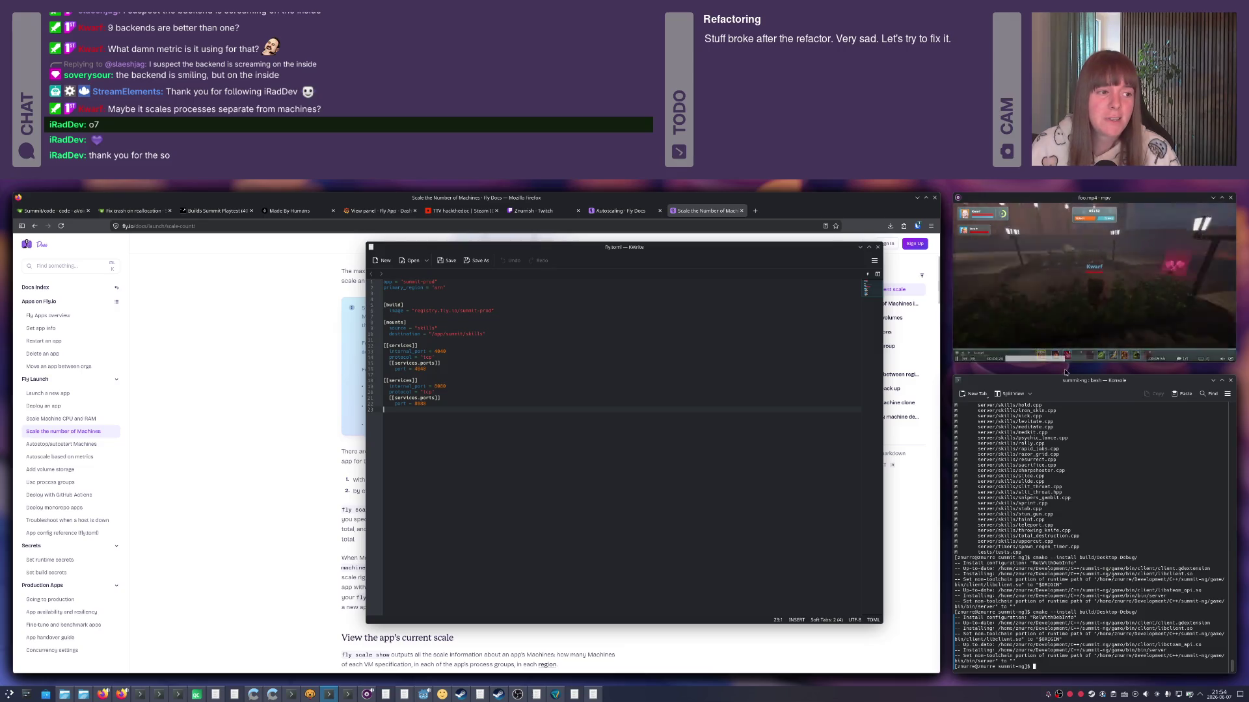
Run 'fly scale count' in the summit-ng terminal and check the docs for the right subcommand.
text(fly scale count)
key(Return)
key(Up)
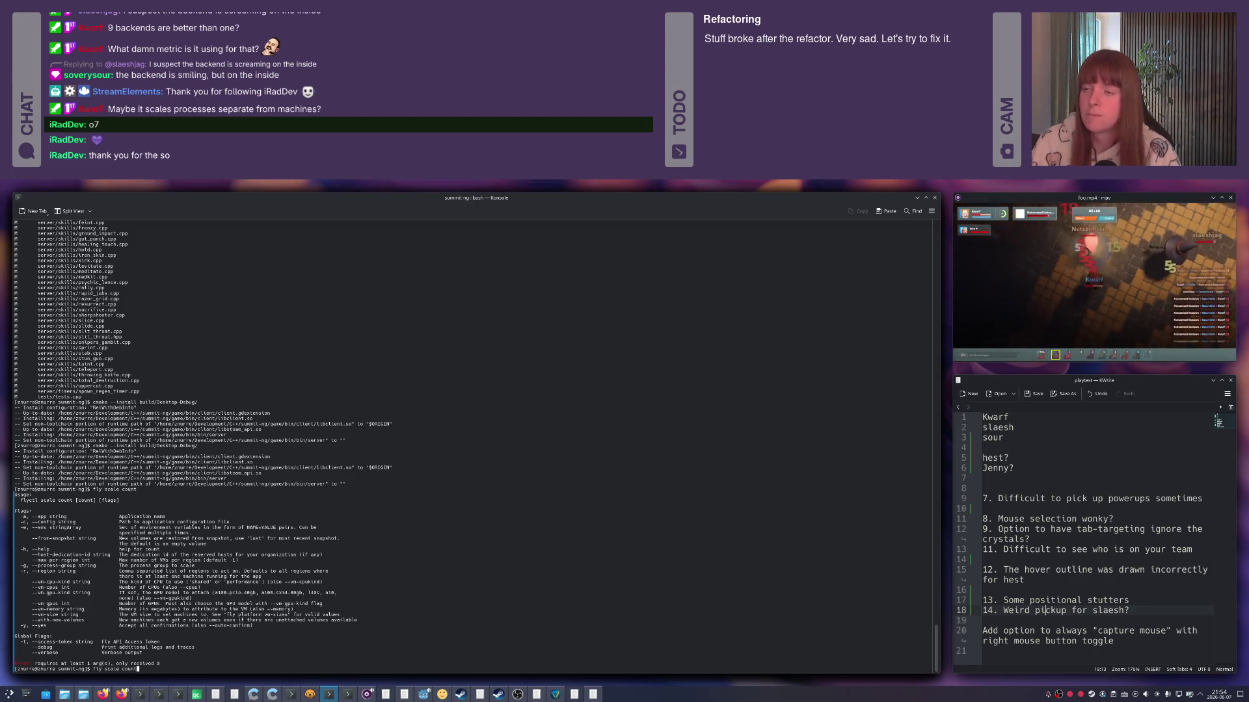
key(alt+Tab)
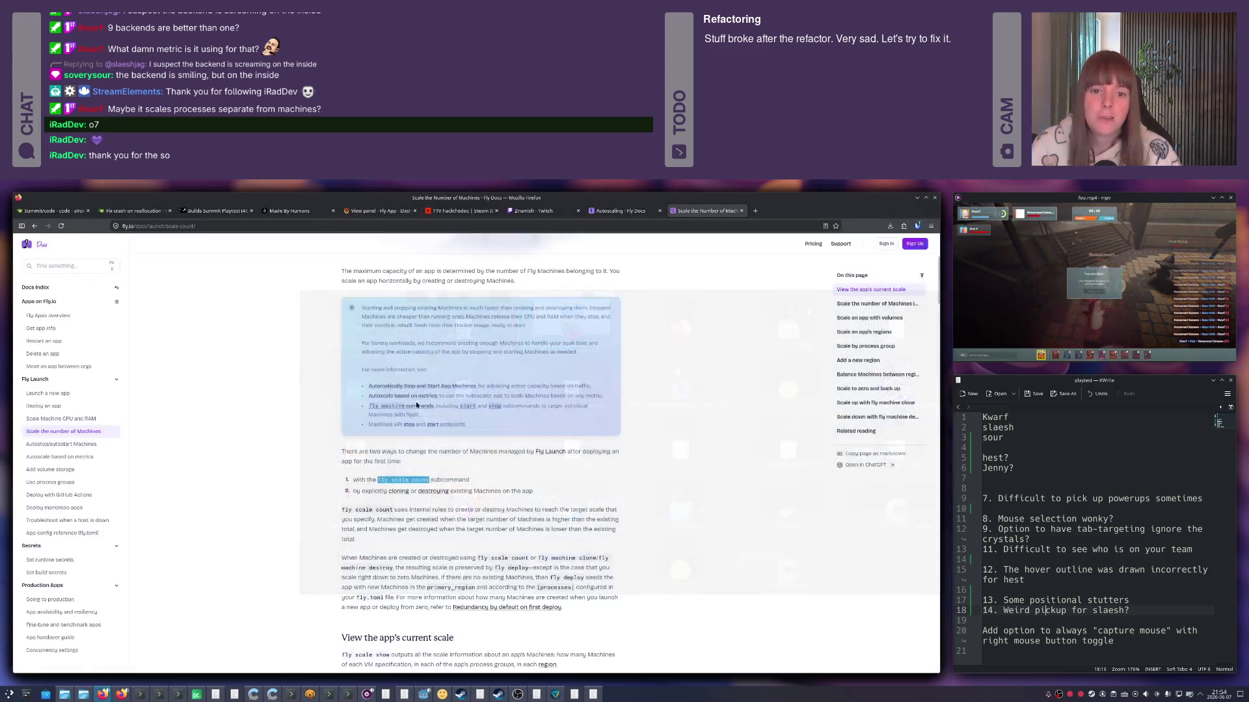
scroll(365, 421, down, 3)
scroll(351, 419, down, 2)
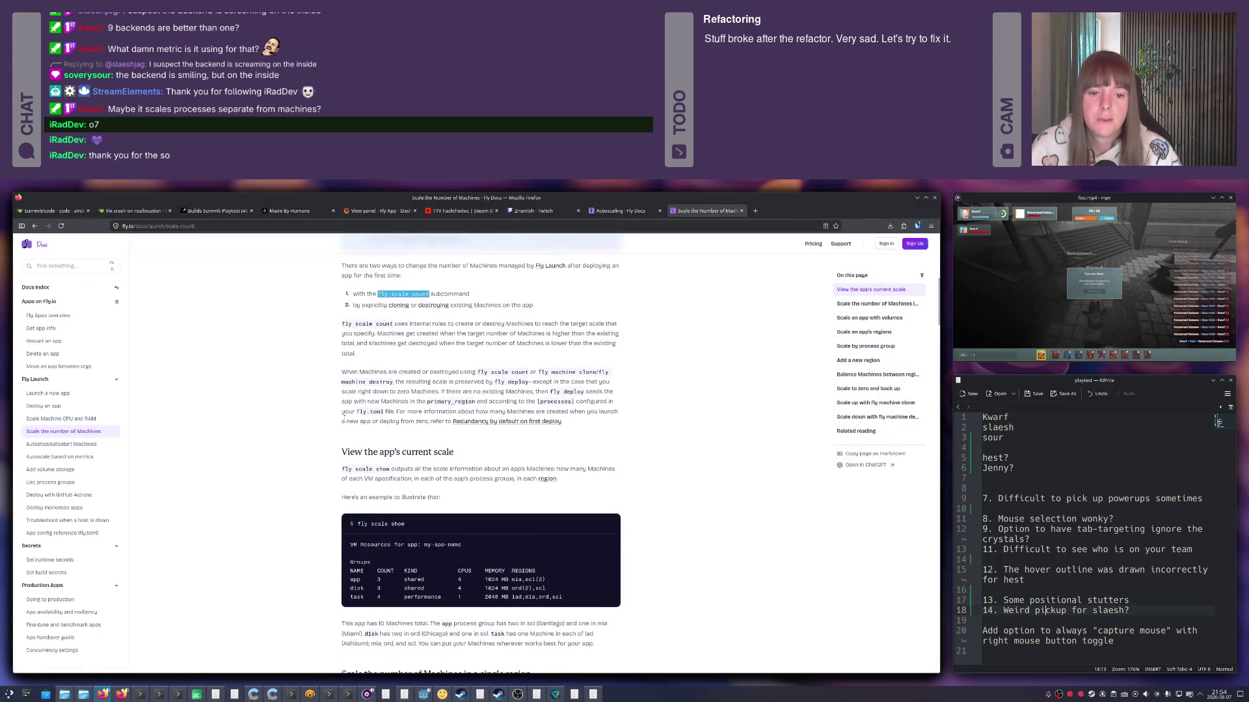
key(alt+Tab)
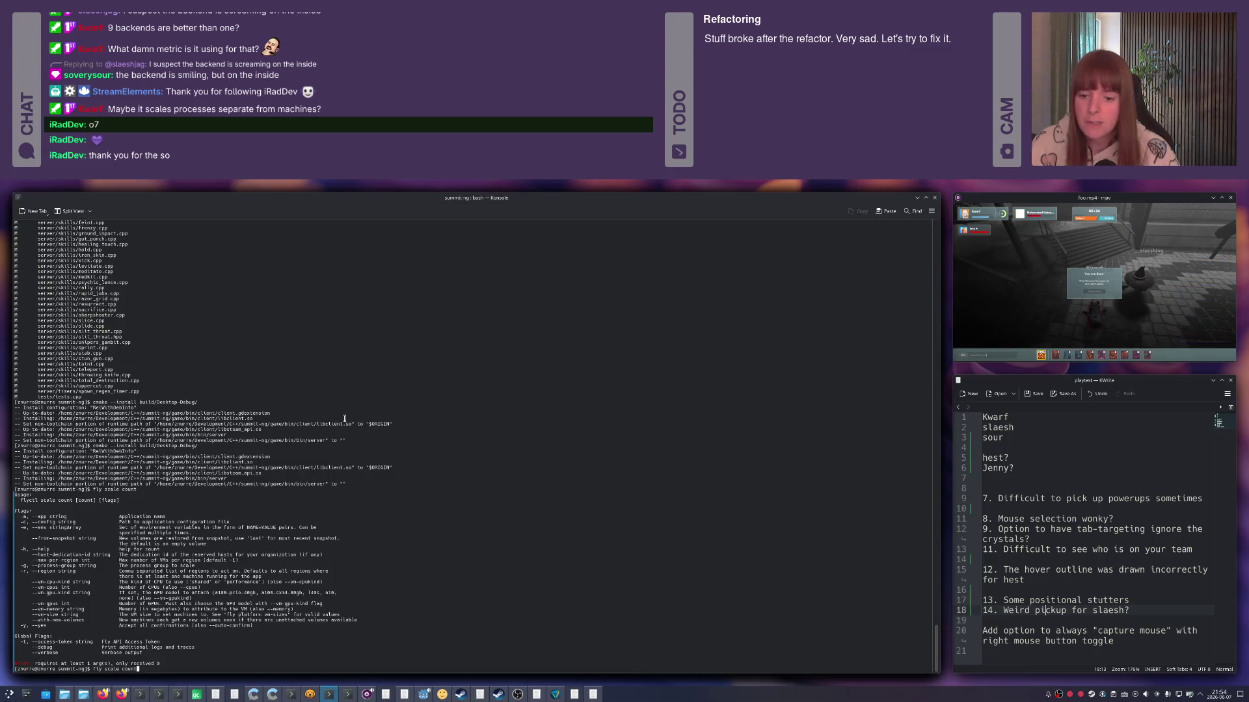
Run 'fly scale show' to list summit-prod's single shared 256 MB machine, then return to the Fly docs.
key(BackSpace)
key(BackSpace)
key(BackSpace)
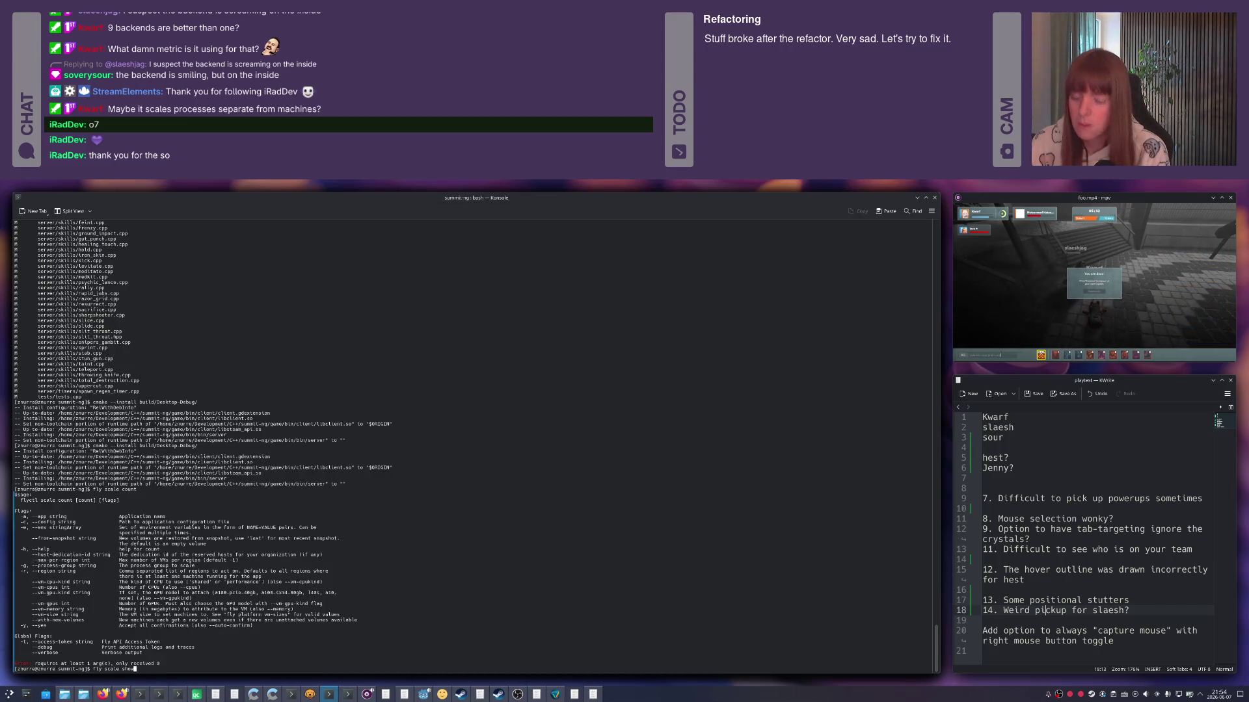
key(Return)
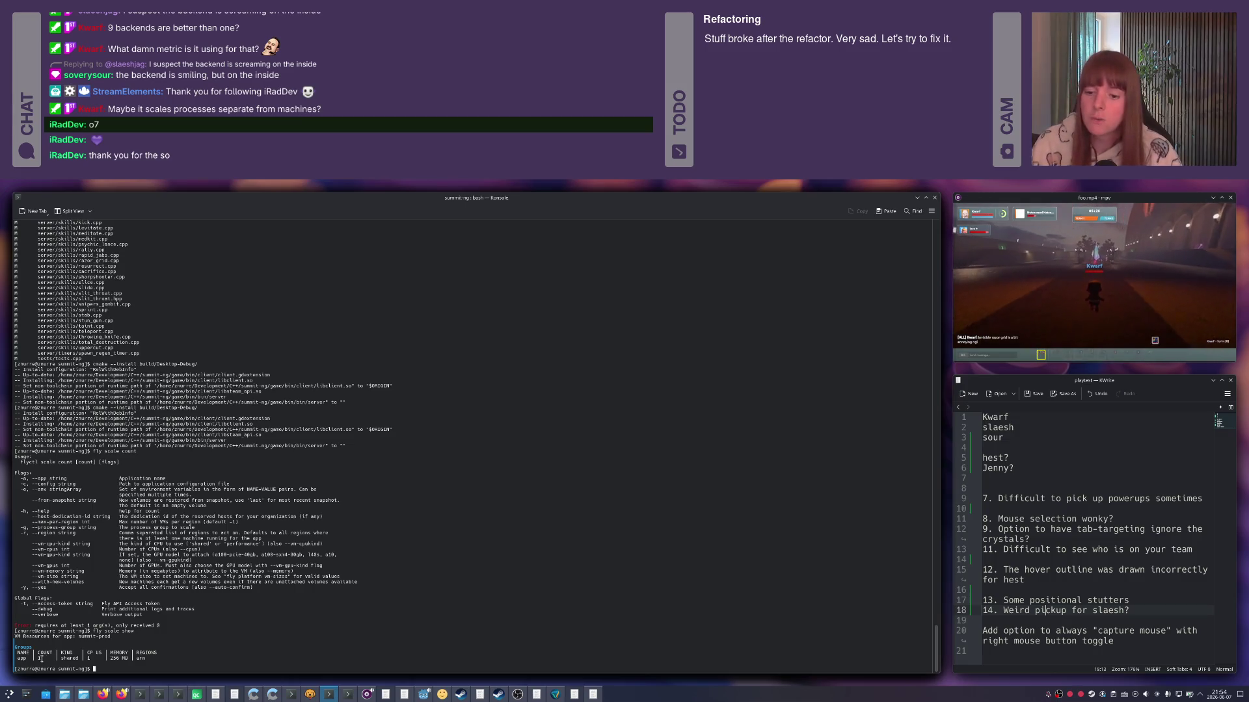
key(alt+Tab)
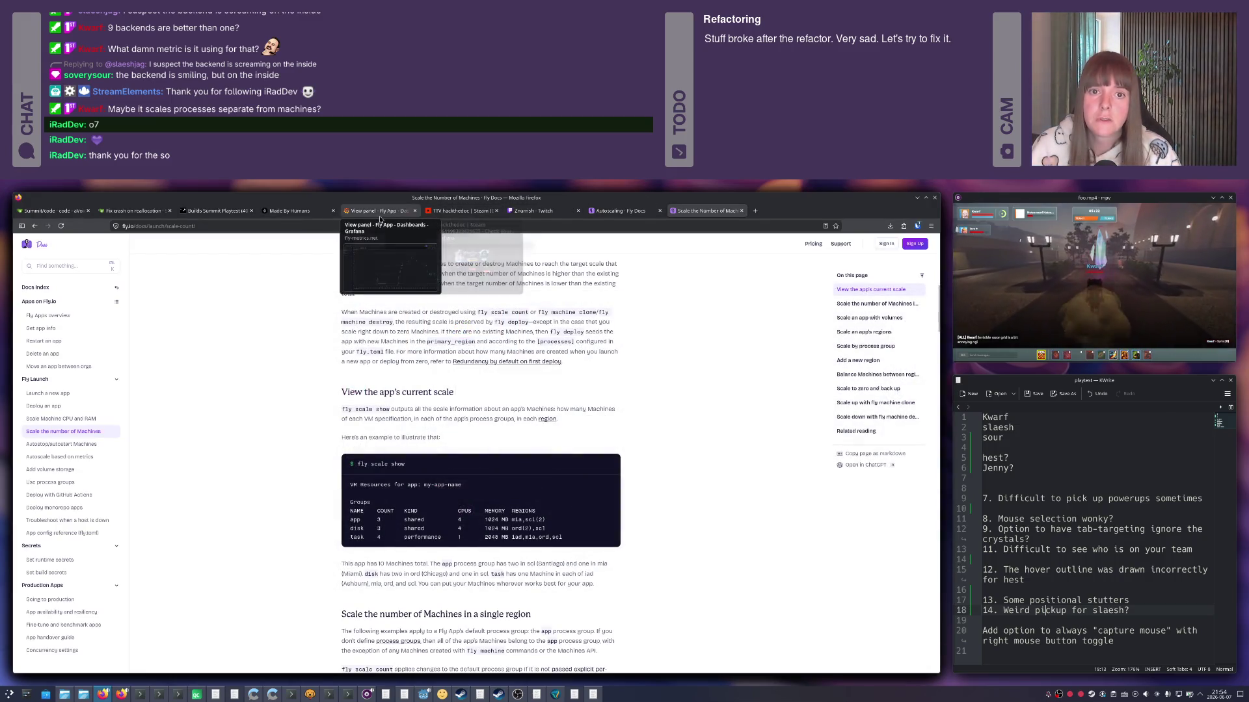
click(378, 211)
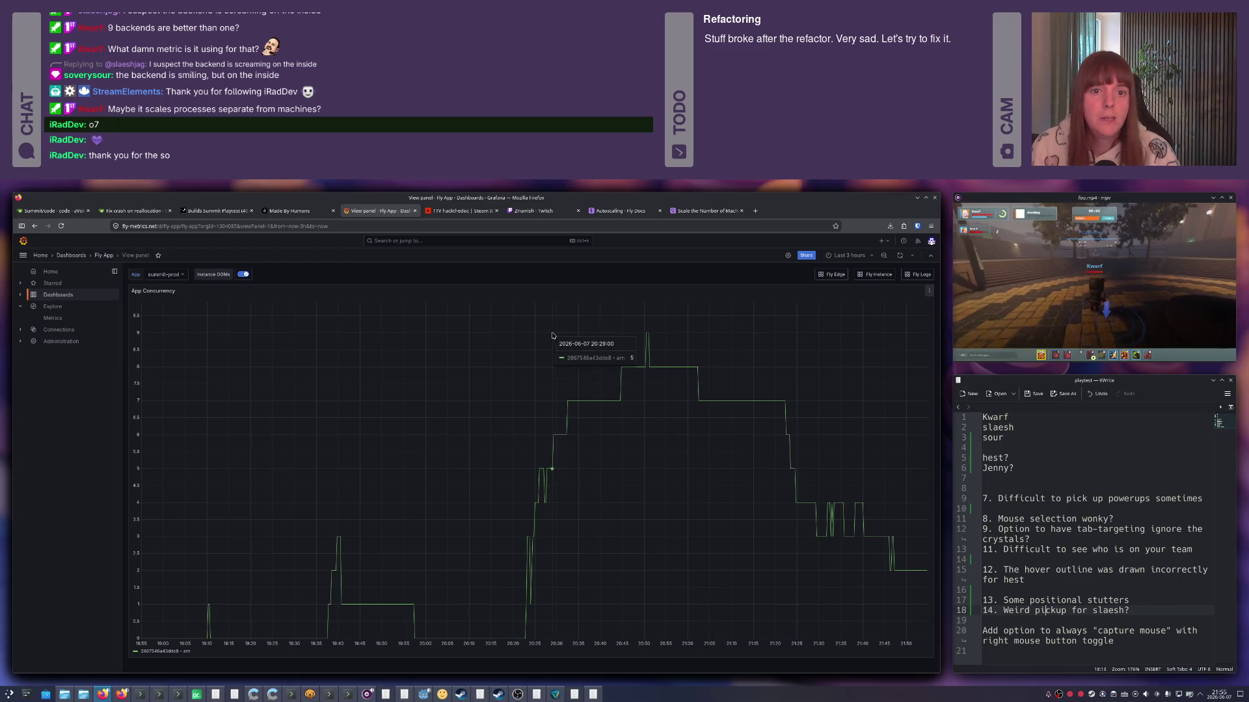
click(707, 210)
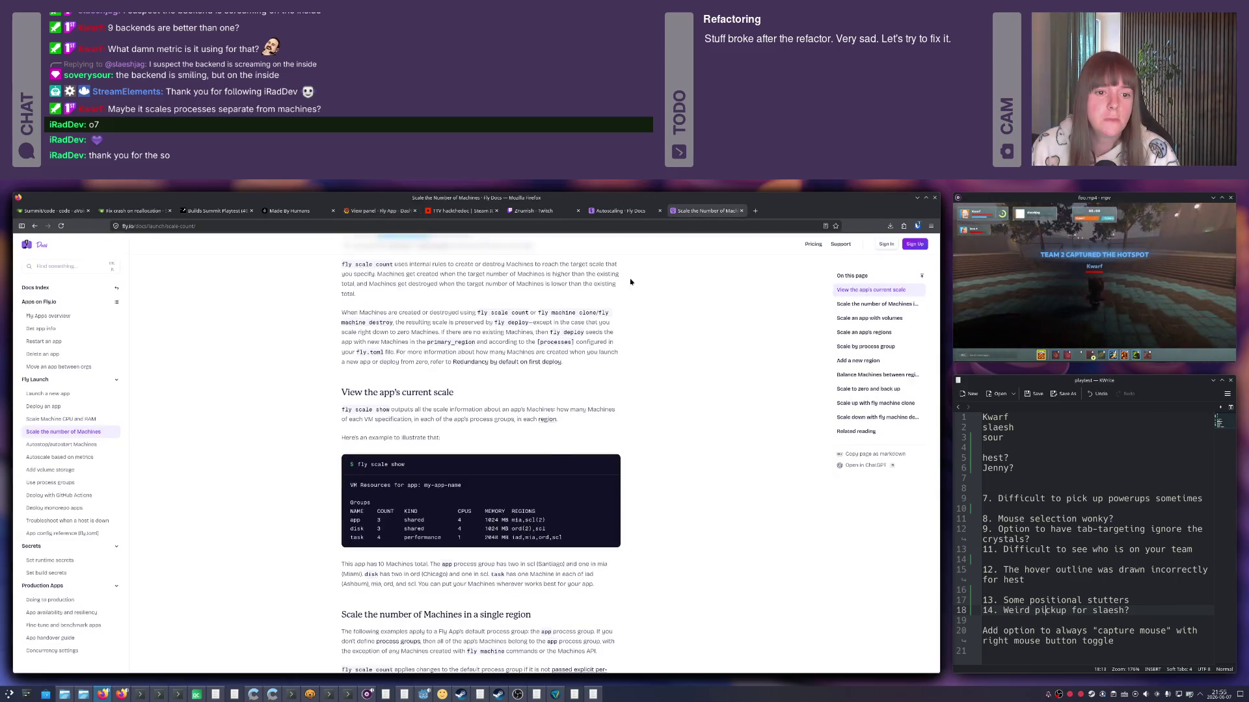
scroll(532, 436, down, 2)
scroll(531, 434, down, 2)
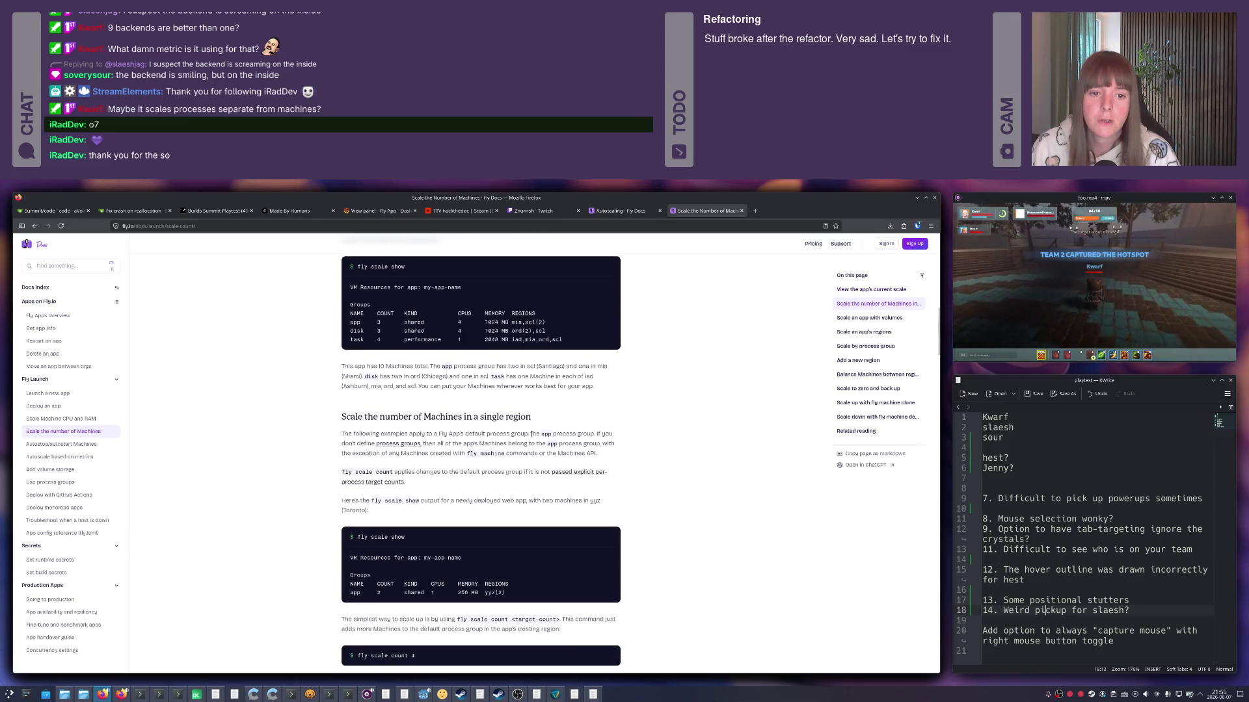
scroll(533, 434, down, 2)
scroll(522, 435, down, 1)
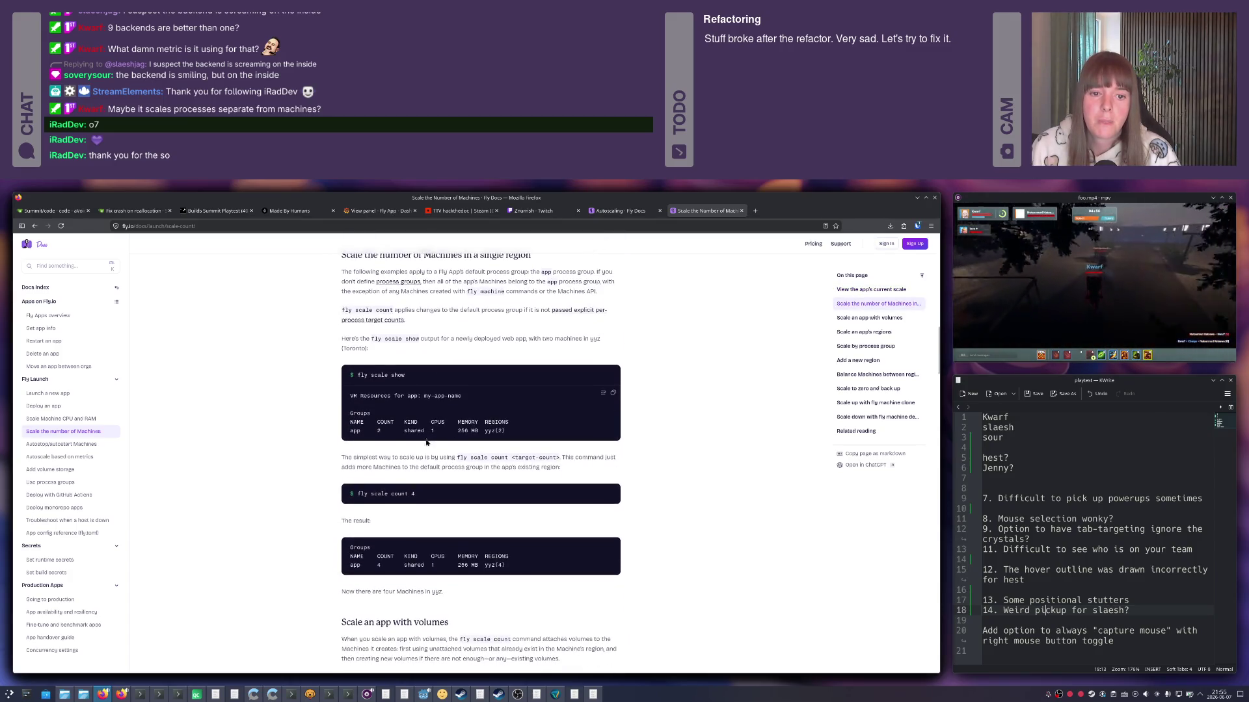
scroll(425, 495, down, 4)
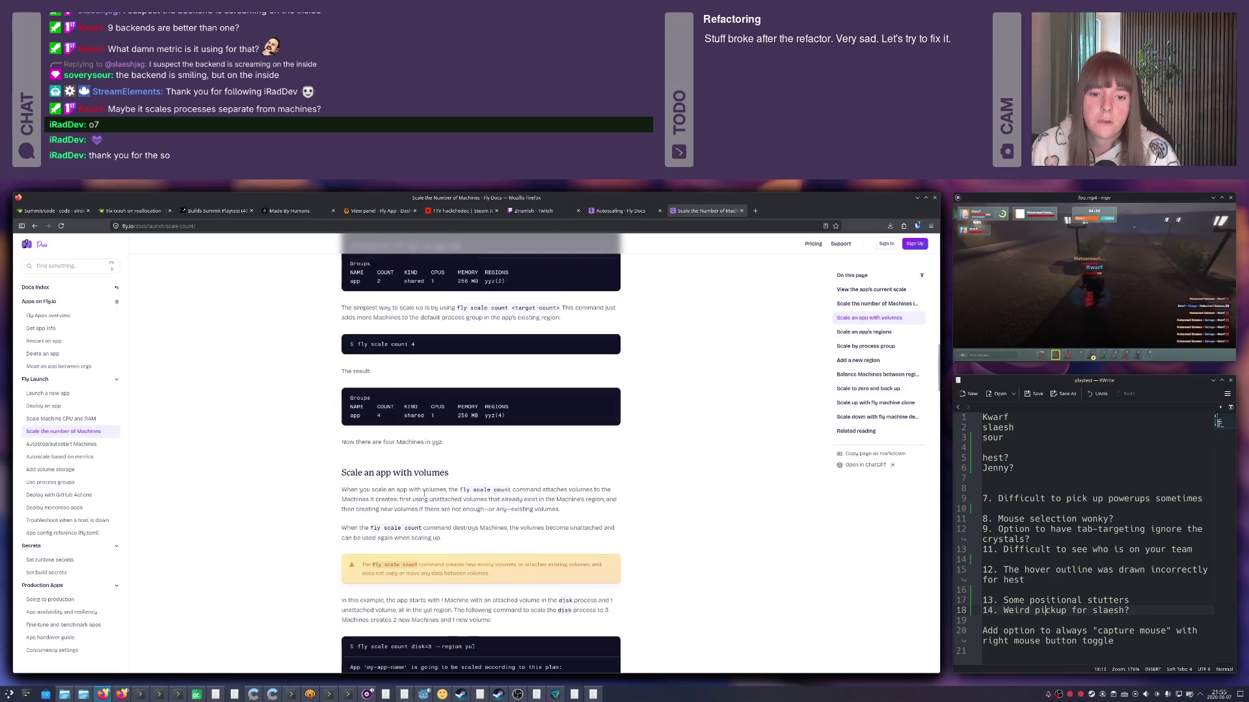
scroll(424, 494, down, 1)
scroll(424, 494, down, 1)
scroll(425, 494, down, 1)
scroll(425, 494, down, 2)
scroll(424, 494, down, 3)
scroll(425, 495, down, 3)
scroll(424, 493, down, 3)
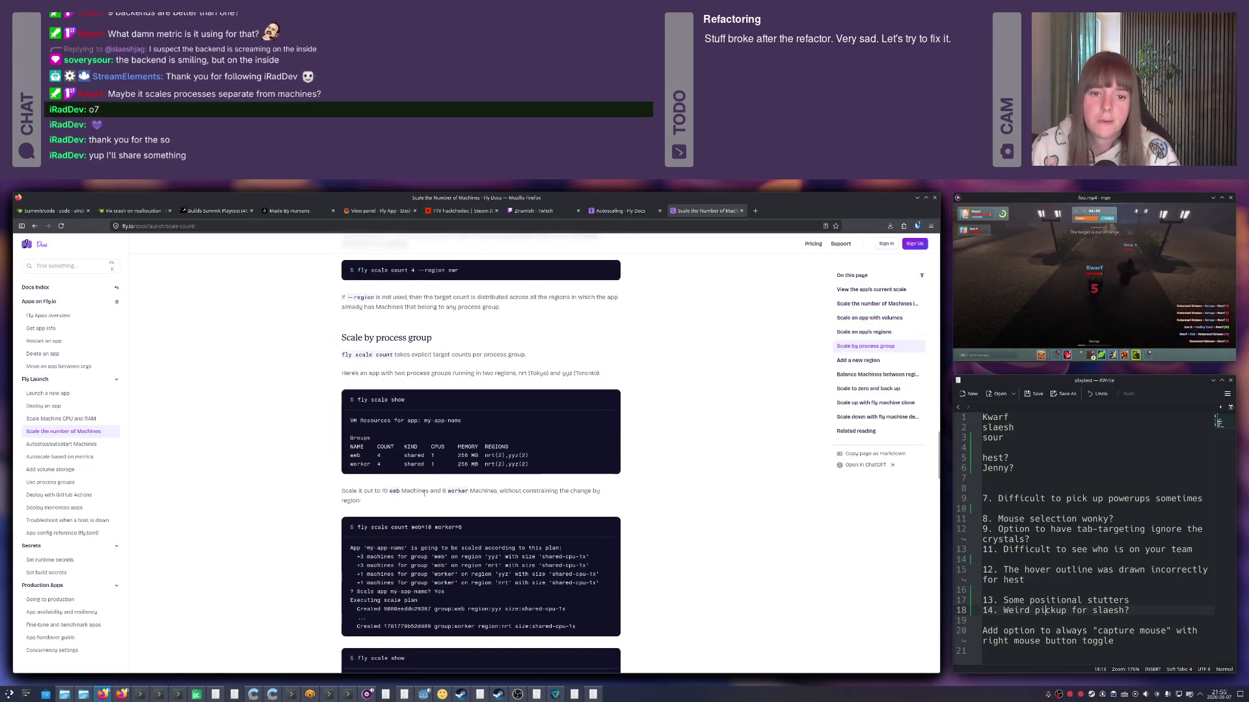
scroll(425, 494, down, 2)
scroll(425, 494, down, 2)
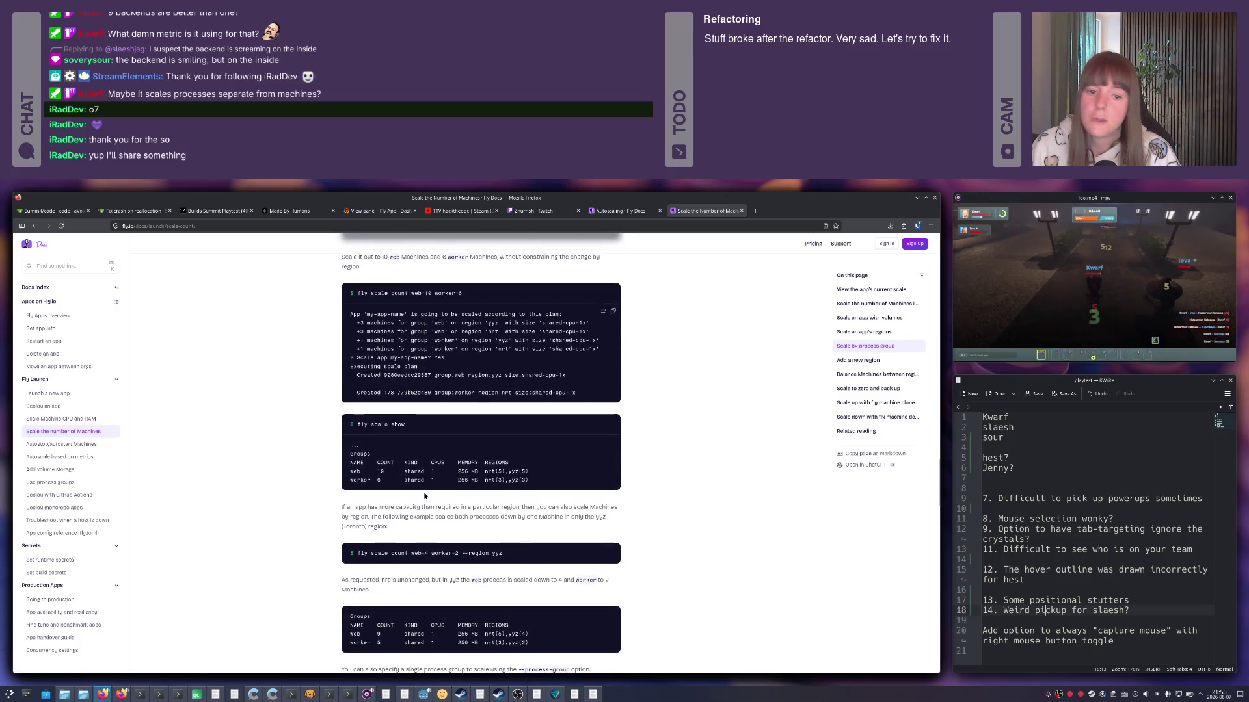
scroll(424, 494, down, 2)
scroll(424, 493, down, 2)
scroll(425, 493, down, 2)
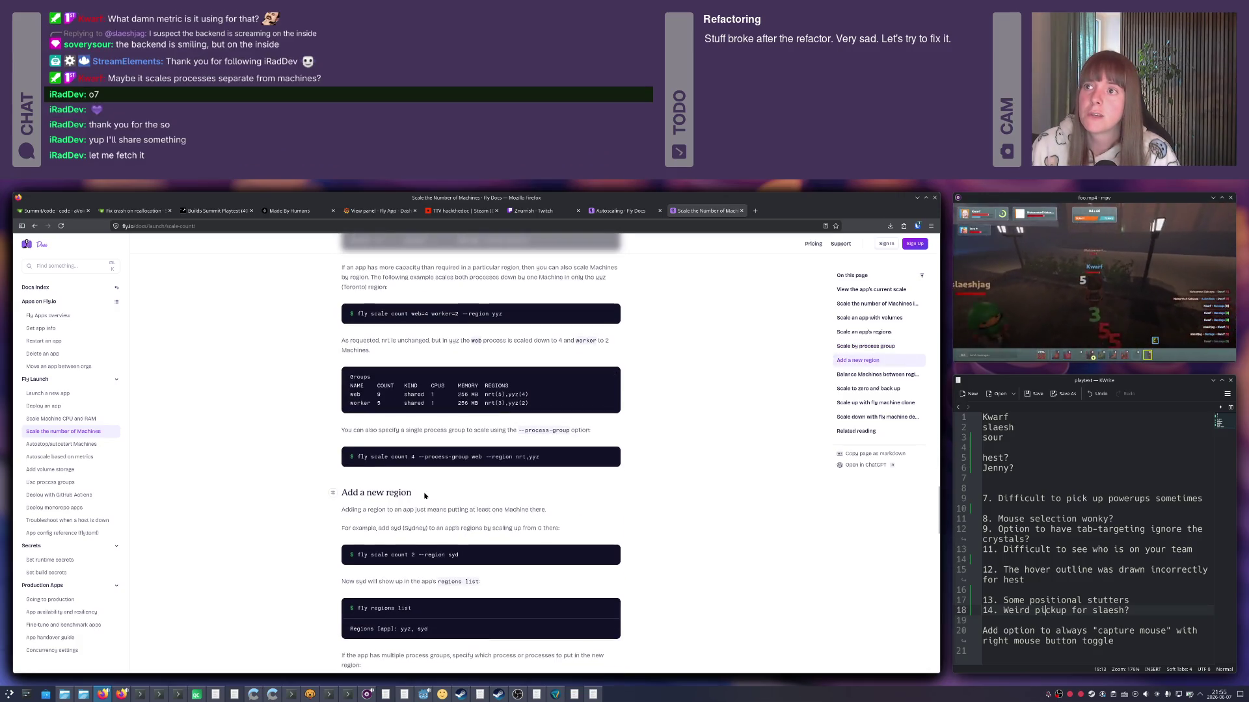
scroll(425, 495, down, 4)
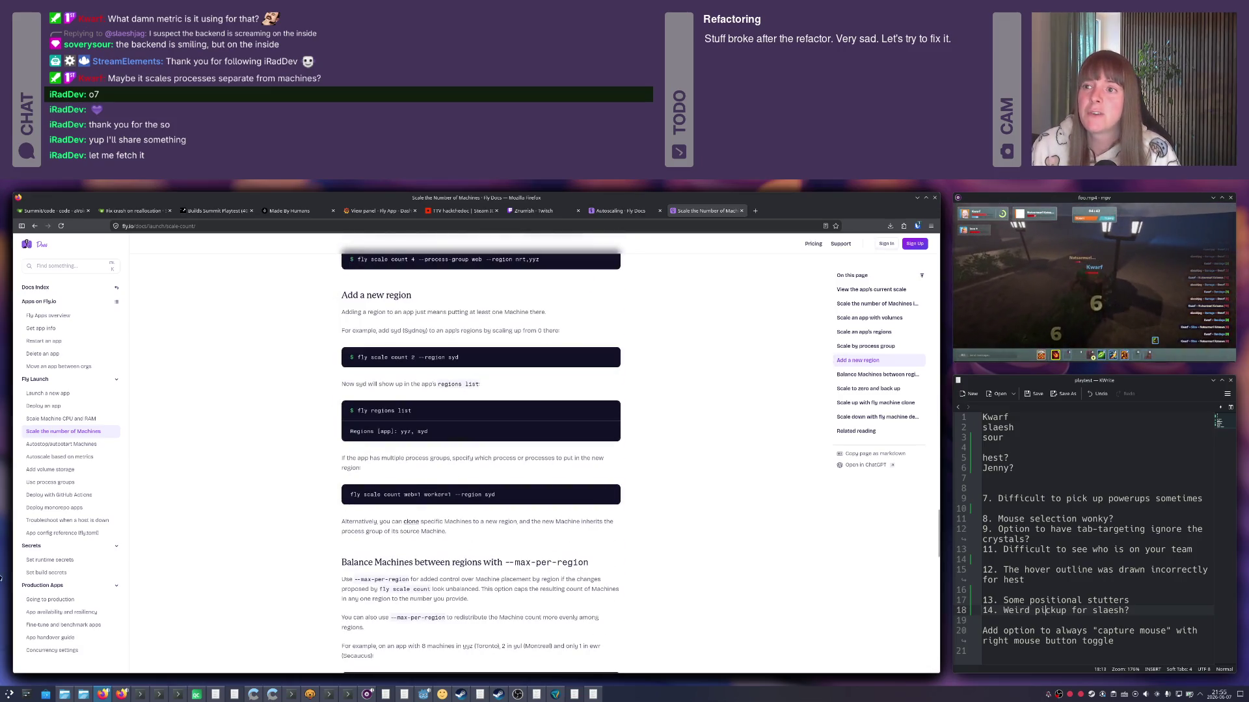
scroll(426, 573, down, 2)
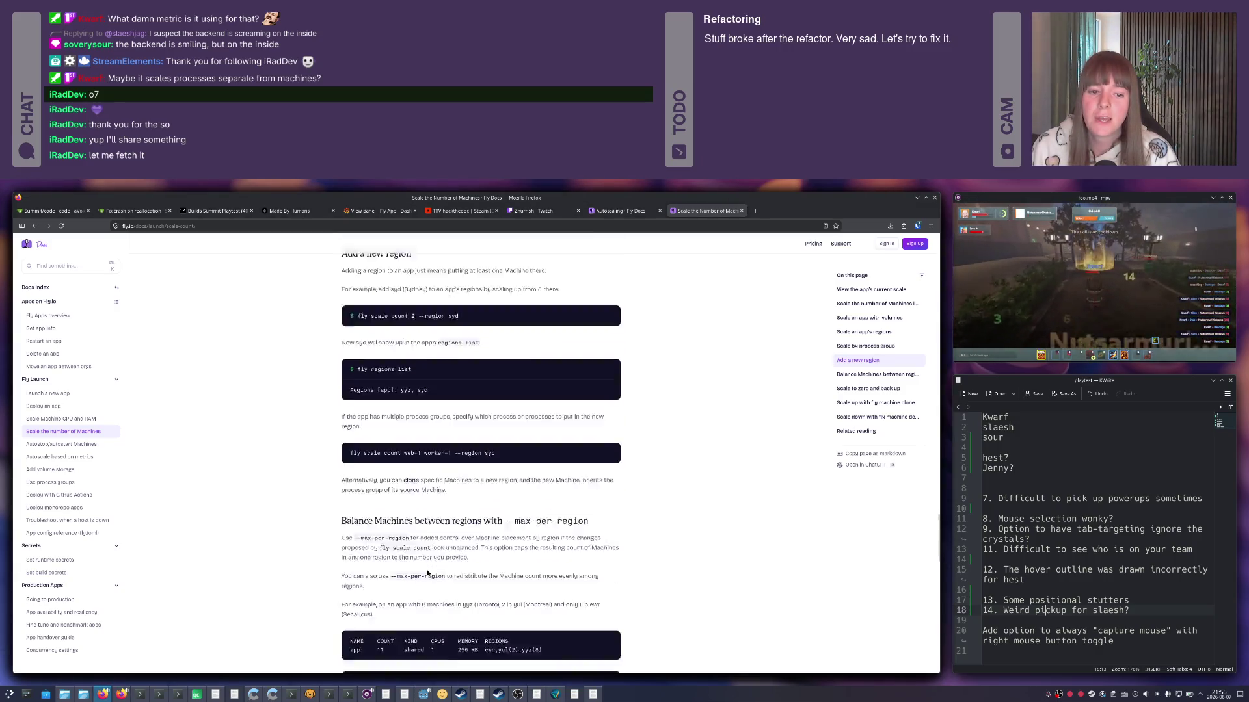
scroll(427, 573, down, 5)
scroll(426, 573, down, 1)
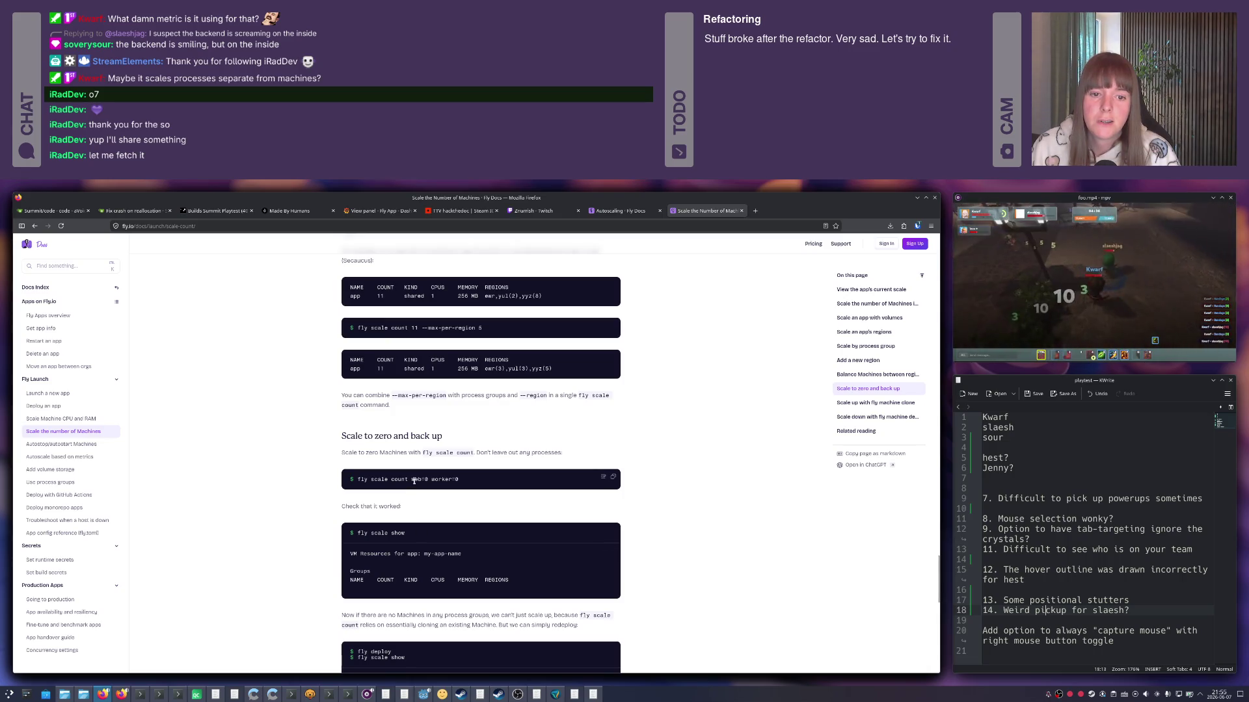
scroll(415, 480, down, 3)
scroll(415, 480, down, 4)
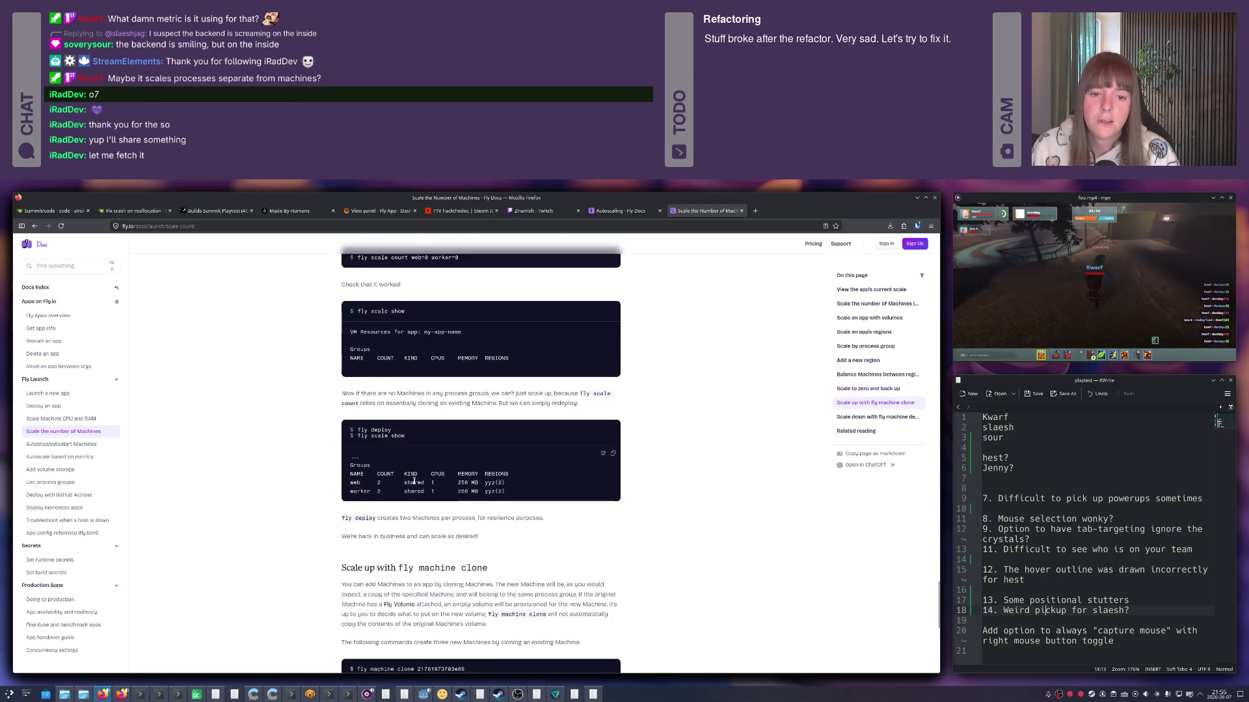
scroll(415, 480, down, 4)
scroll(415, 480, down, 3)
scroll(415, 481, up, 2)
scroll(415, 483, down, 3)
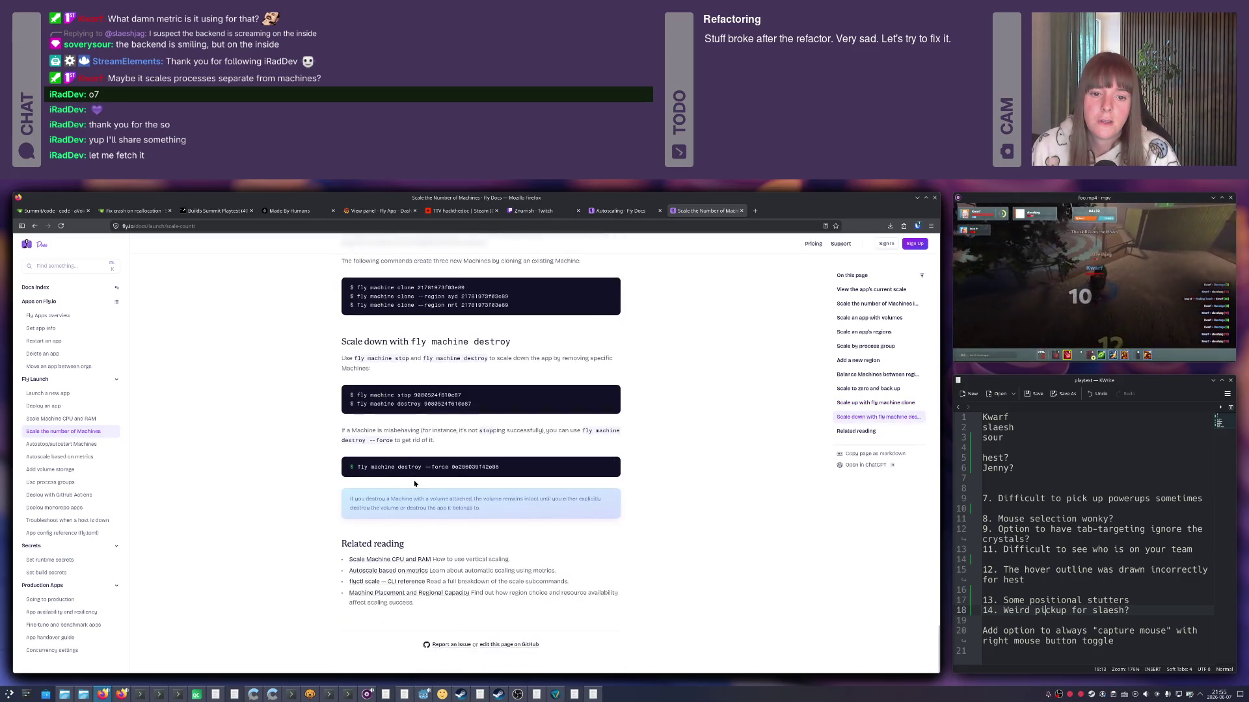
key(ctrl+t)
text(fly.deploy scale)
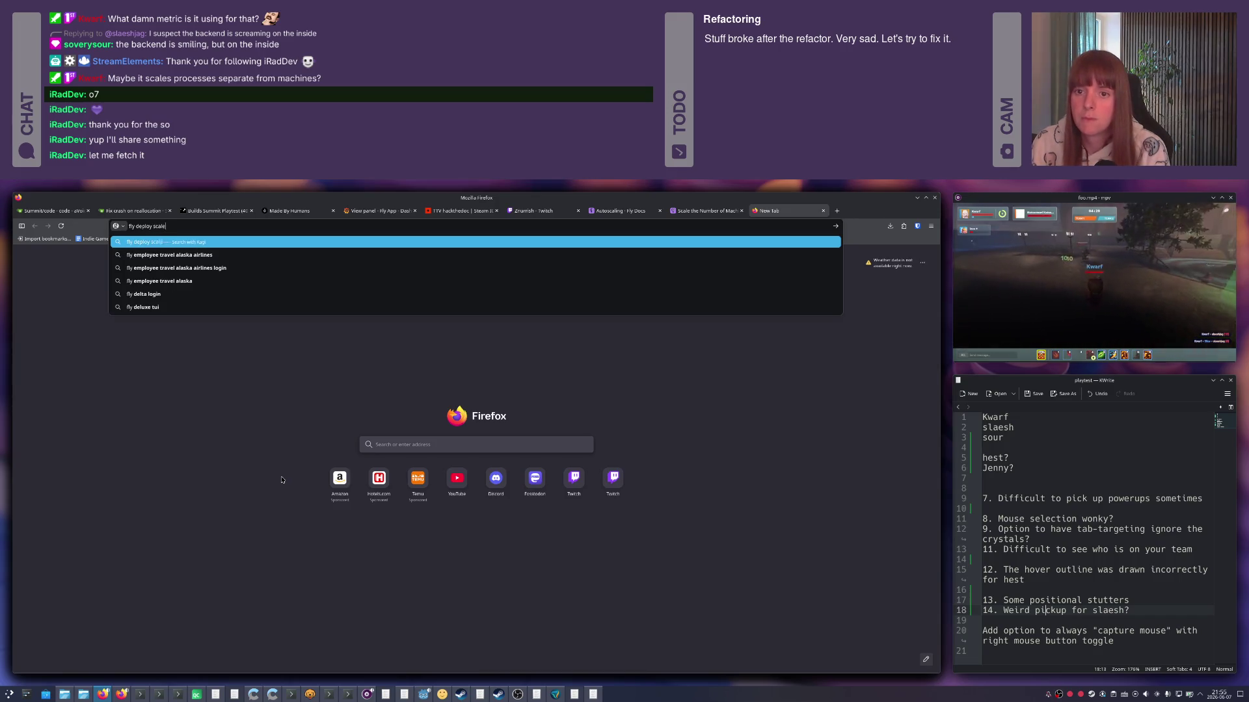
Search Kagi for 'fly deploy scale', skim the results, and return to the Autoscaling Fly Docs page.
key(Return)
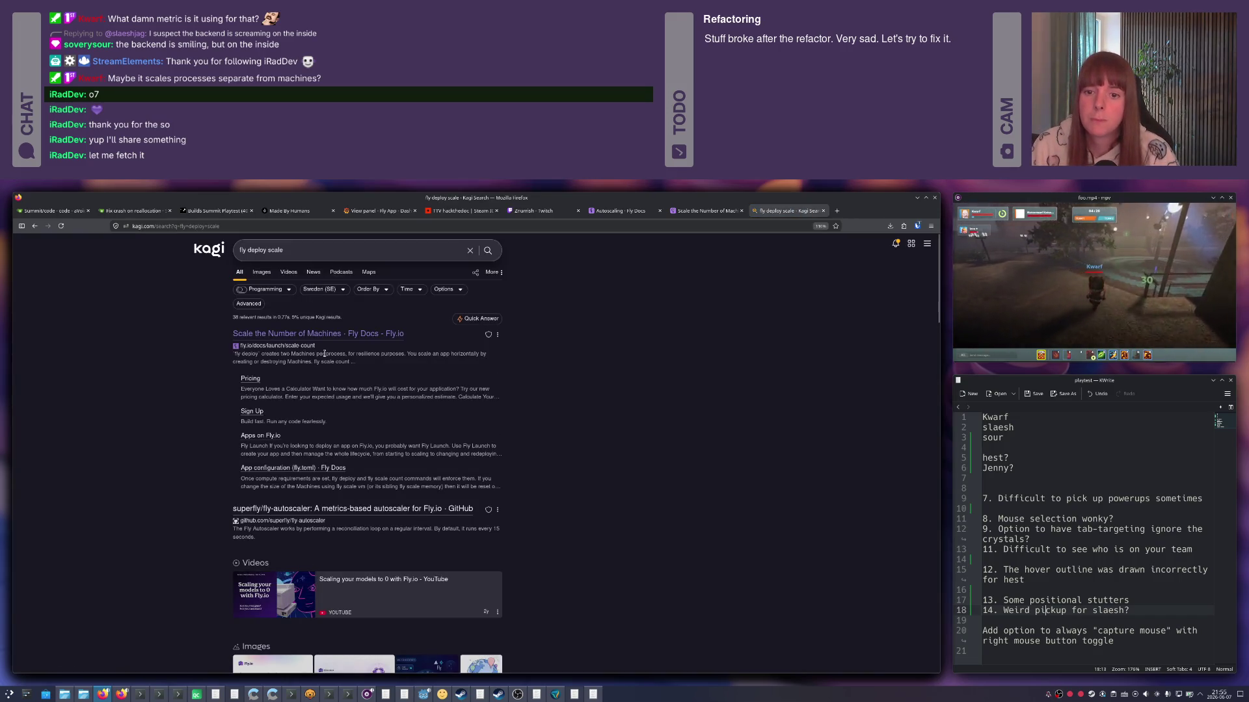
scroll(331, 499, down, 2)
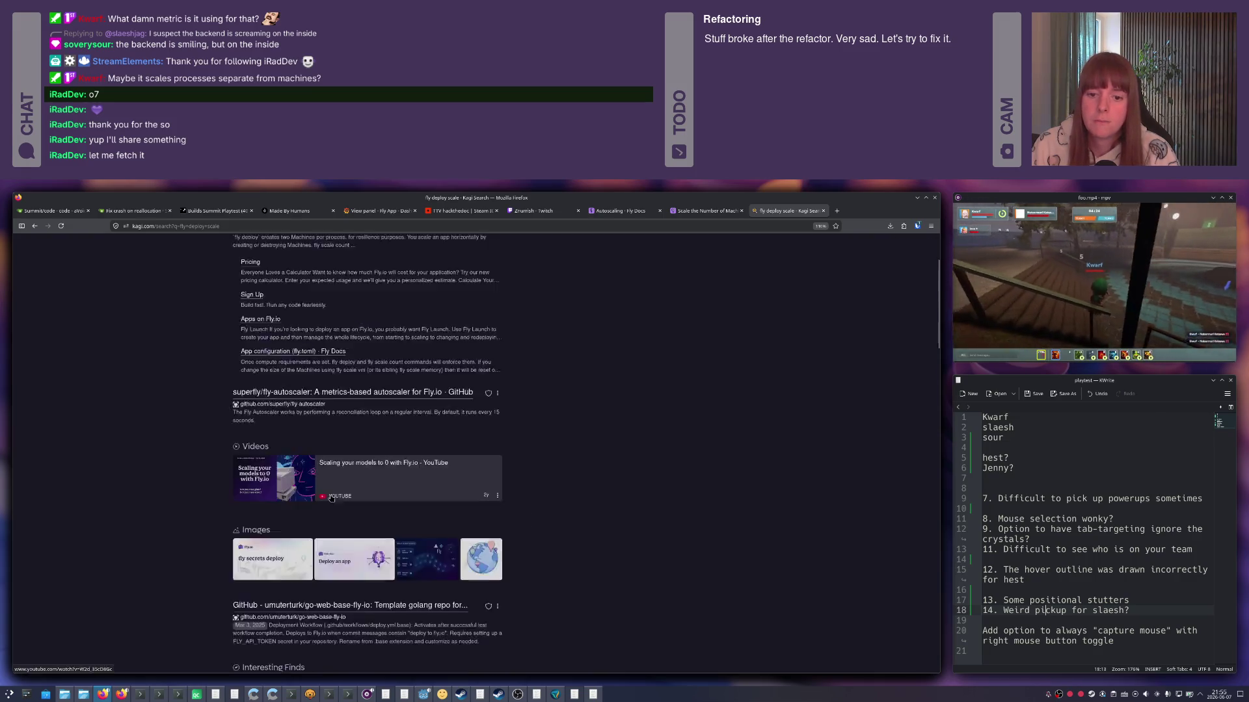
scroll(332, 498, down, 3)
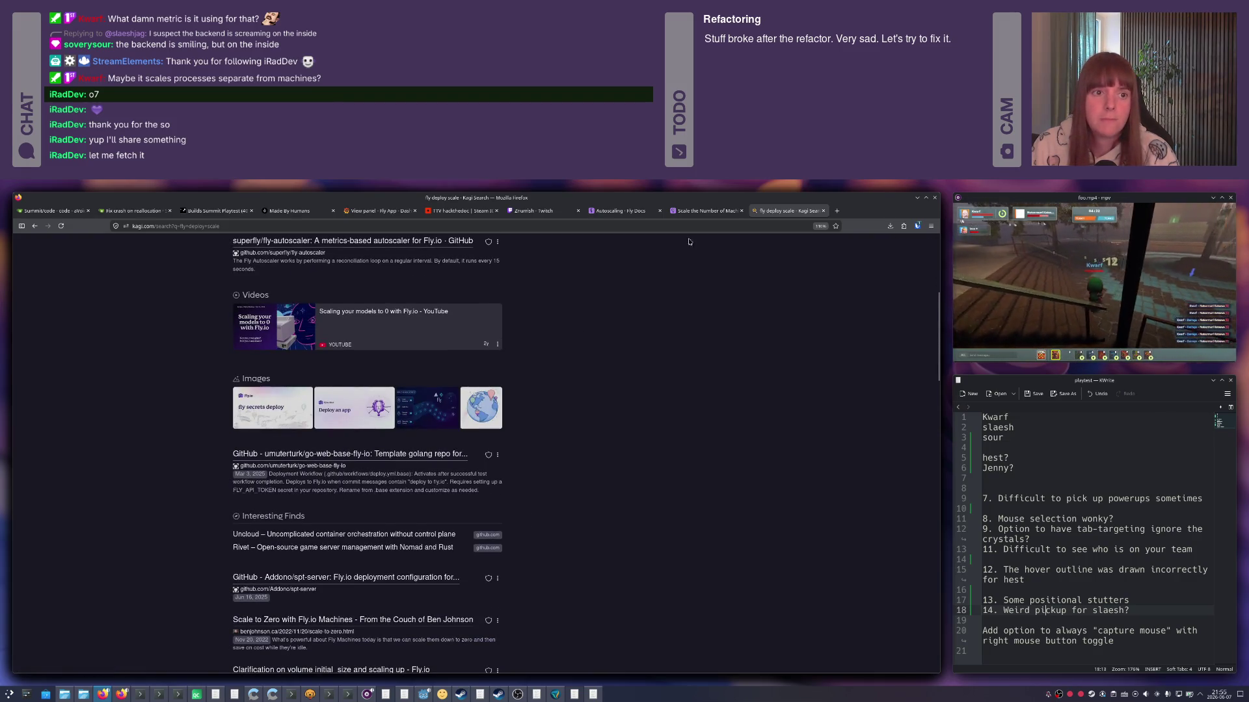
click(707, 212)
click(621, 211)
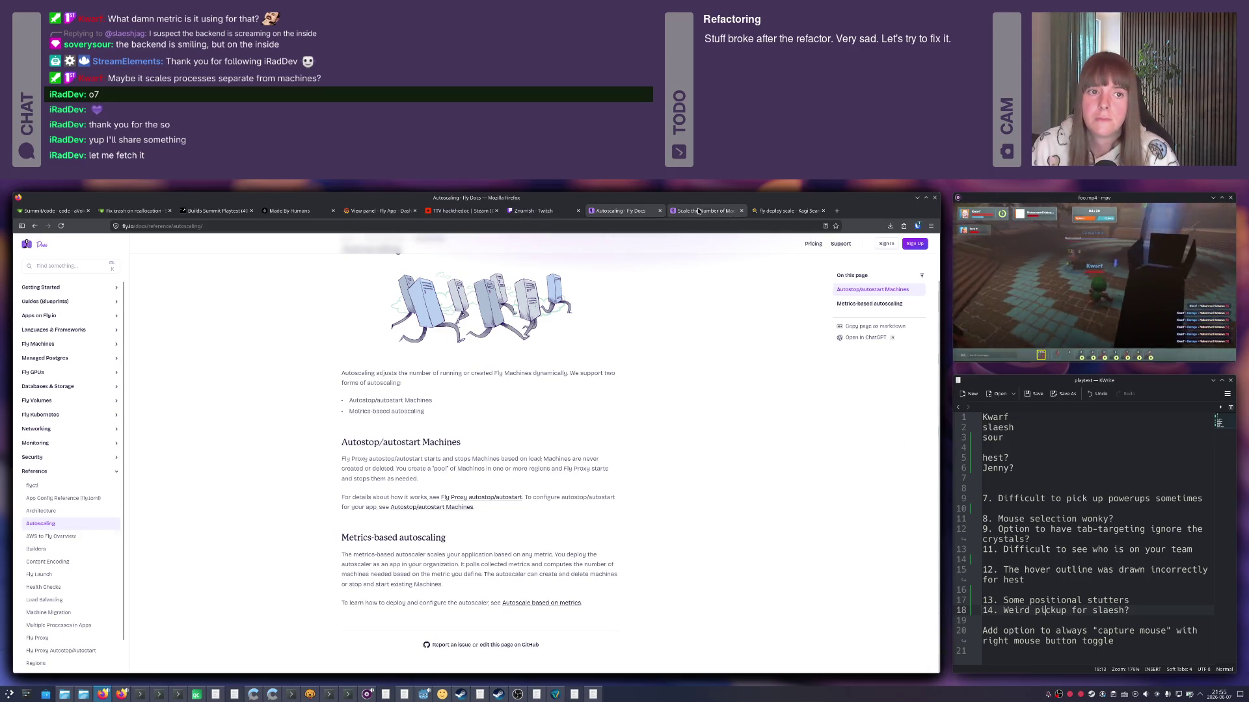
Revisit the Scale the Number of Machines docs and the summit-prod overview, then move to the Konsole terminal.
click(707, 211)
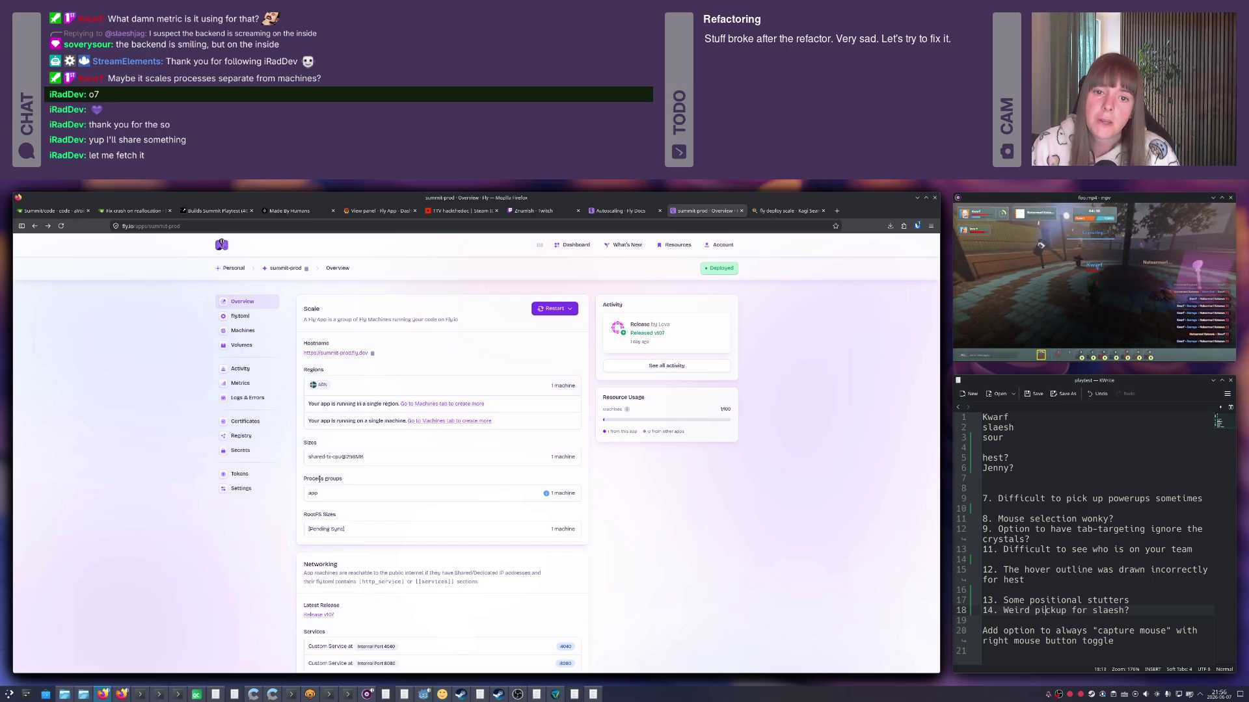
scroll(319, 480, down, 3)
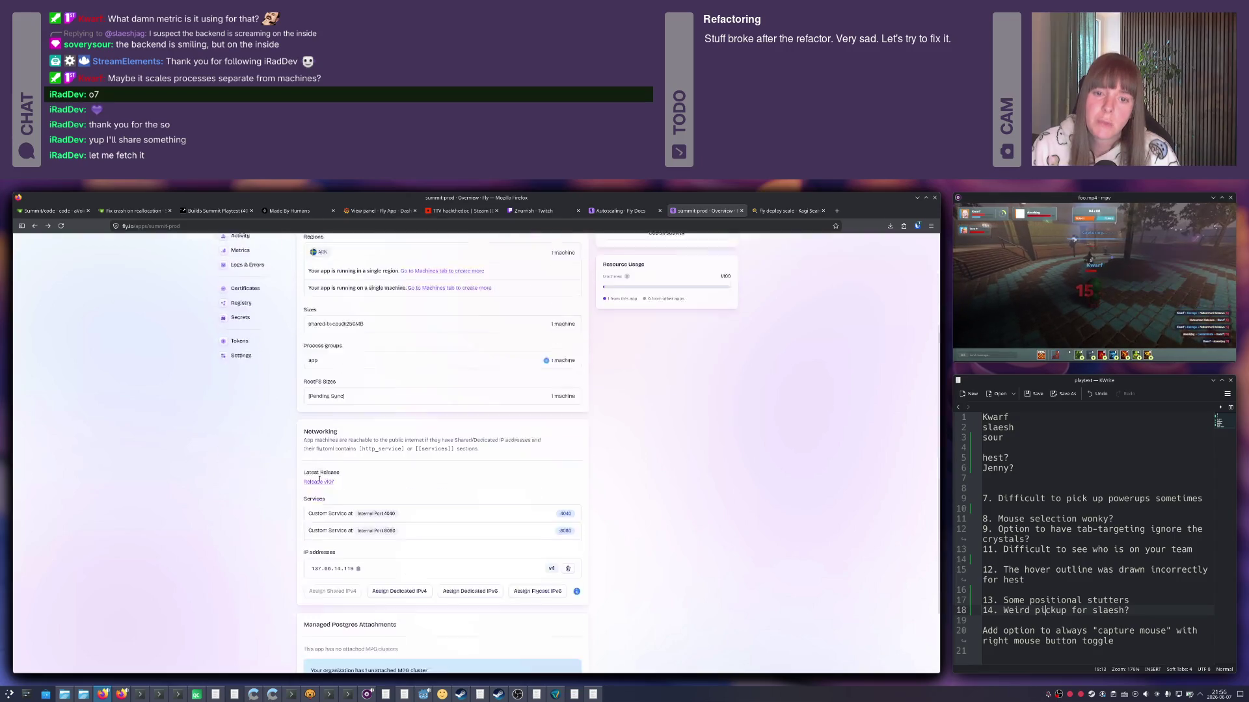
scroll(319, 480, down, 2)
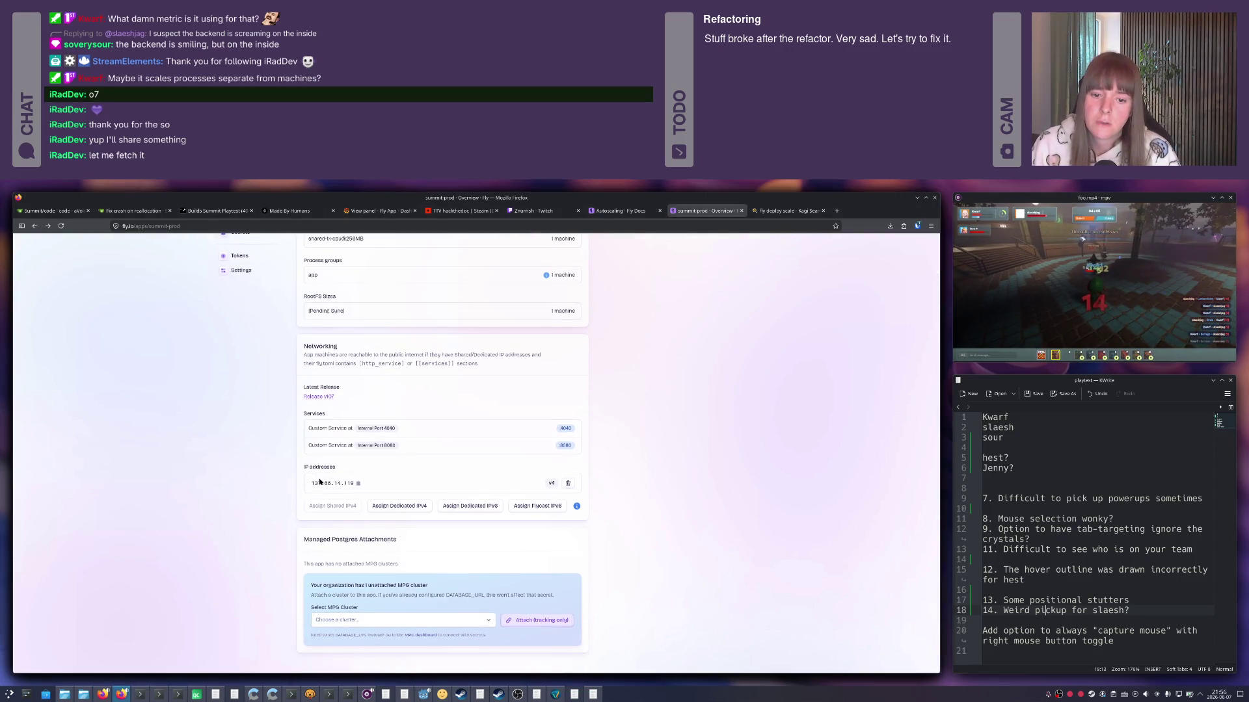
key(alt+Tab)
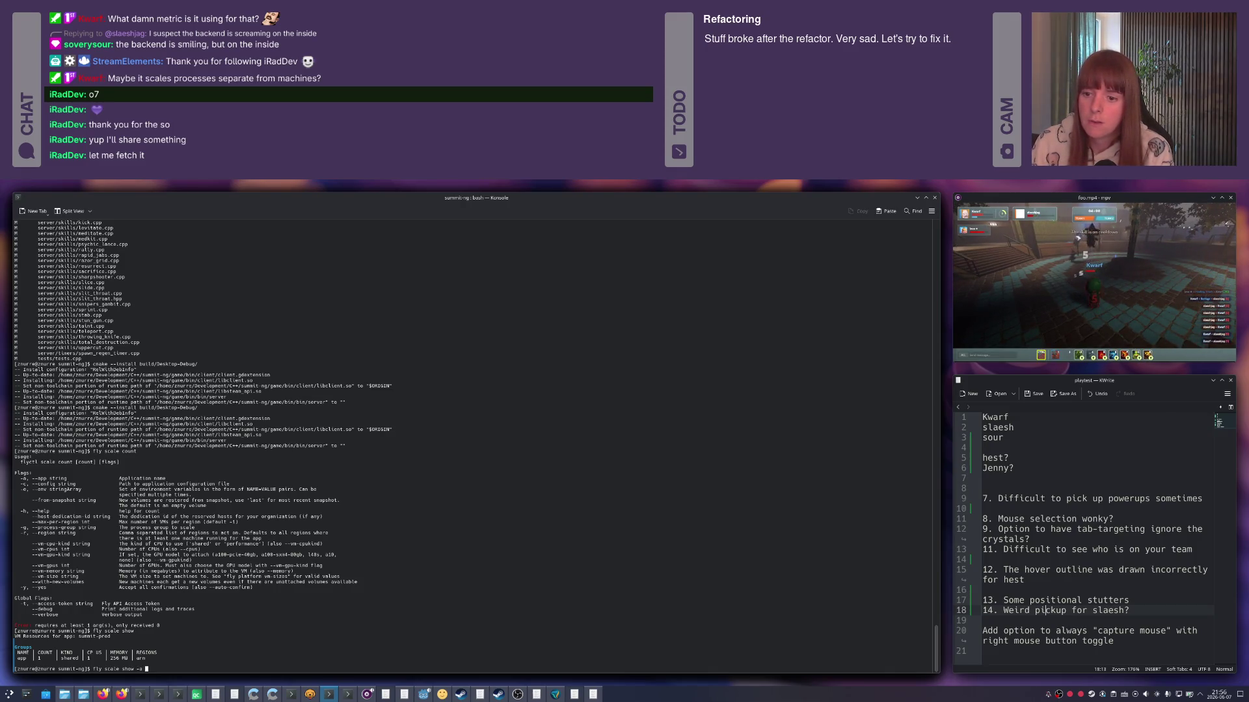
text(app)
Run 'fly scale show -a app', retry it as '-g app' (both fail), then return to the Fly.io dashboard.
key(Return)
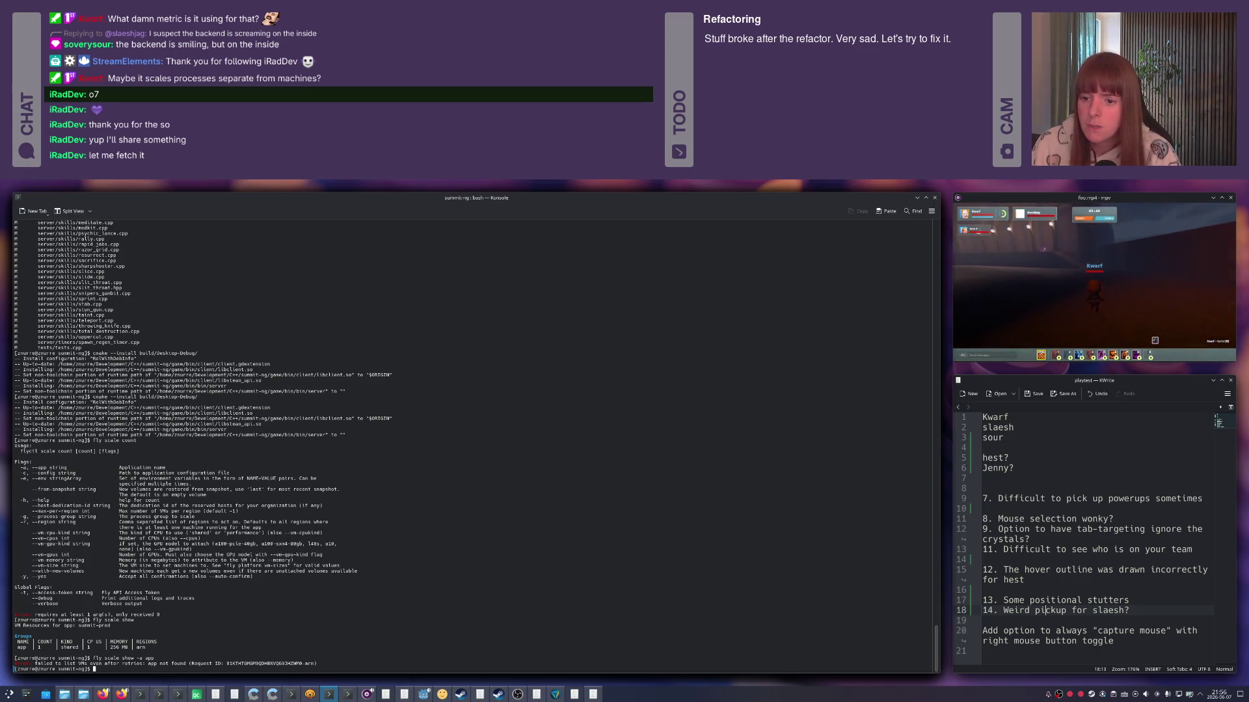
key(Up)
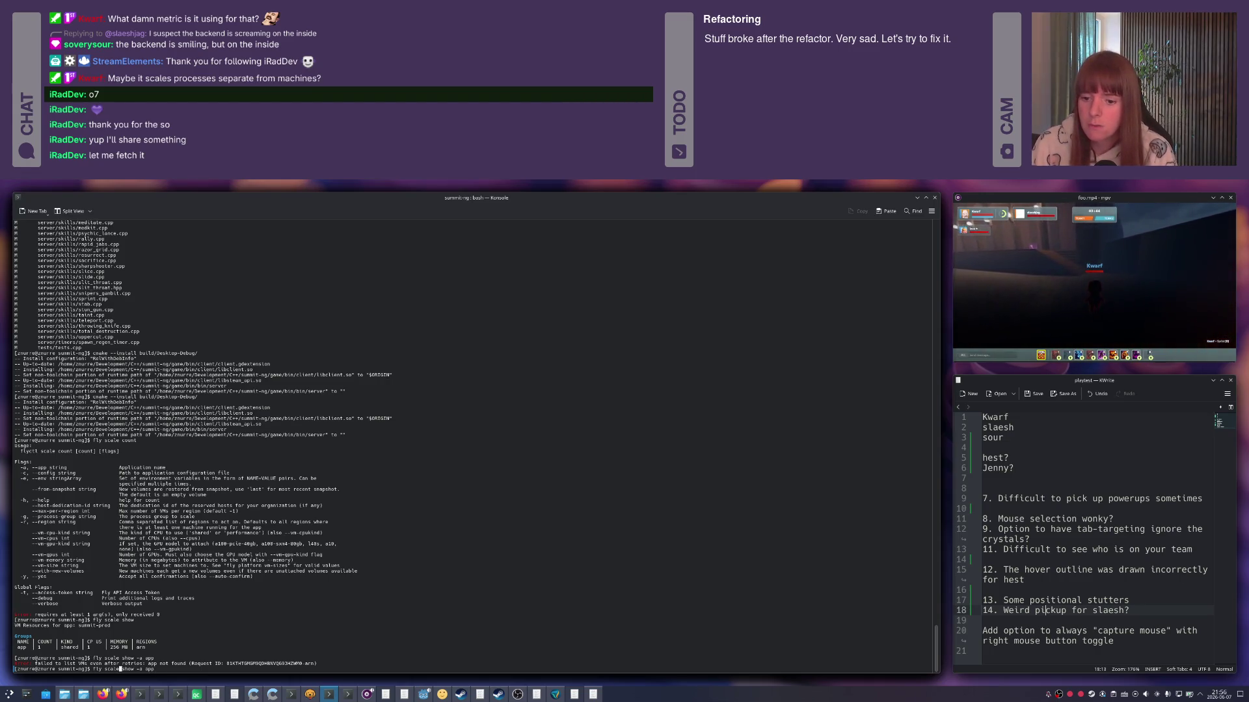
text(-g)
key(Return)
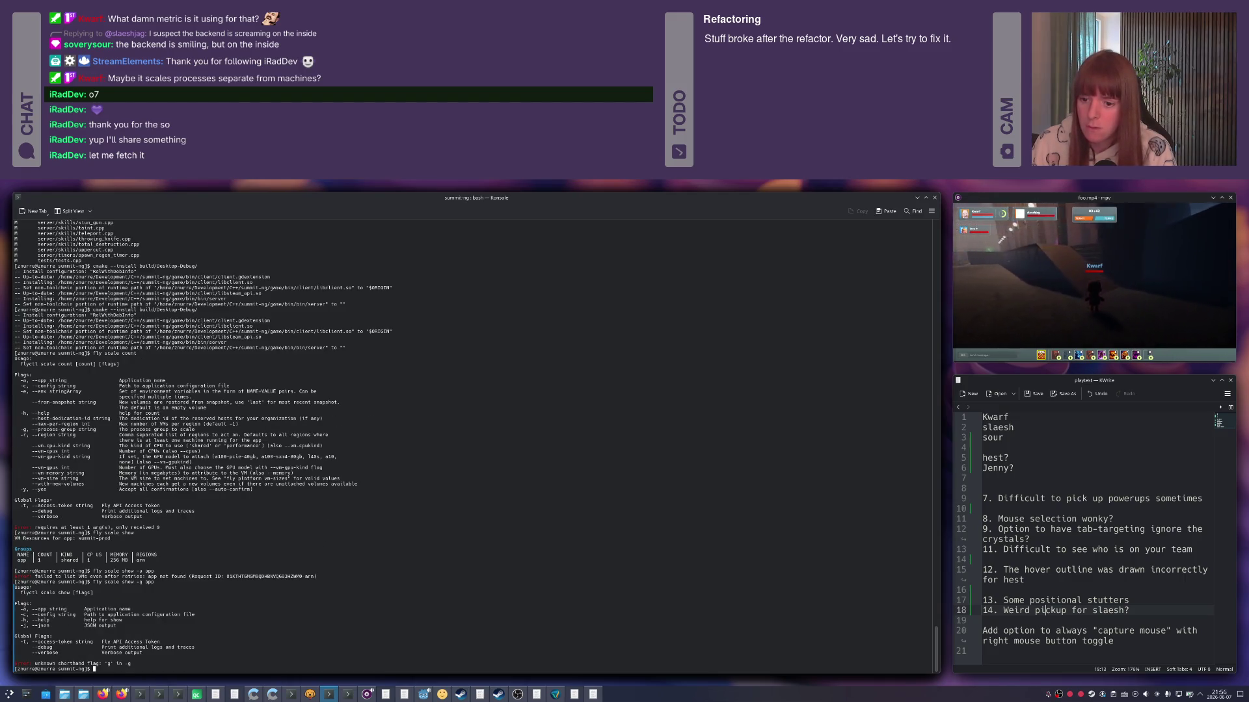
key(Up)
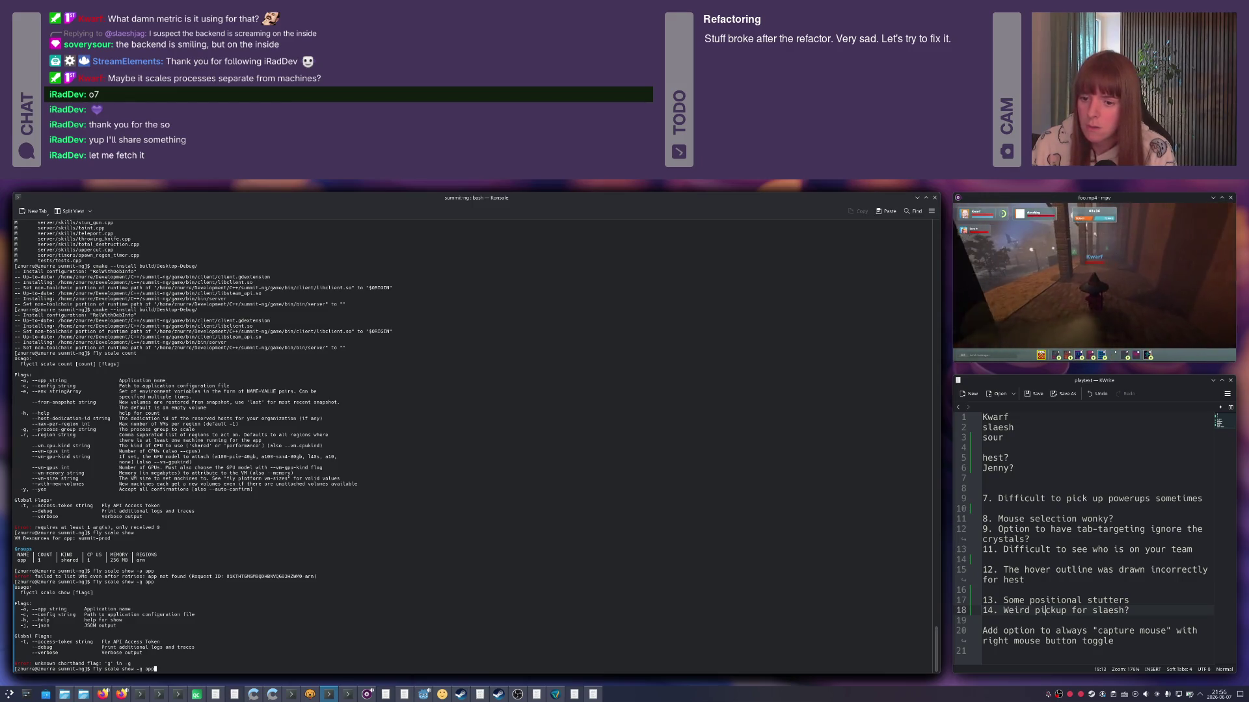
key(alt+Tab)
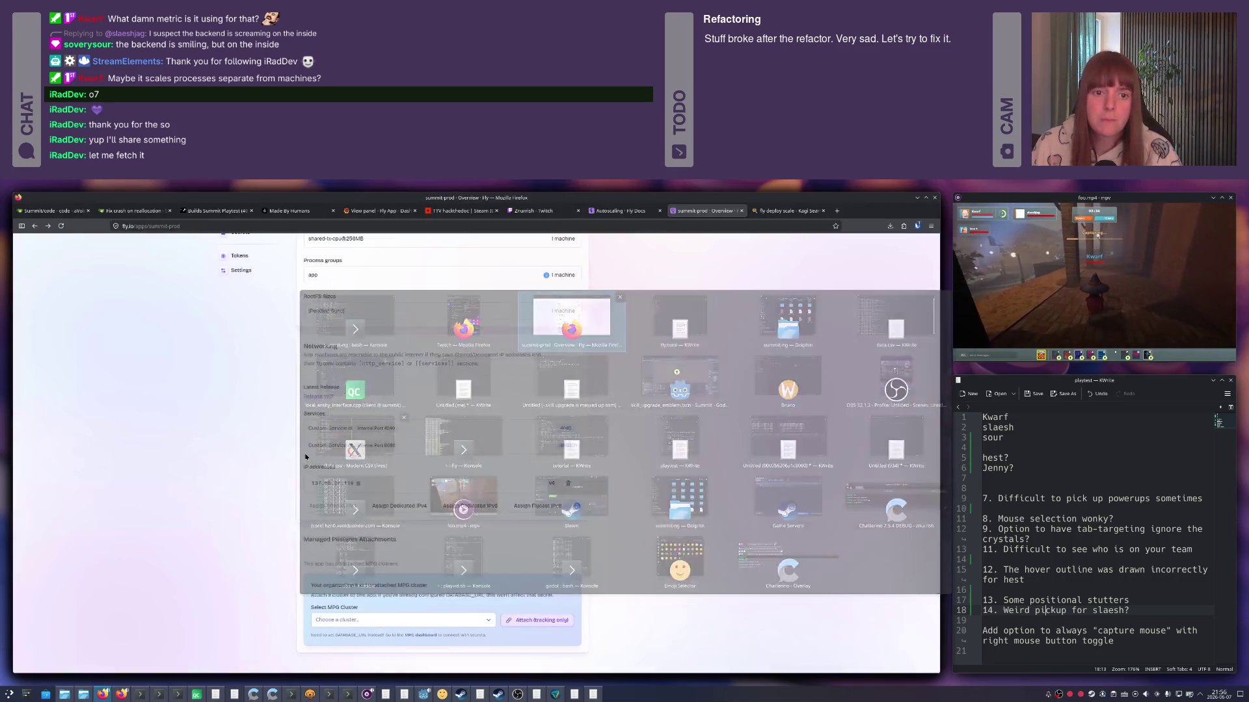
scroll(347, 455, up, 5)
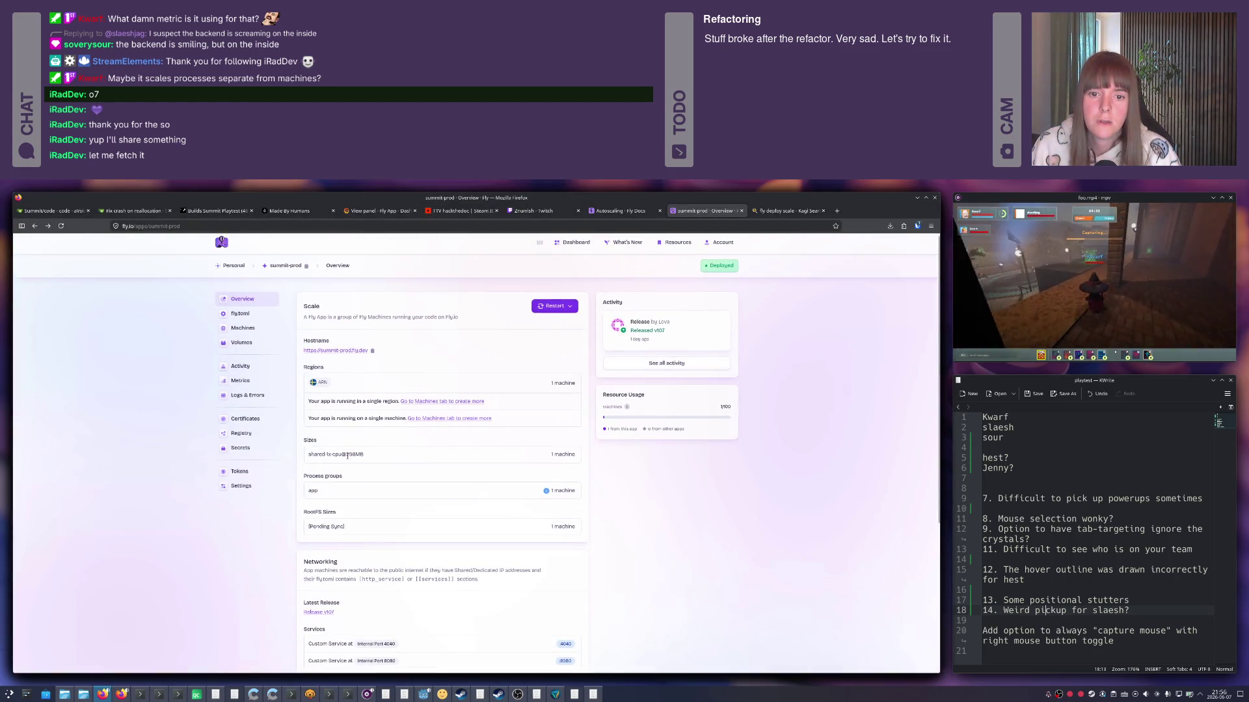
scroll(346, 454, down, 3)
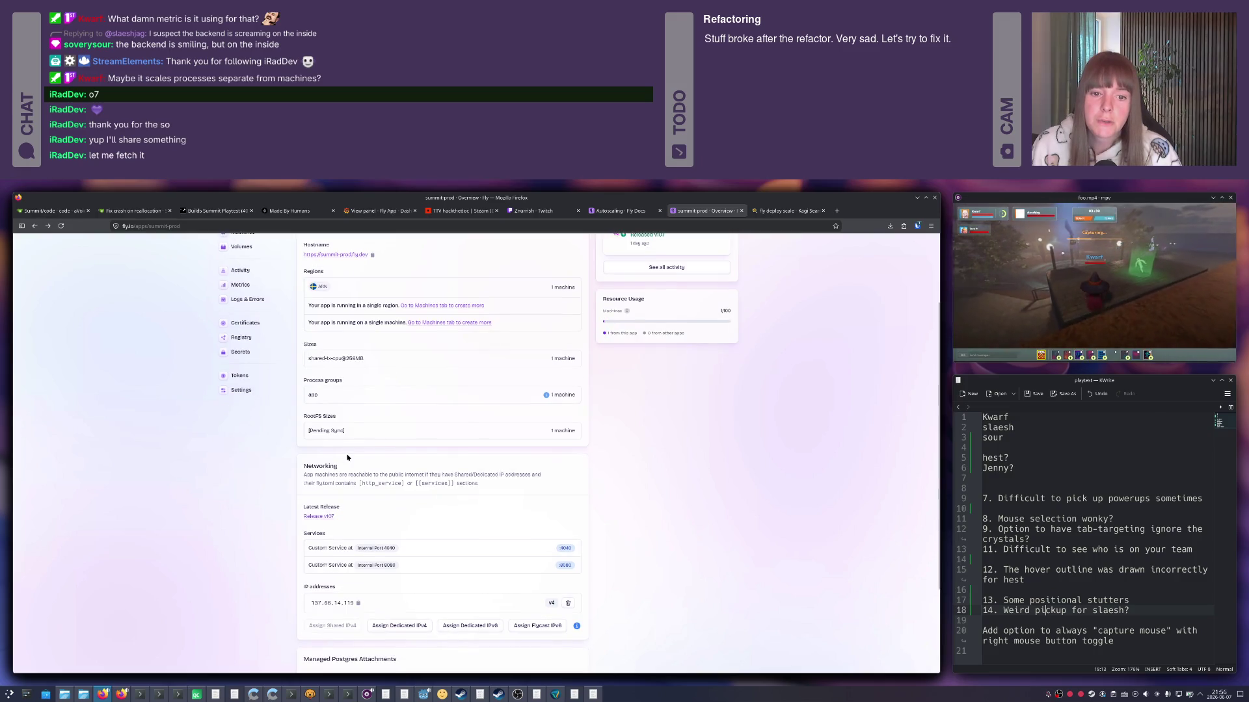
scroll(346, 455, down, 3)
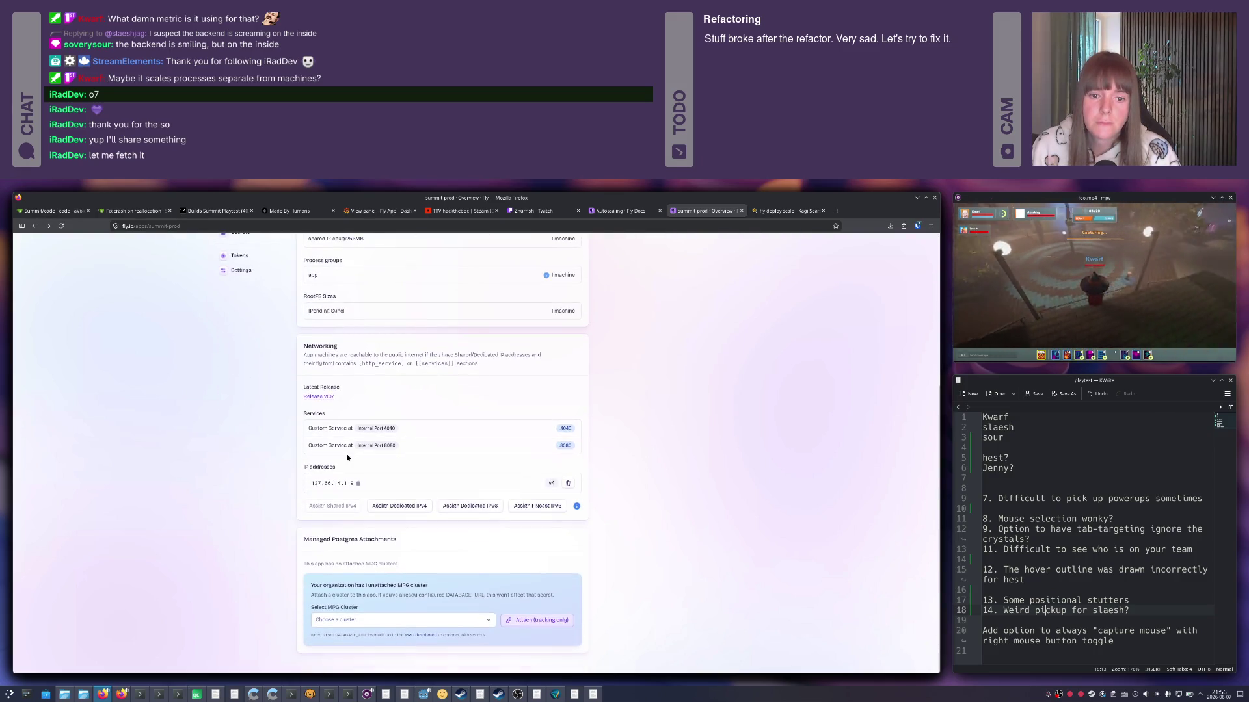
scroll(346, 455, up, 5)
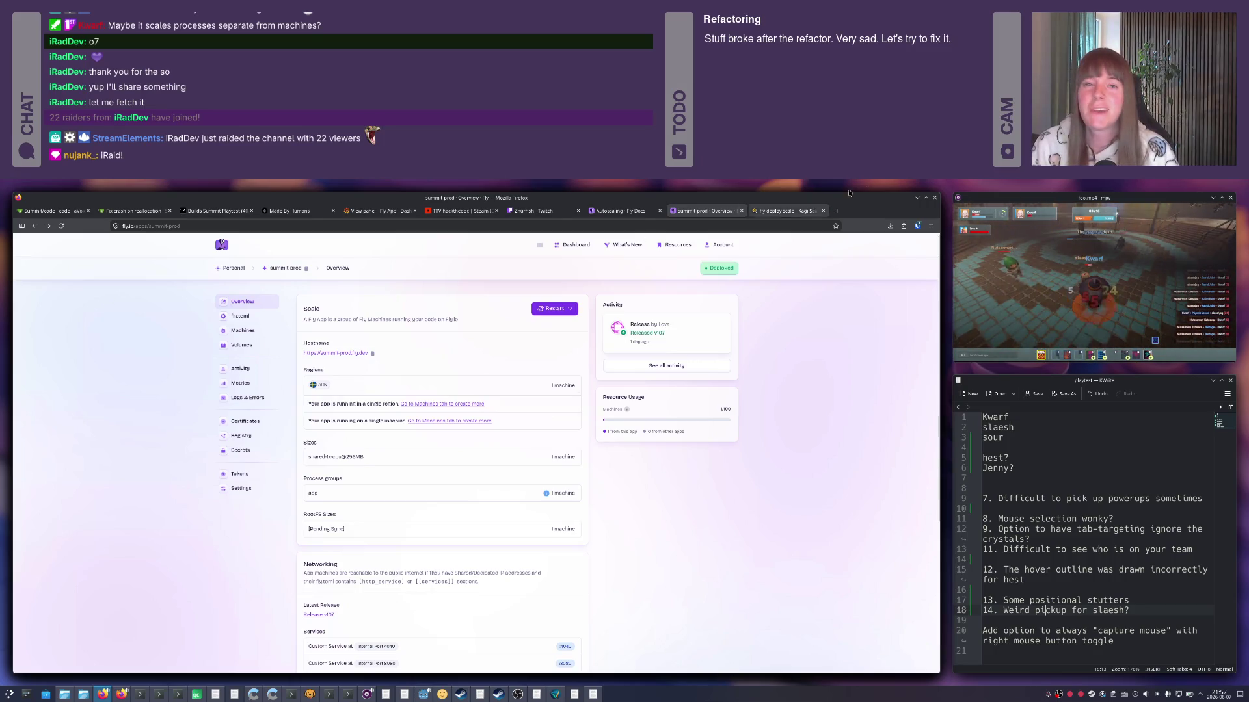
Bring the Kagi results for 'fly deploy scale' back to the front after checking the summit-prod overview.
click(826, 205)
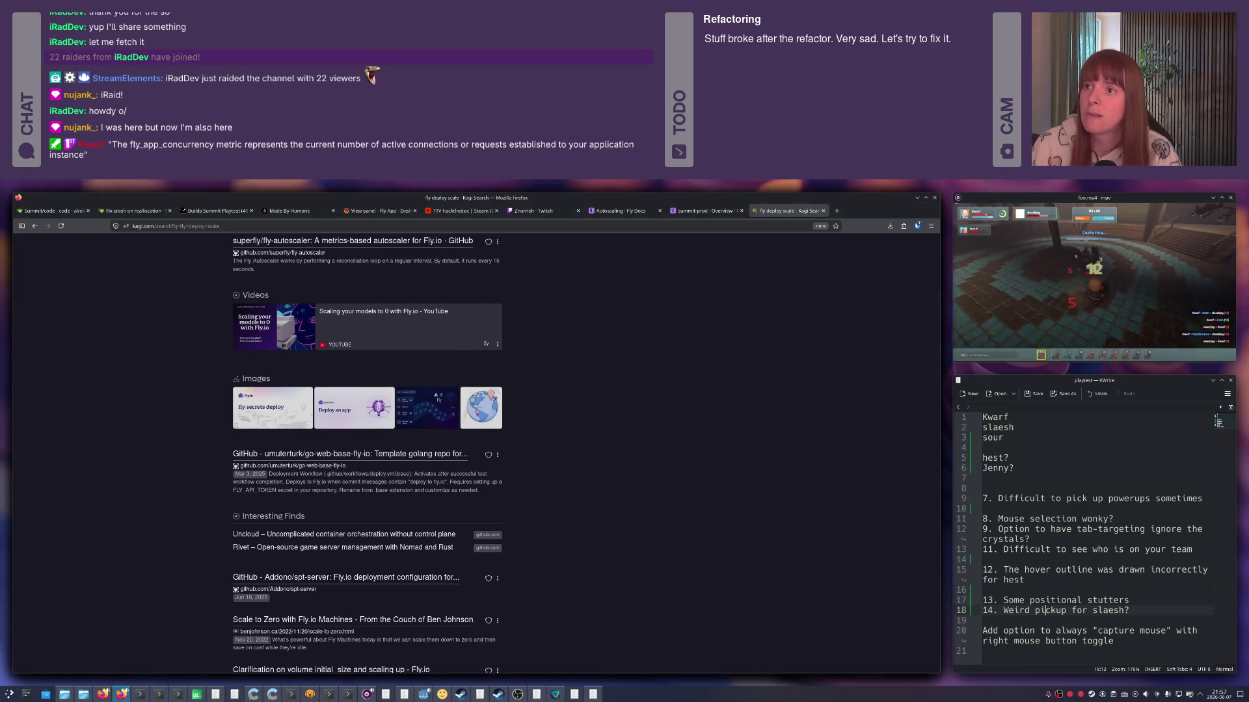
Check the Autoscaling and Scale the Number of Machines docs and copy 'fly_app_concurrency' from the find bar.
click(620, 211)
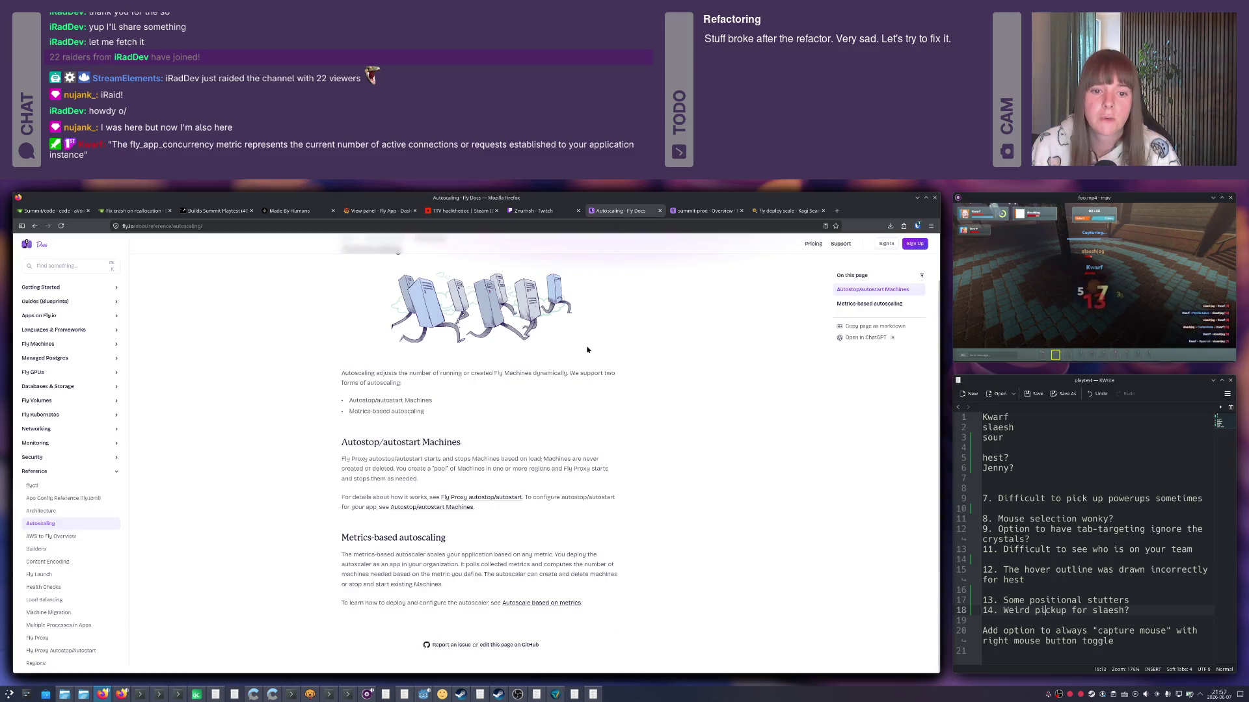
key(ctrl+Tab)
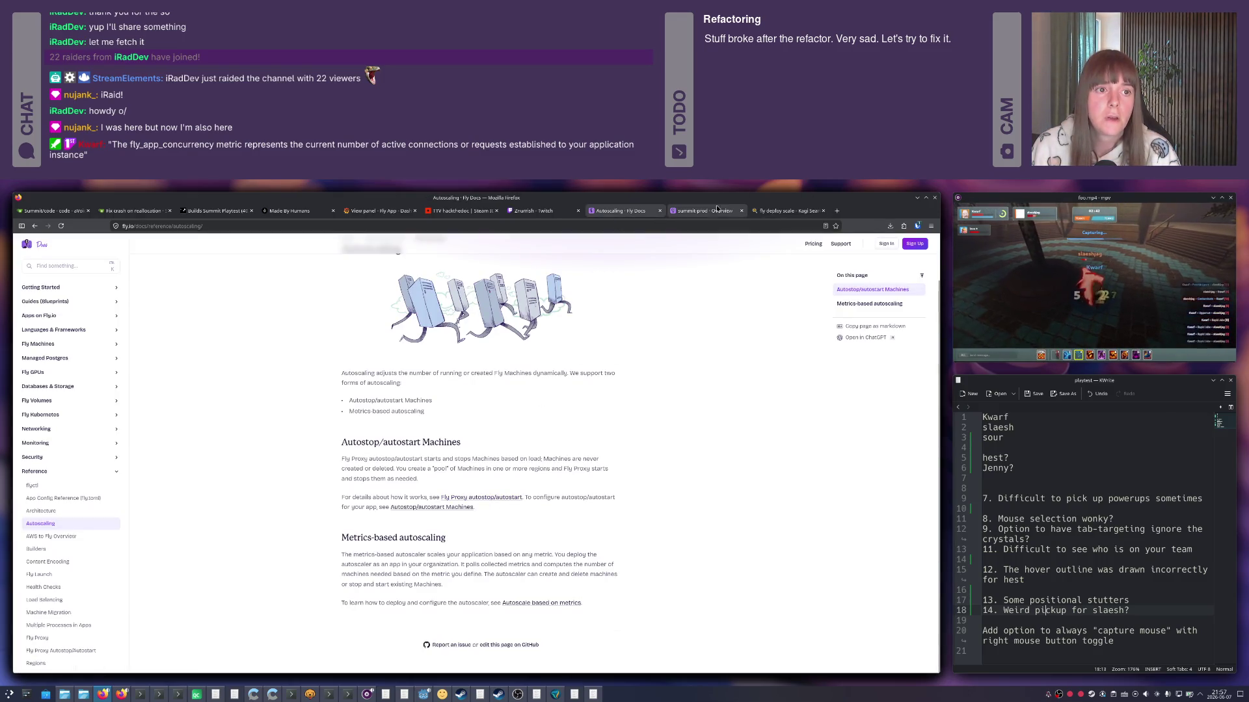
click(546, 495)
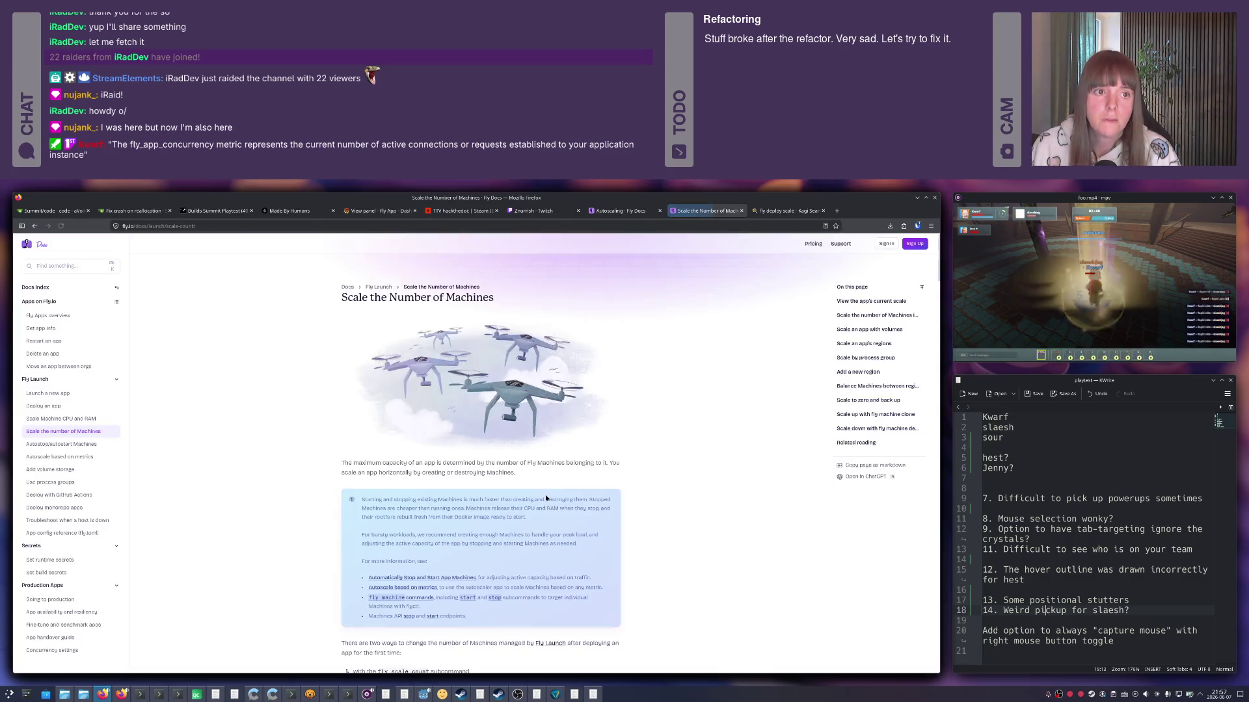
key(ctrl+f)
key(ctrl+a)
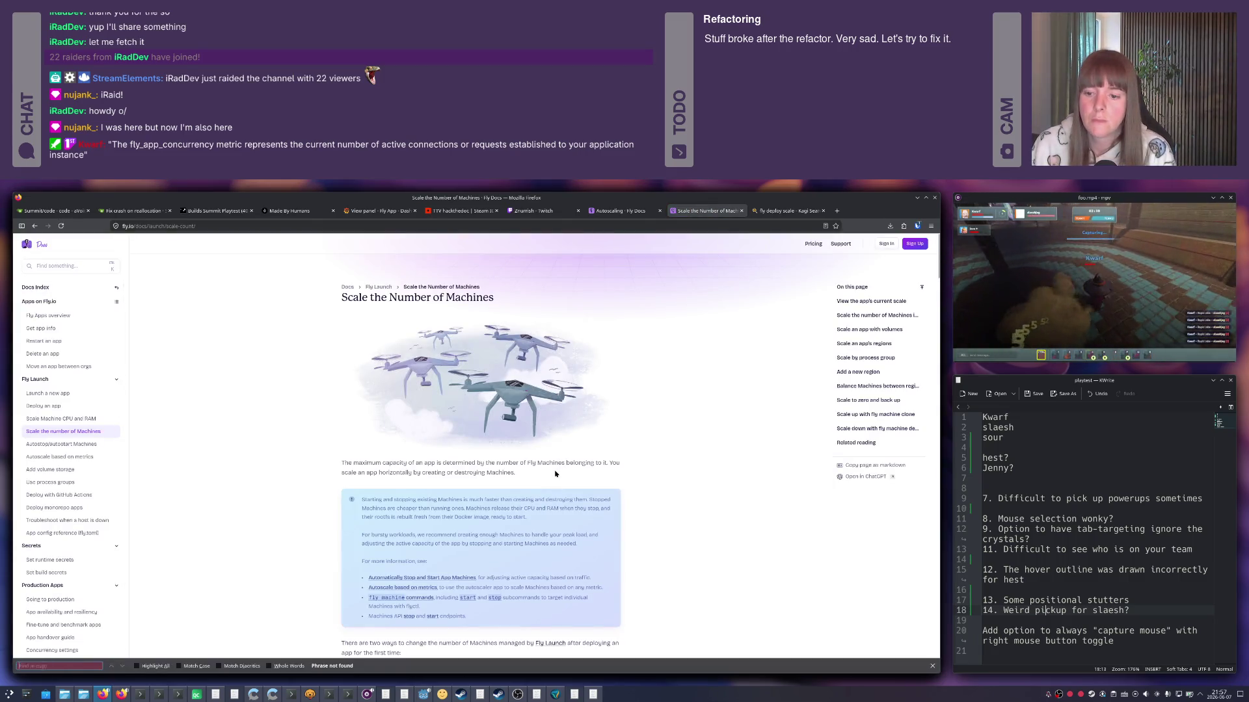
key(ctrl+c)
Search the web for 'fly_app_concurrency' in a new tab and open the App Concurrency community thread.
key(ctrl+t)
key(ctrl+v)
key(Return)
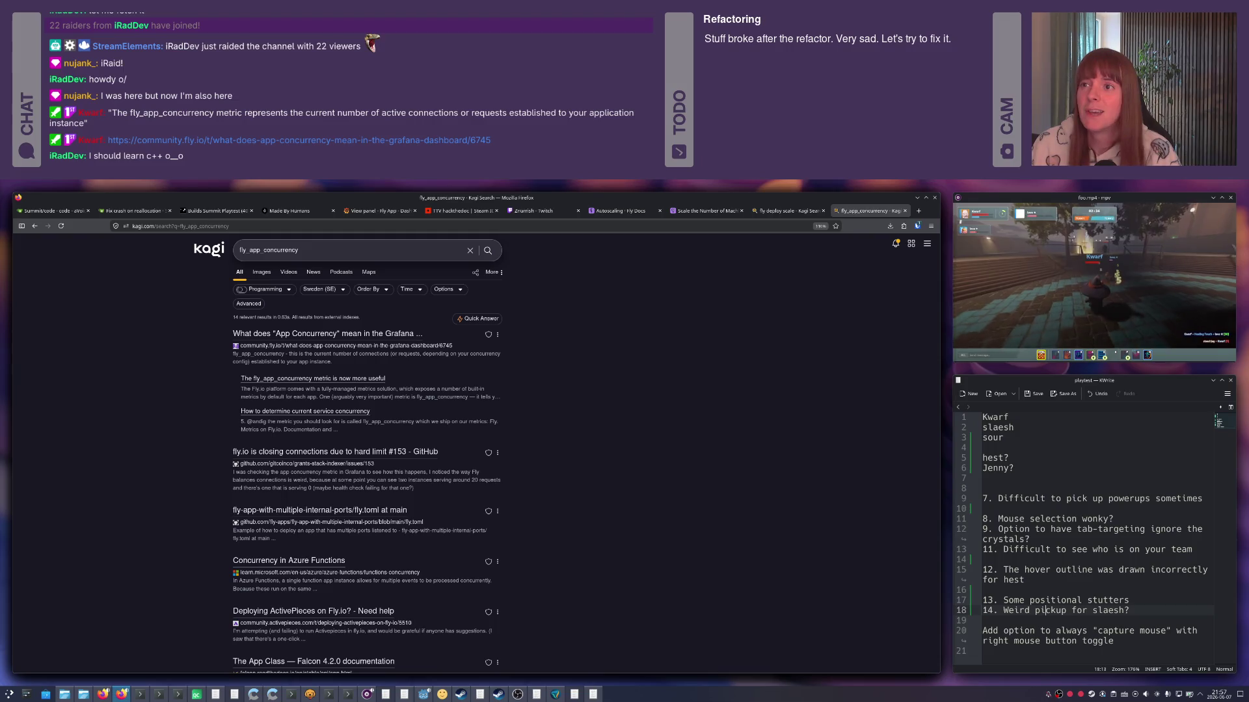
click(327, 333)
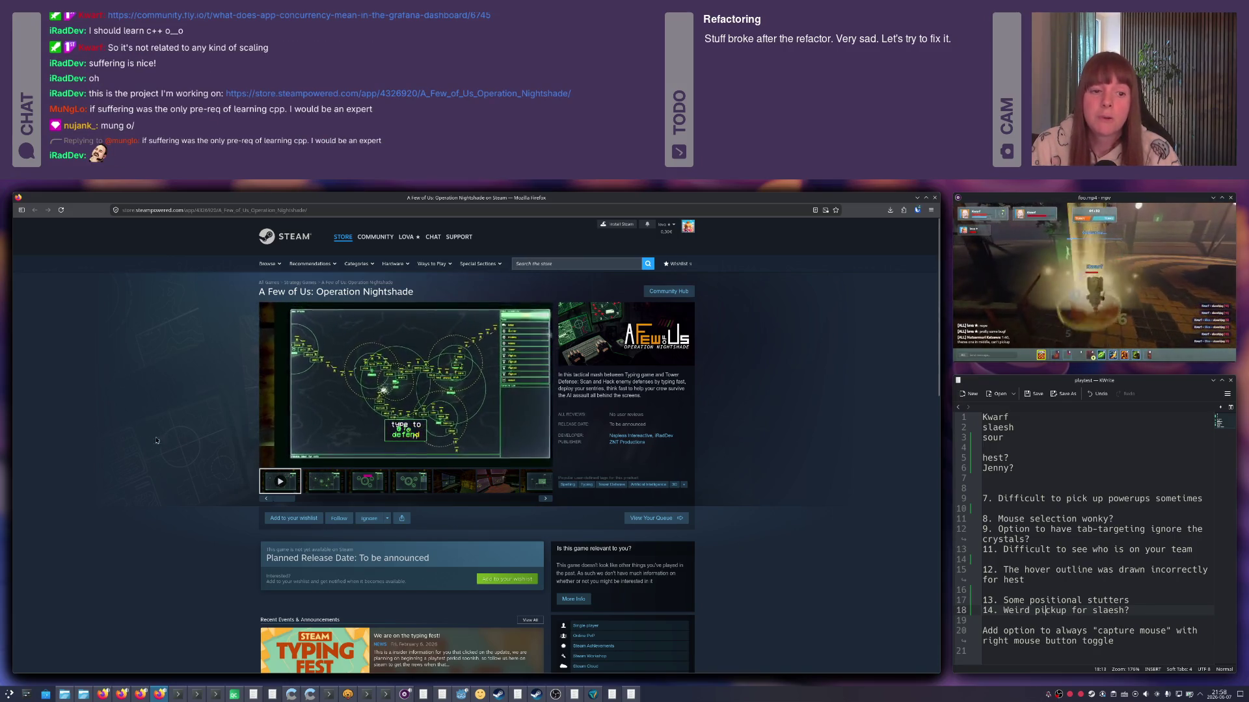
Add A Few of Us: Operation Nightshade to the Steam wishlist, then close it to return to the App Concurrency thread.
click(293, 518)
click(298, 218)
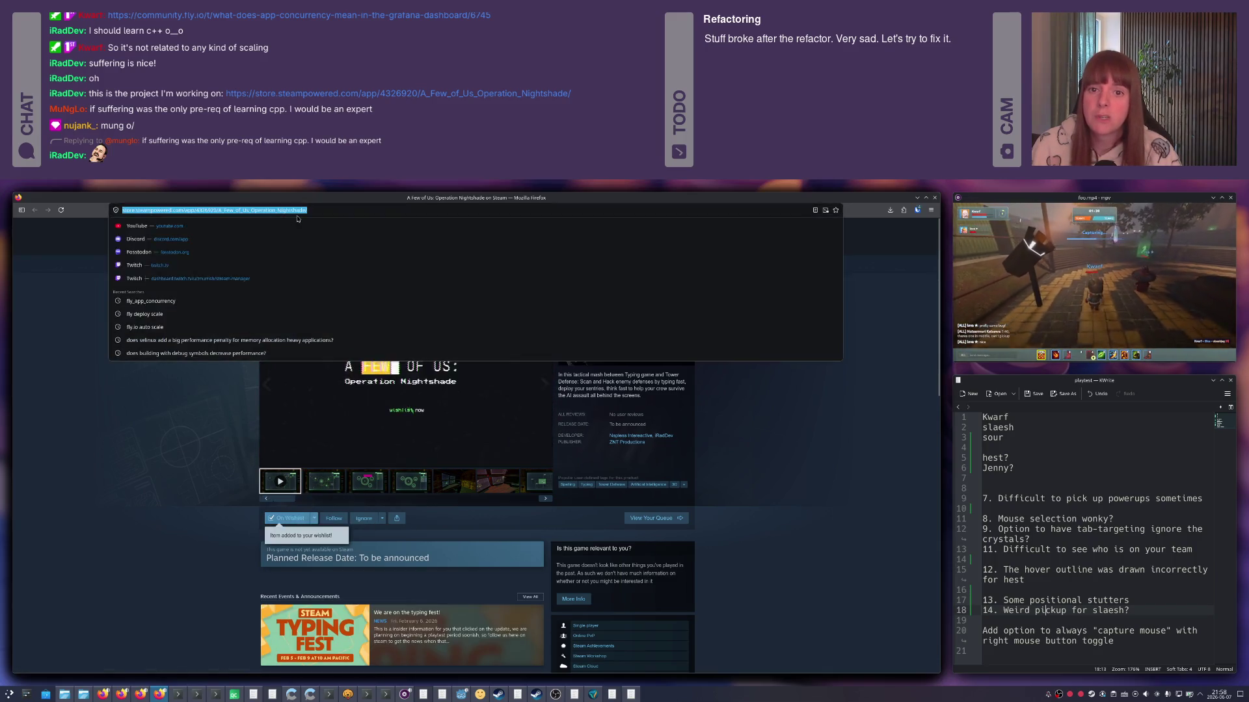
click(112, 451)
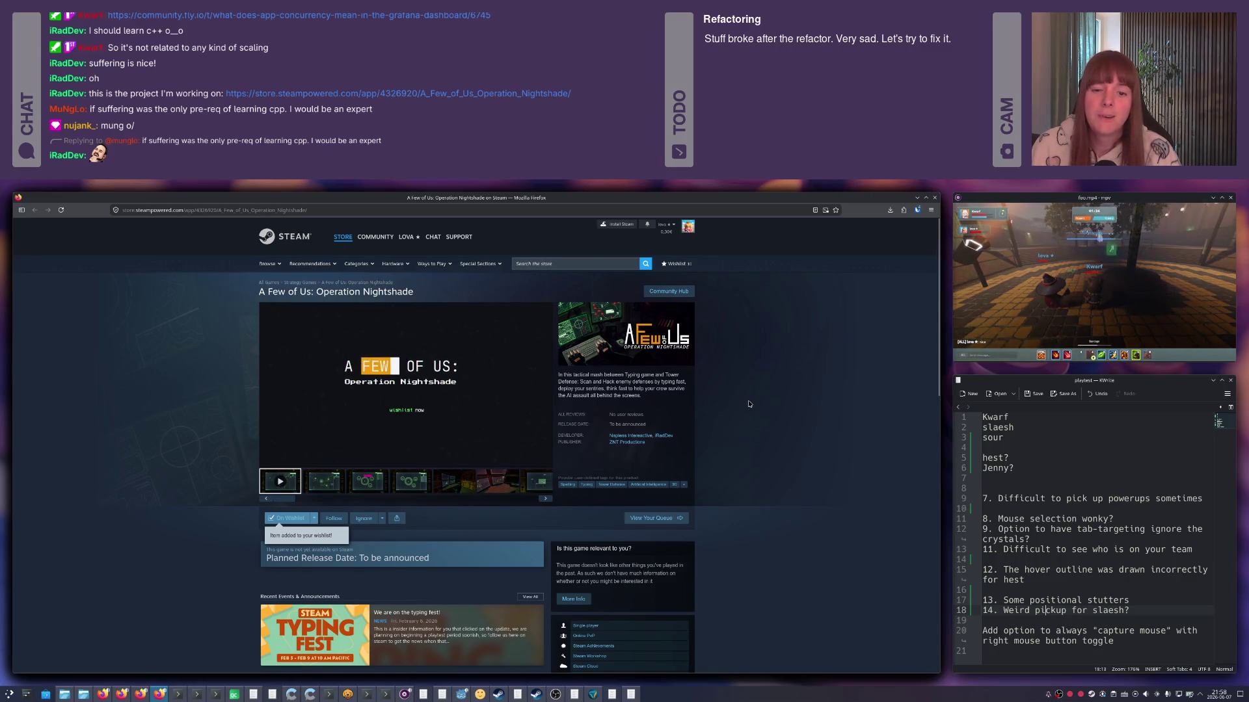
scroll(749, 406, down, 2)
scroll(748, 404, up, 1)
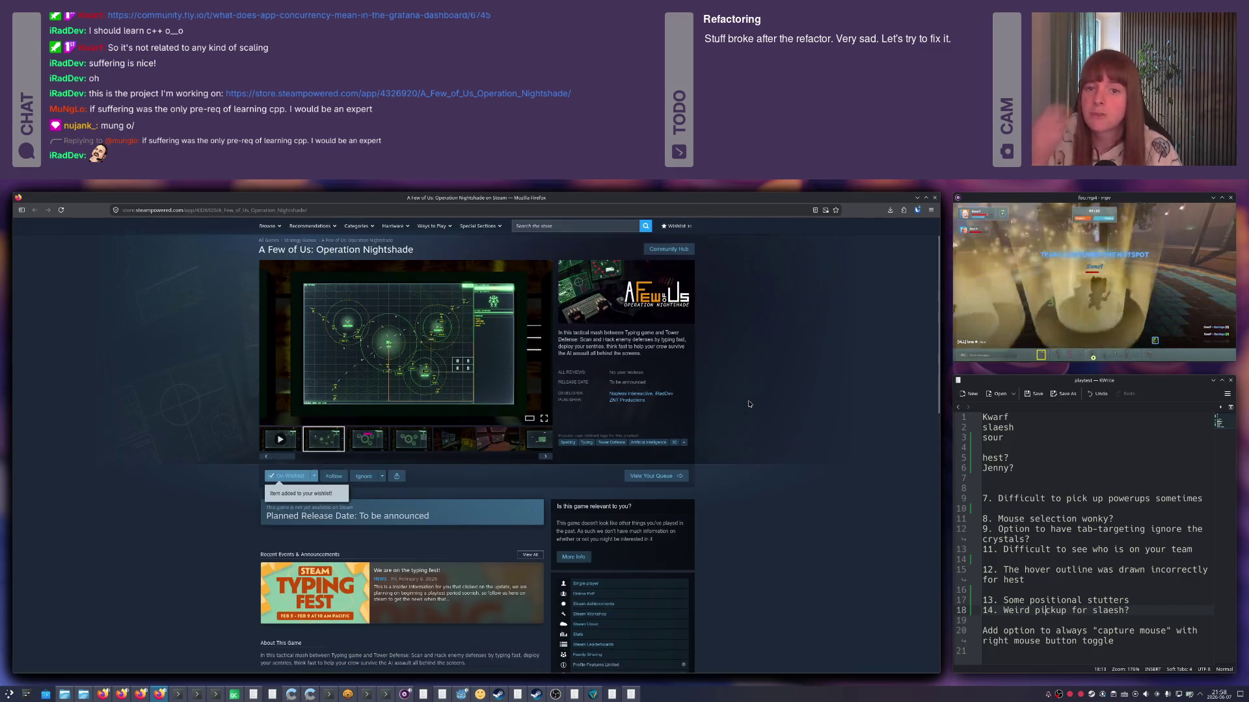
scroll(749, 404, up, 1)
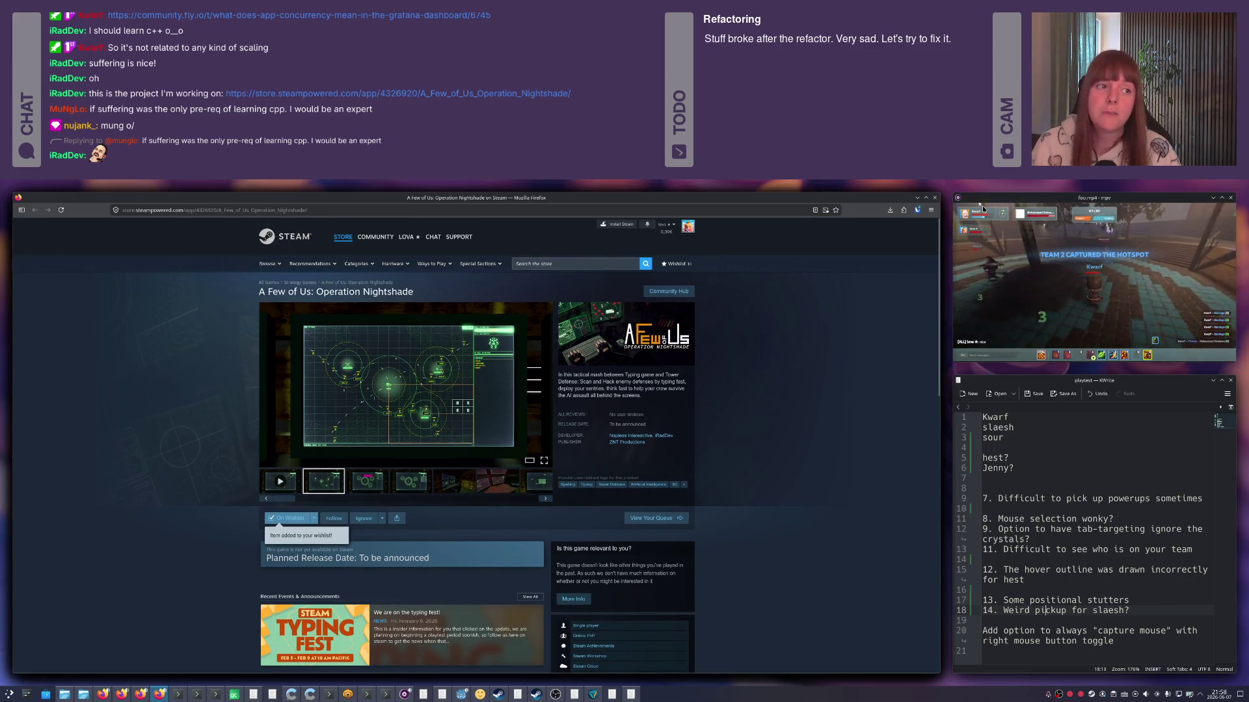
key(ctrl+w)
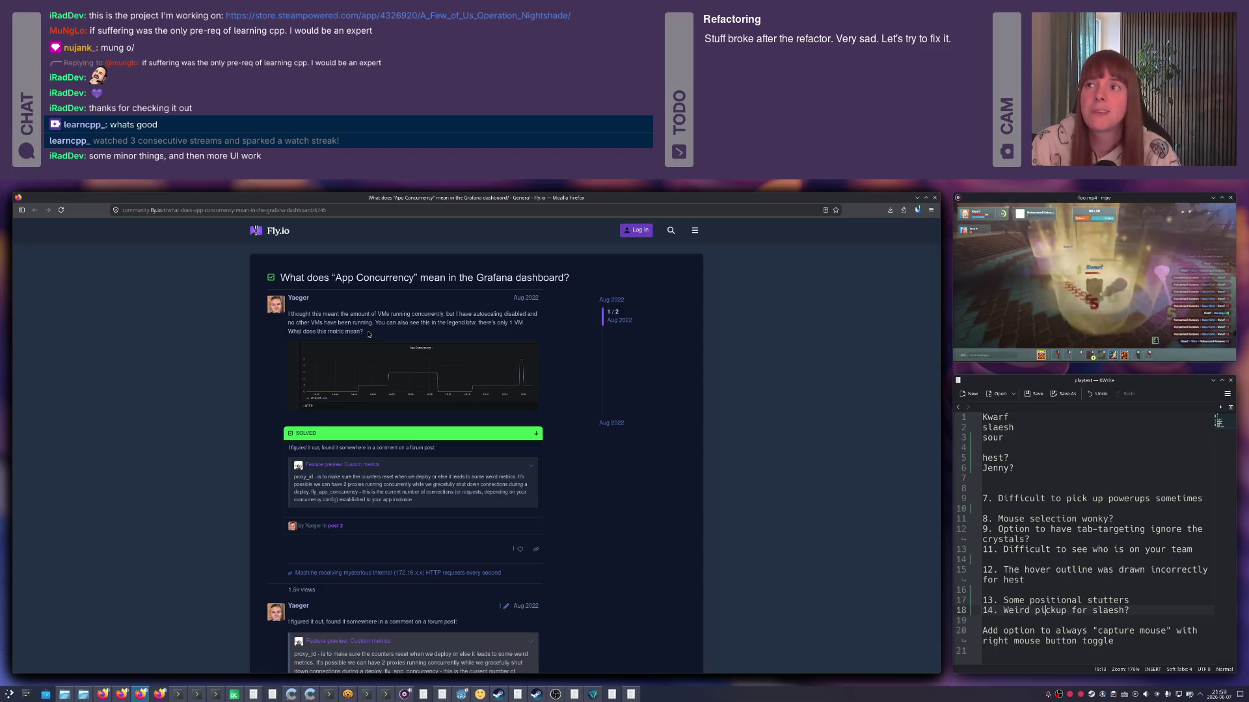
scroll(322, 327, down, 2)
scroll(283, 322, down, 3)
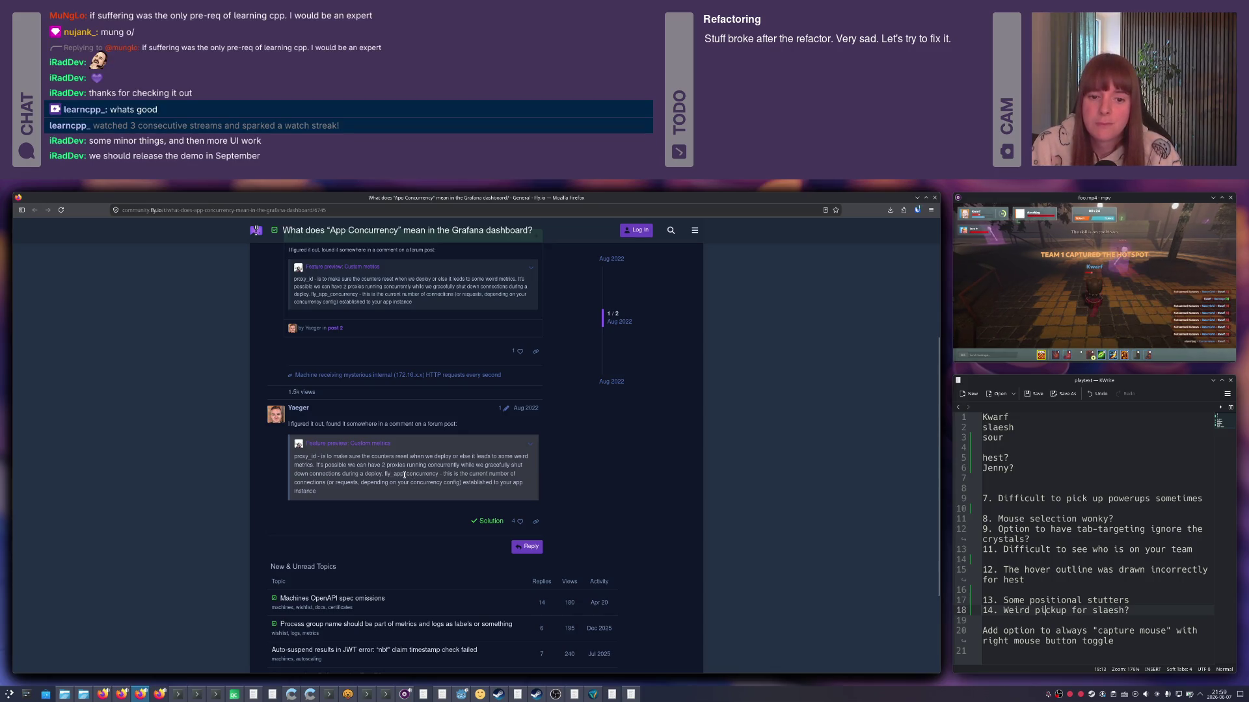
Highlight fly_app_concurrency in the thread's solution, then bring up the open-windows overview.
double_click(376, 475)
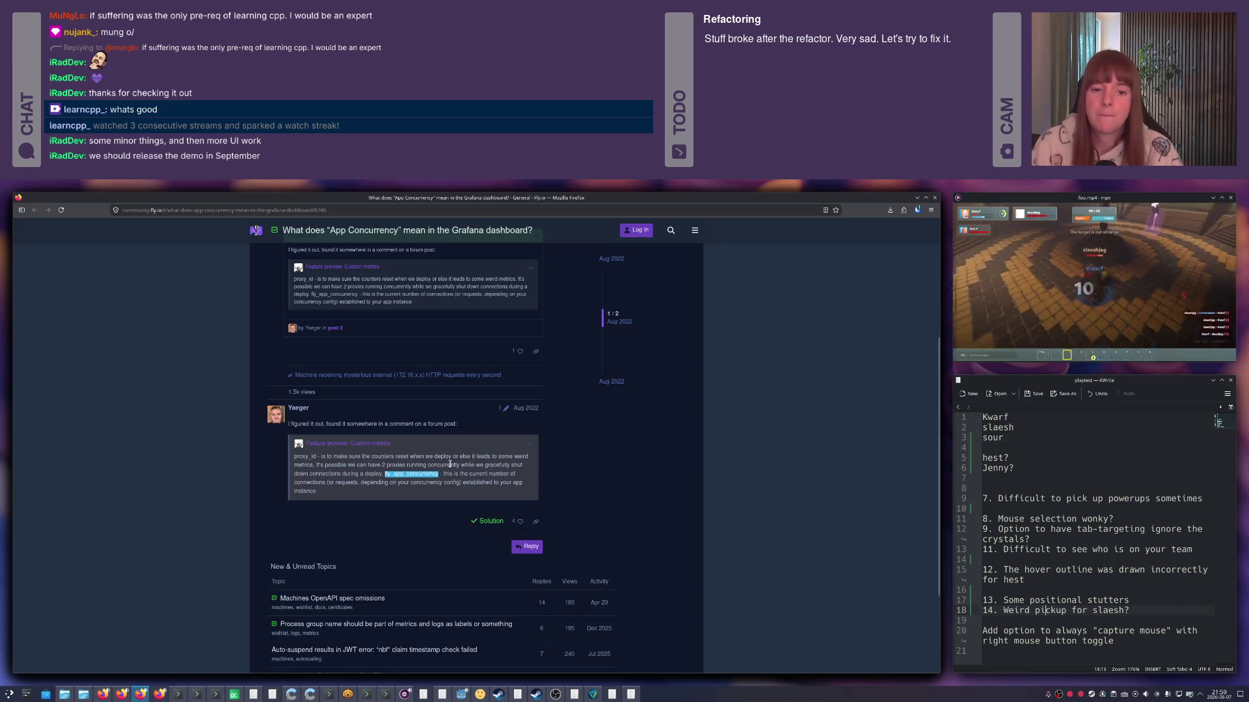
scroll(440, 456, up, 3)
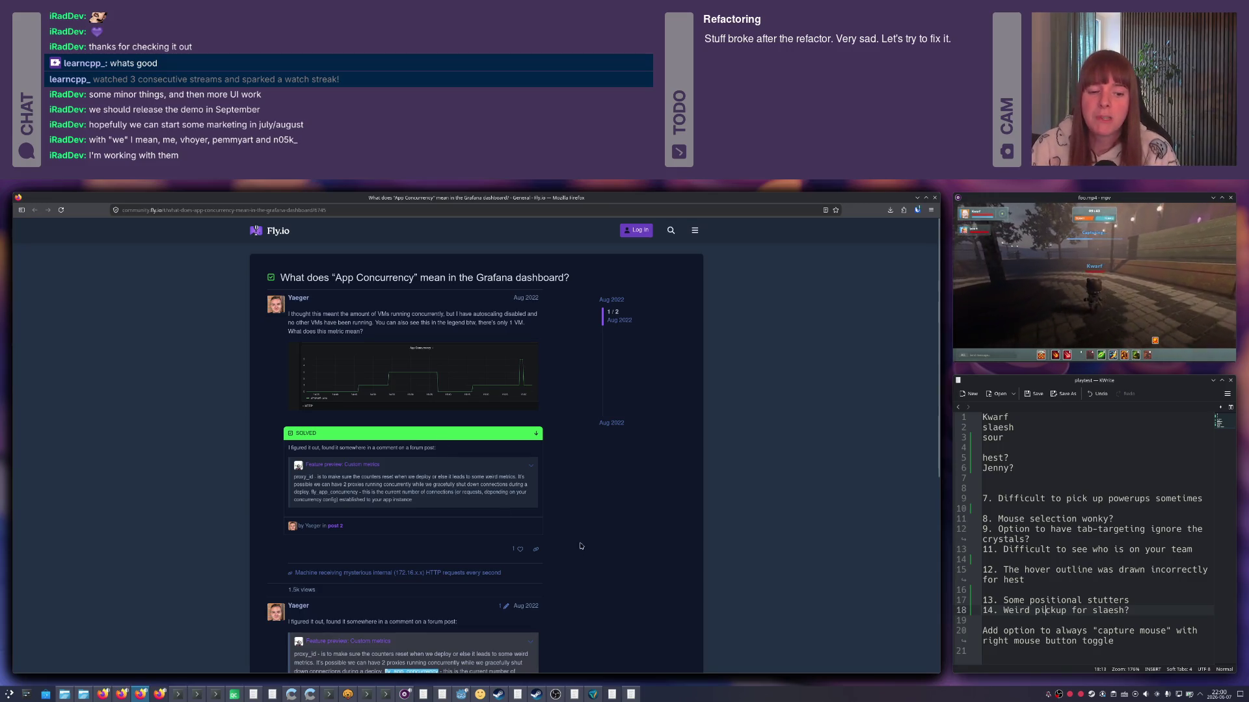
key(alt+Tab)
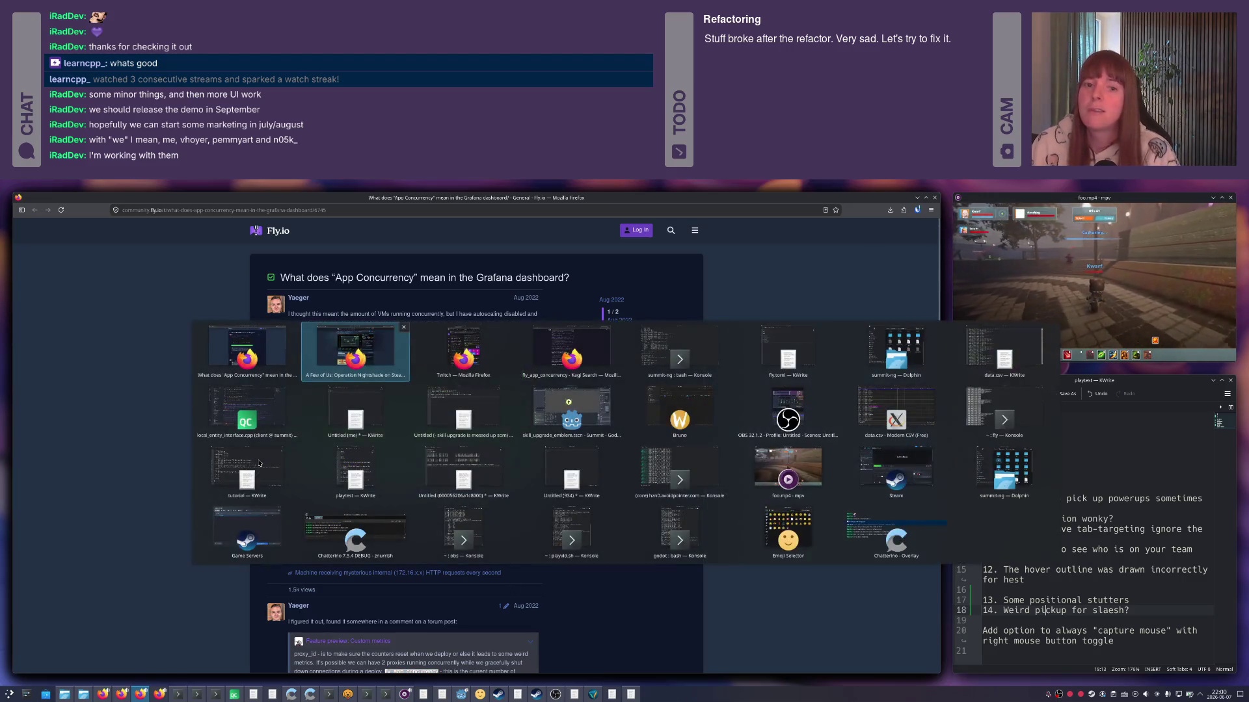
key(alt+Tab)
click(54, 210)
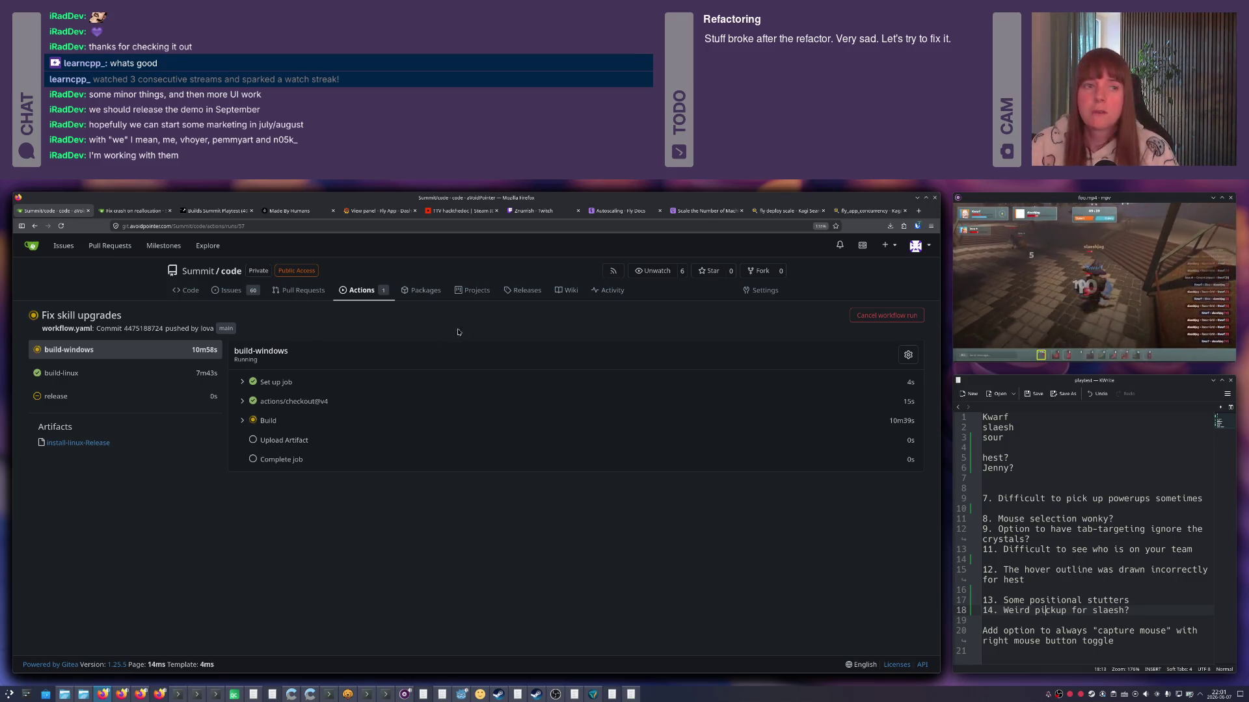
drag(1089, 186, 513, 266)
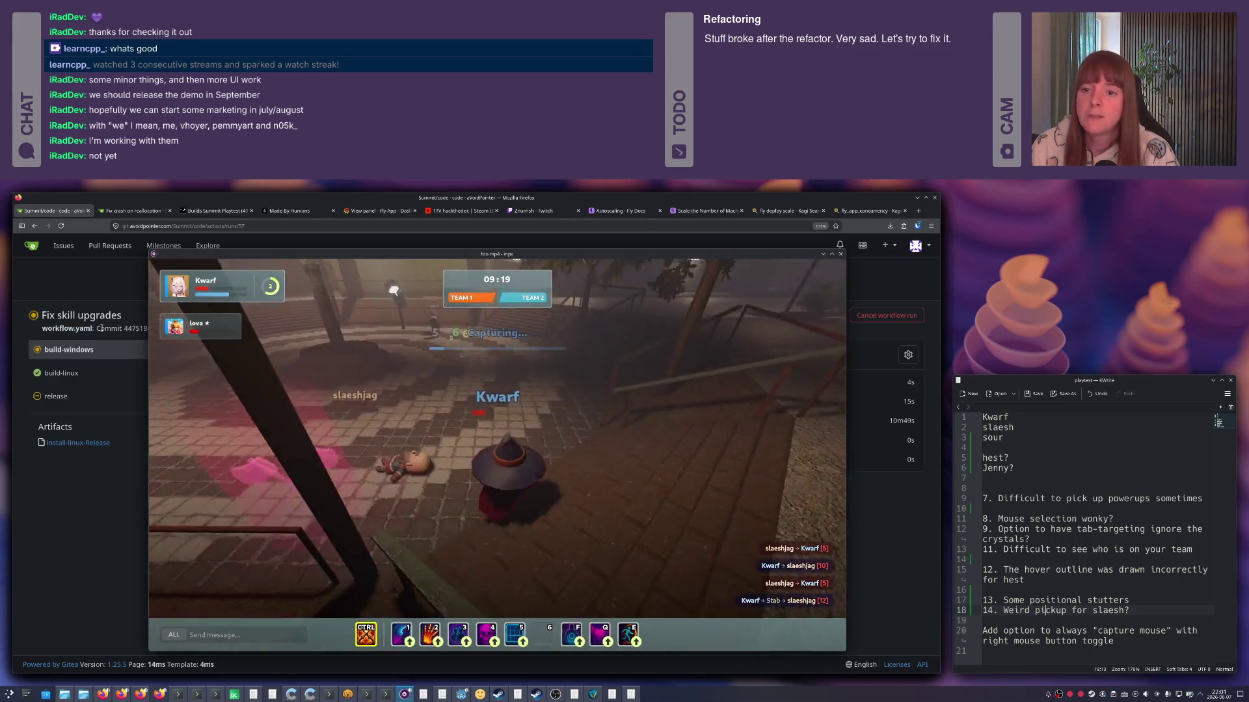
click(95, 300)
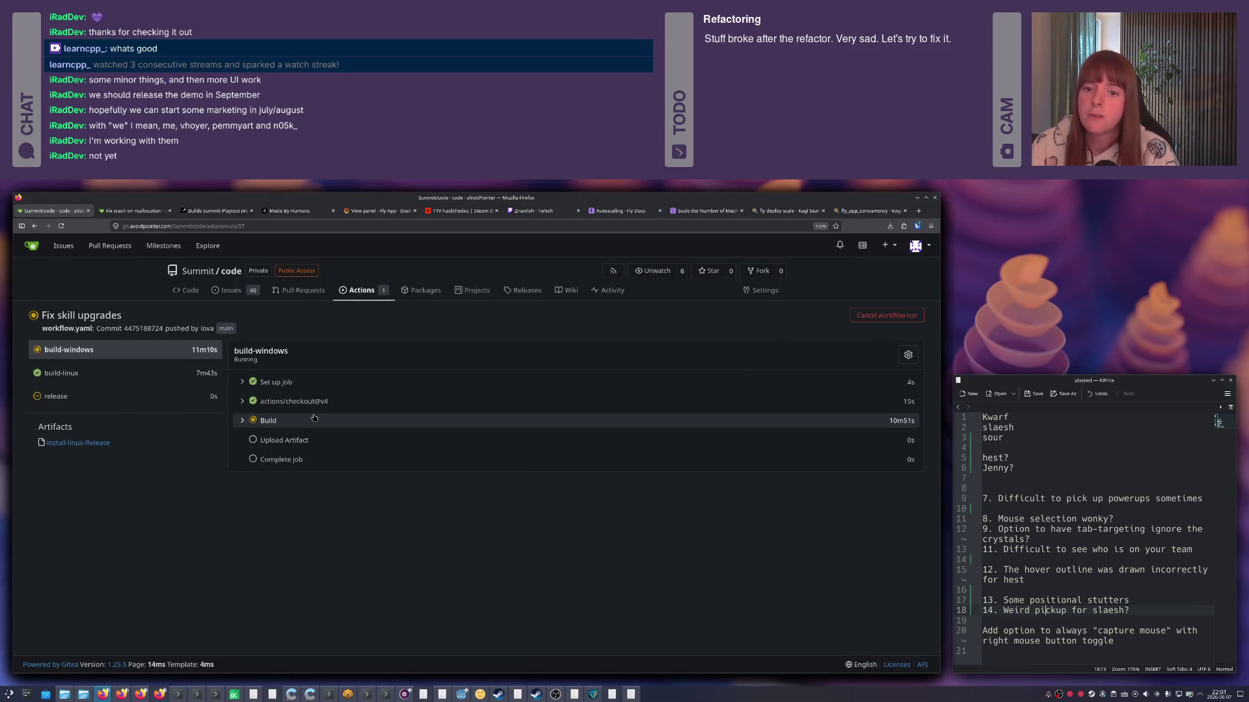
key(alt+Tab)
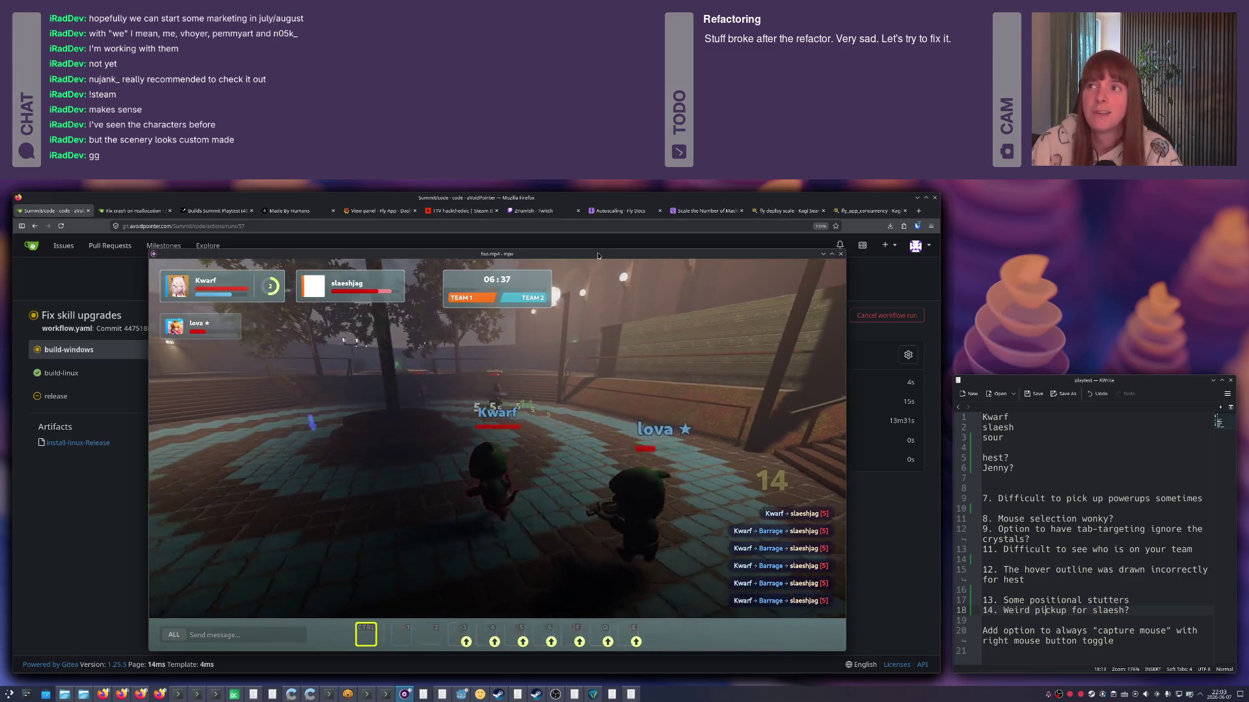
Move the mpv gameplay video out of the way, tiling it to the right half of the screen.
drag(599, 255, 1052, 267)
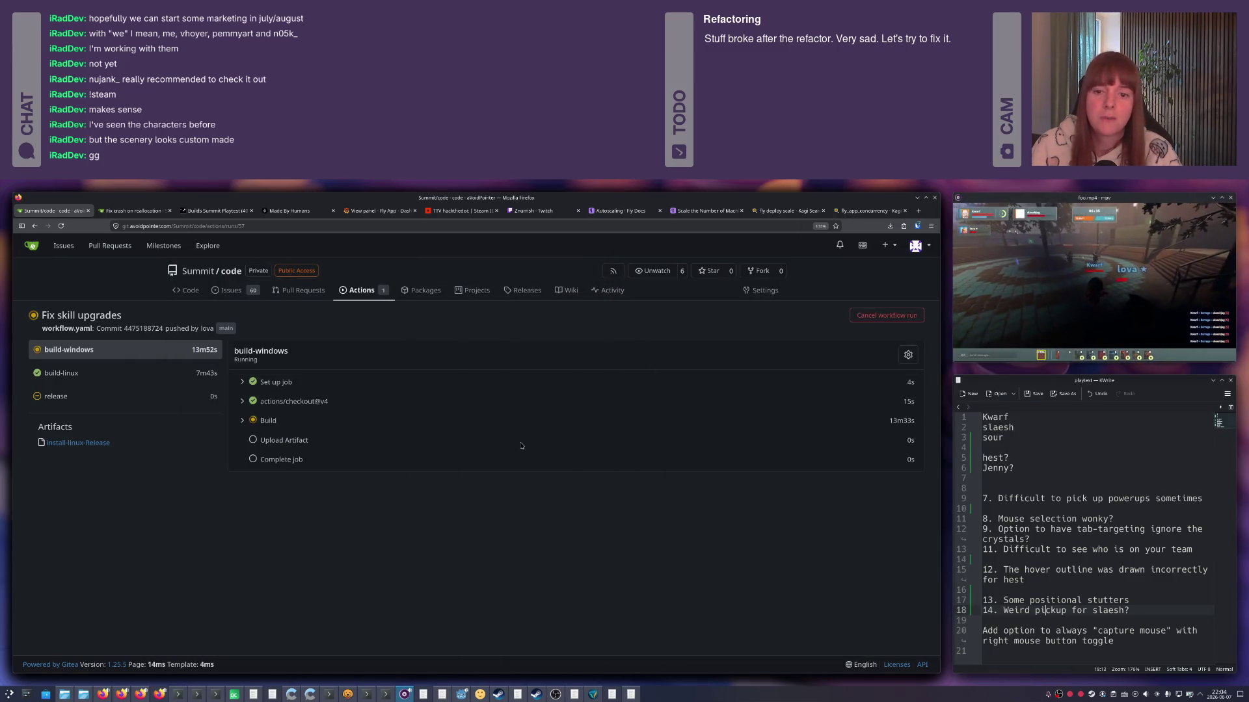
mouse_move(1091, 336)
mouse_down()
mouse_move(503, 246)
mouse_move(515, 243)
mouse_up()
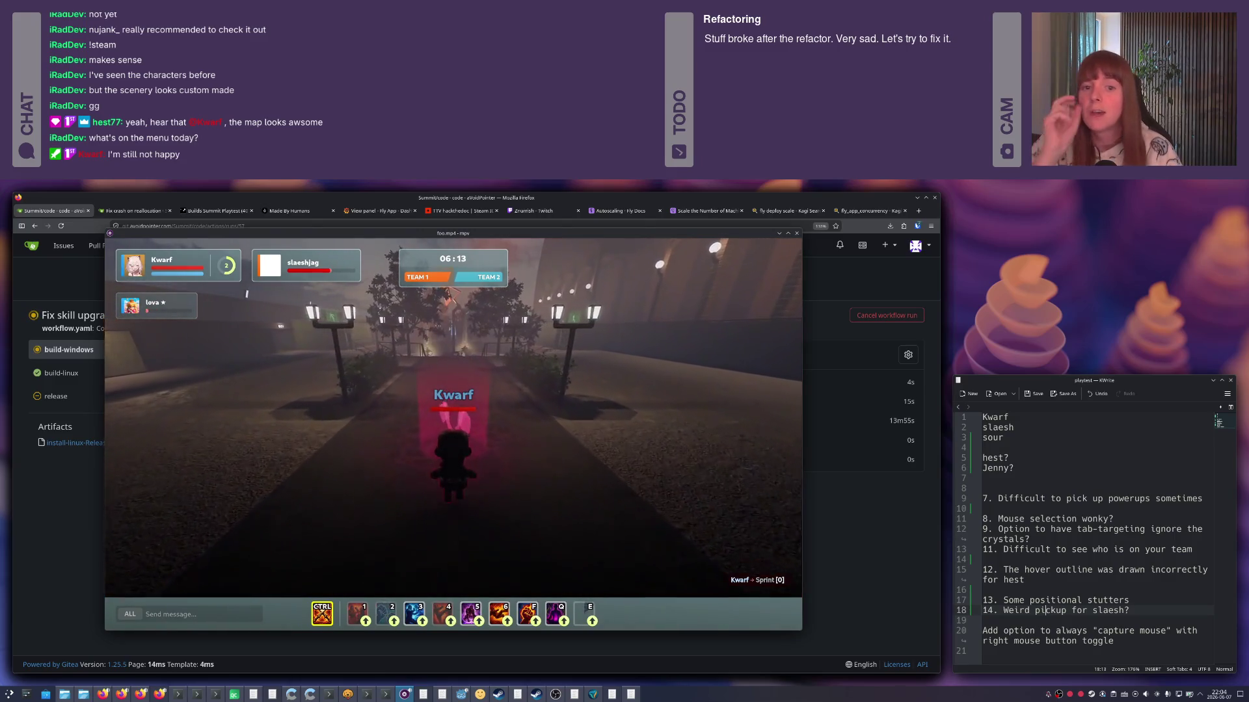
key(super+Right)
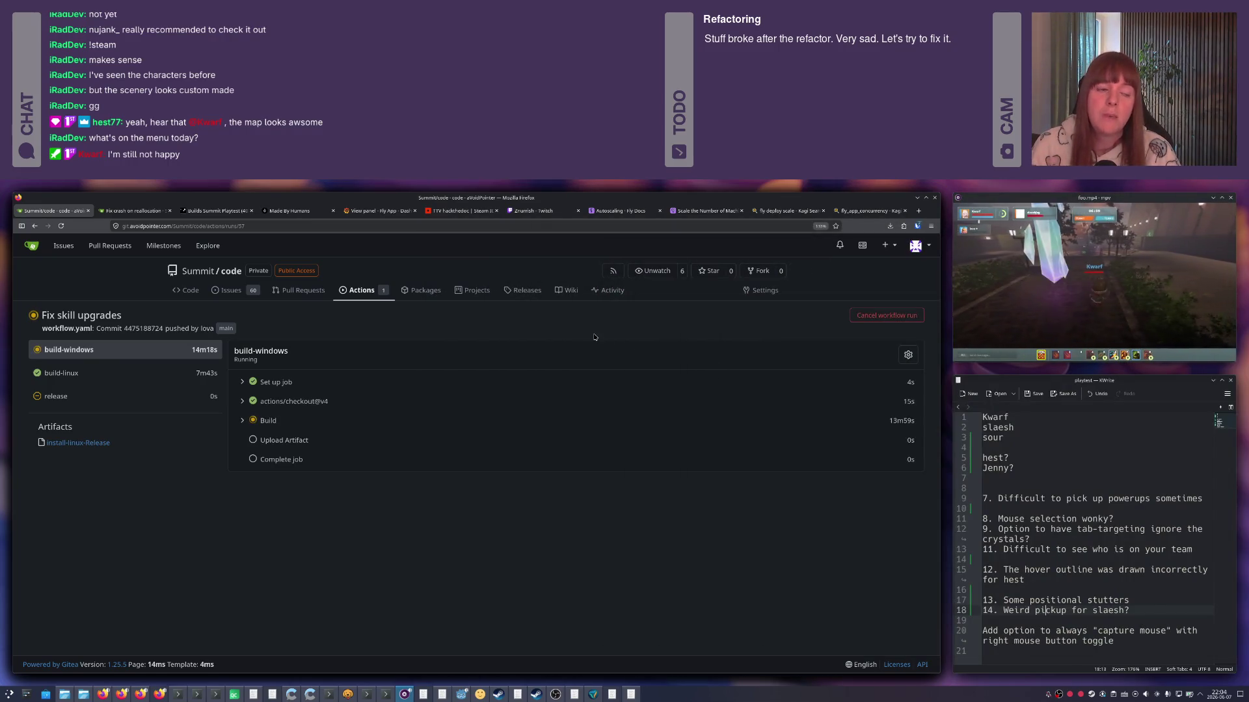
Raise the KWrite skill-upgrade bug notes window via the window switcher.
key(alt+Tab)
key(alt+Tab)
key(alt+Tab)
key(alt+Tab)
key(alt+Tab)
key(alt+Tab)
key(Left)
key(Left)
key(Left)
key(Left)
key(Down)
key(Right)
key(Return)
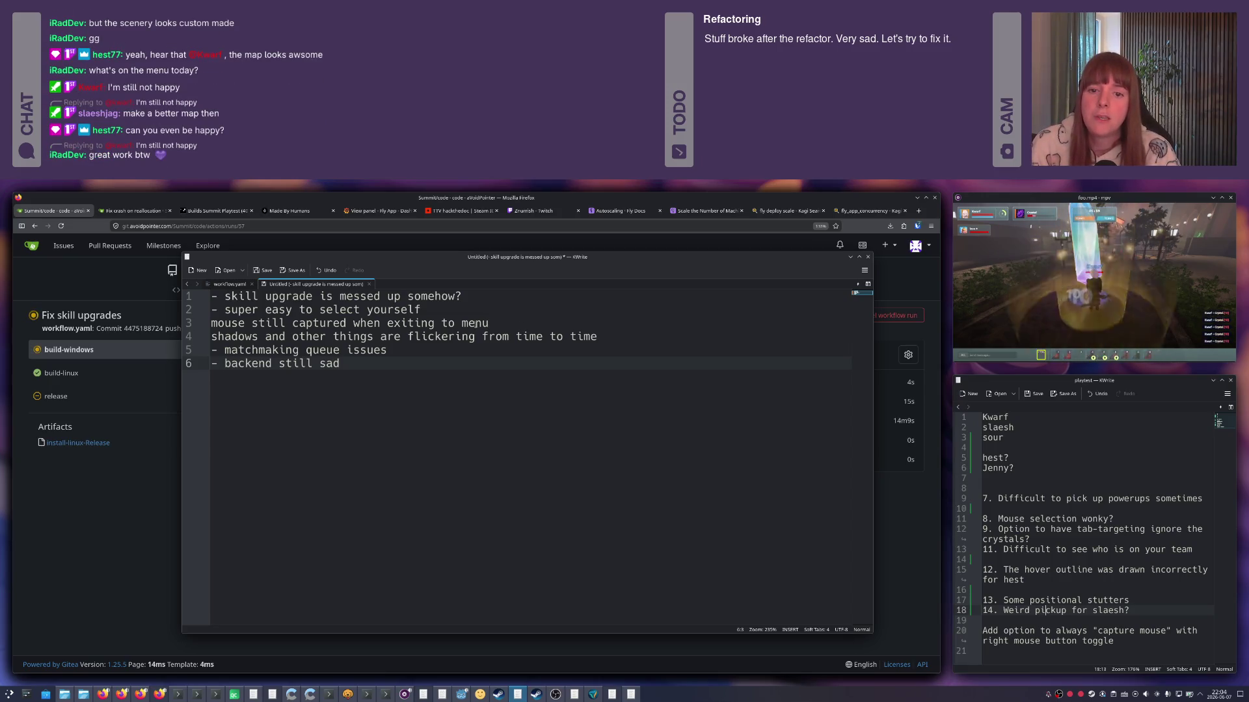
Send the bug notes behind Firefox and switch from the Gitea build page to the Grafana App Concurrency graph.
click(486, 200)
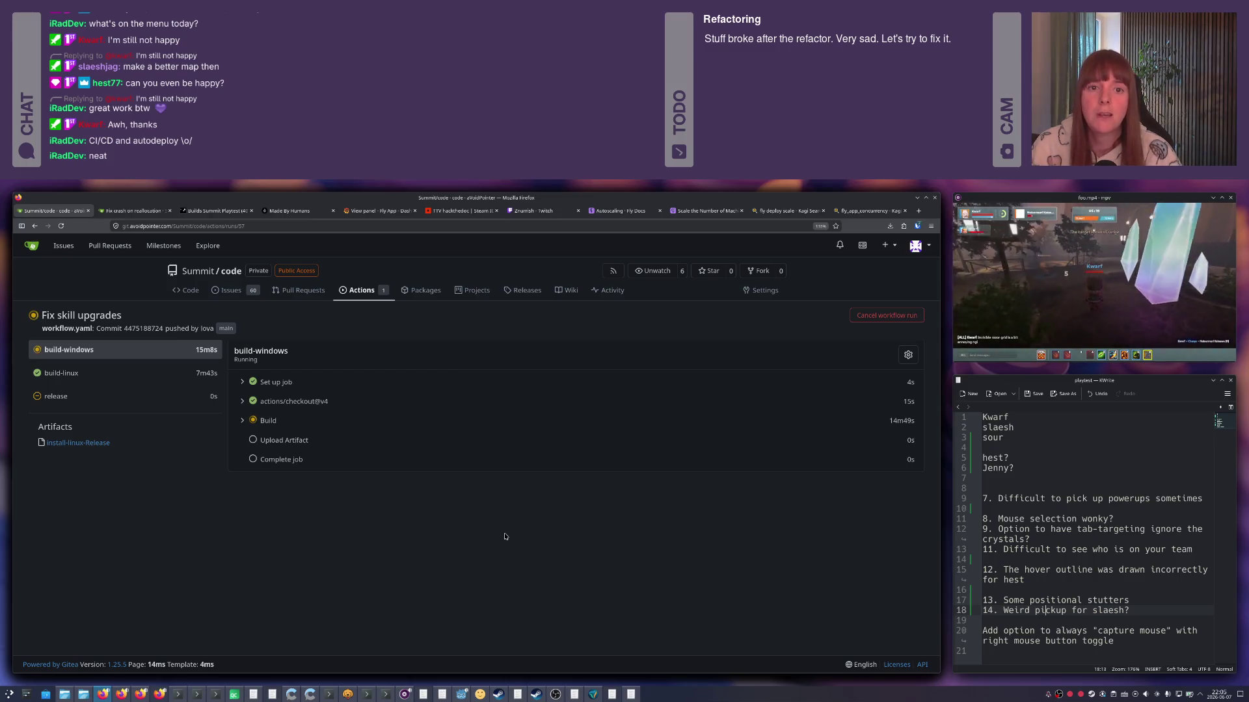
click(372, 211)
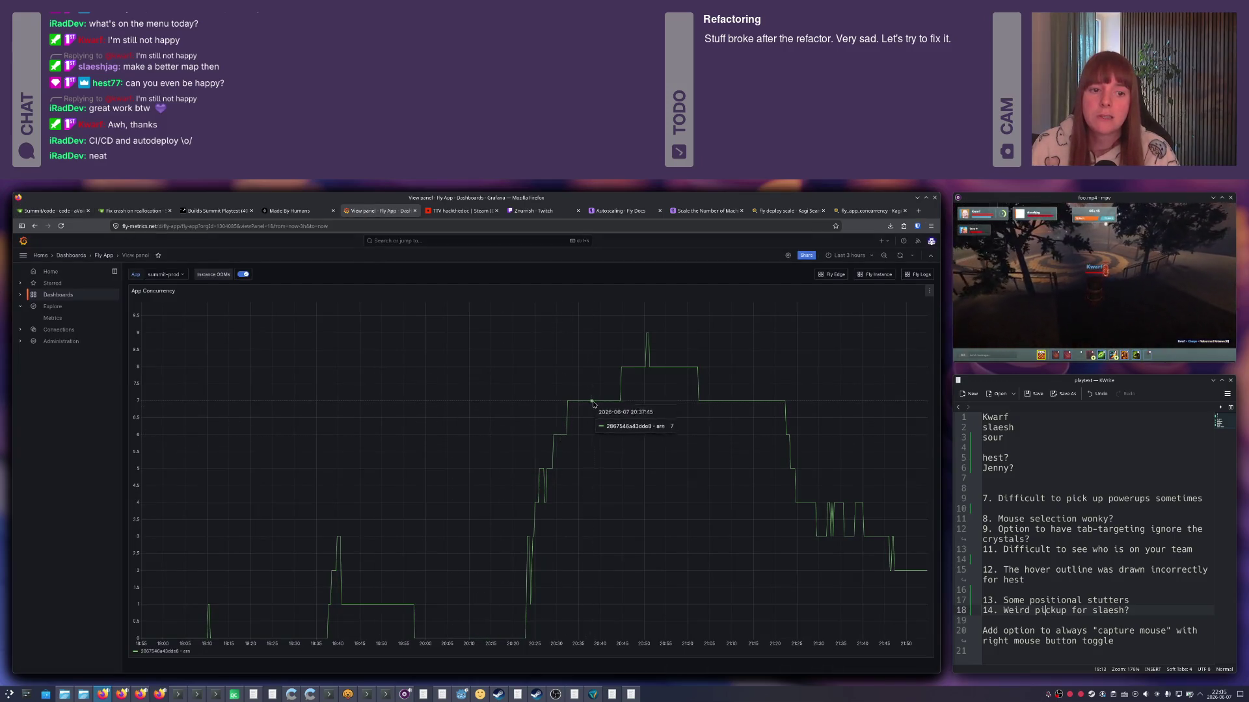
Recheck the bug notes and Gitea's running Windows build, then leave panel view for the full Fly App dashboard.
key(alt+Tab)
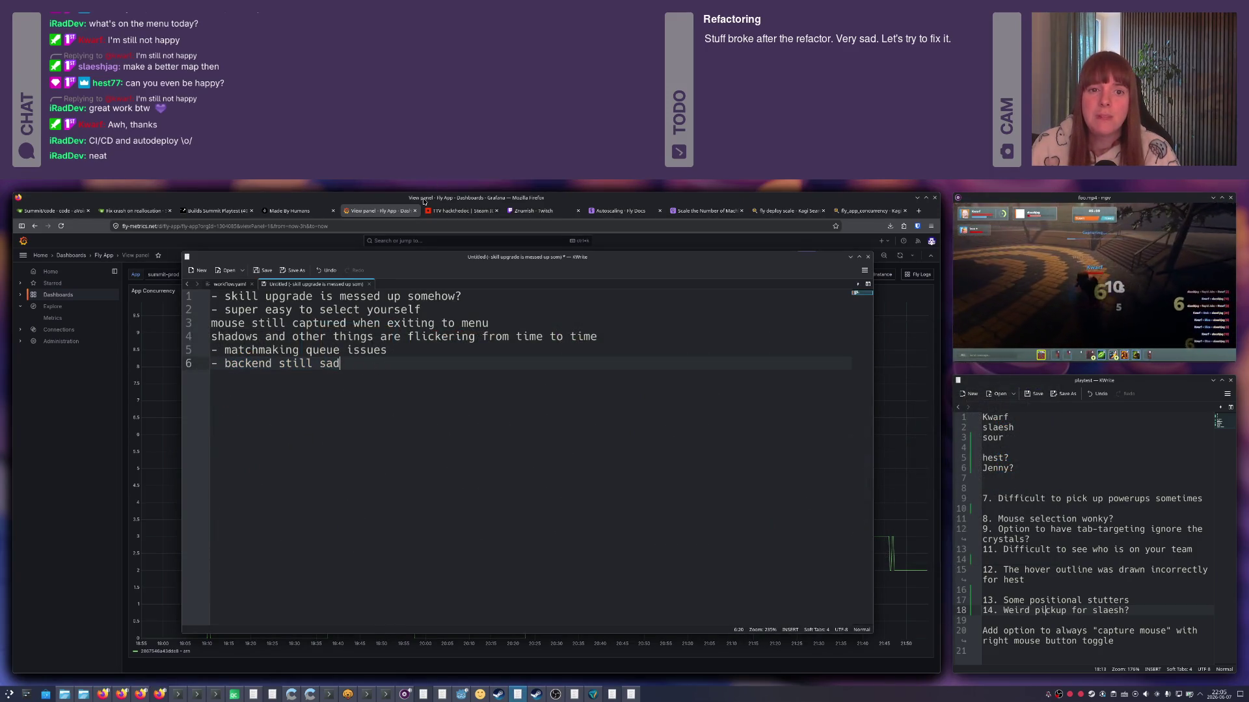
key(alt+Tab)
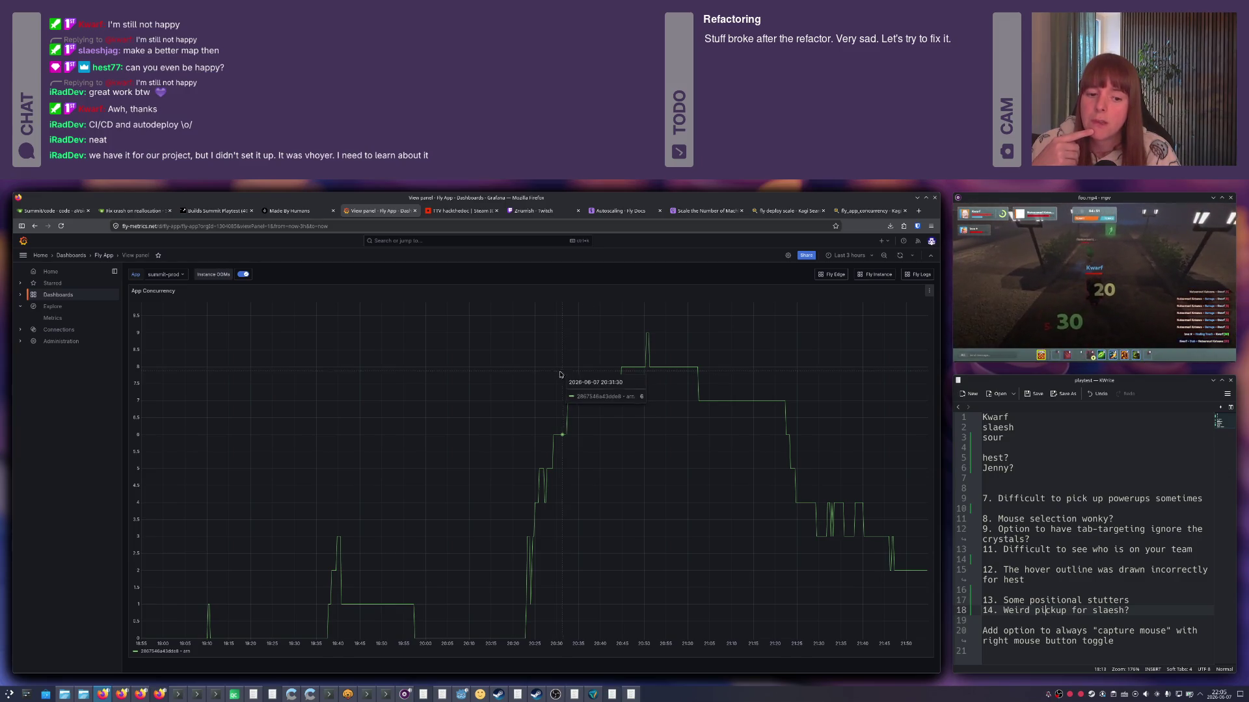
mouse_move(423, 397)
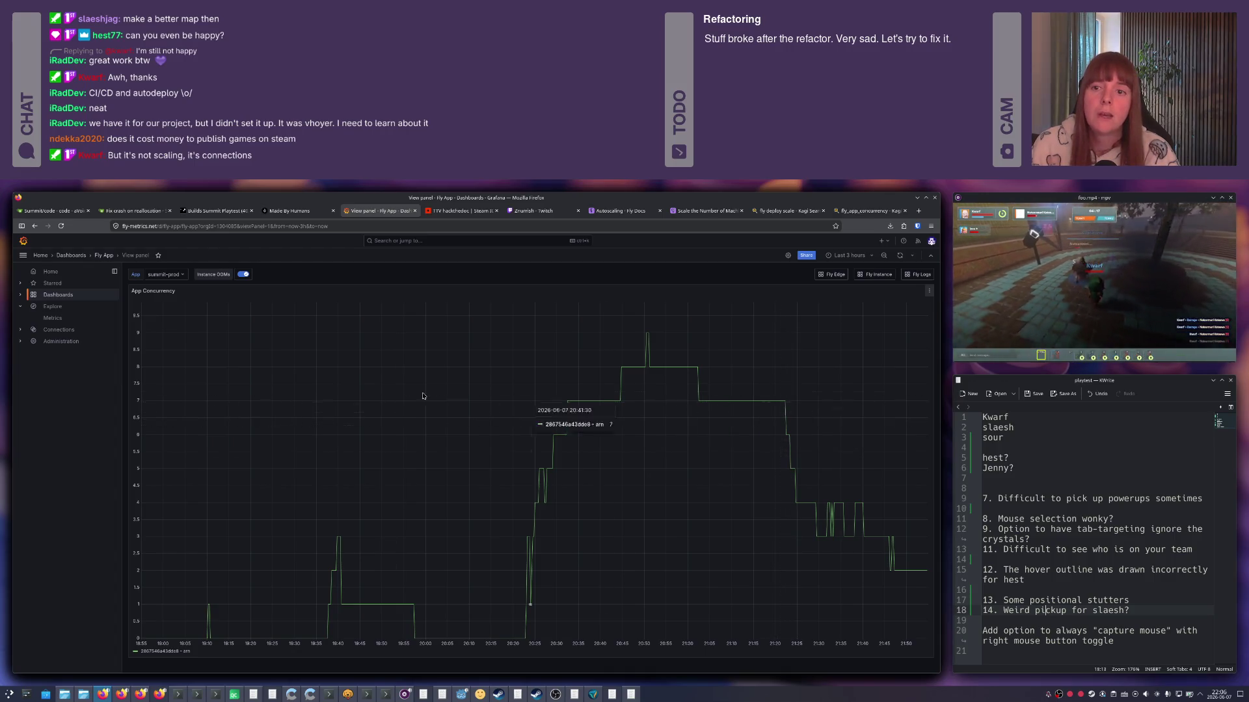
click(54, 210)
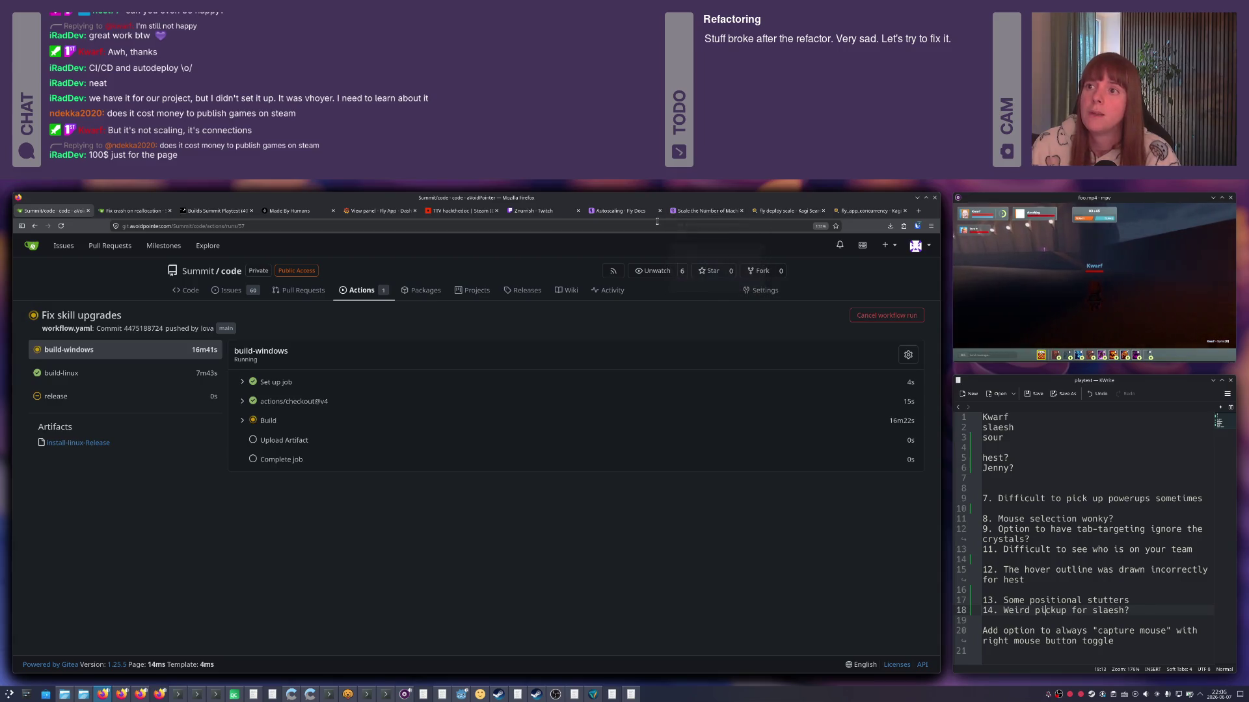
click(376, 212)
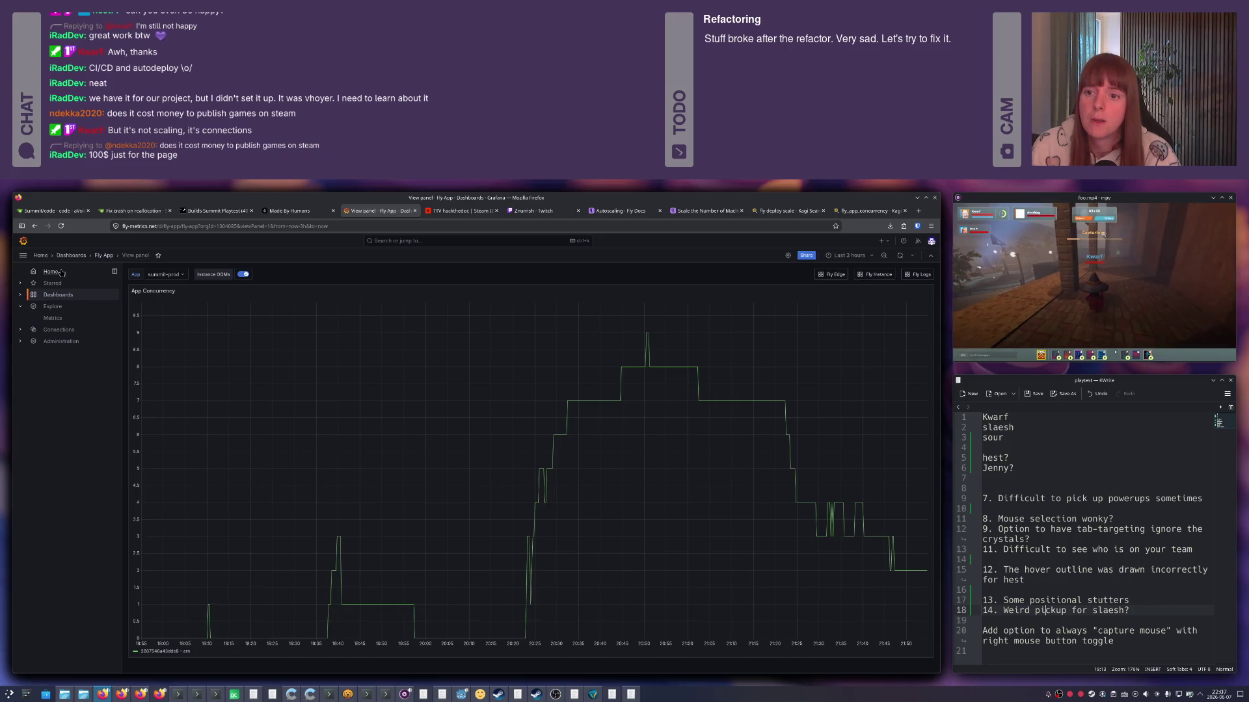
key(Escape)
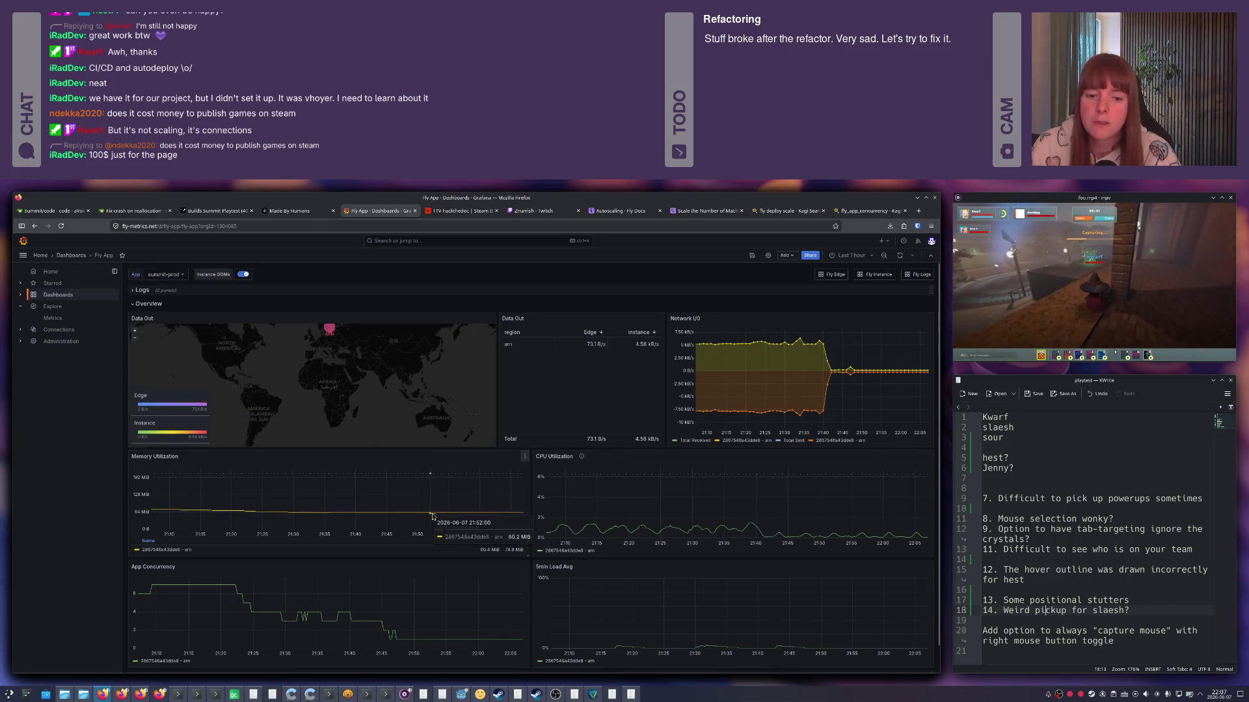
mouse_move(825, 540)
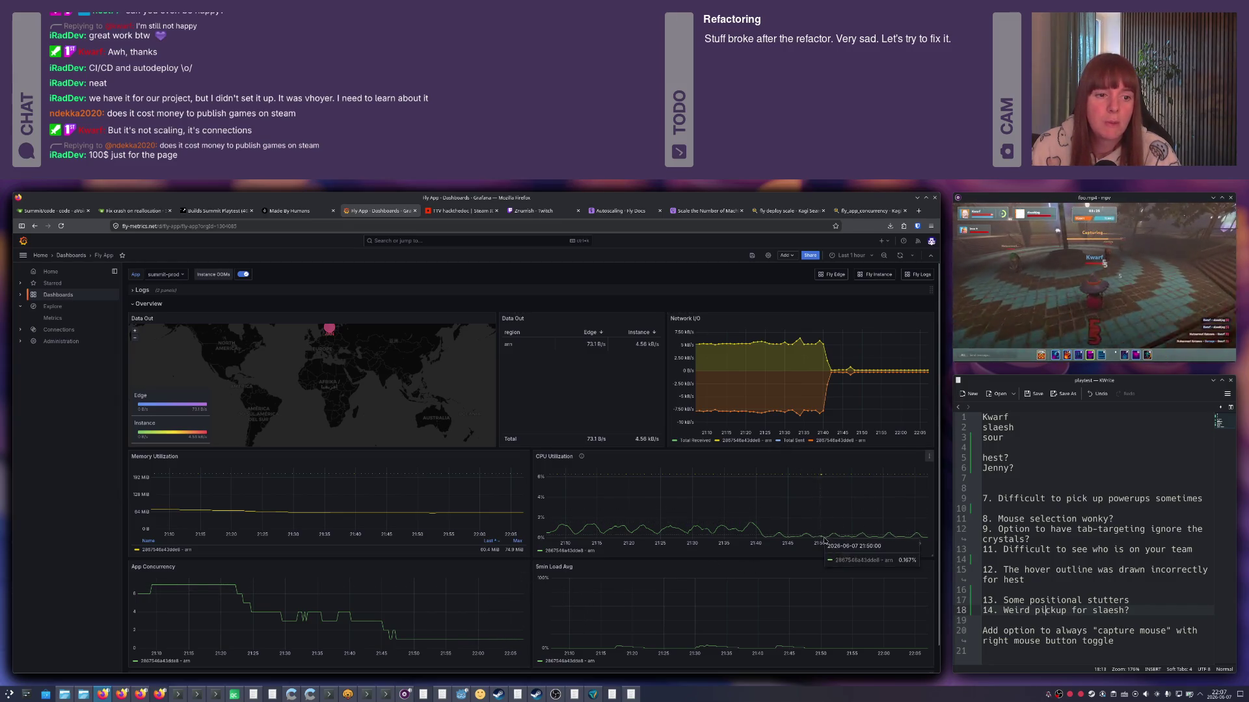
View the Memory Utilization panel on its own over the last 3 hours.
click(928, 568)
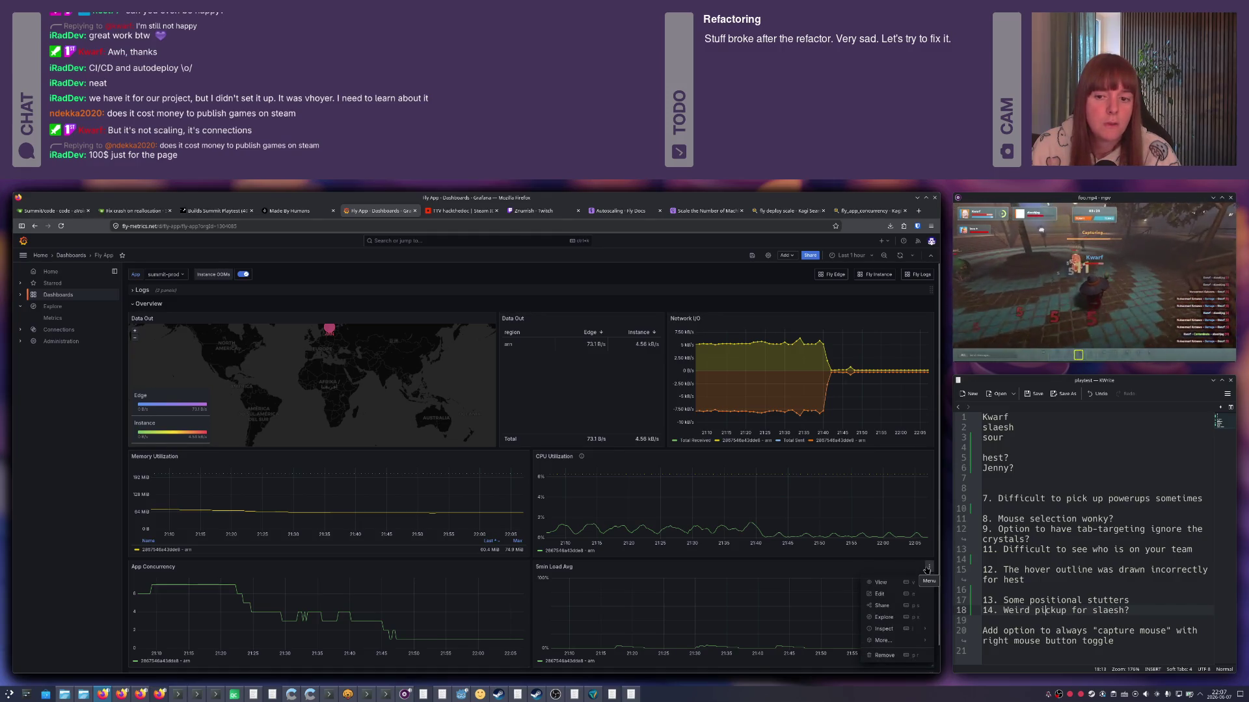
mouse_move(512, 466)
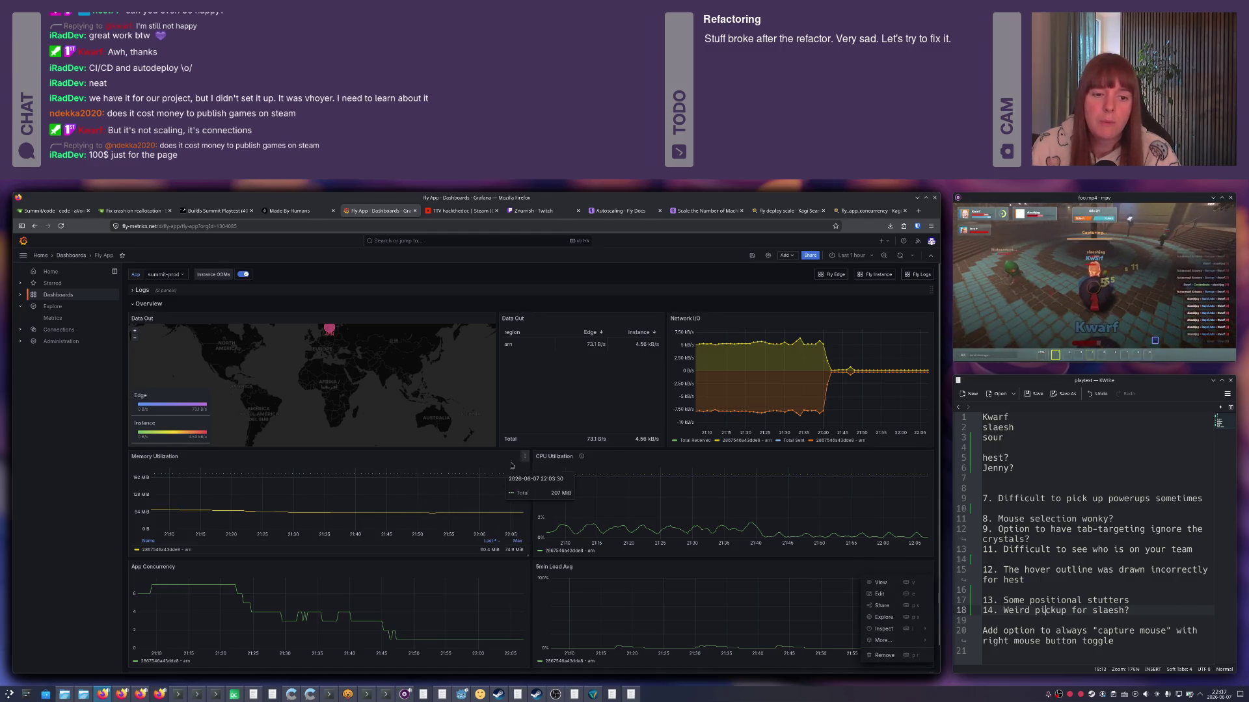
click(524, 455)
click(481, 469)
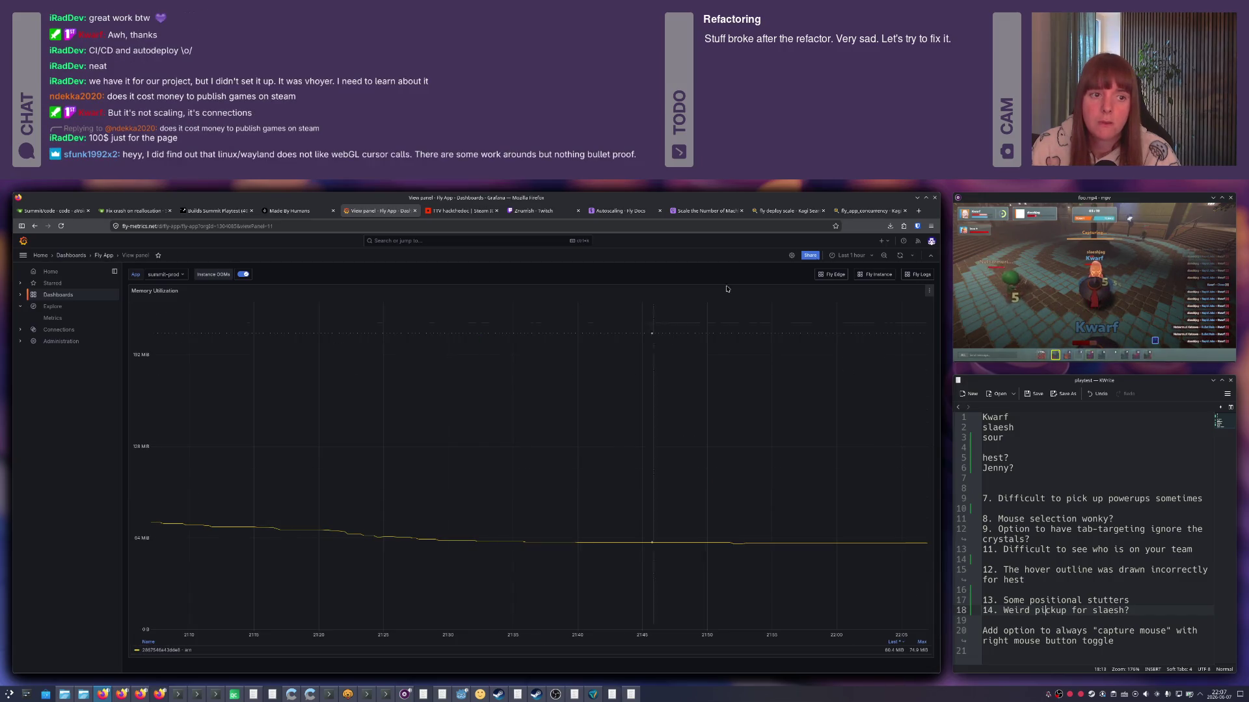
click(848, 254)
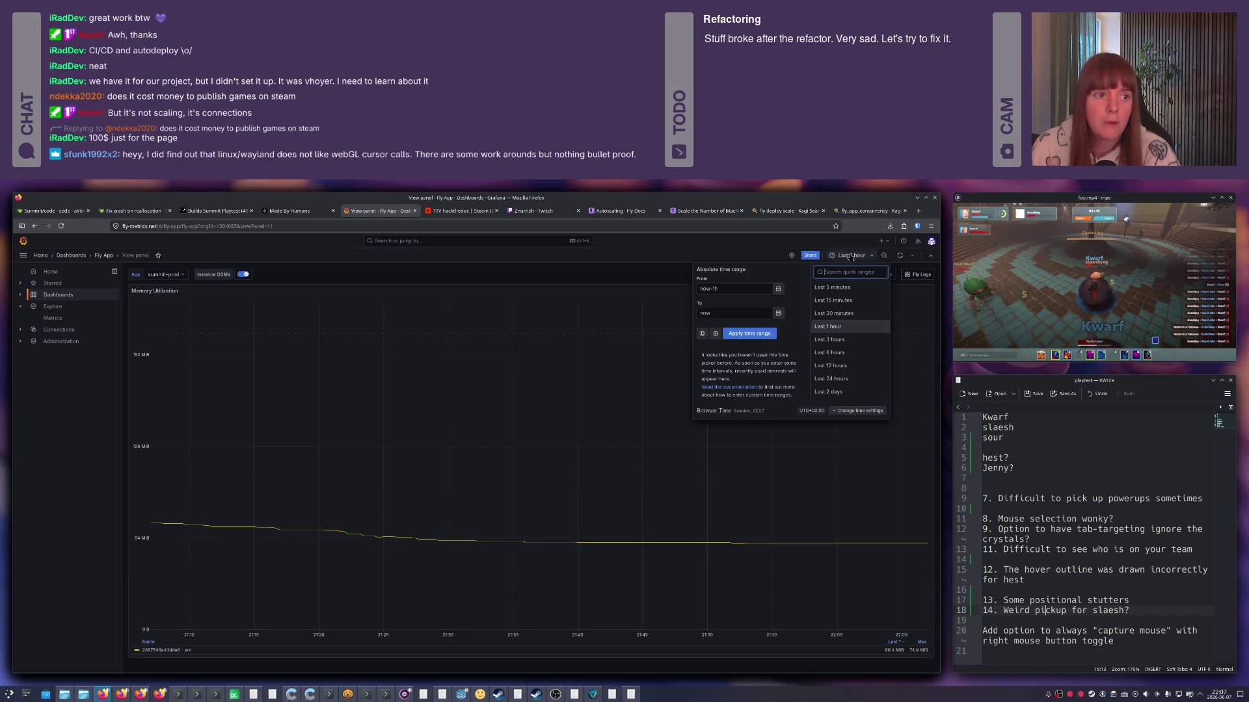
click(831, 339)
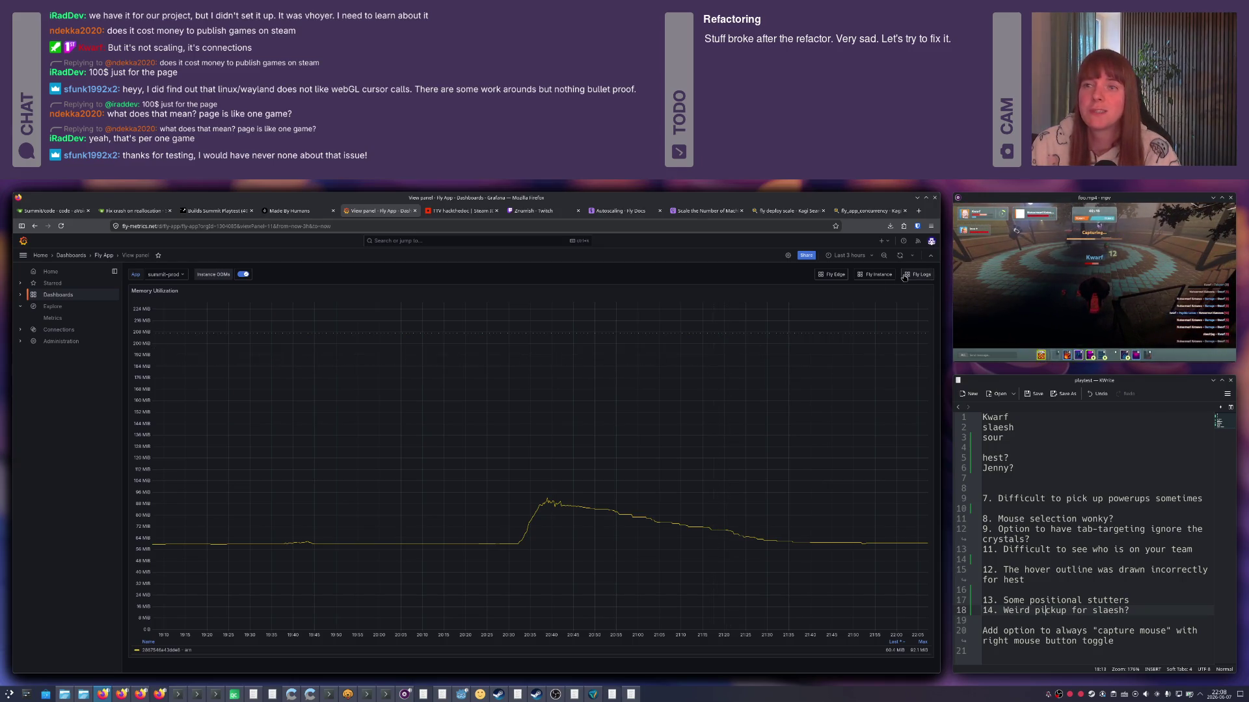
Bring up the Fly.io App Concurrency thread, then hide it to leave the terminal and notes.
key(alt+Tab)
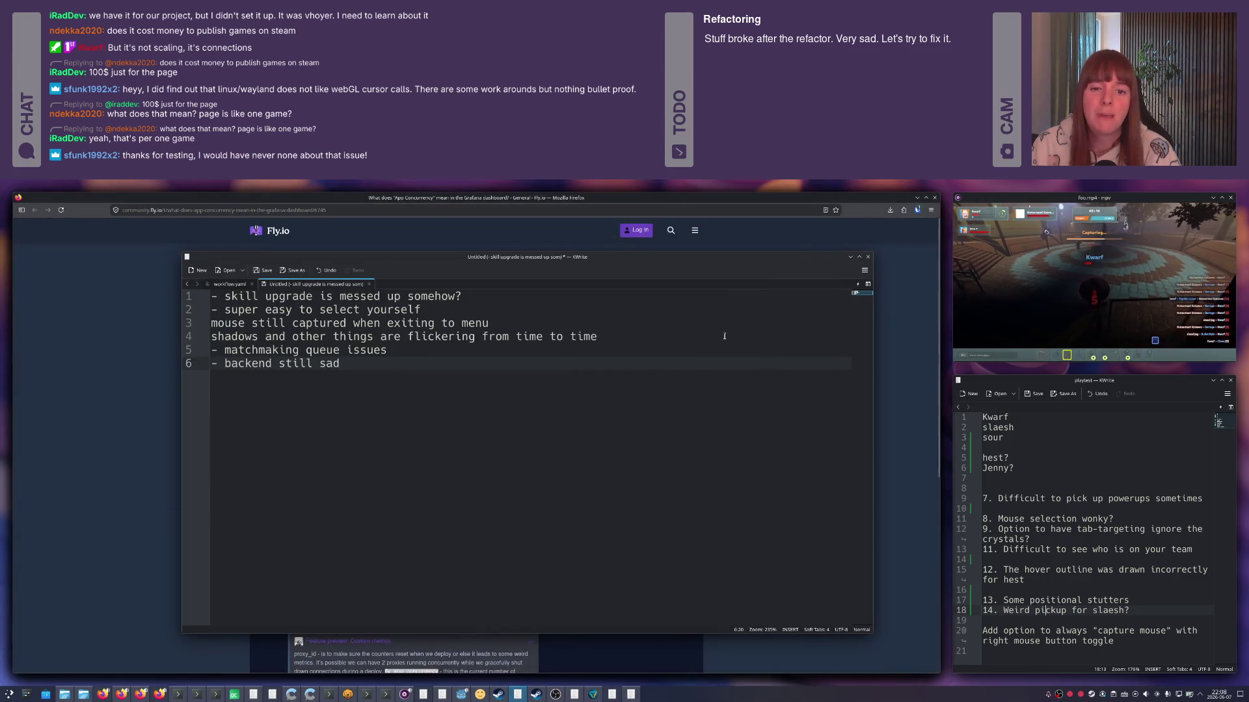
click(140, 693)
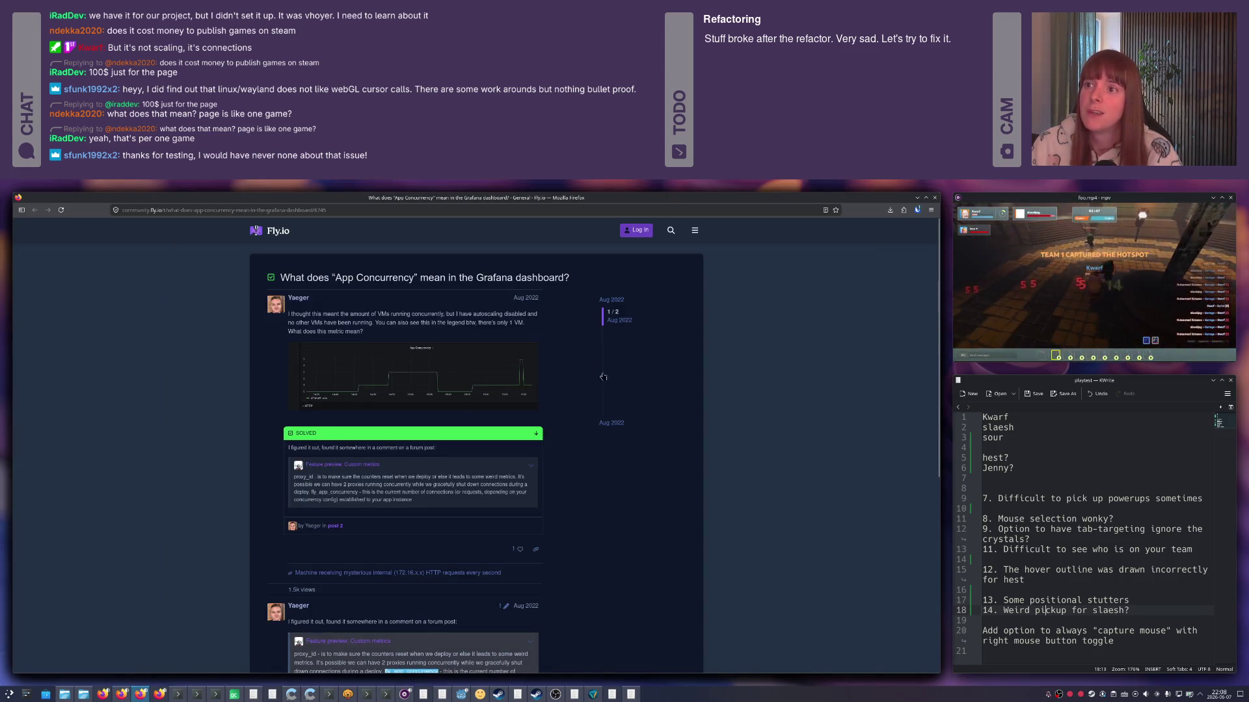
click(934, 198)
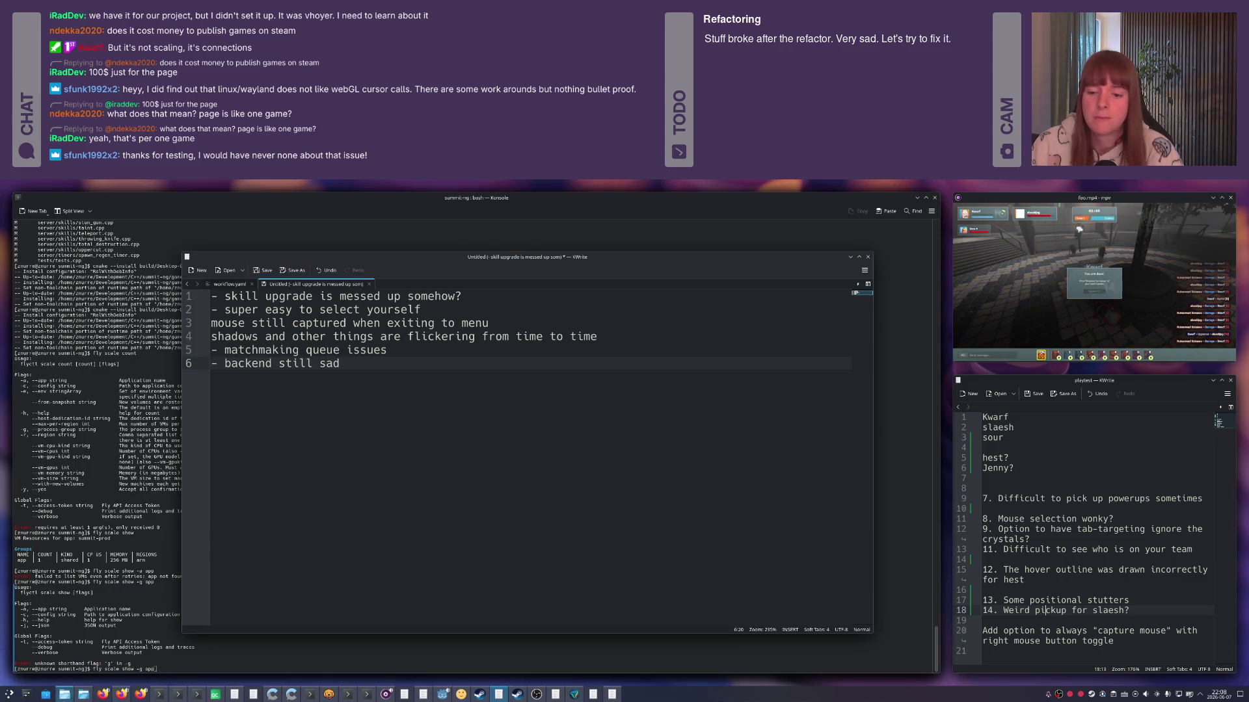
Return to the browser and switch to the Fix skill upgrades workflow run.
click(102, 693)
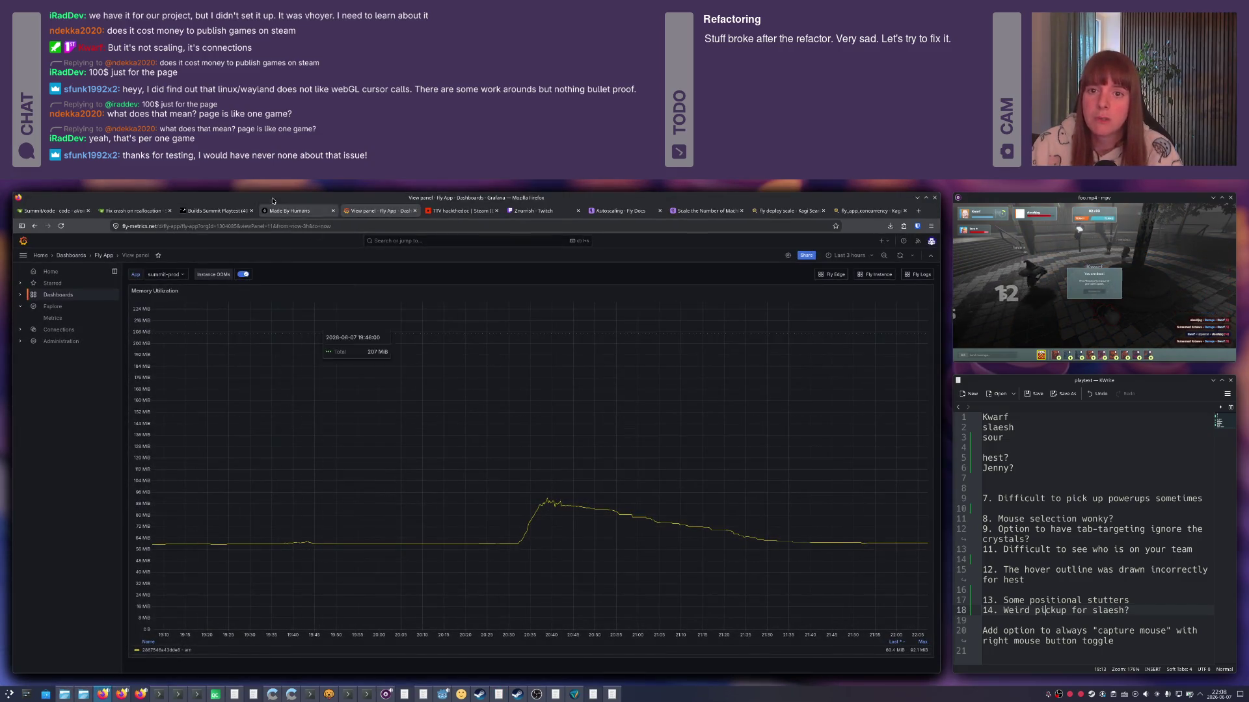
click(54, 210)
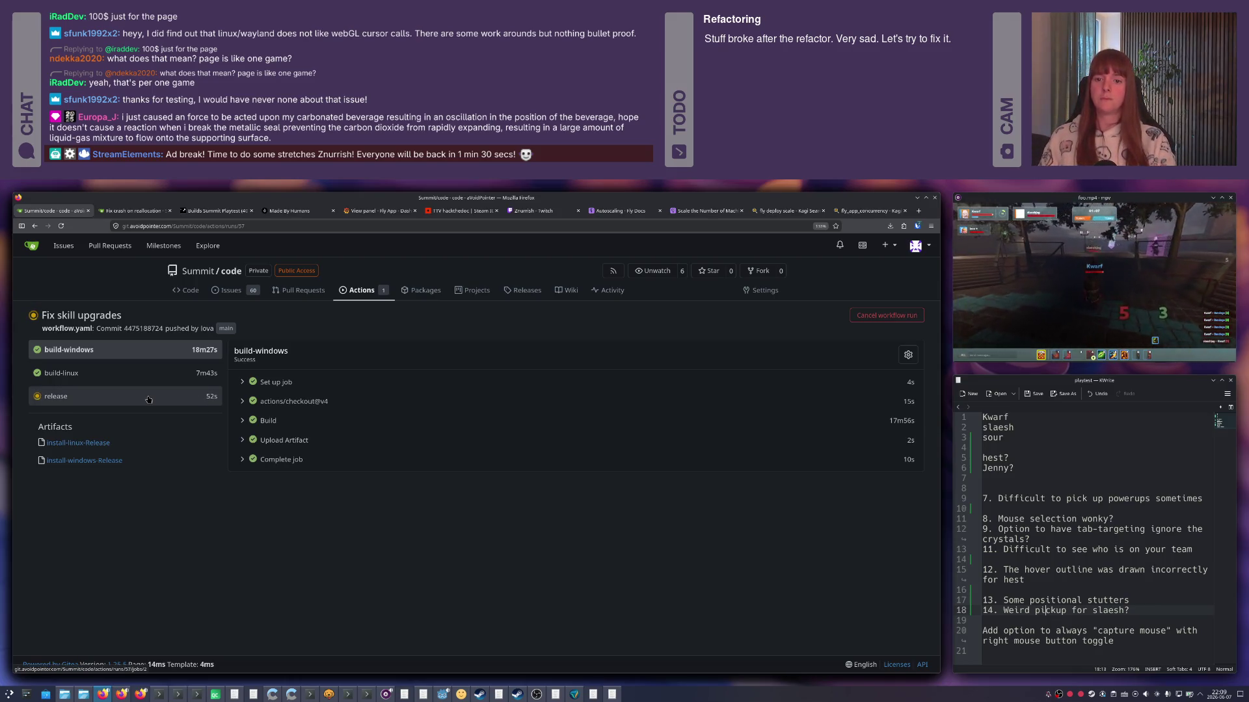
Check the release job steps, reload the Steamworks builds list and pick default for the new build.
click(149, 399)
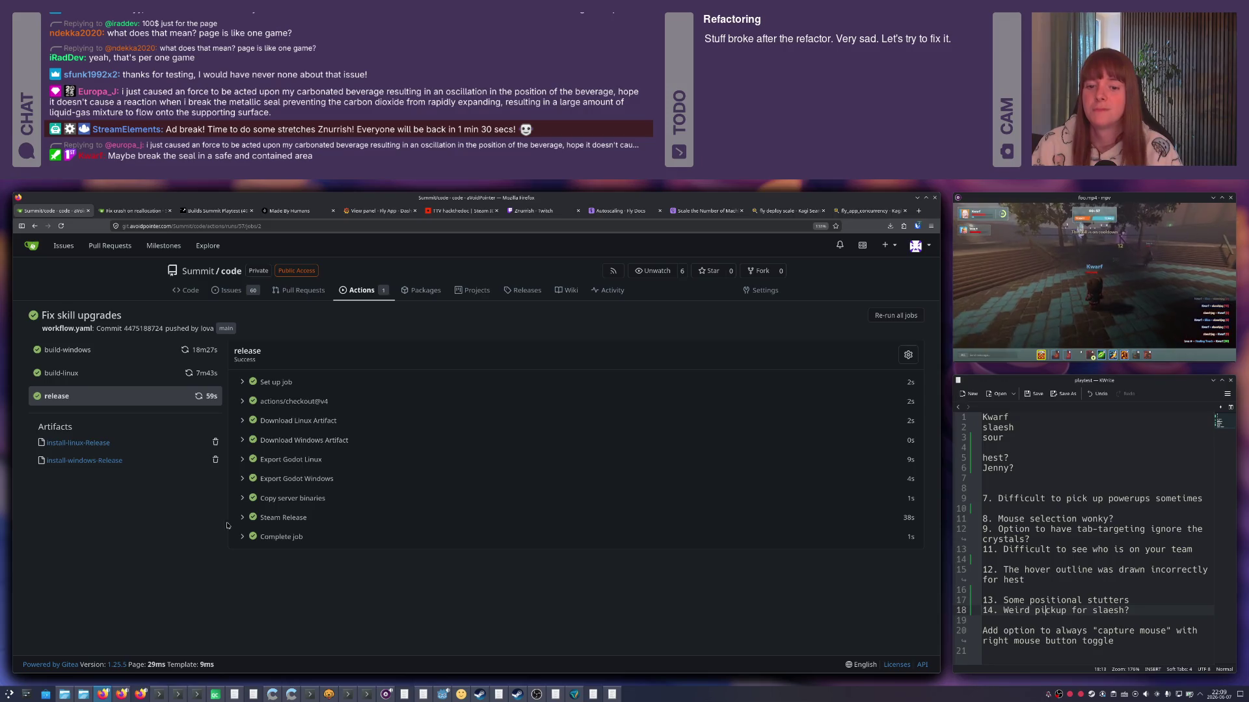
key(ctrl+Tab)
key(ctrl+Tab)
key(F5)
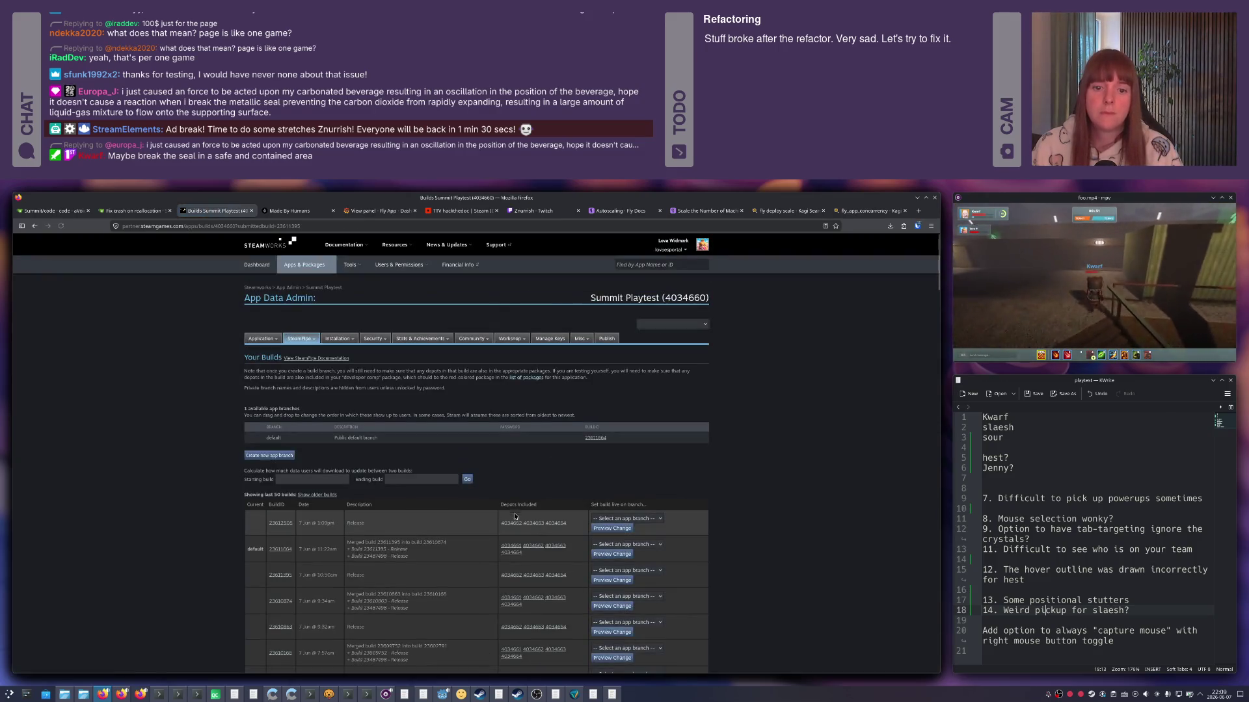
click(625, 518)
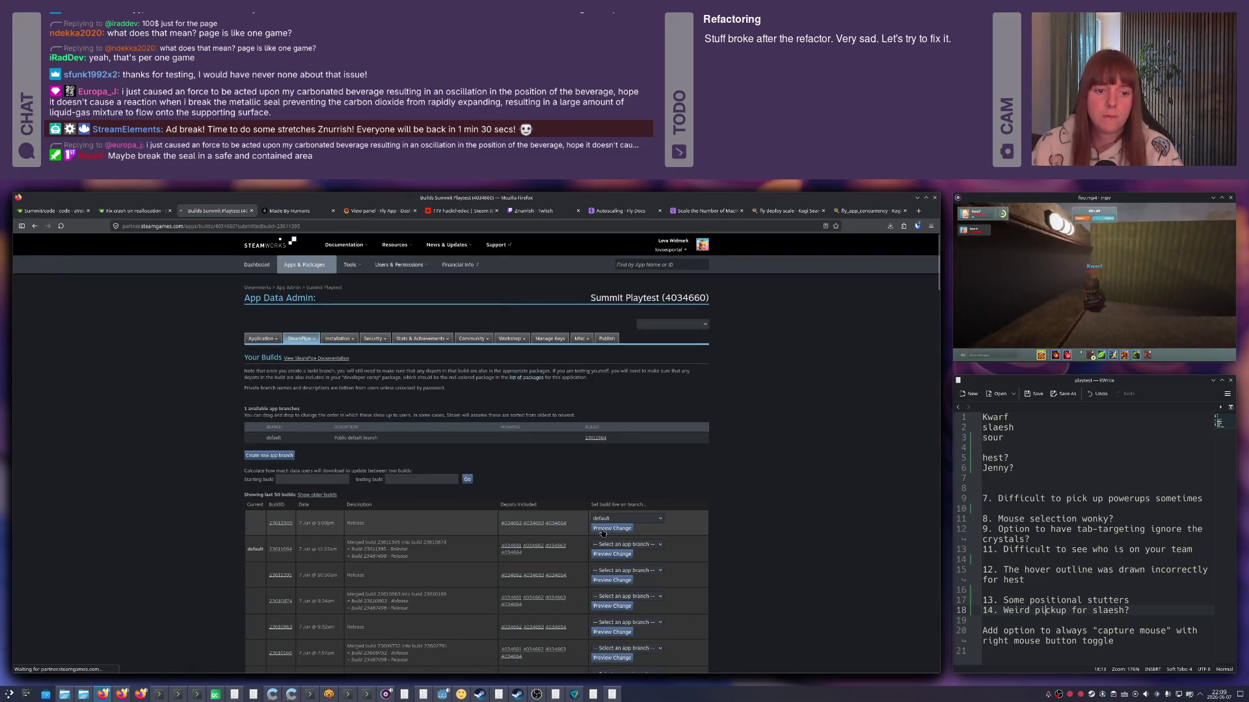
Set the new Summit Playtest build live on the default branch and confirm it.
click(445, 496)
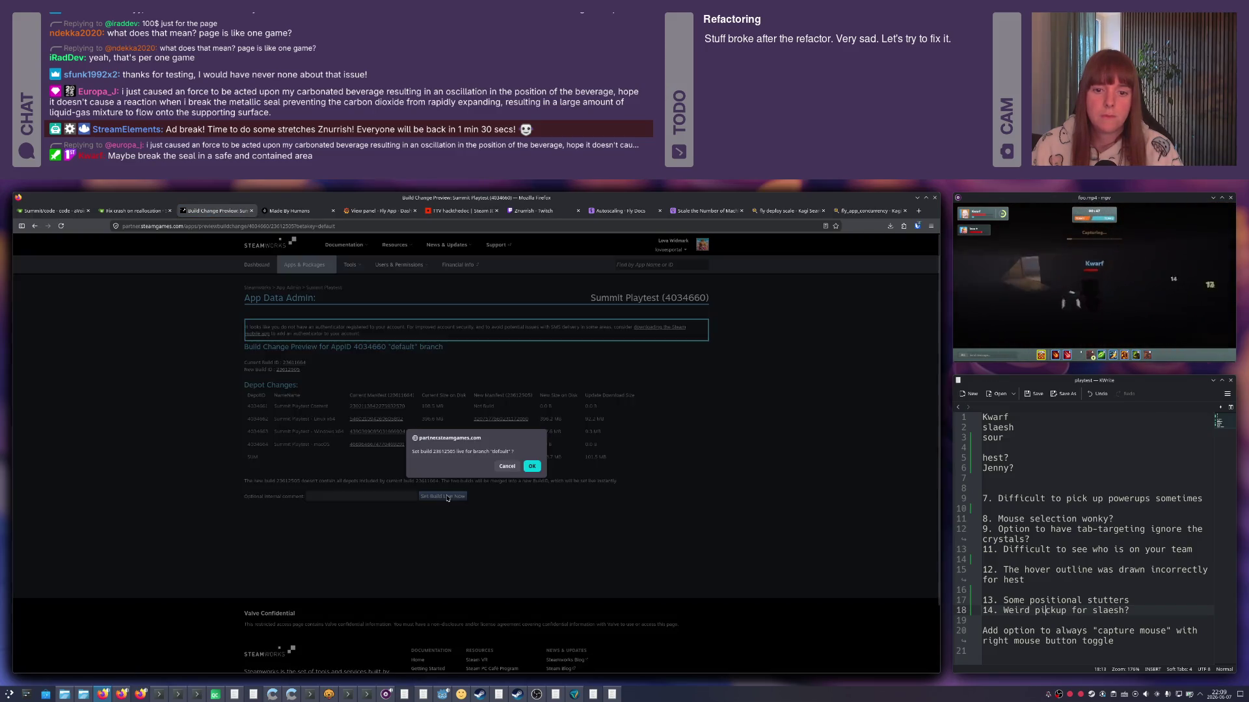
click(535, 467)
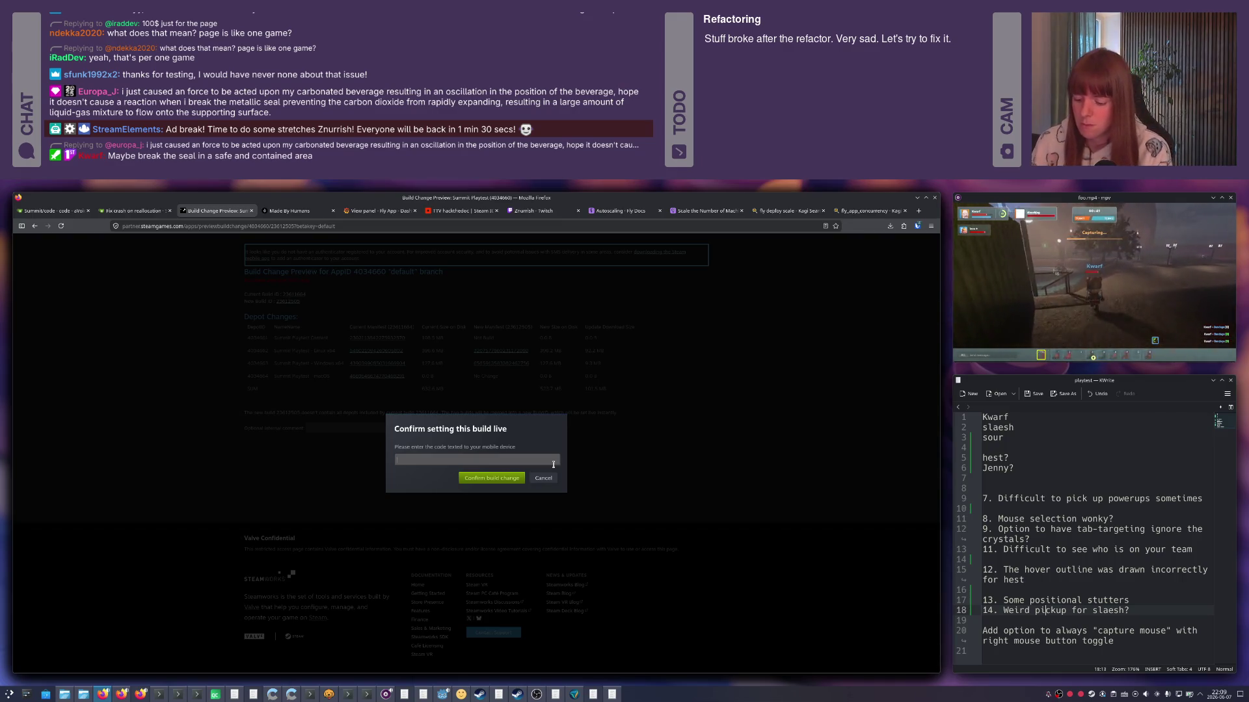
text(43)
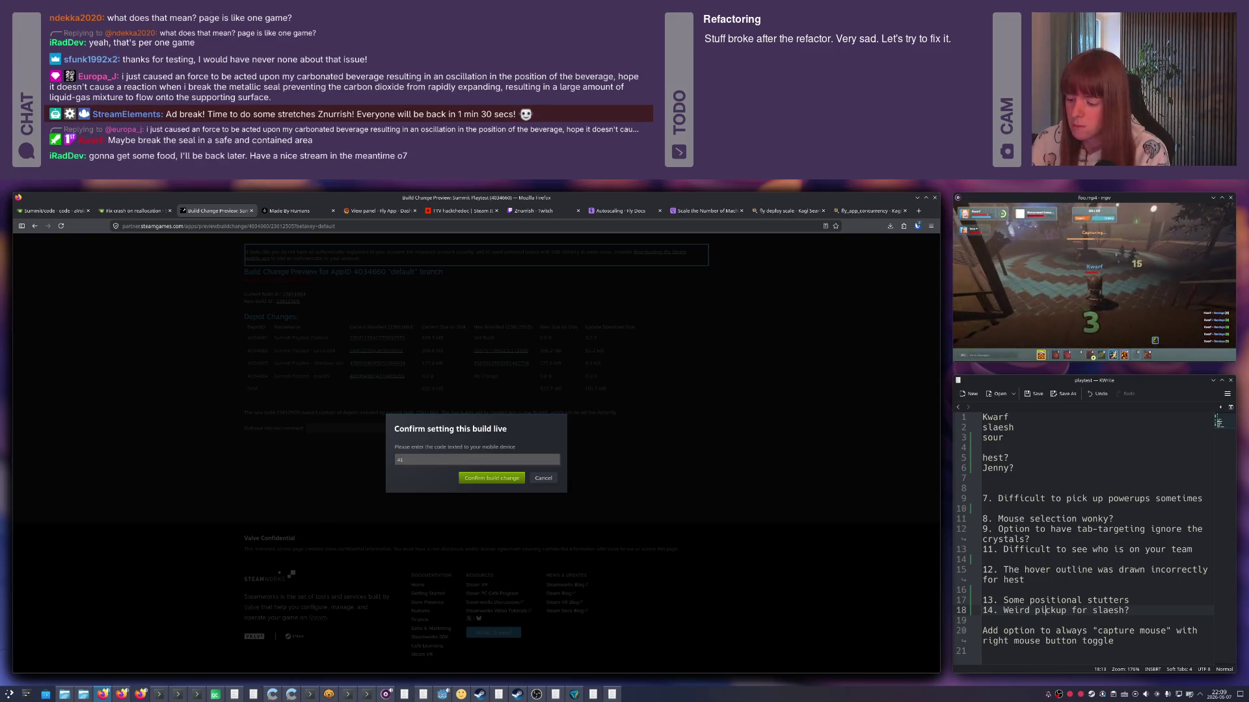
key(Return)
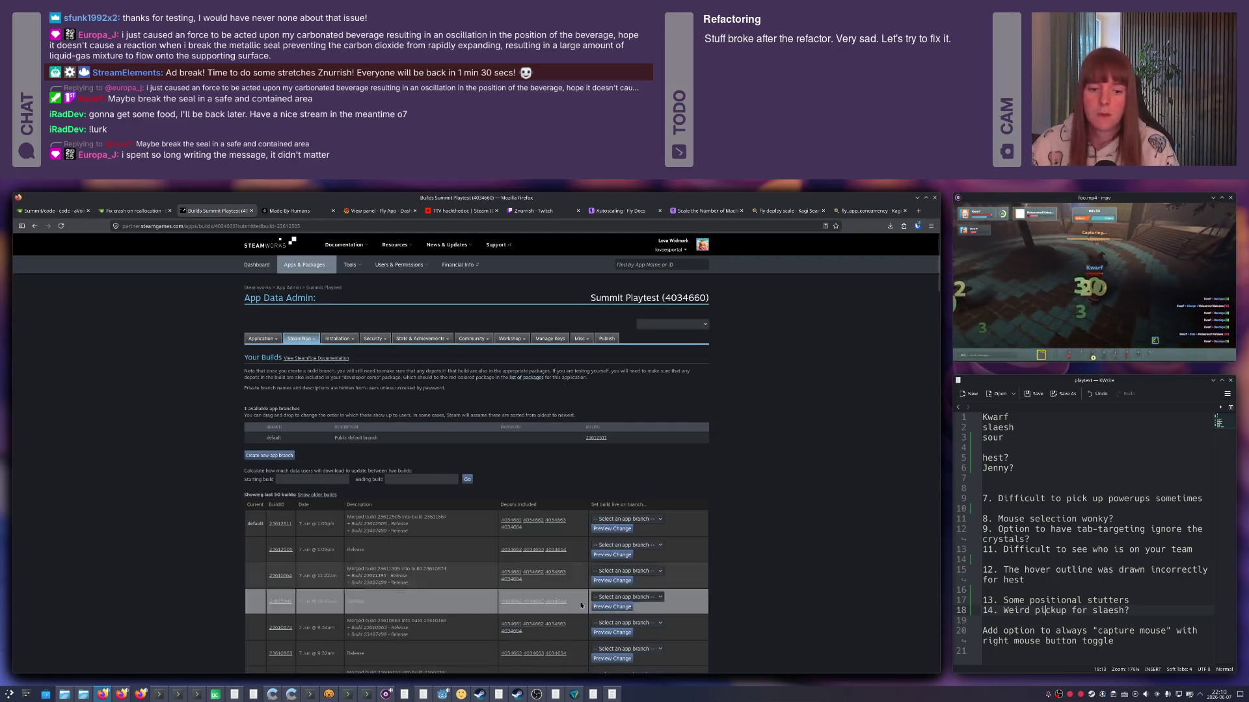
key(alt+Tab)
key(Tab)
key(Tab)
key(Tab)
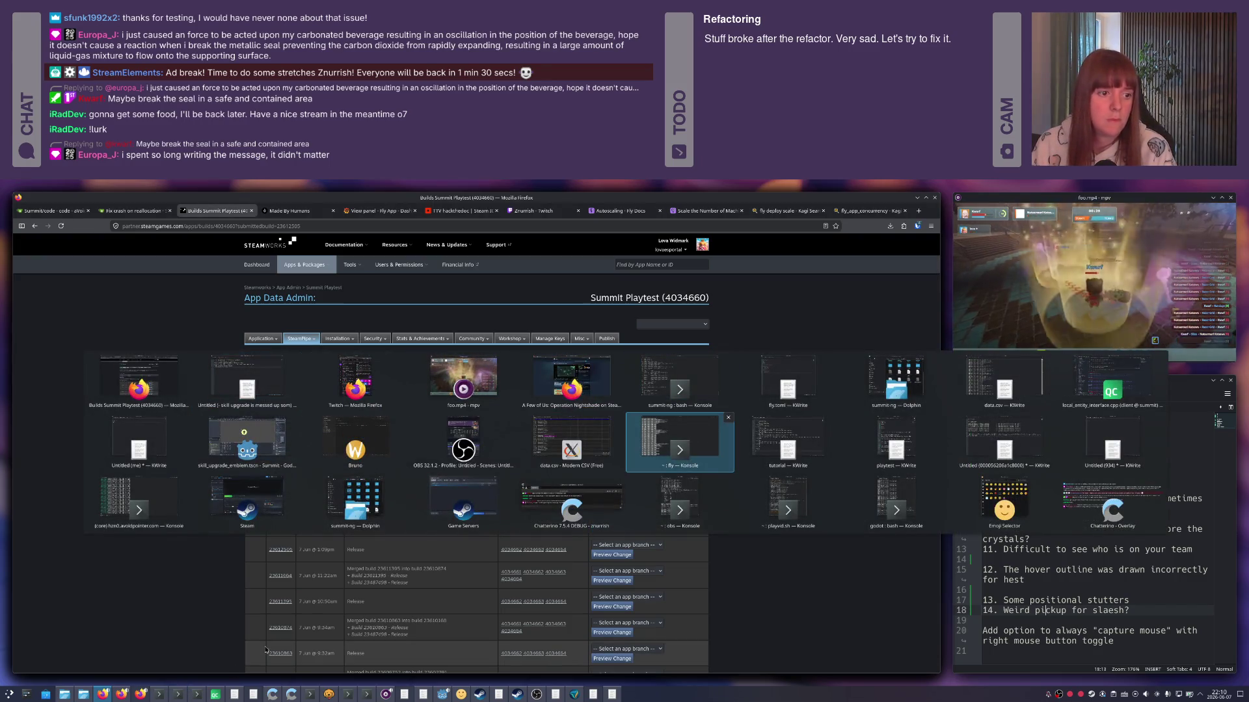
Switch to the server terminal and take the summit-server container down with docker-compose.
key(Down)
key(Left)
key(Left)
key(Left)
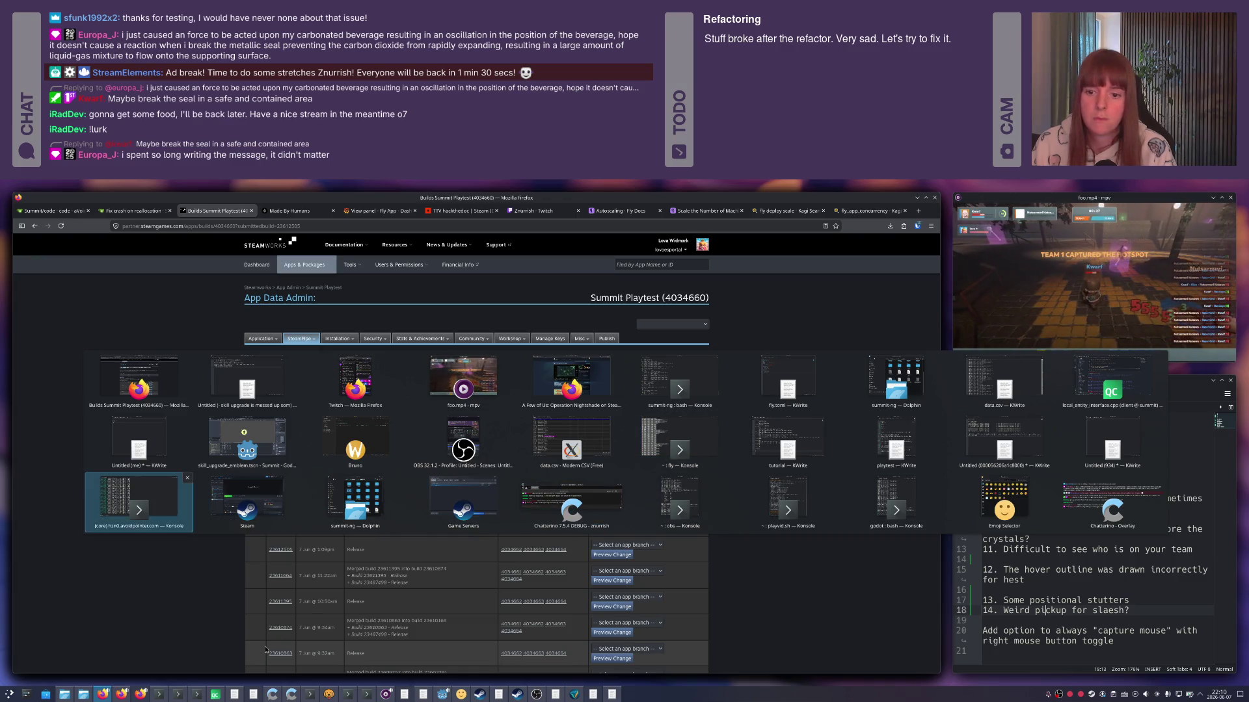
key(Left)
key(Up)
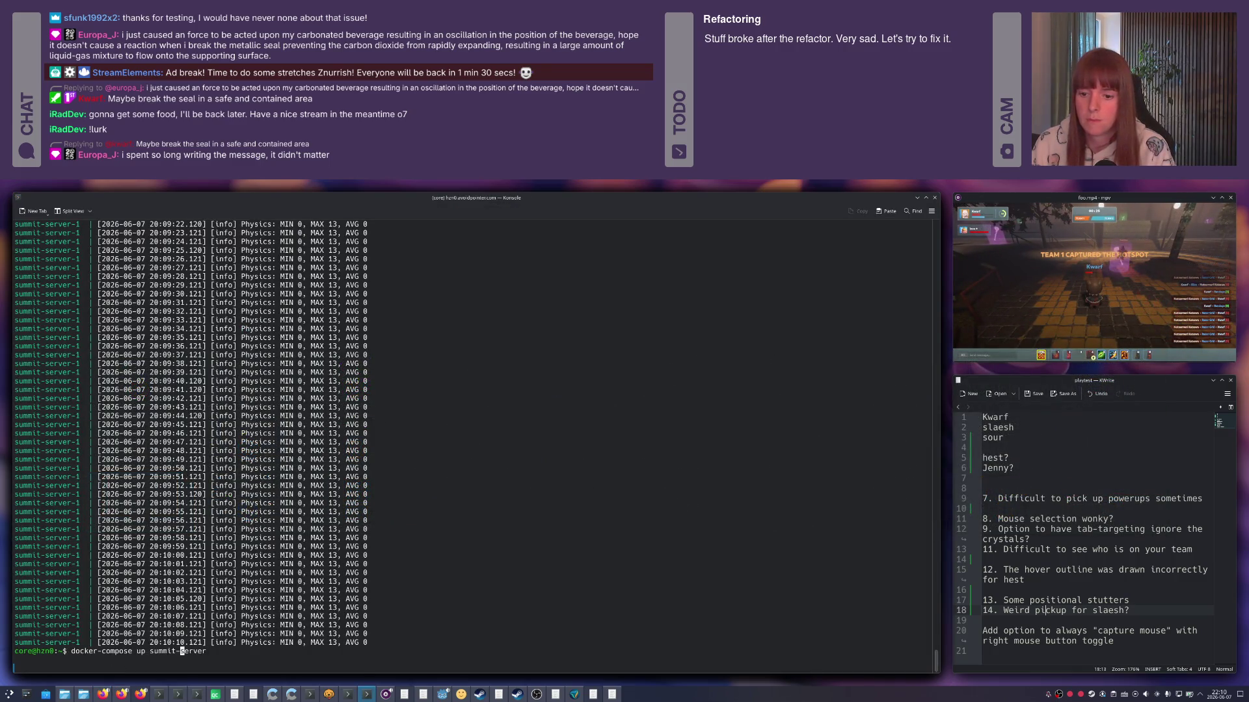
text(down)
key(Return)
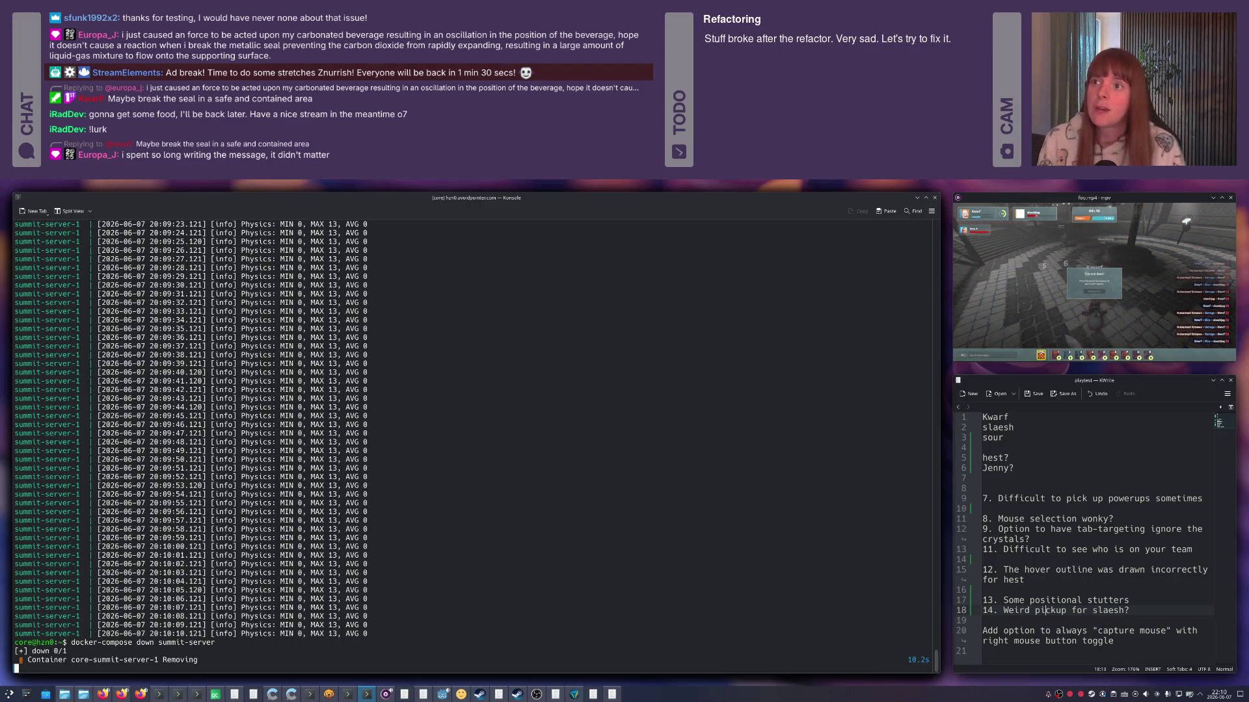
Bring summit-server back up with docker-compose, then return to the Steam library.
key(Up)
key(Delete)
key(Delete)
key(Delete)
text(up summit-server)
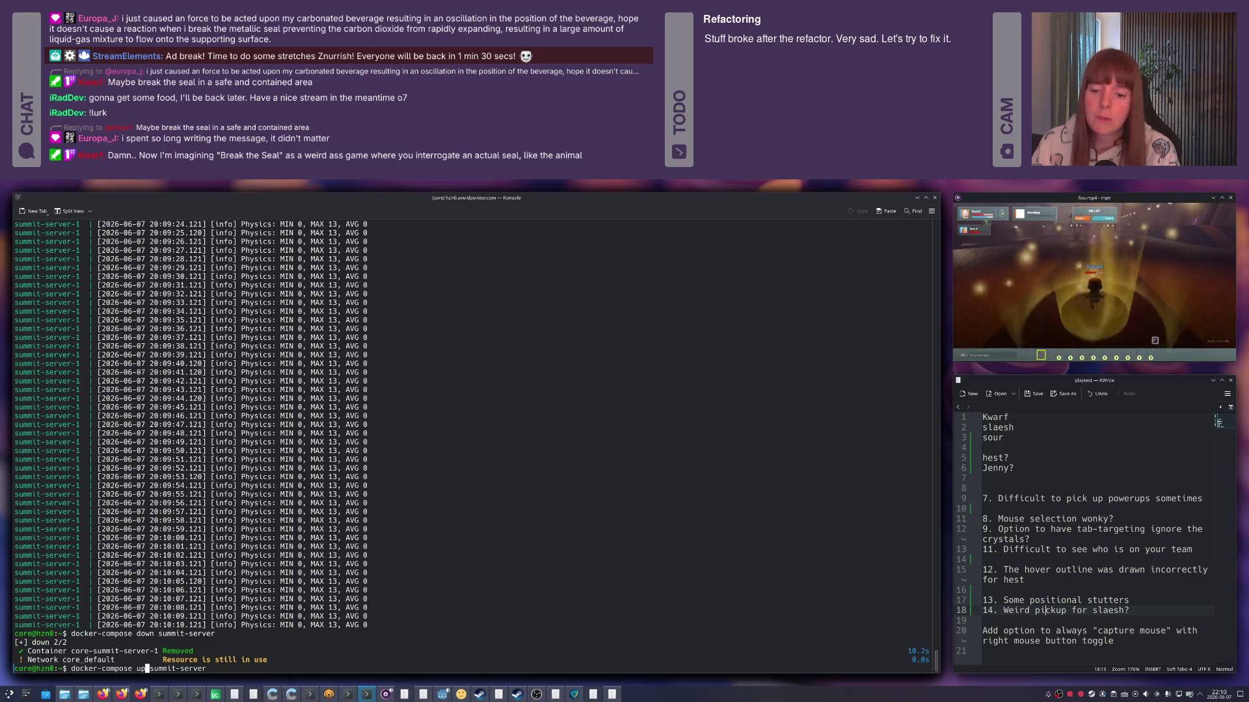
key(Return)
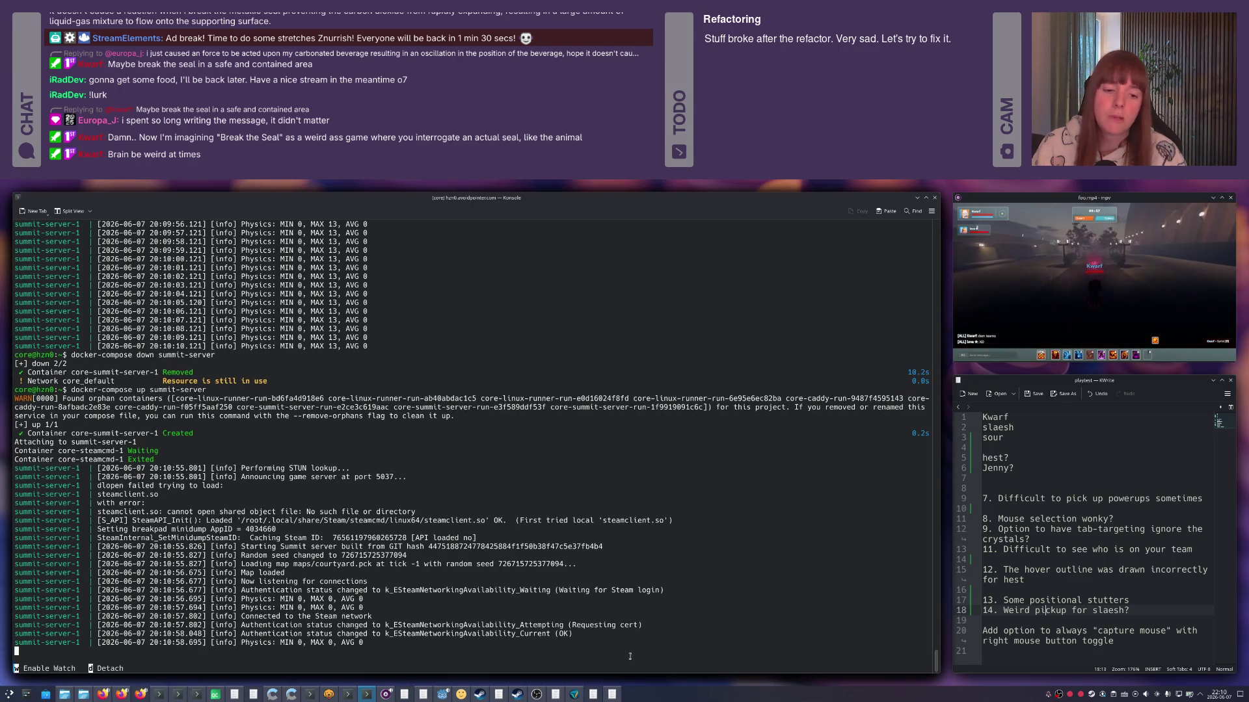
click(479, 693)
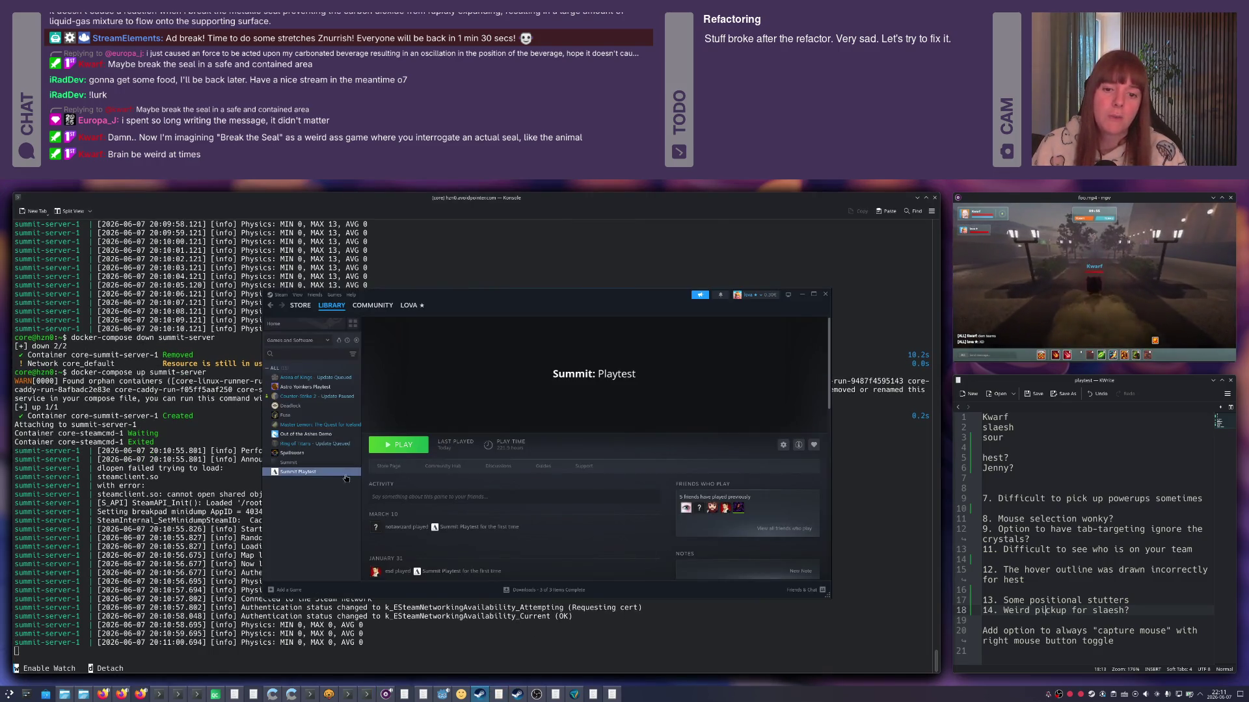
Verify the integrity of Summit Playtest's installed files from its Properties.
right_click(298, 472)
click(337, 527)
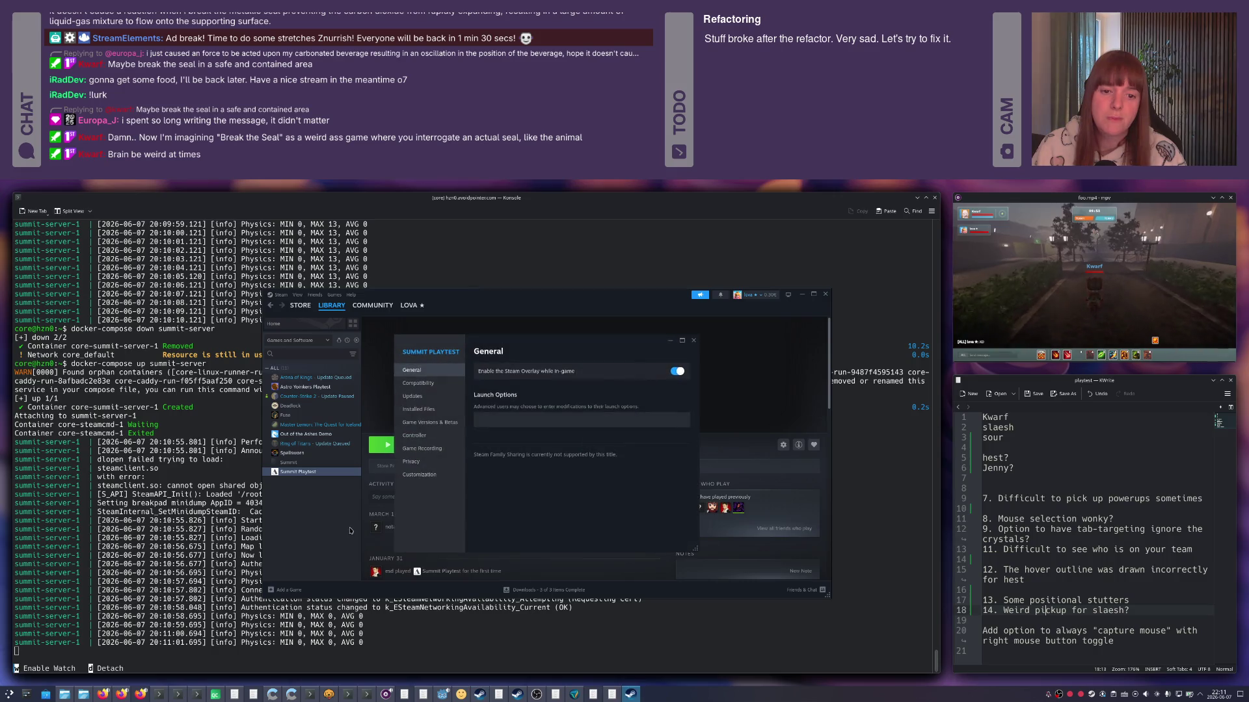
click(418, 410)
click(650, 426)
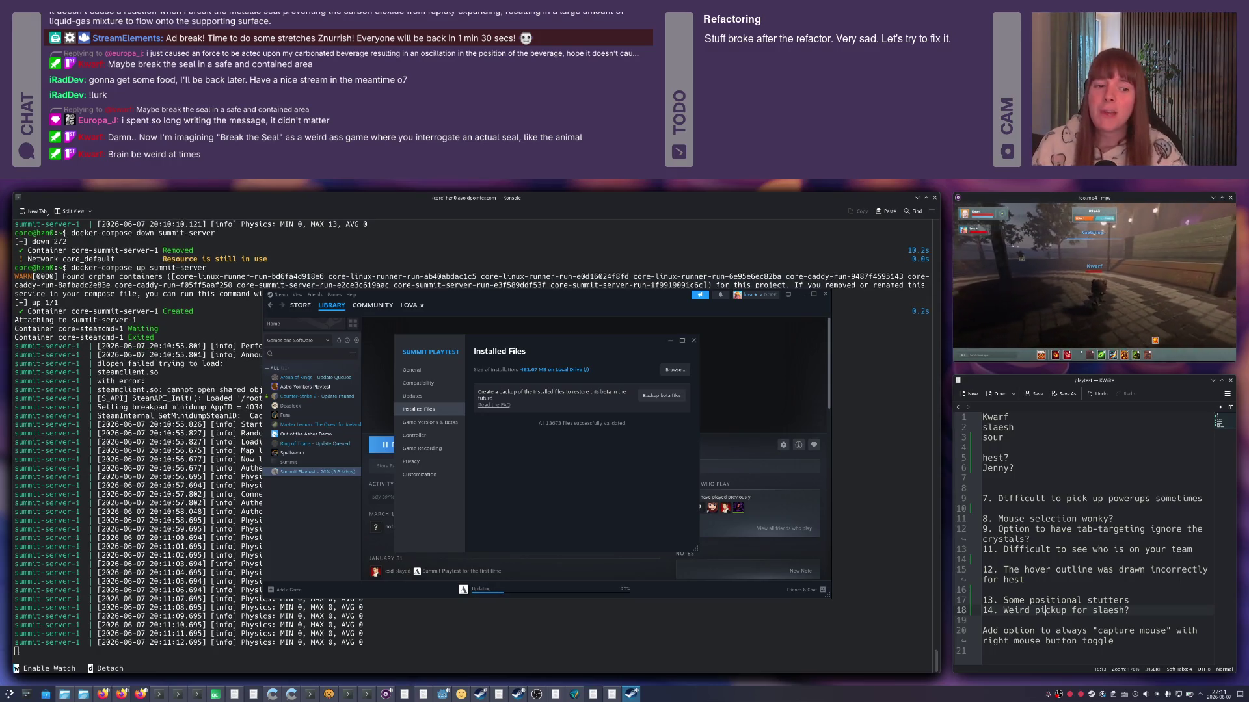
drag(550, 350, 720, 370)
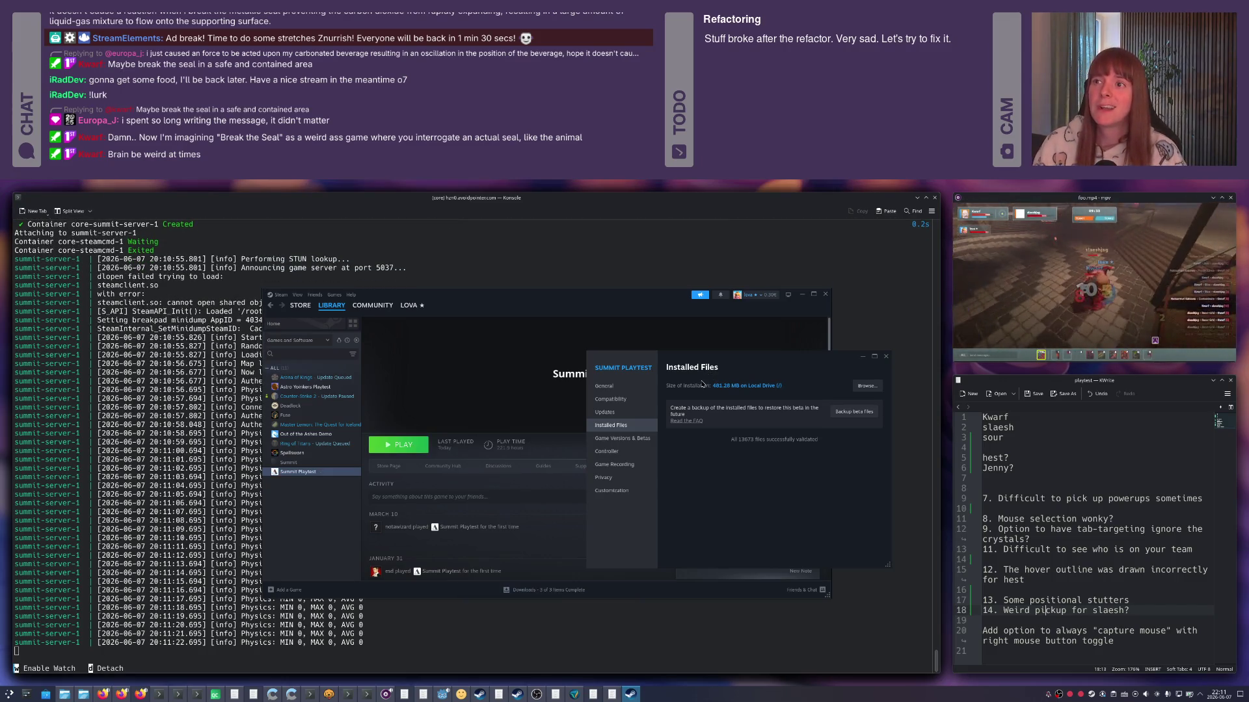
click(885, 357)
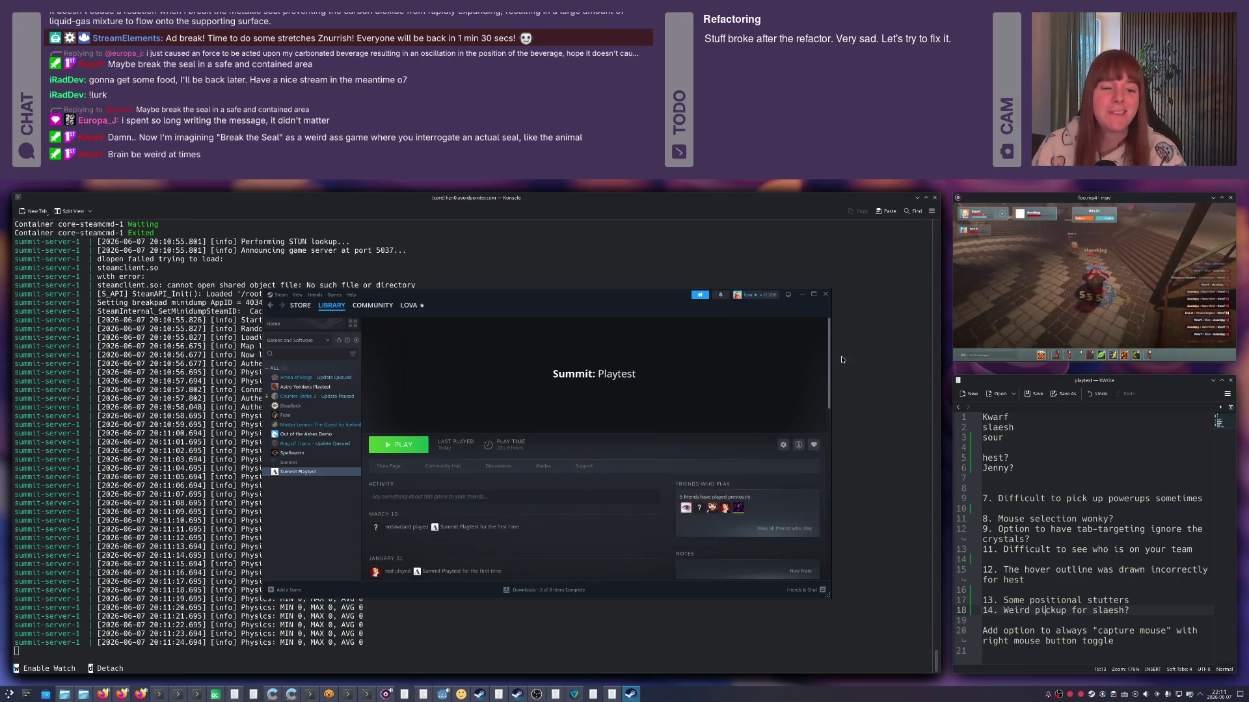
Launch Summit Playtest and start looking for a match.
click(410, 445)
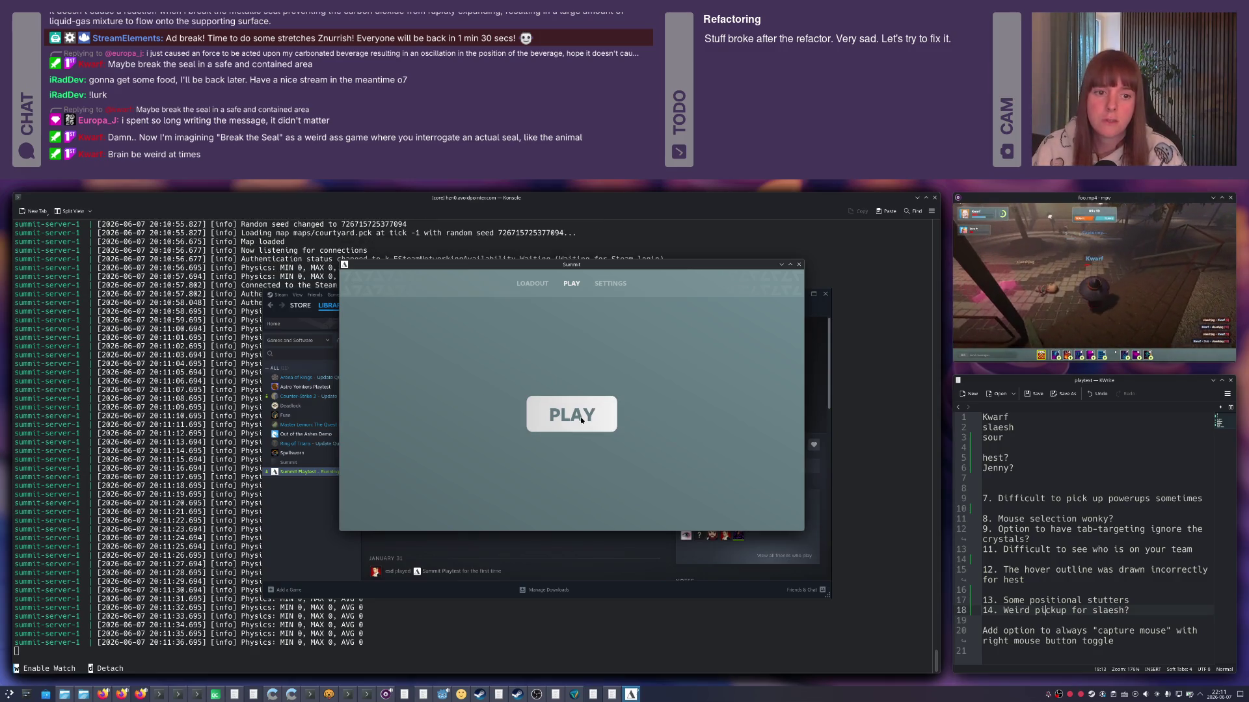
click(568, 400)
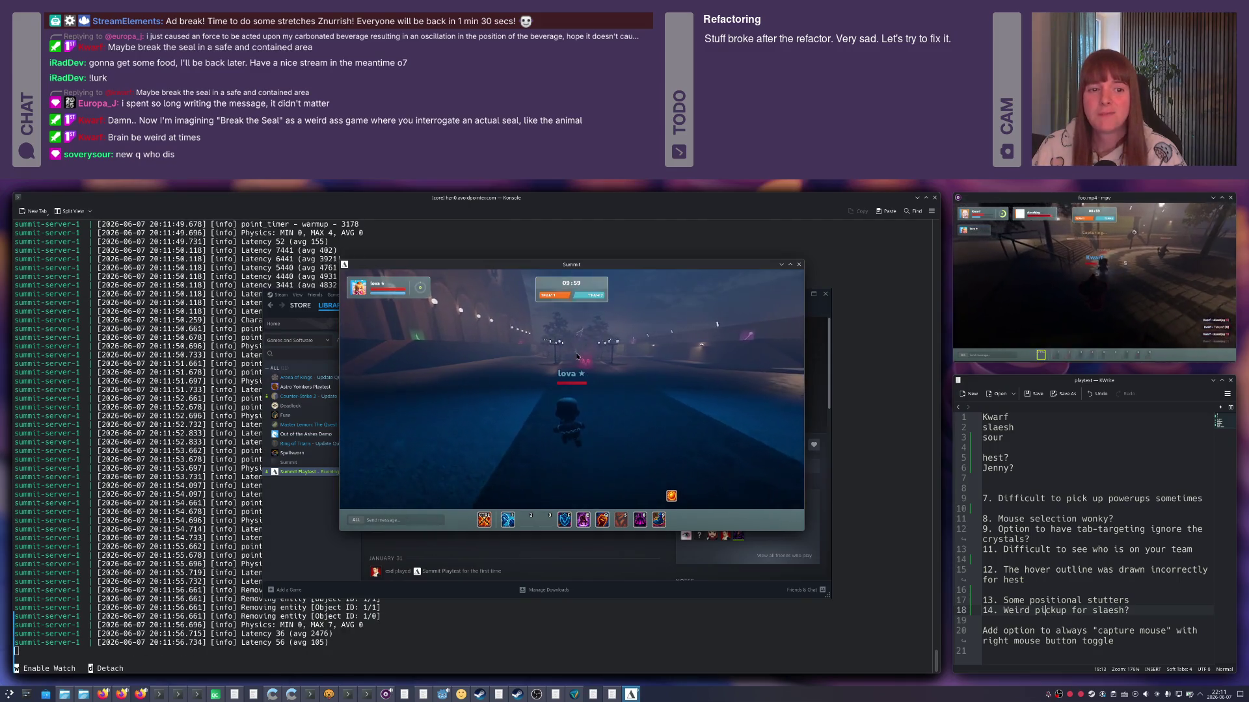
Play the test match briefly, then stop the attached server output in the terminal.
key(w)
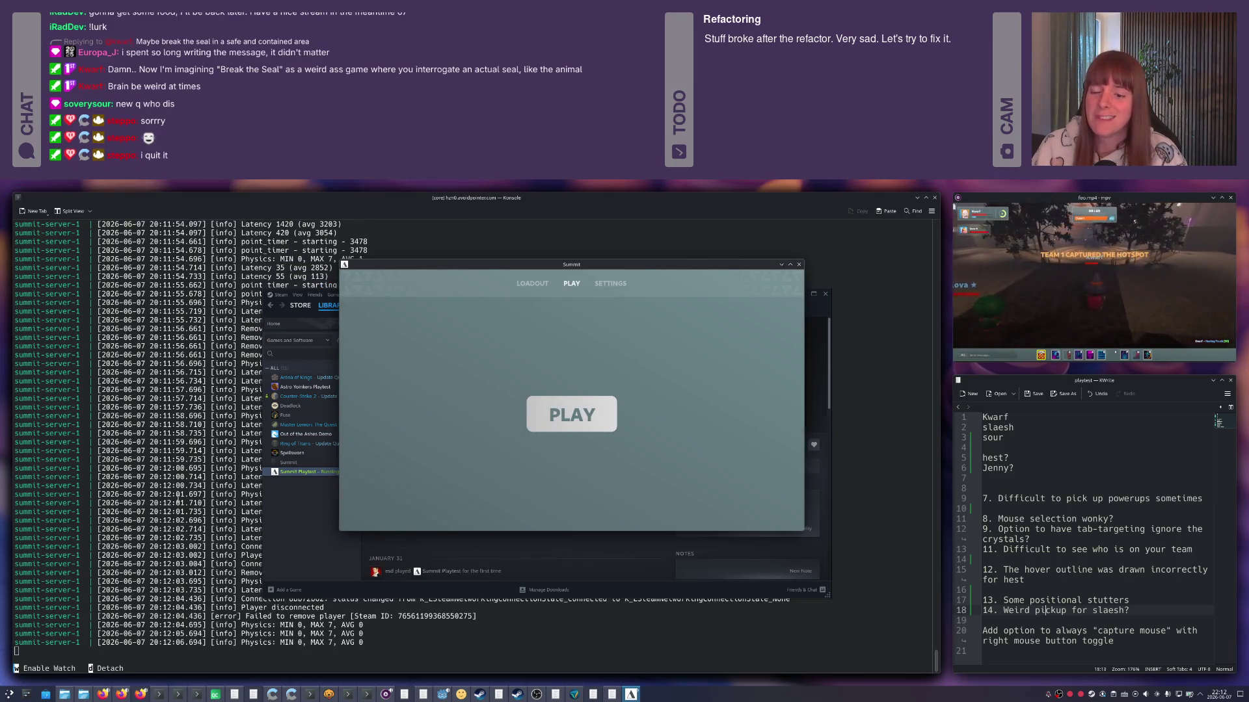
click(211, 485)
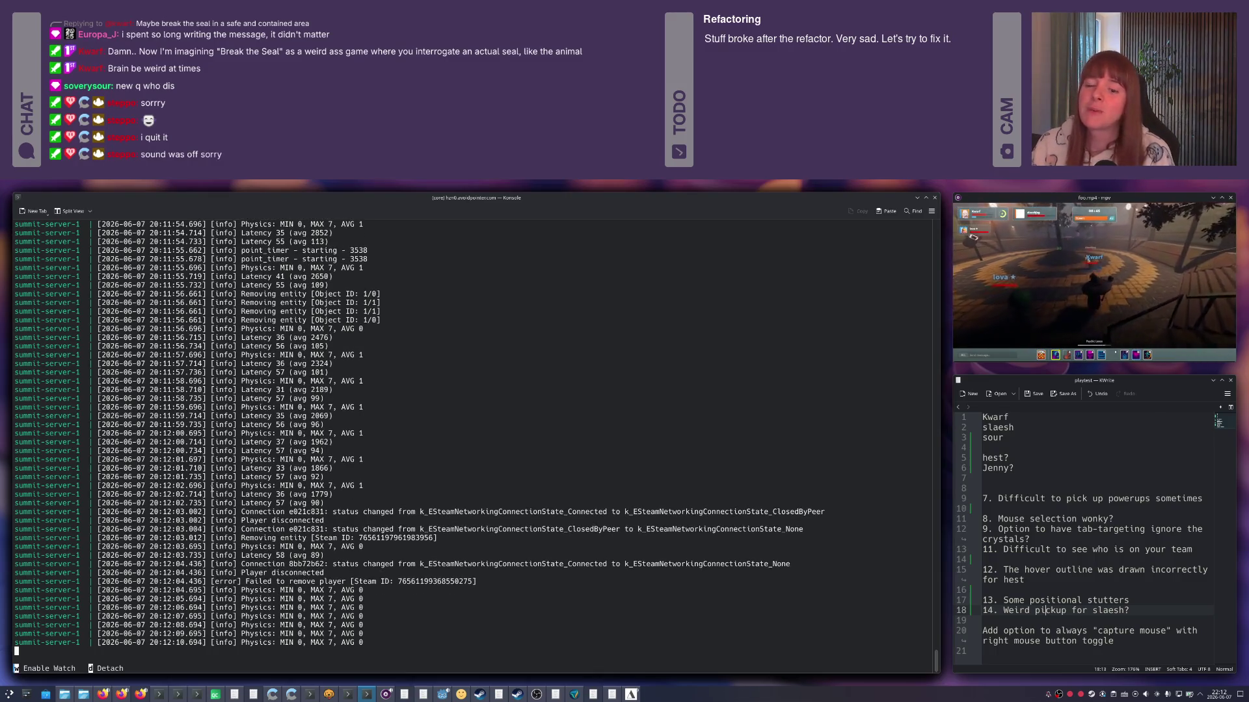
key(ctrl+c)
Stop the summit-server container and start it again with docker-compose.
key(Up)
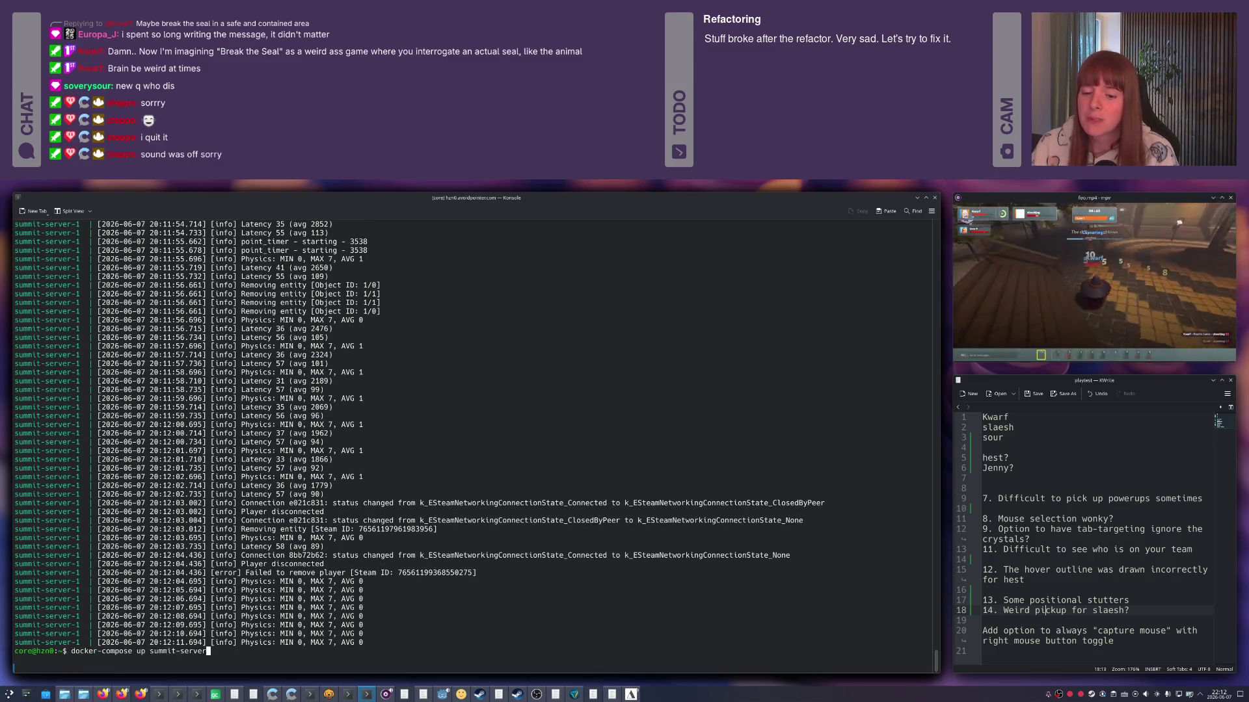
key(Left)
key(Left)
key(Left)
key(BackSpace)
key(BackSpace)
text(stop)
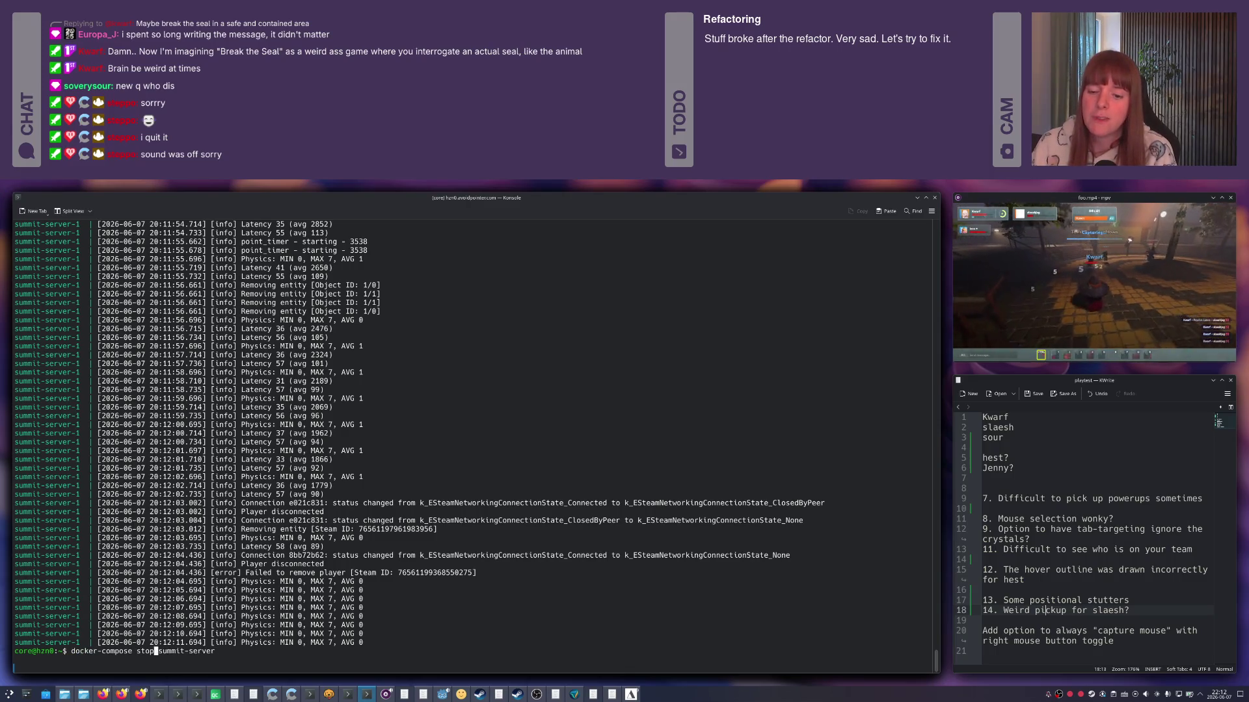
key(Return)
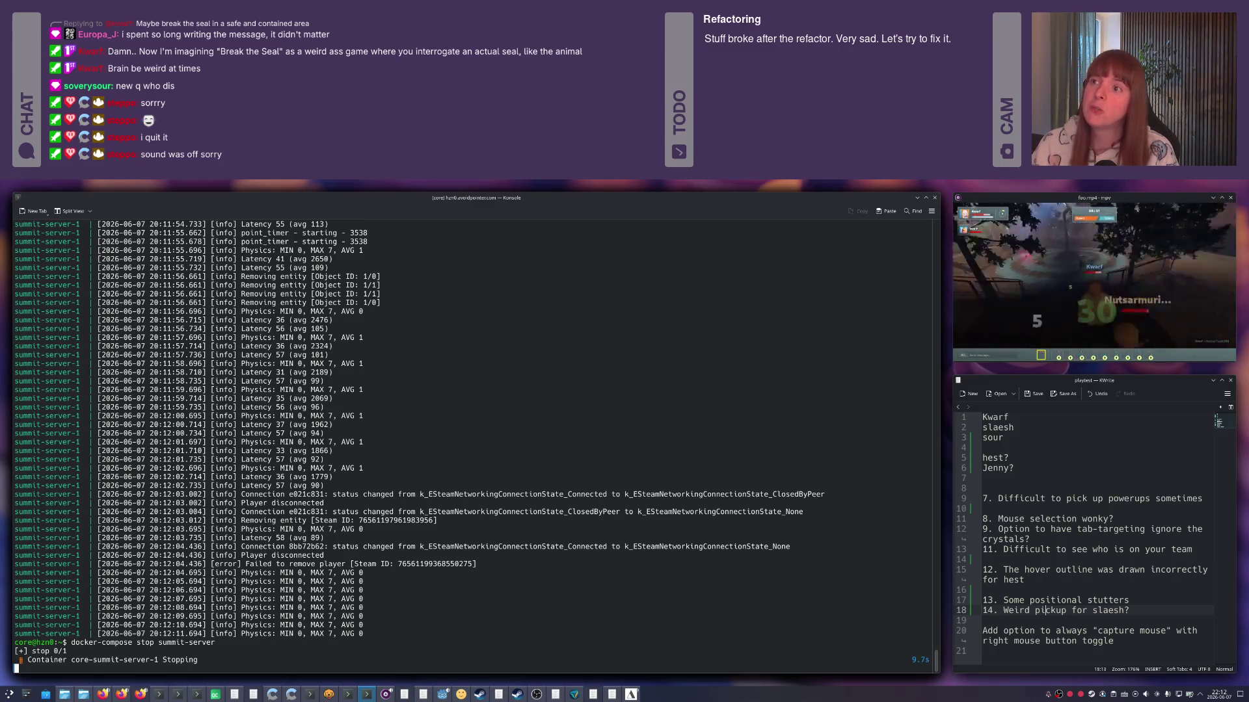
key(Up)
key(Home)
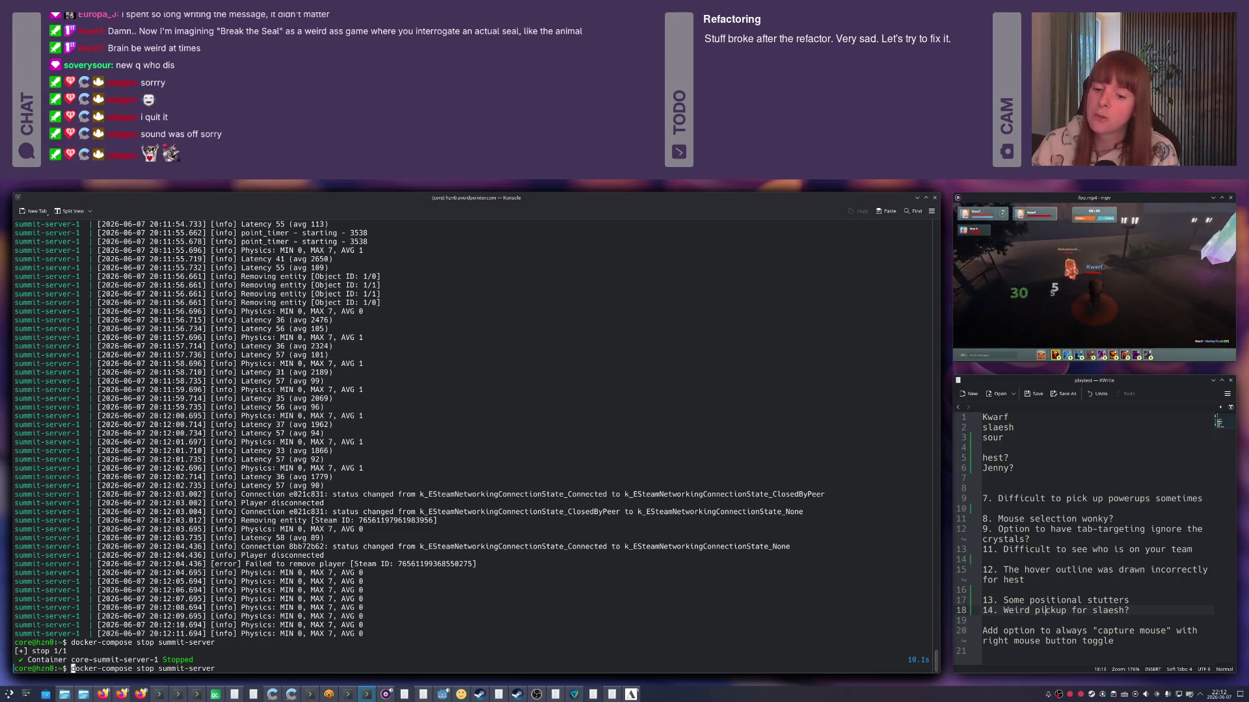
key(Right)
key(Right)
key(Right)
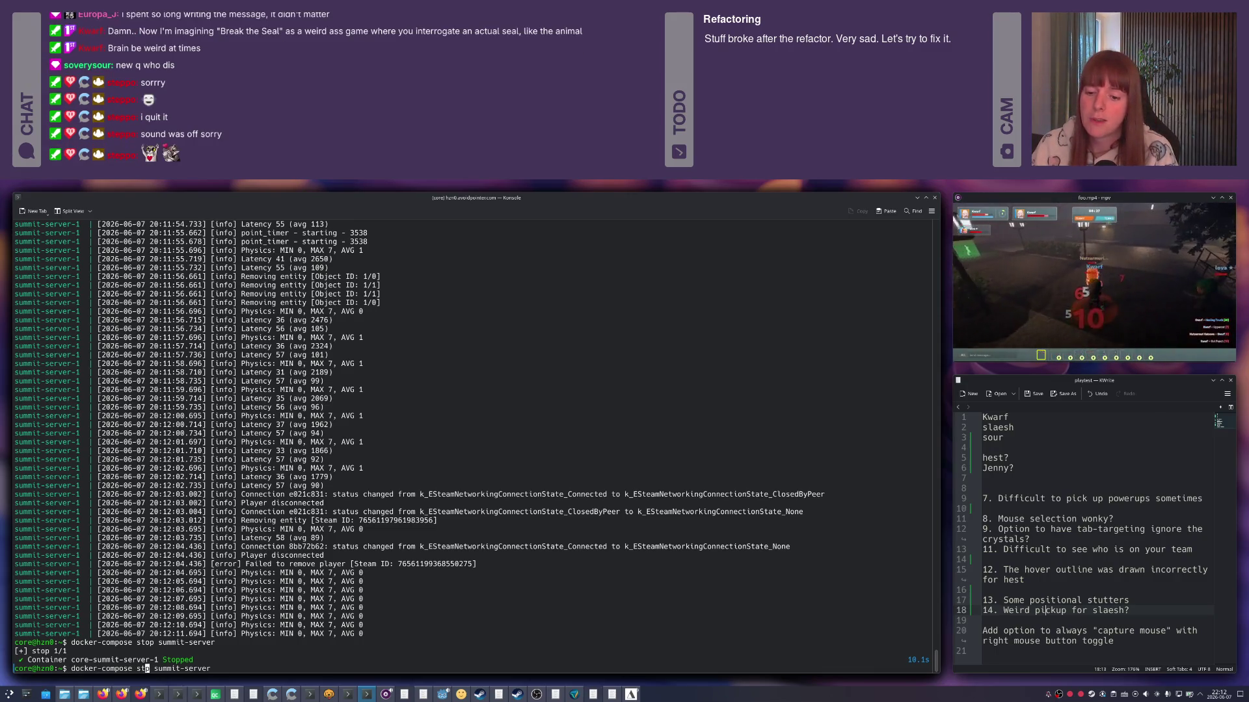
text(t)
key(Return)
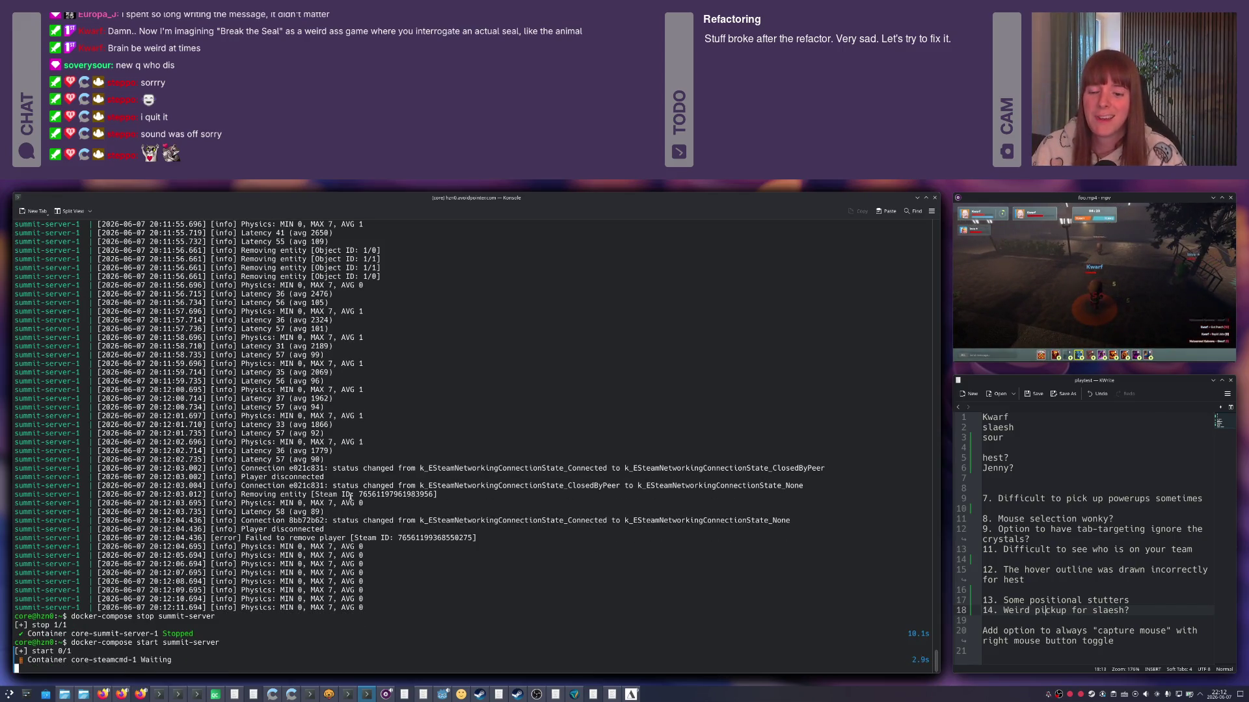
Stop summit-server once more and bring it up attached to its log, then return to the game.
click(632, 694)
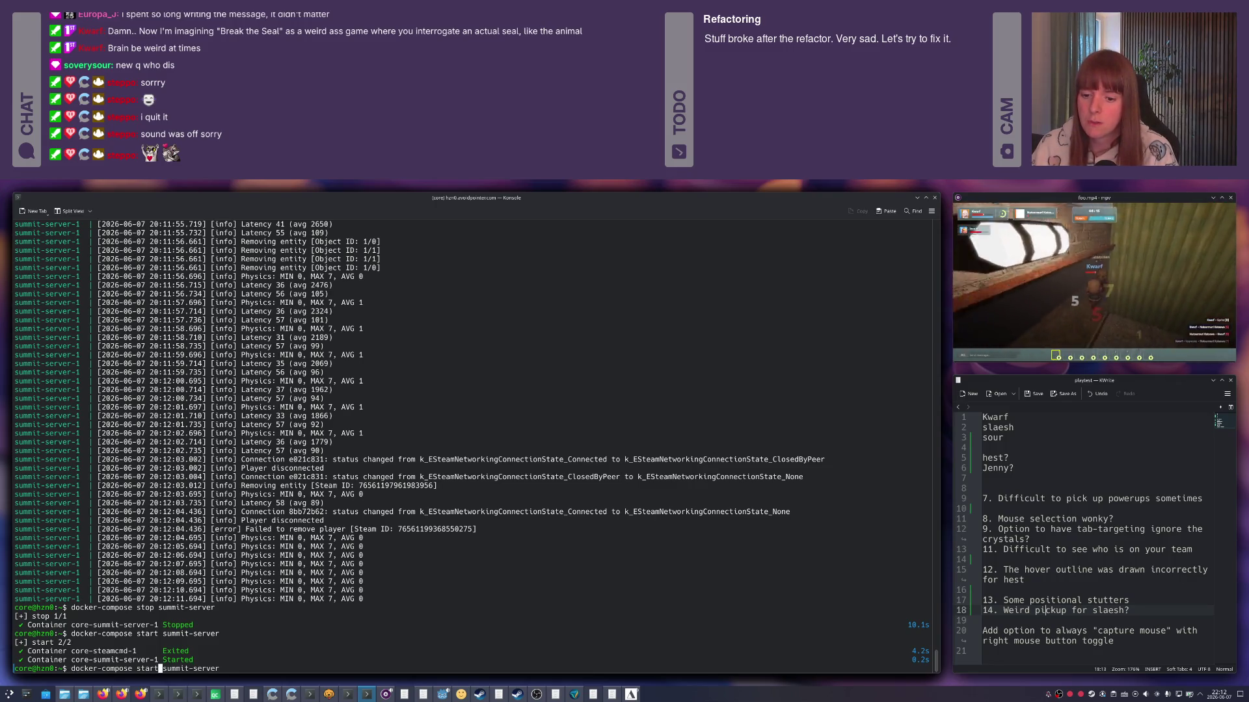
text(op)
key(Return)
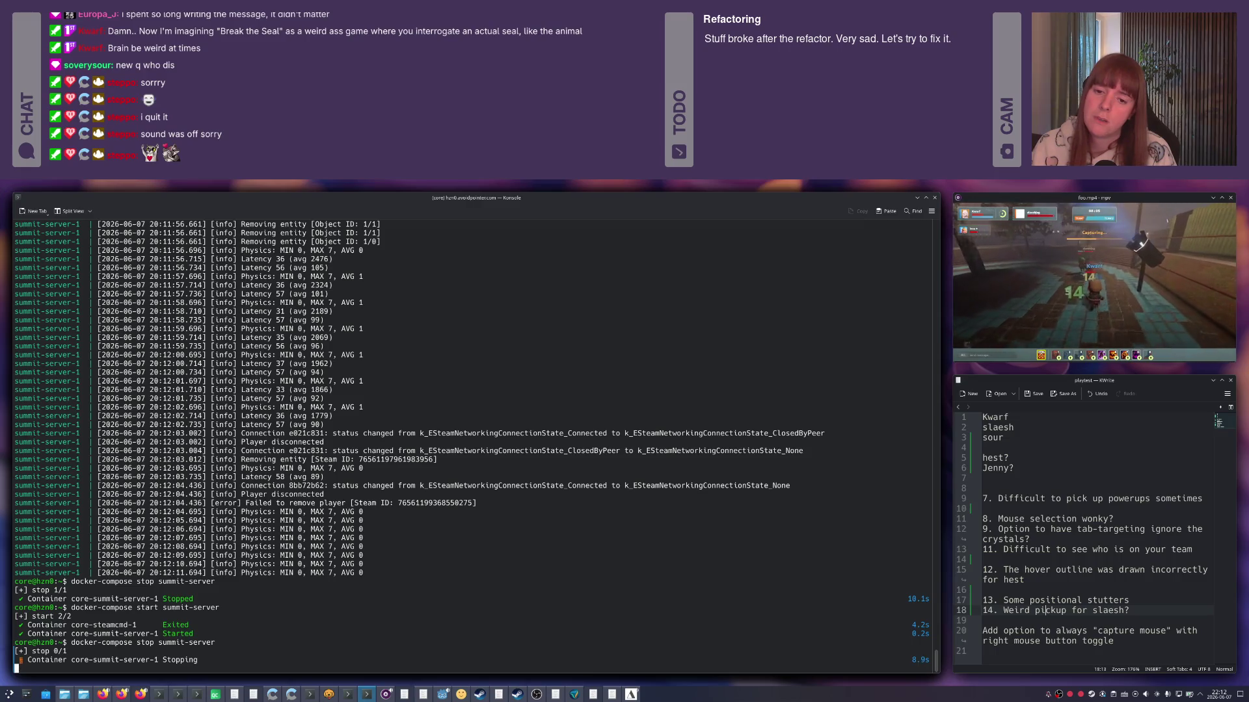
key(Up)
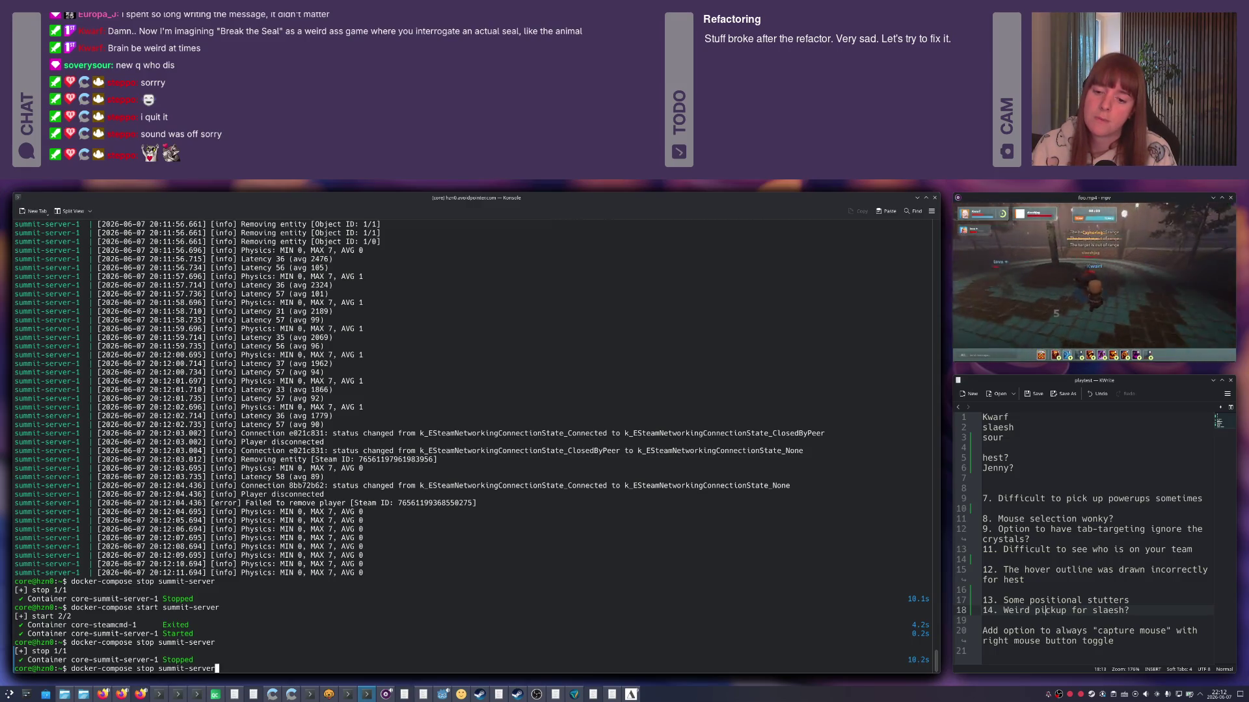
text(up)
key(Return)
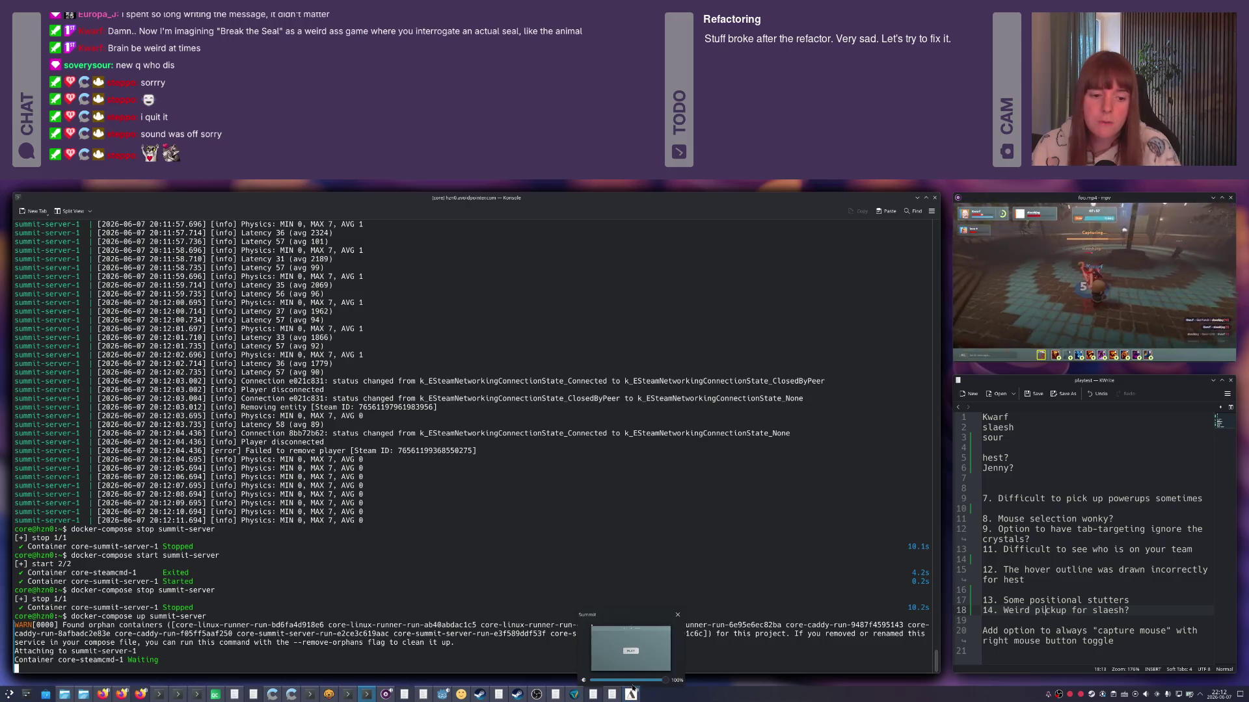
click(625, 659)
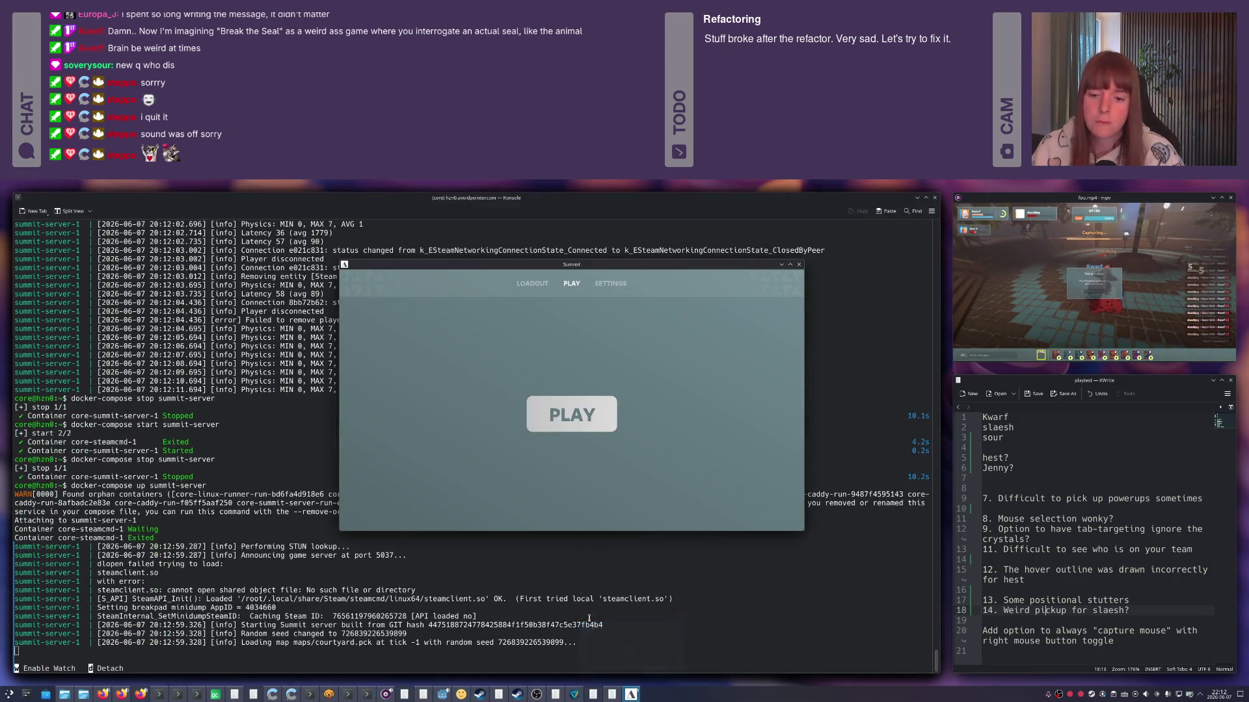
Start searching for a match in Summit, checking the API client in between.
click(593, 415)
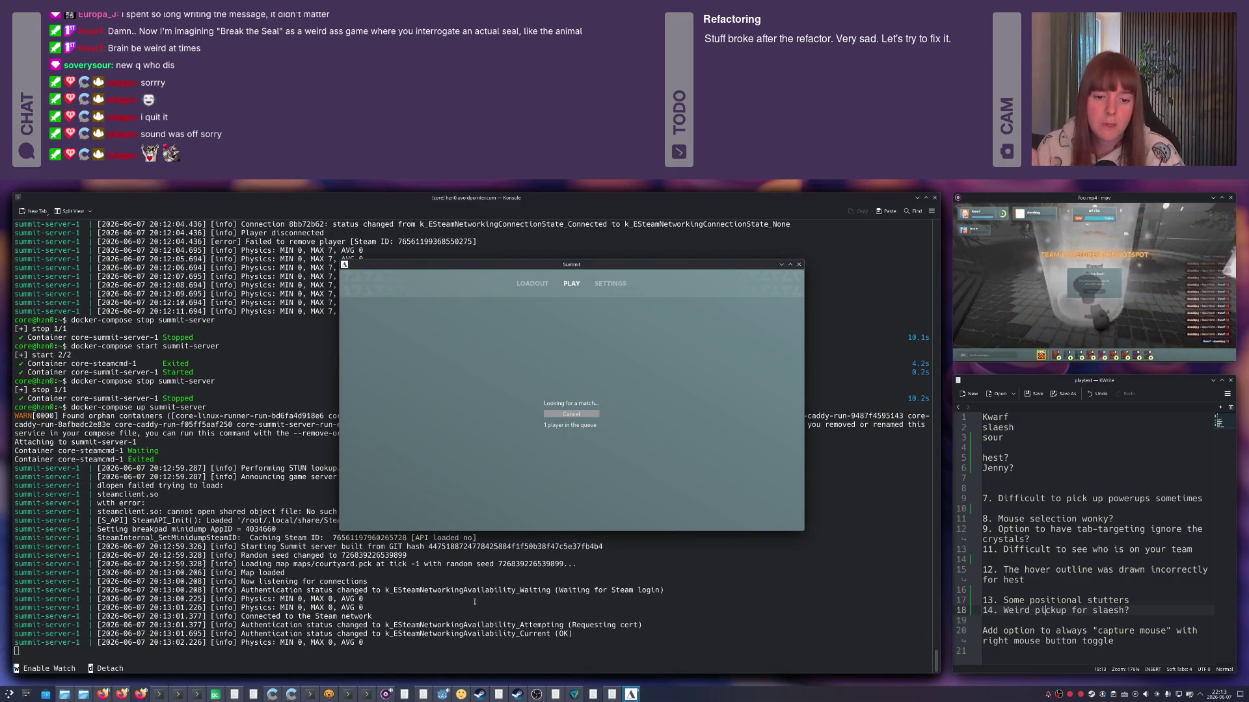
click(330, 694)
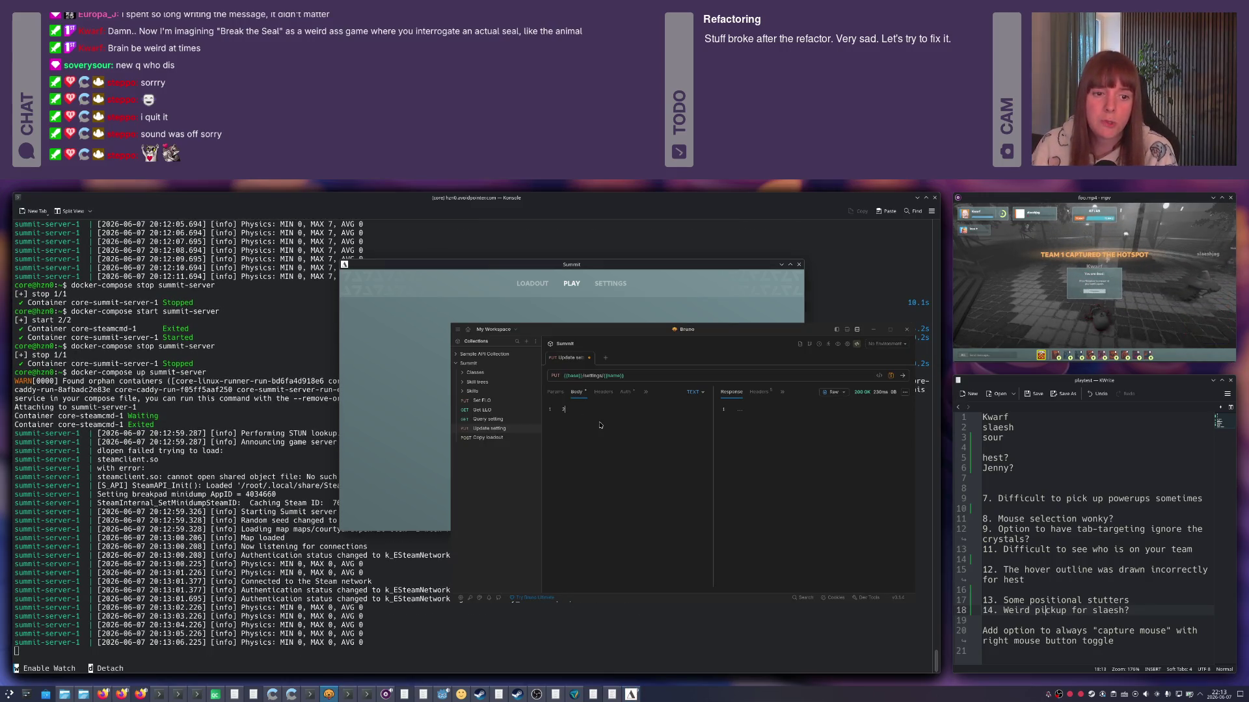
click(396, 387)
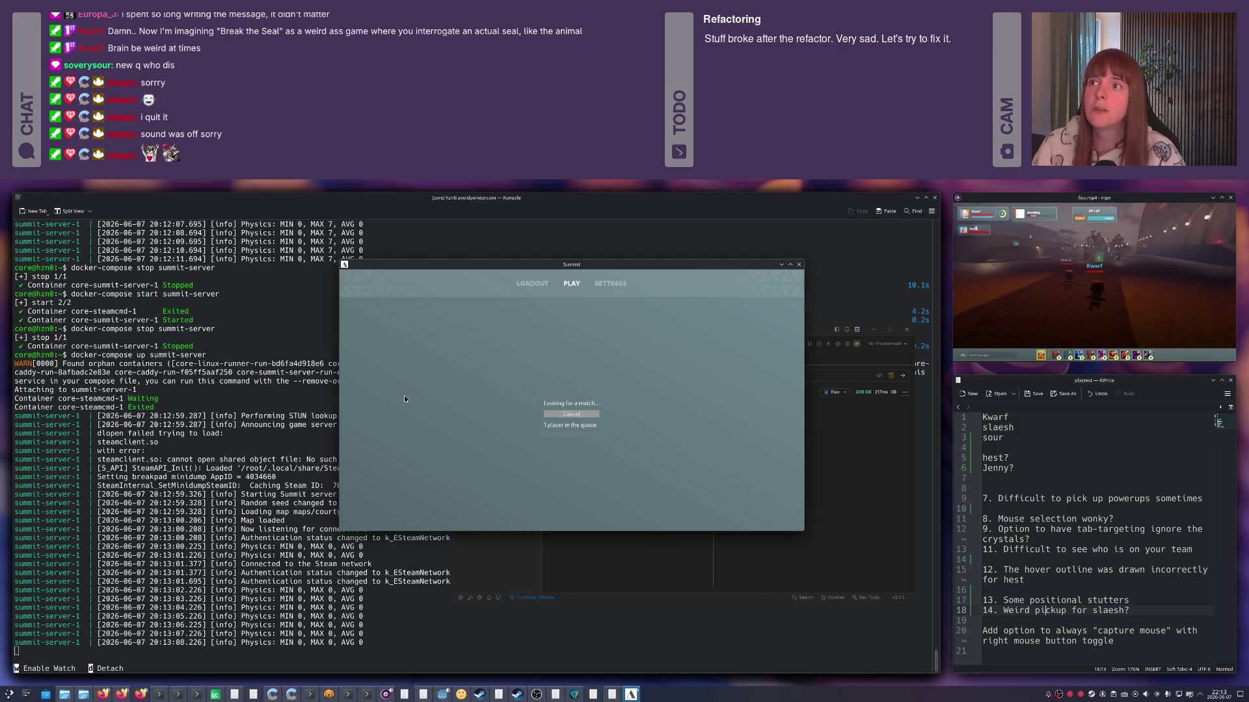
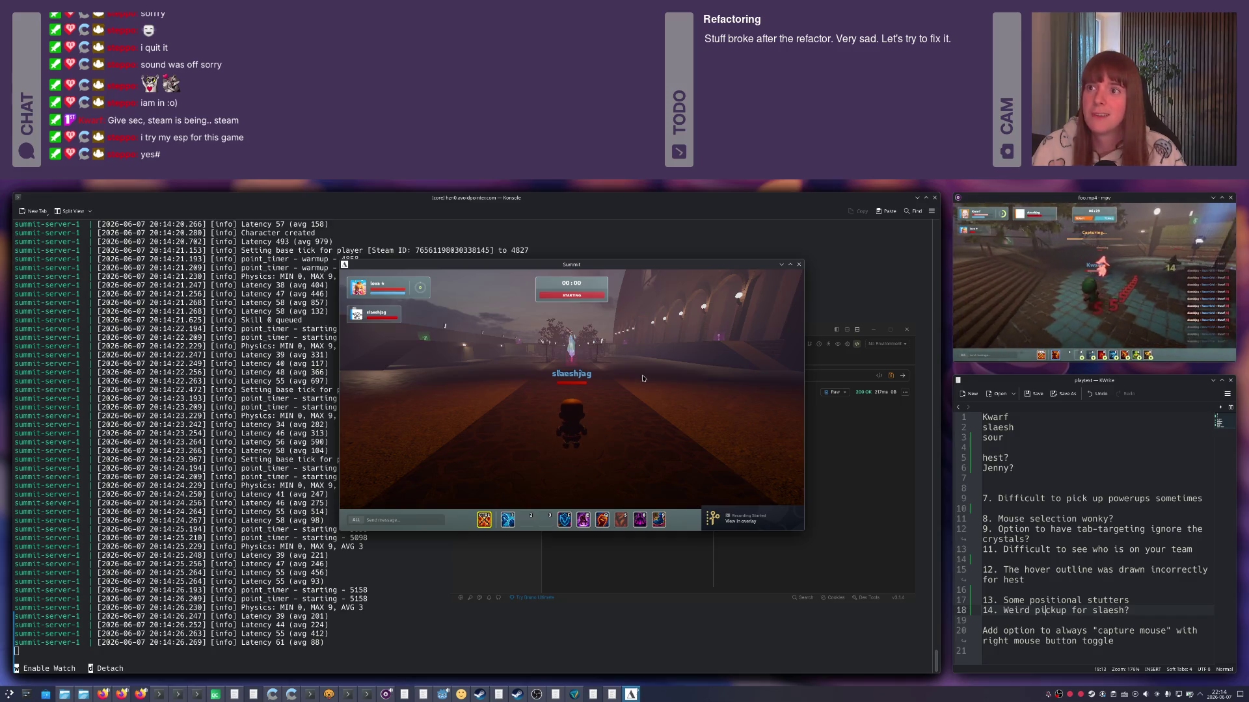
Sprint toward the objective and hit the enemy on the bridge with stabs and a throwing knife.
click(634, 433)
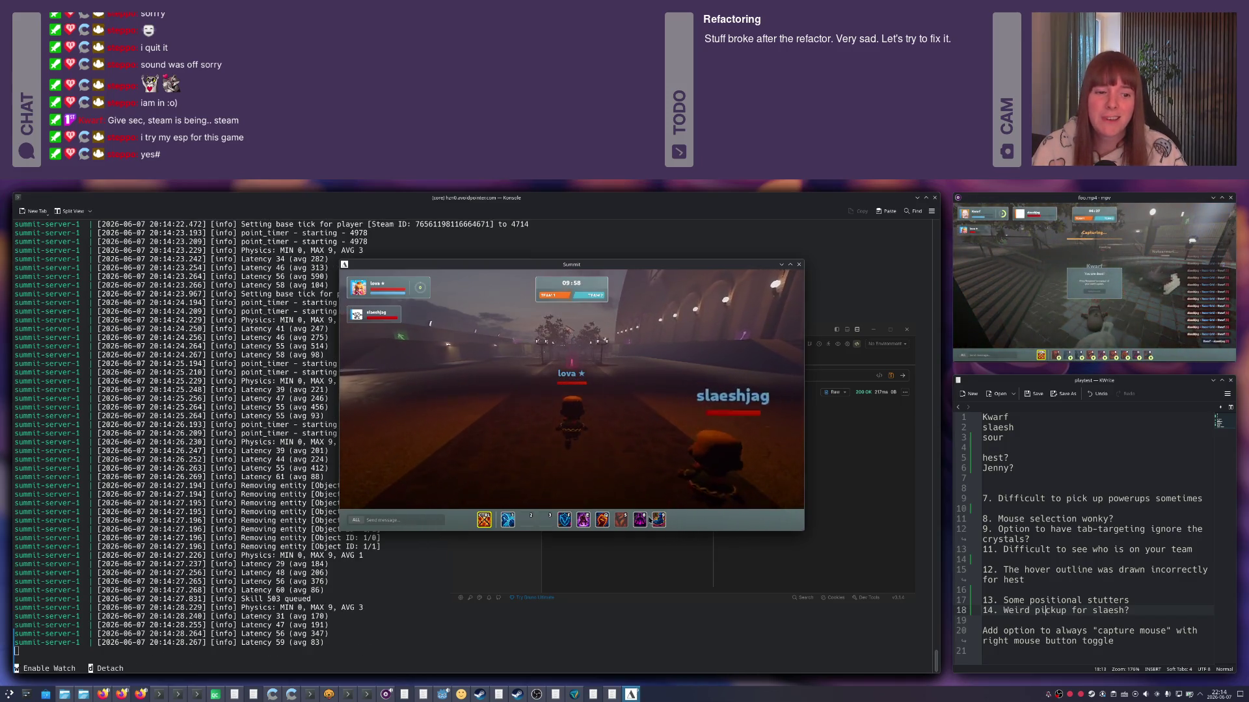
key(9)
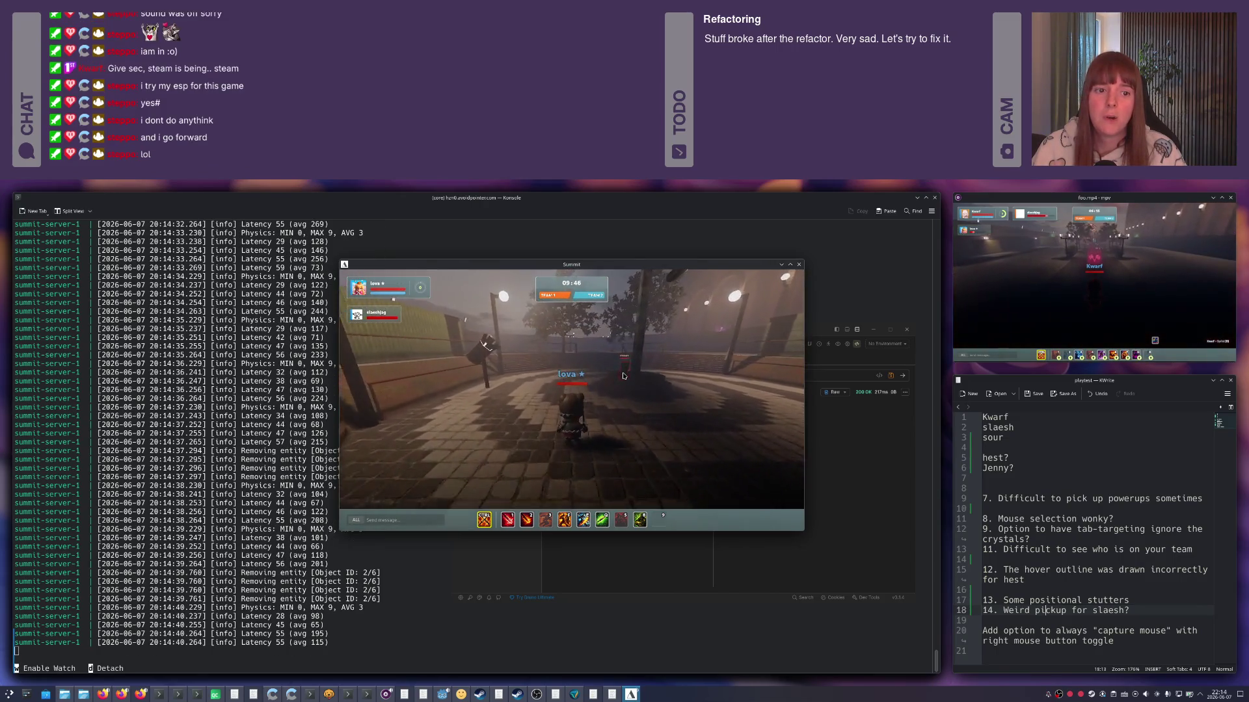
key(1)
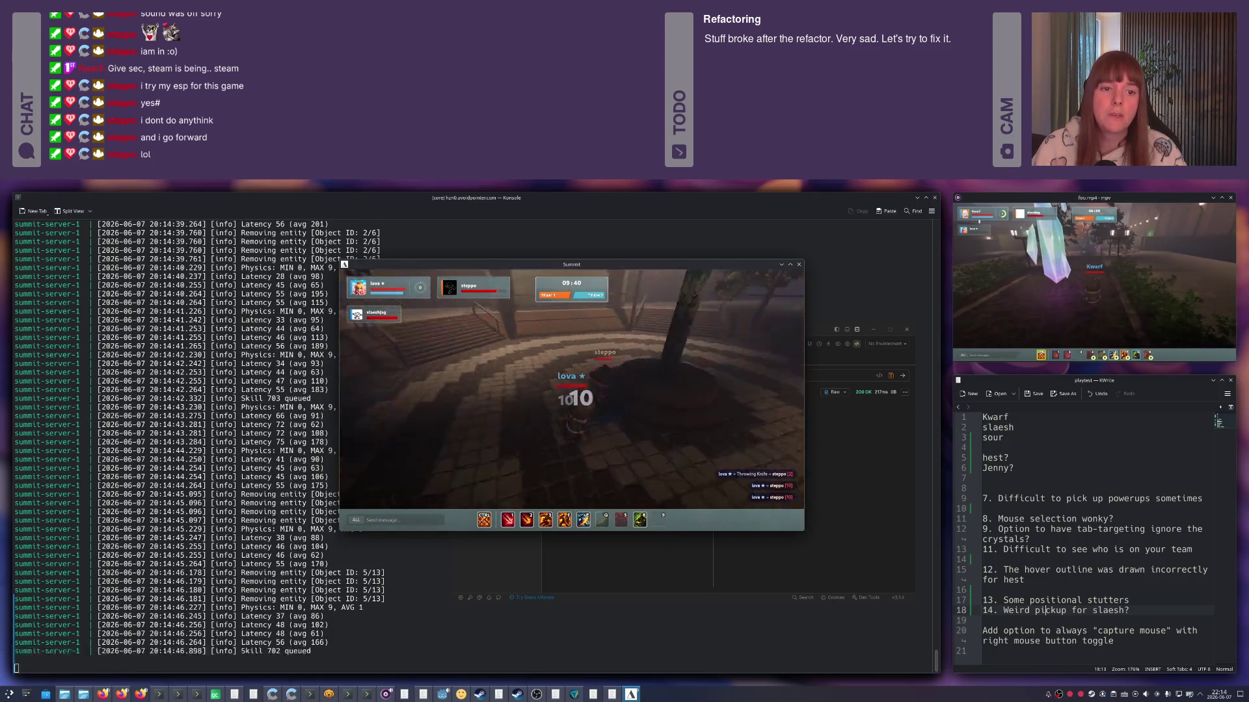
key(2)
key(3)
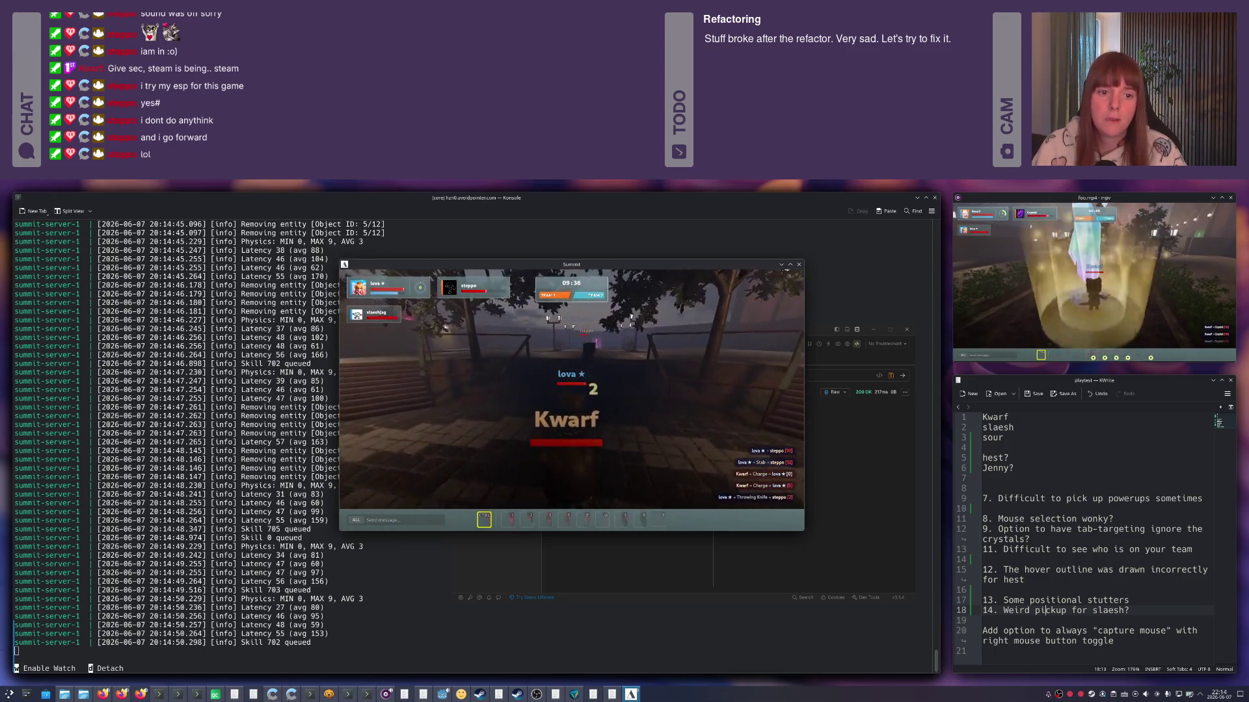
key(q)
Cross the plazas into the hotspot and hold it, slicing the enemy, until Team 2 captures it.
key(w)
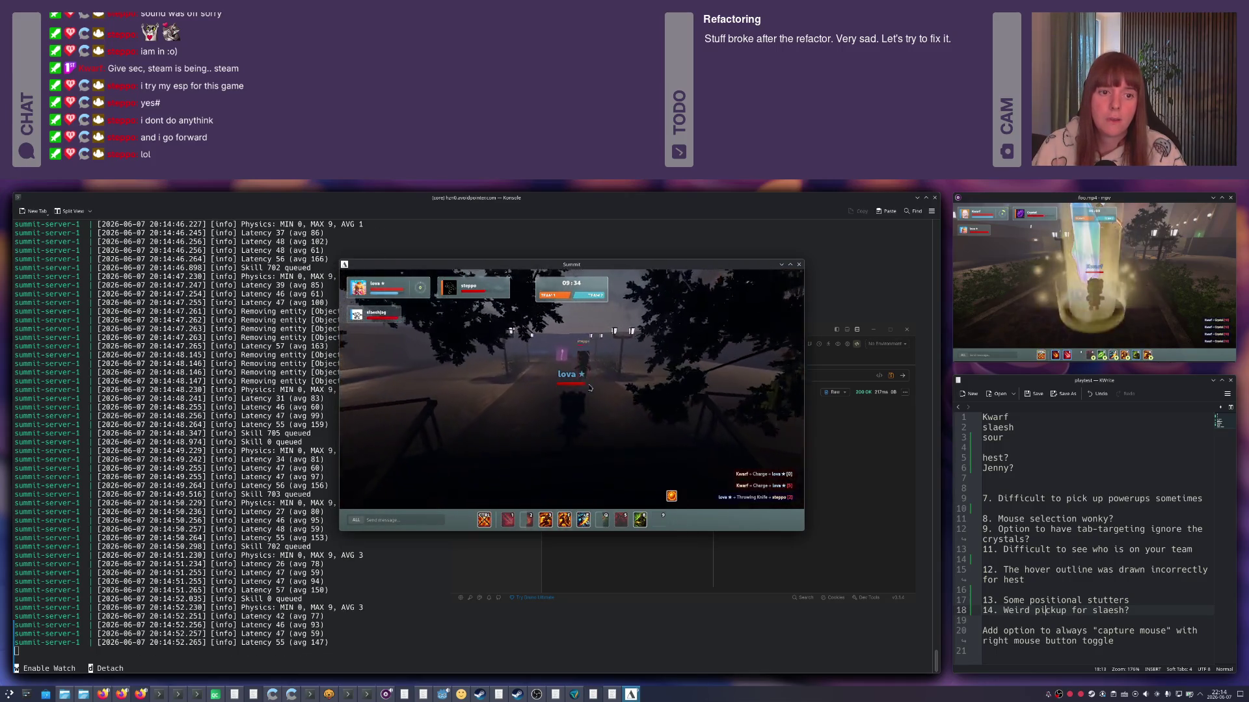
key(w)
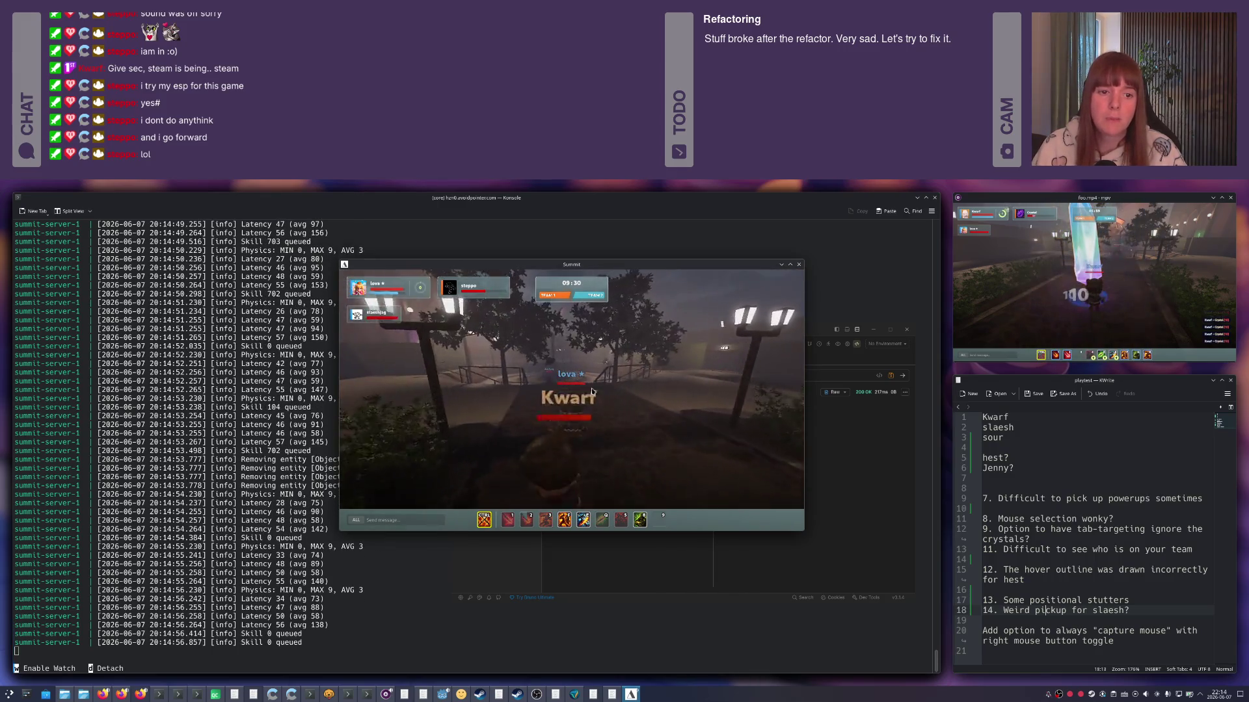
key(w)
key(w)
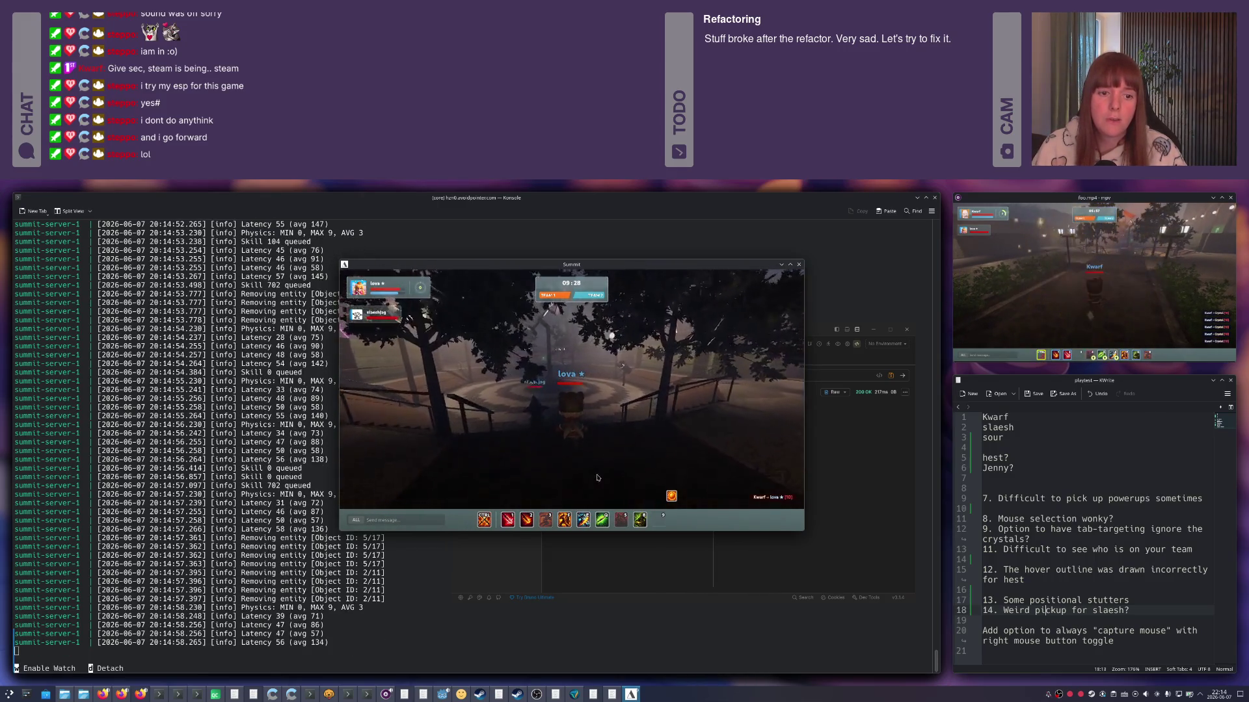
key(w)
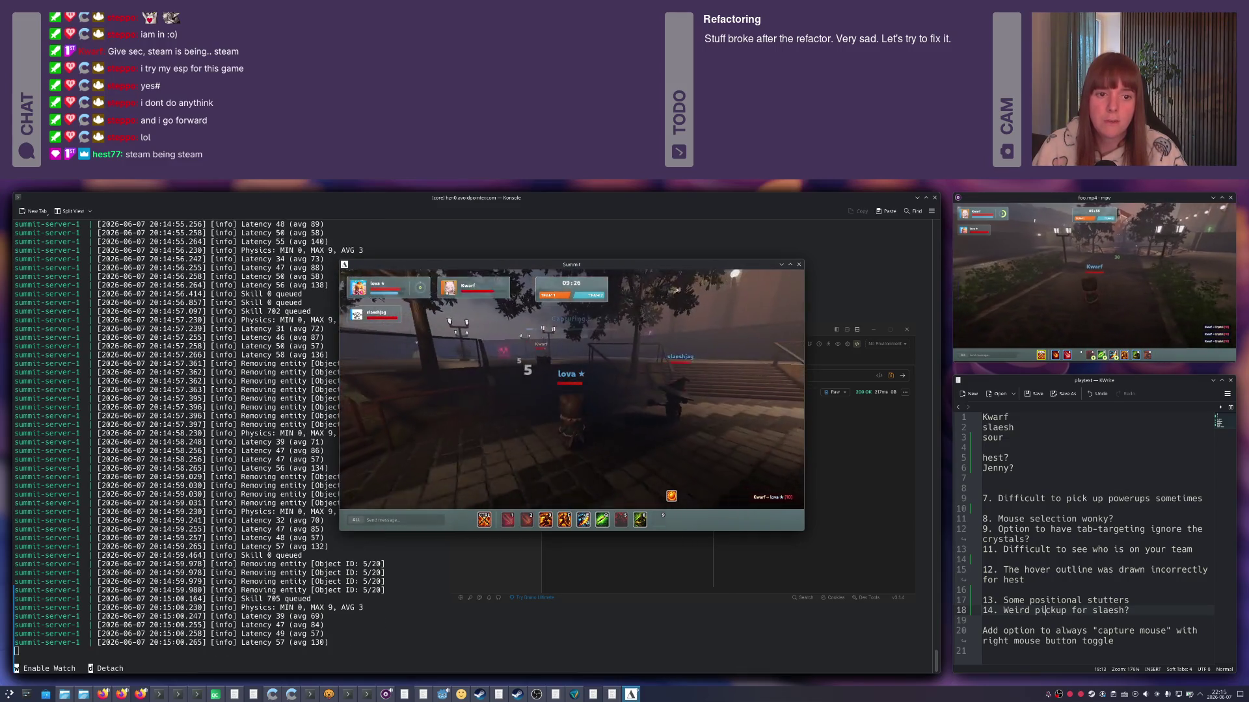
key(w)
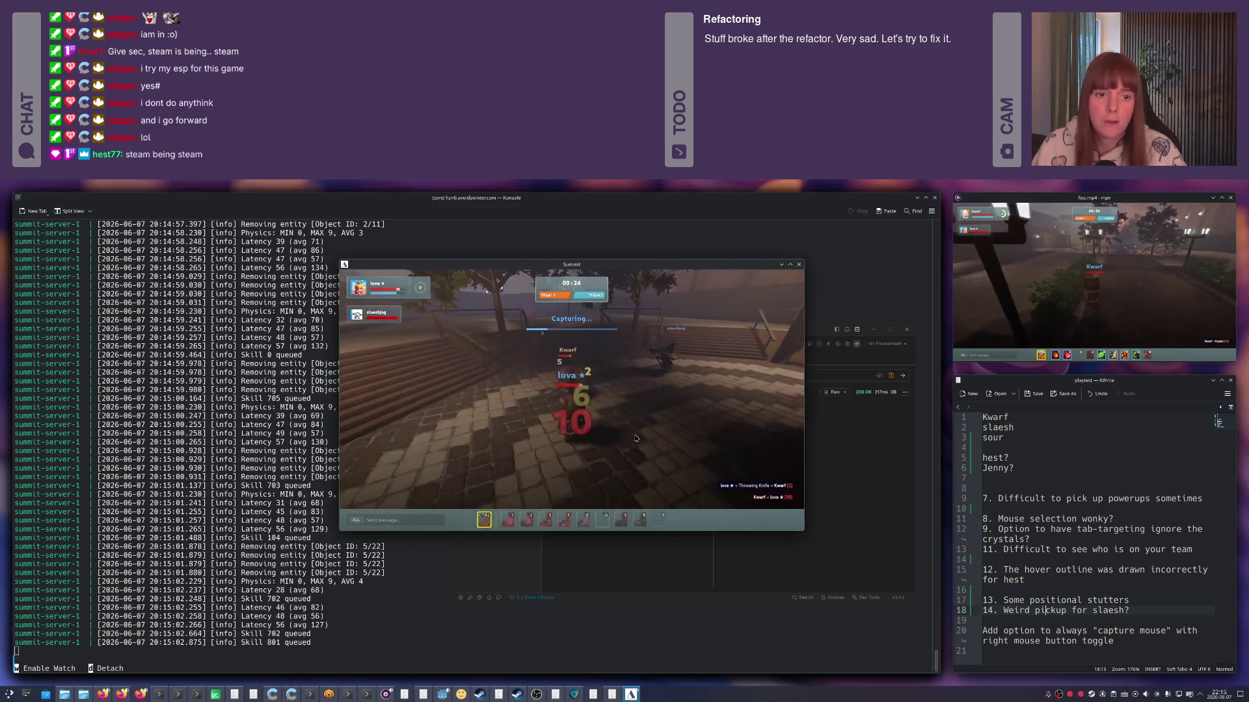
click(567, 401)
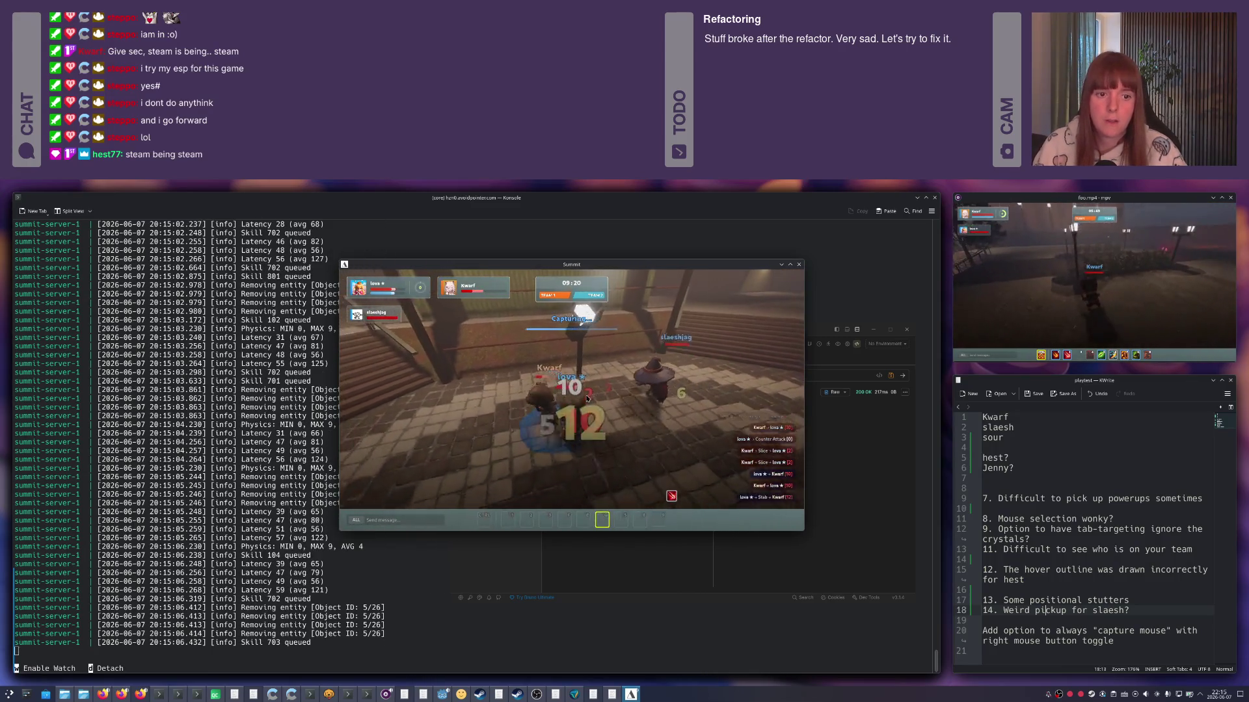
click(604, 414)
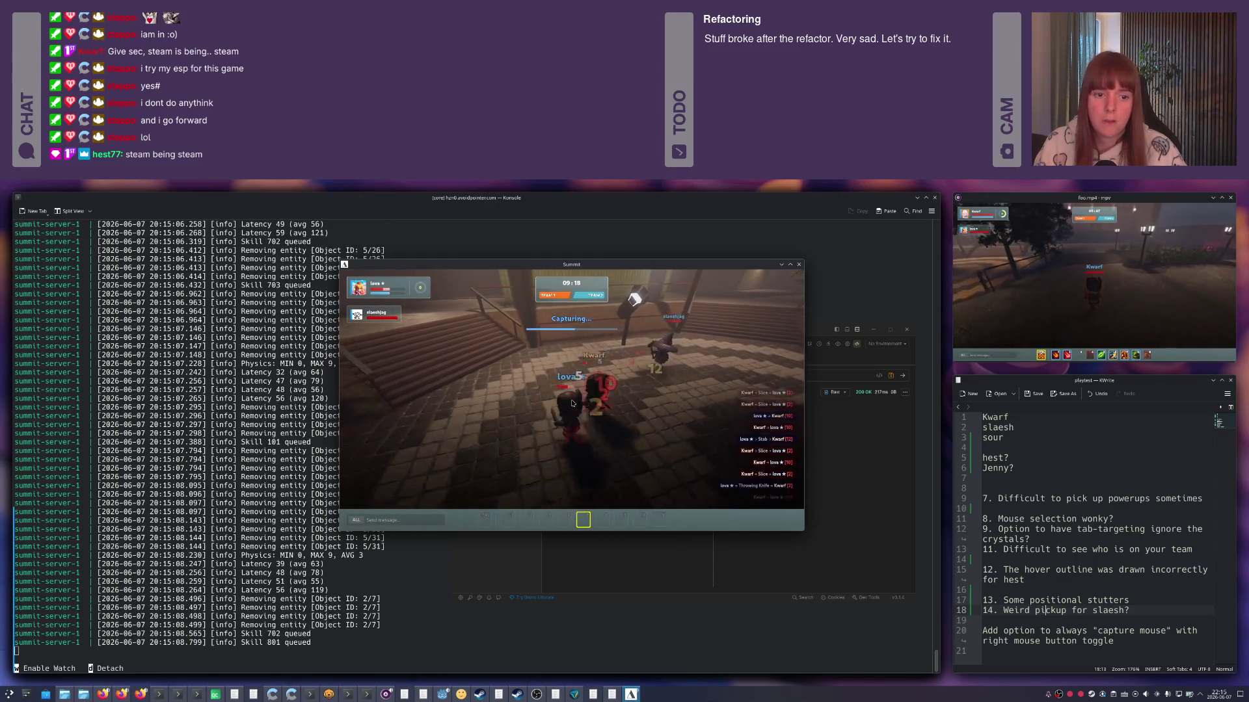
key(w)
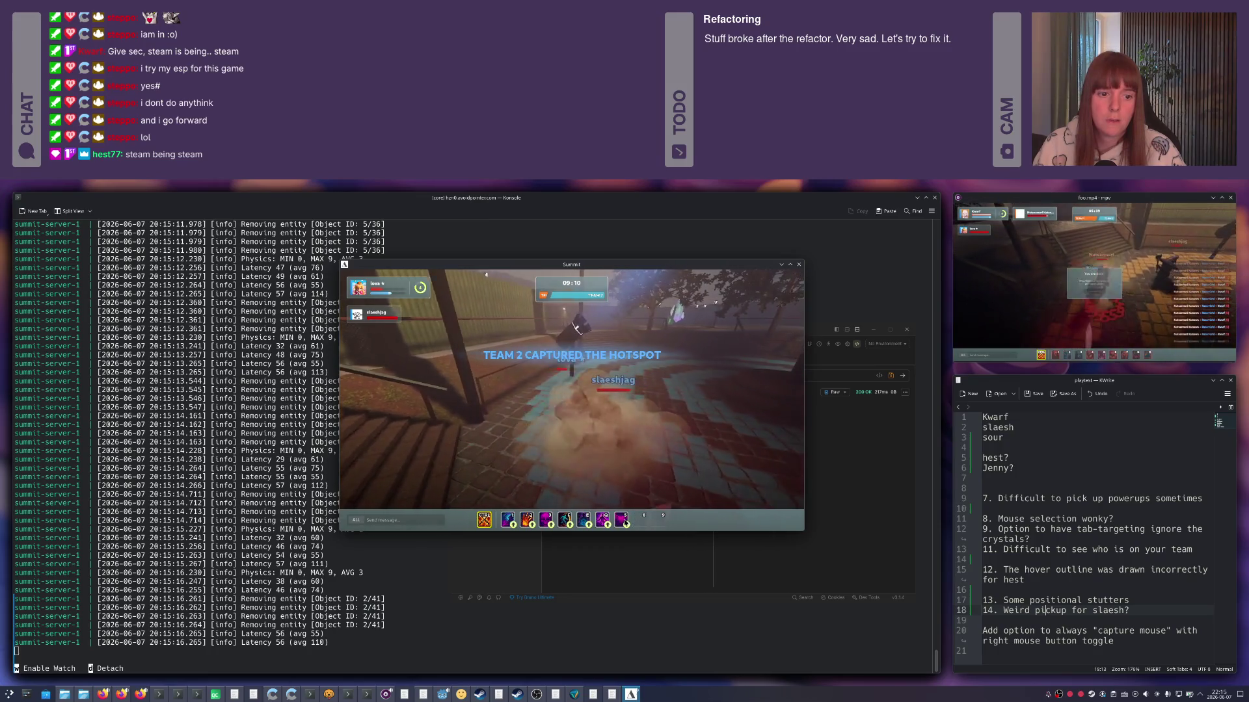
Cast a skill and heal during the capture, then head toward the stairs.
key(5)
key(ctrl)
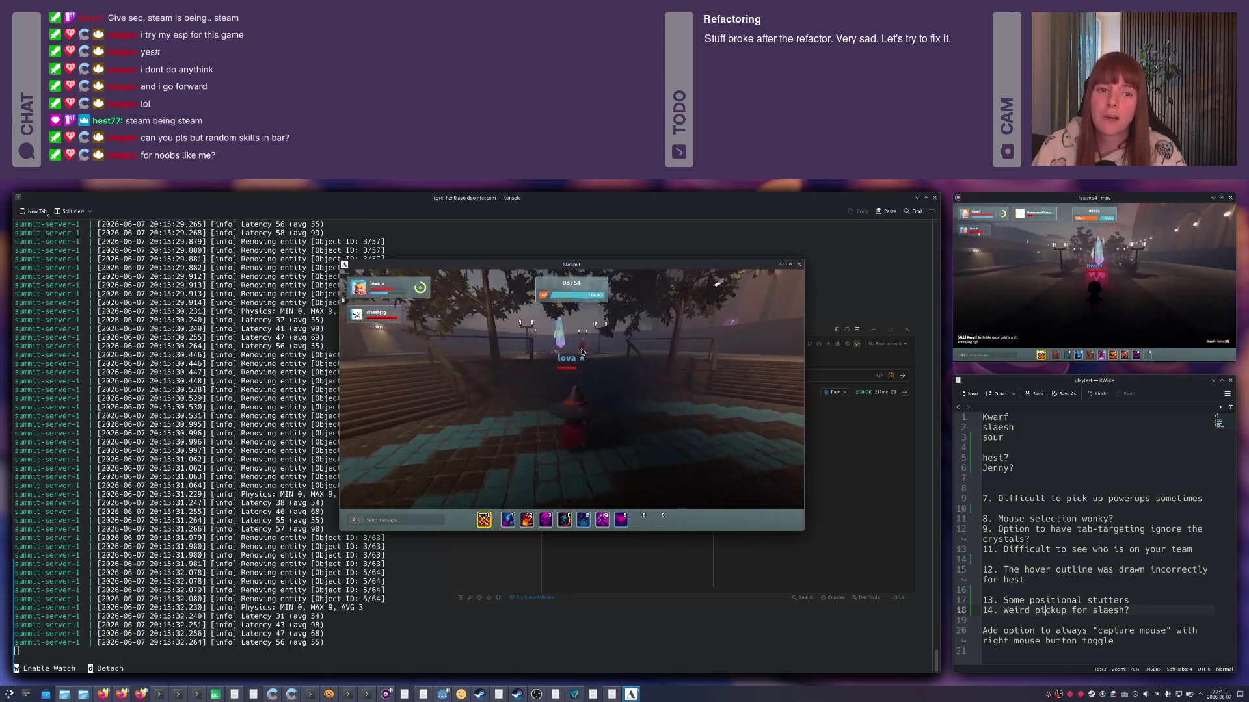
click(596, 384)
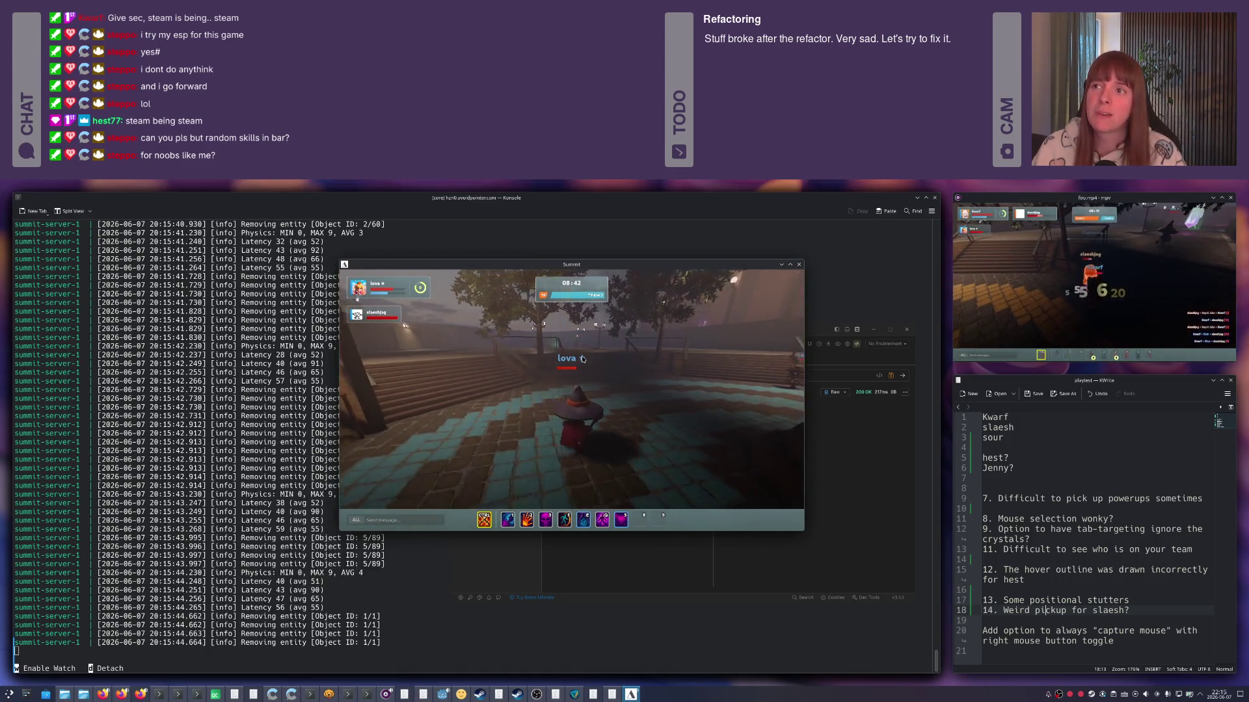
click(589, 402)
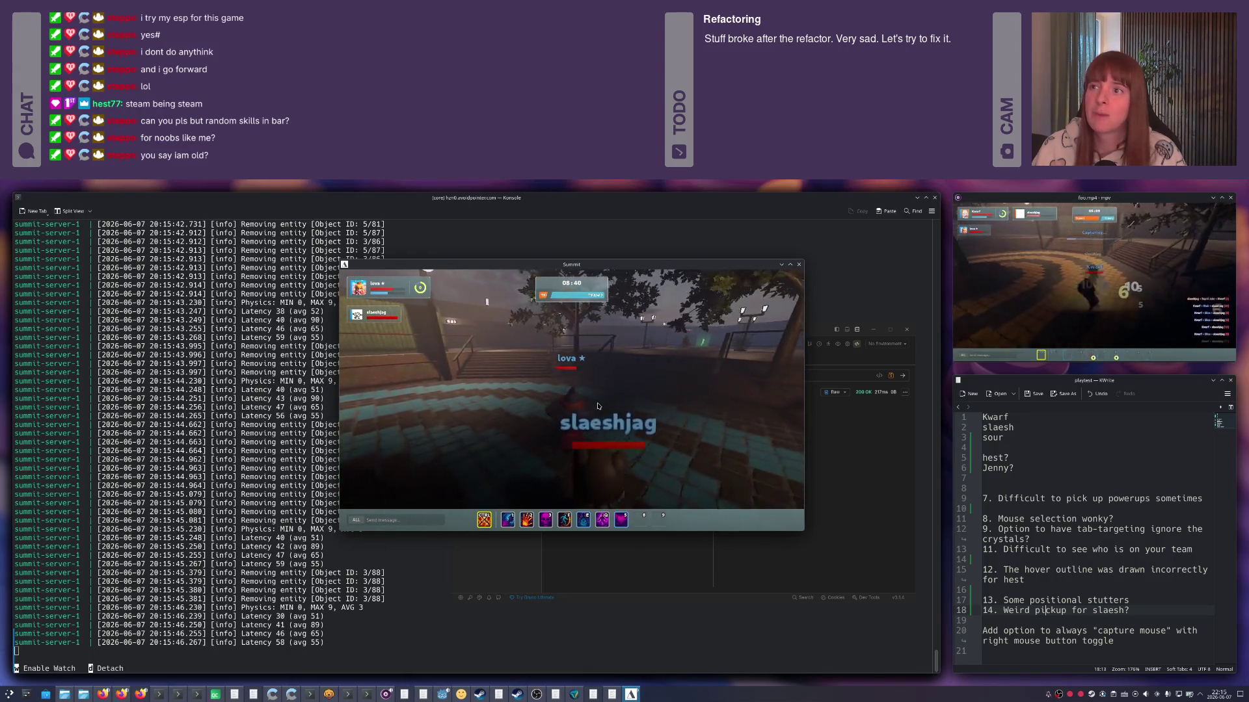
Keep attacking around the stairs and cast Healing Touch as Team 1 captures the hotspot.
click(597, 404)
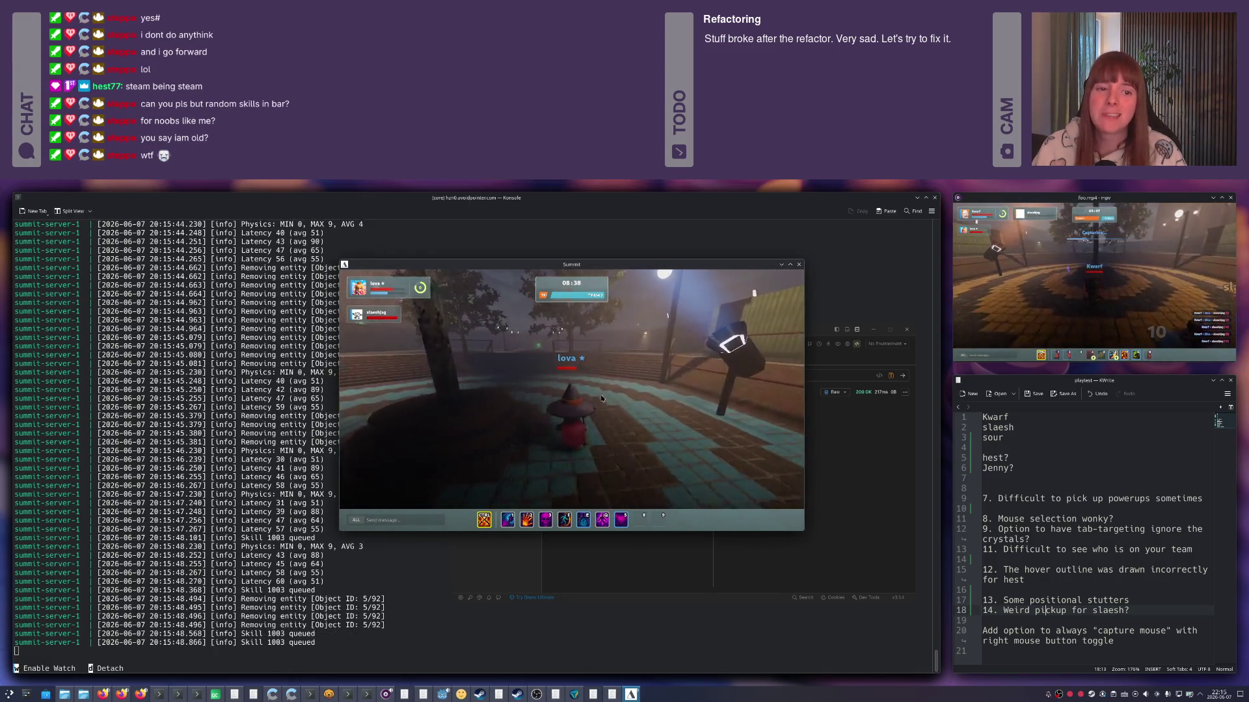
click(598, 399)
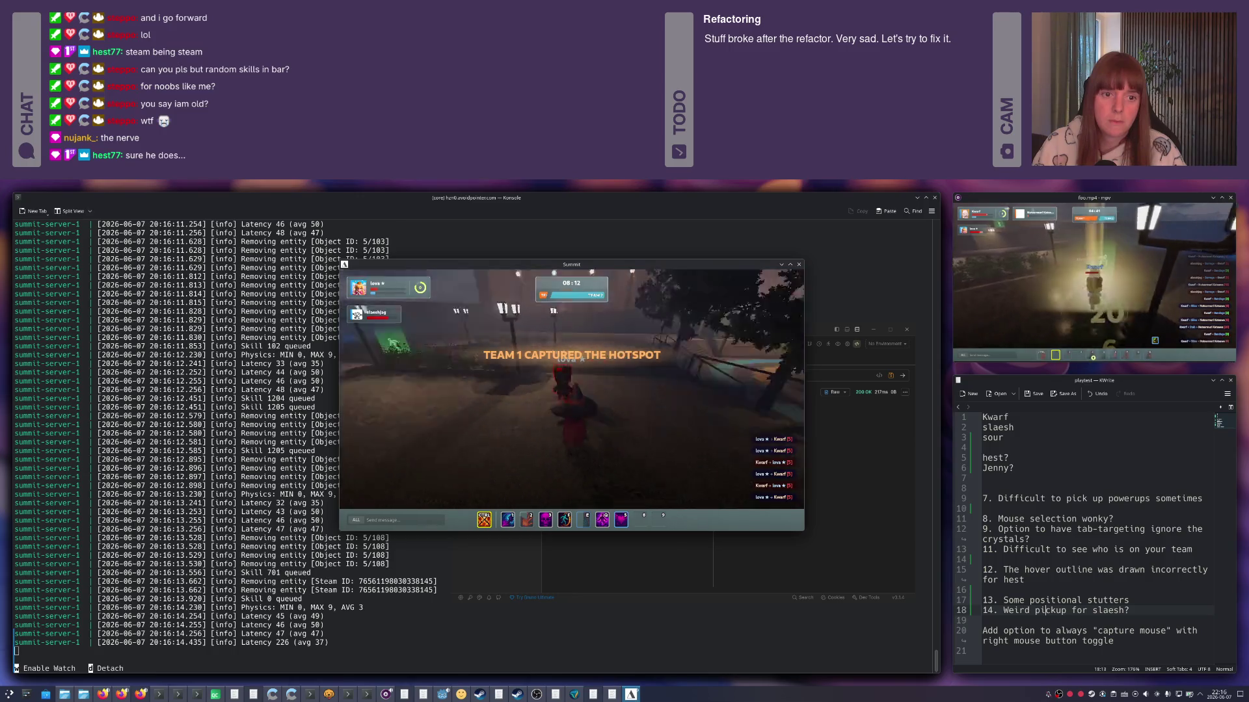
click(620, 519)
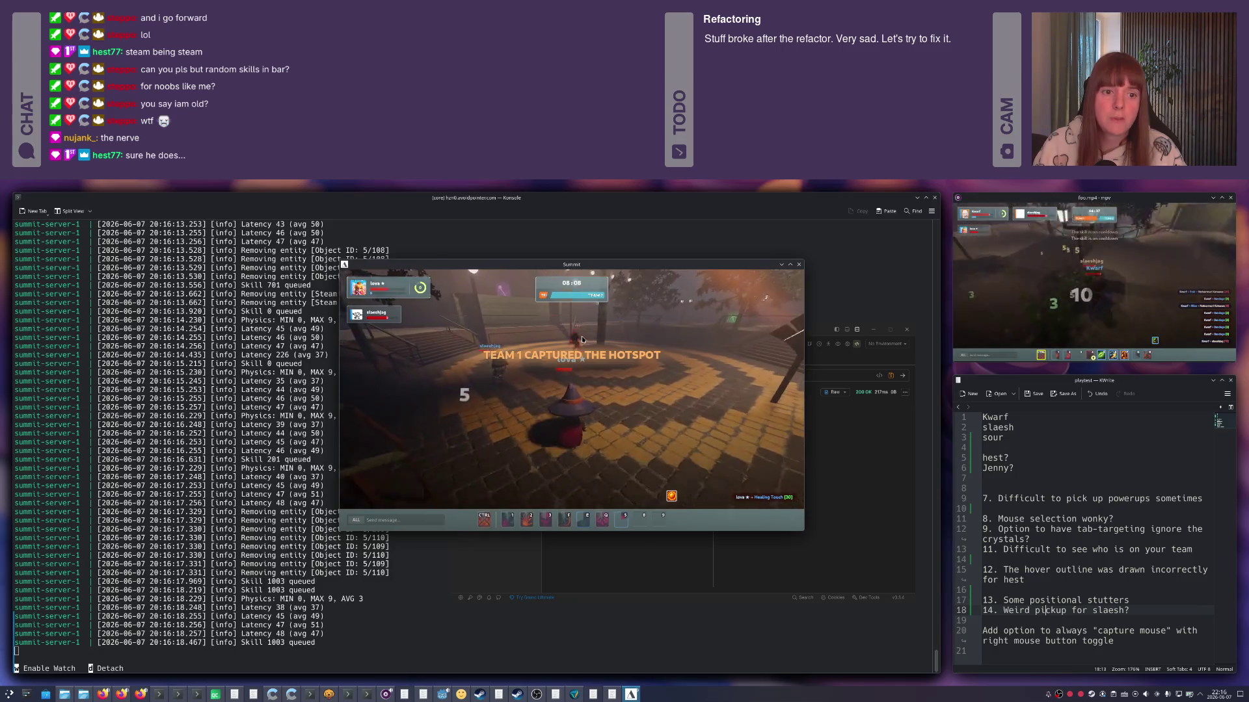
Hit the enemy near the tree with Psychic Lance and a ground strike, then turn to the stairs.
key(1)
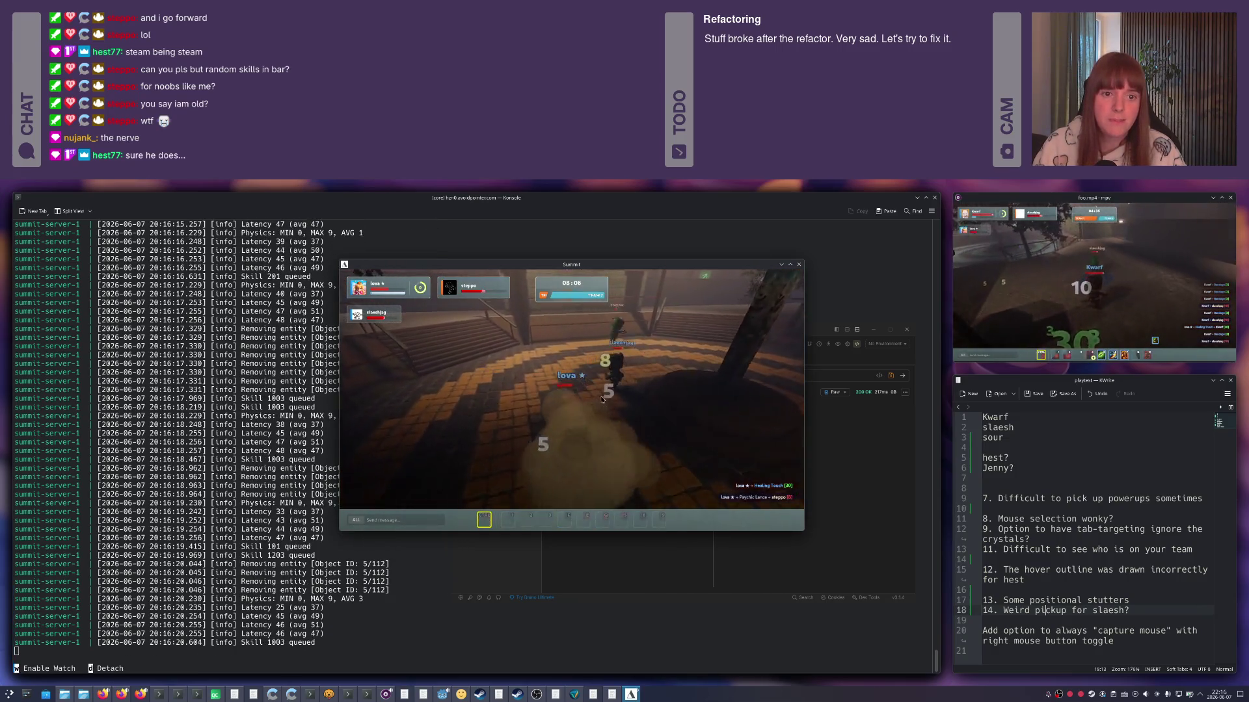
key(w)
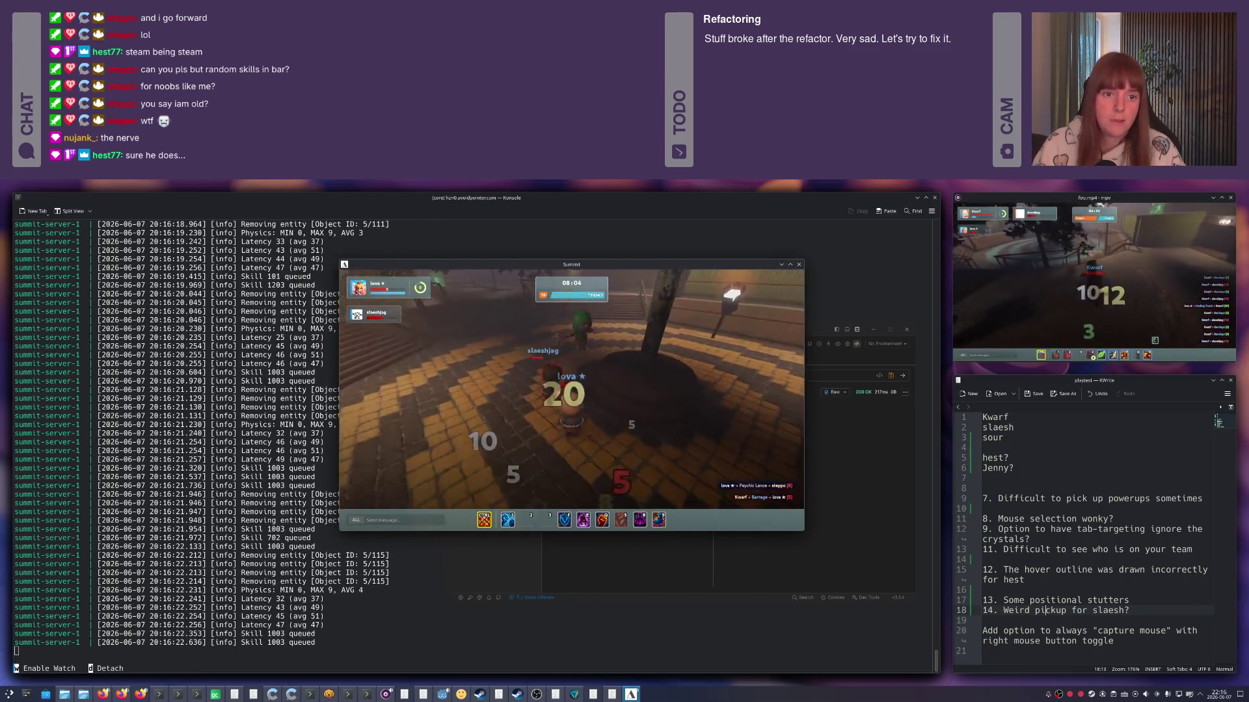
key(2)
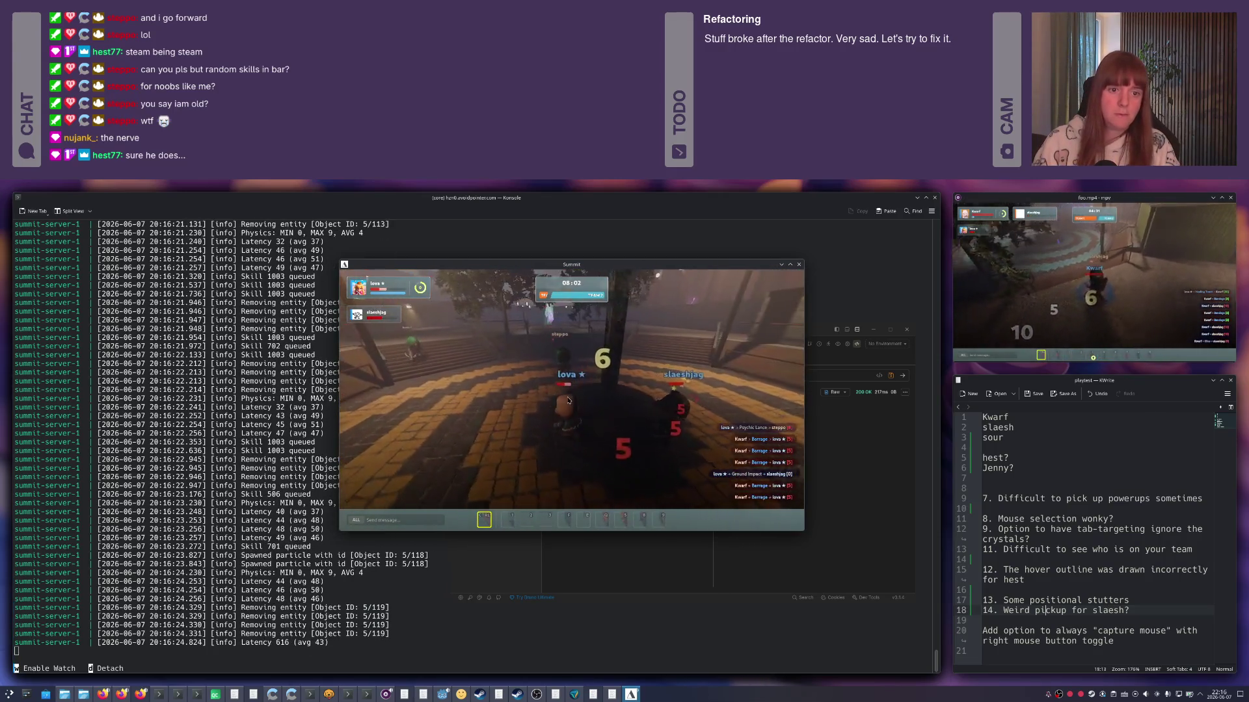
key(w)
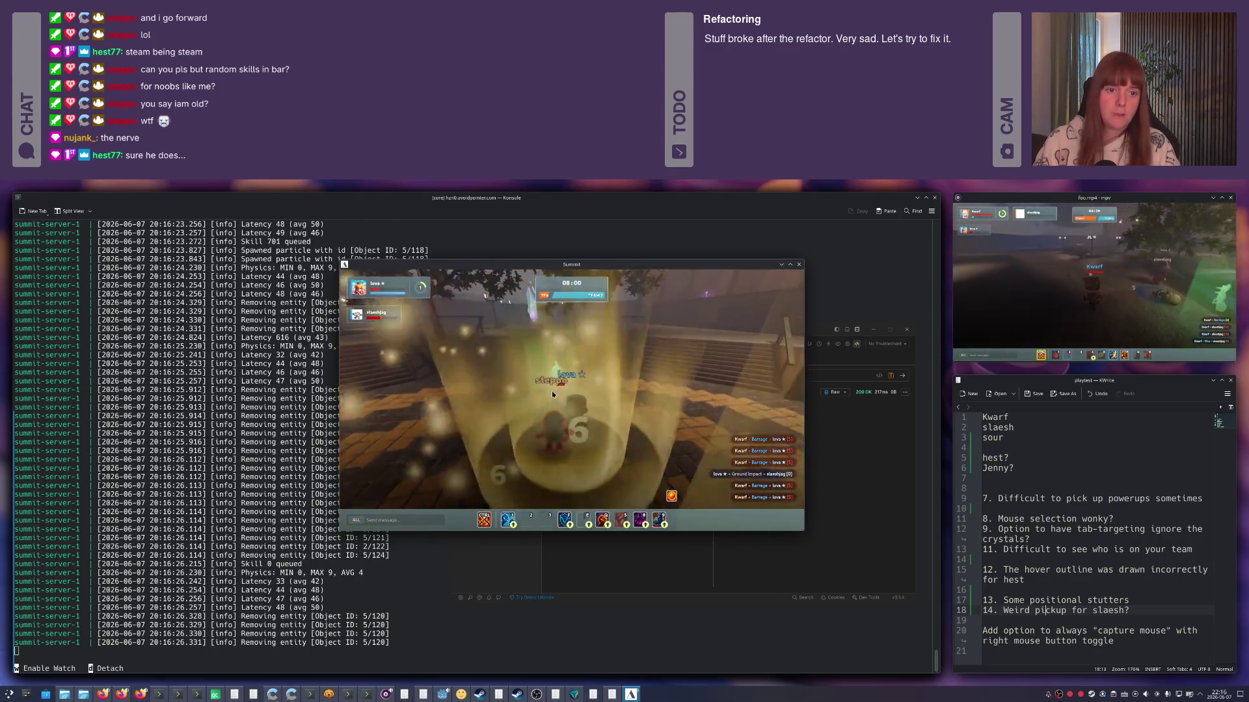
key(w)
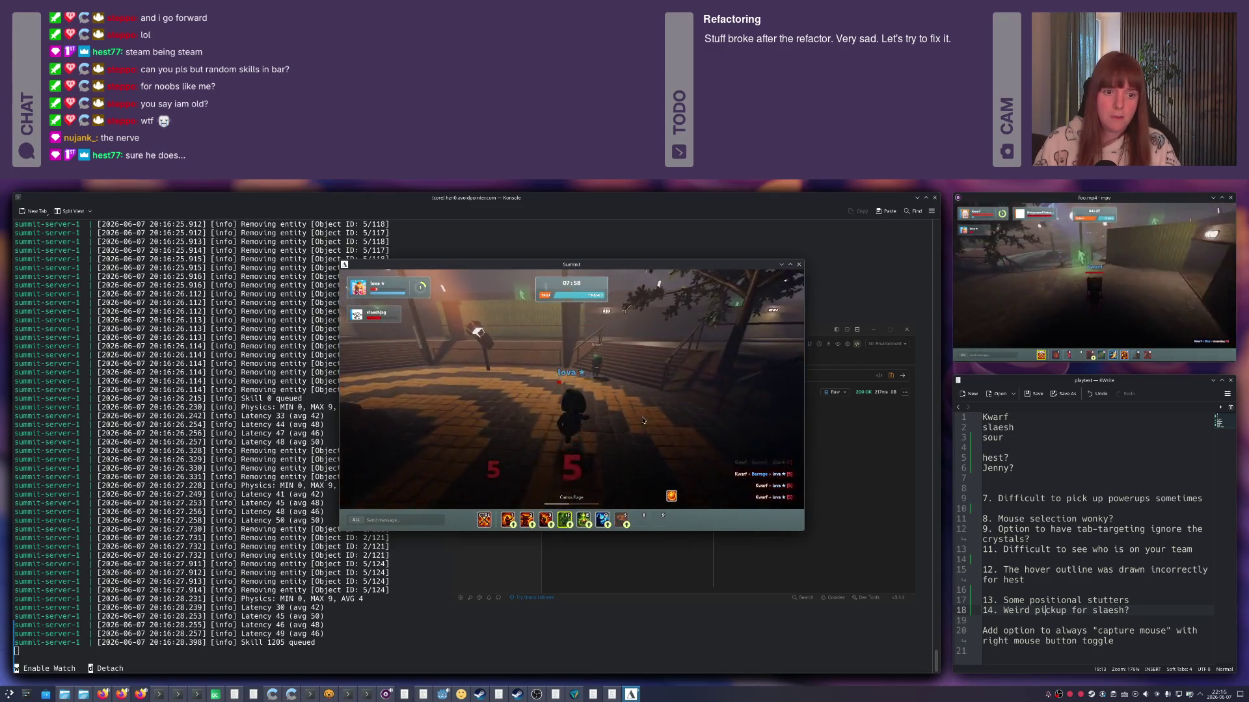
Climb the stairs, follow the wall through the dim room and enter the capture zone.
key(1)
key(w)
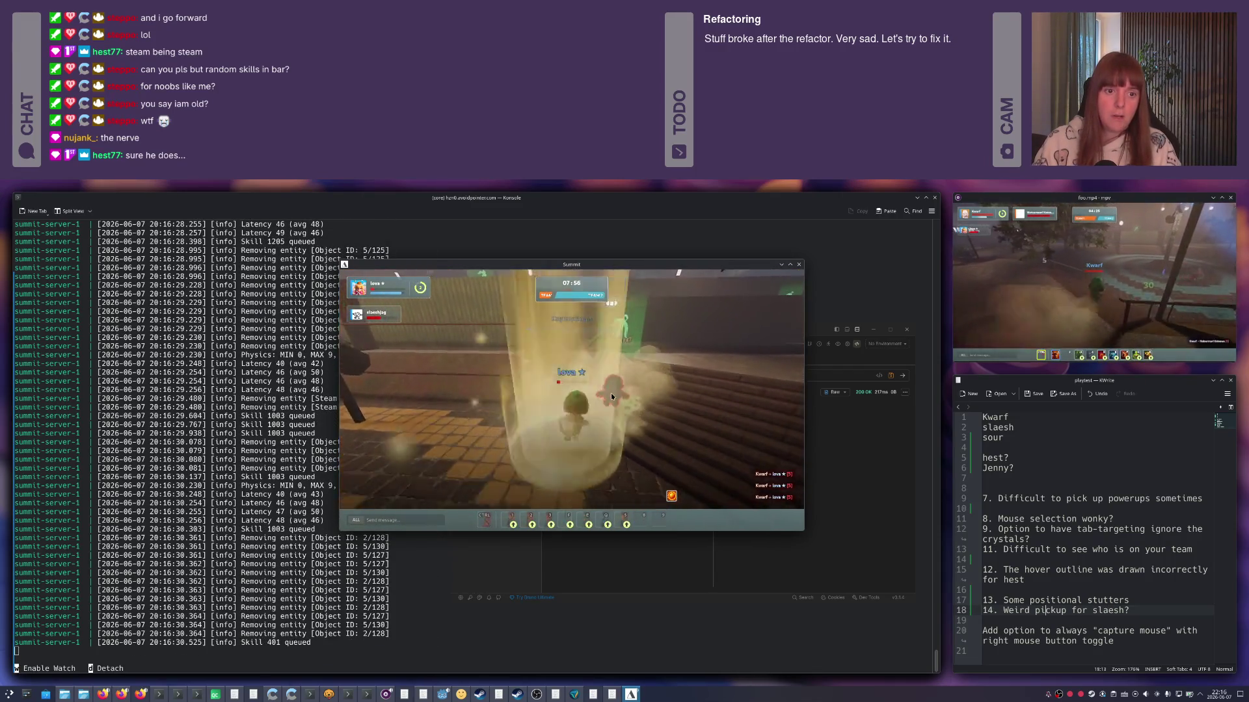
key(w)
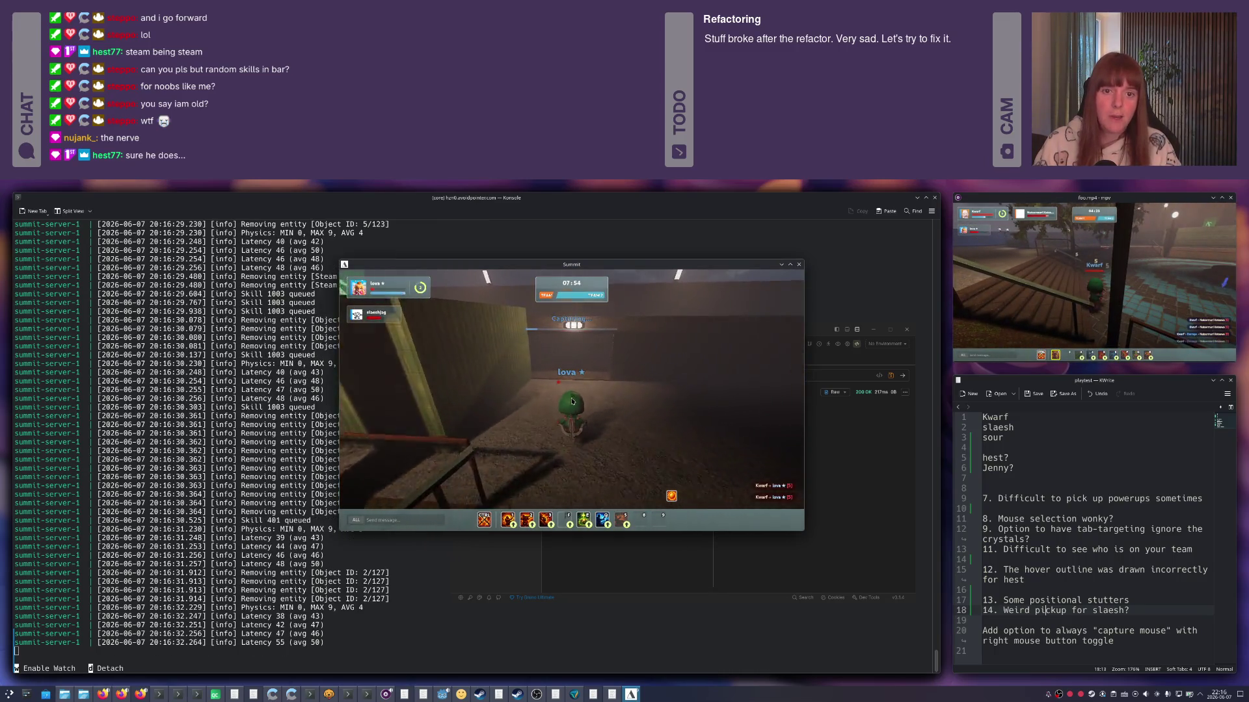
key(w)
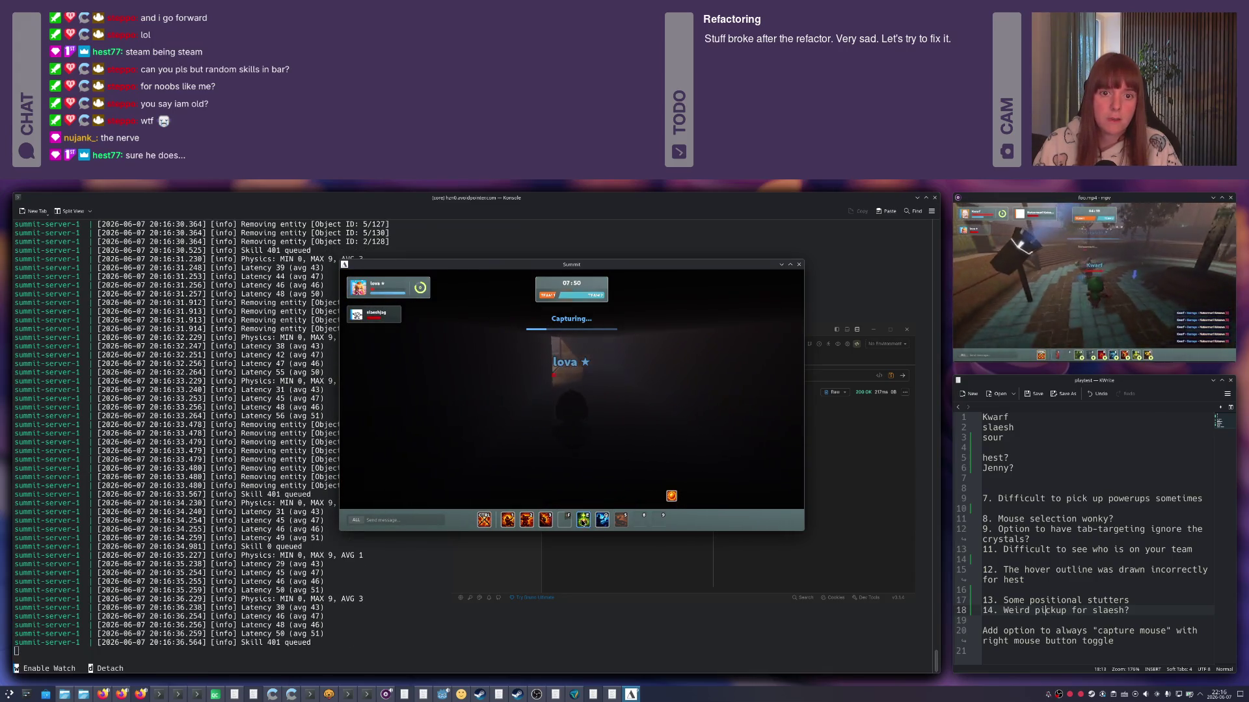
key(w)
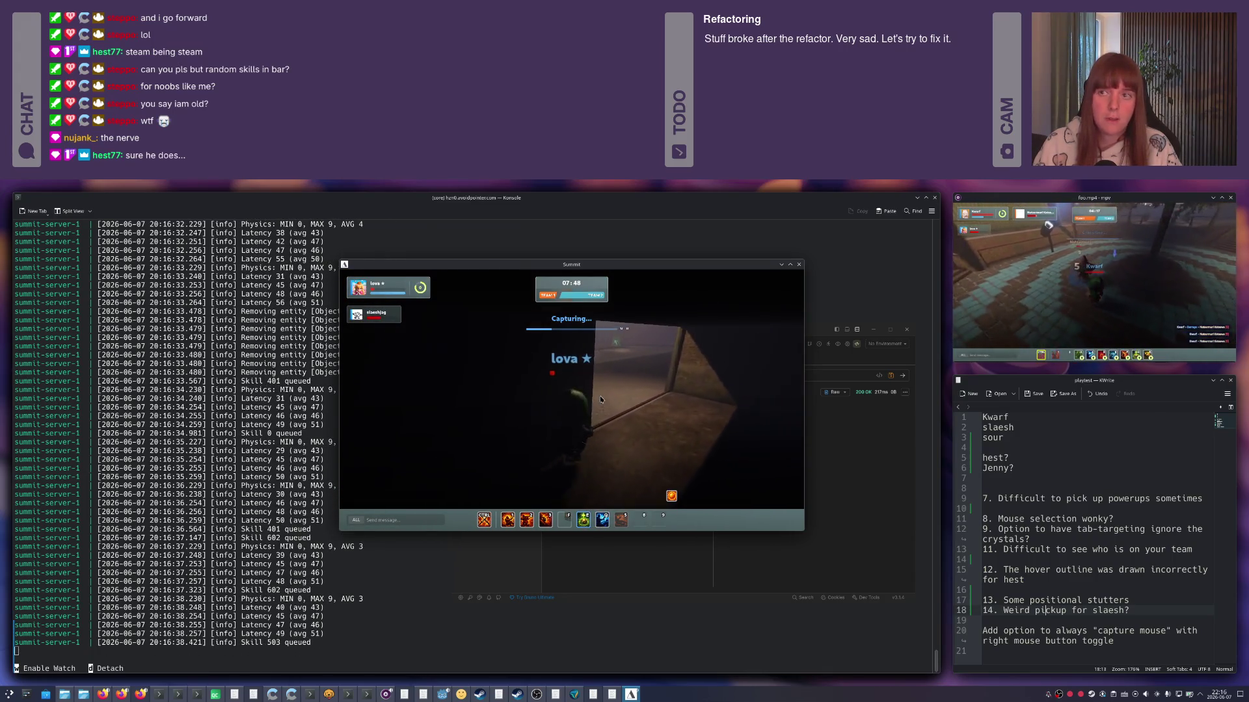
key(e)
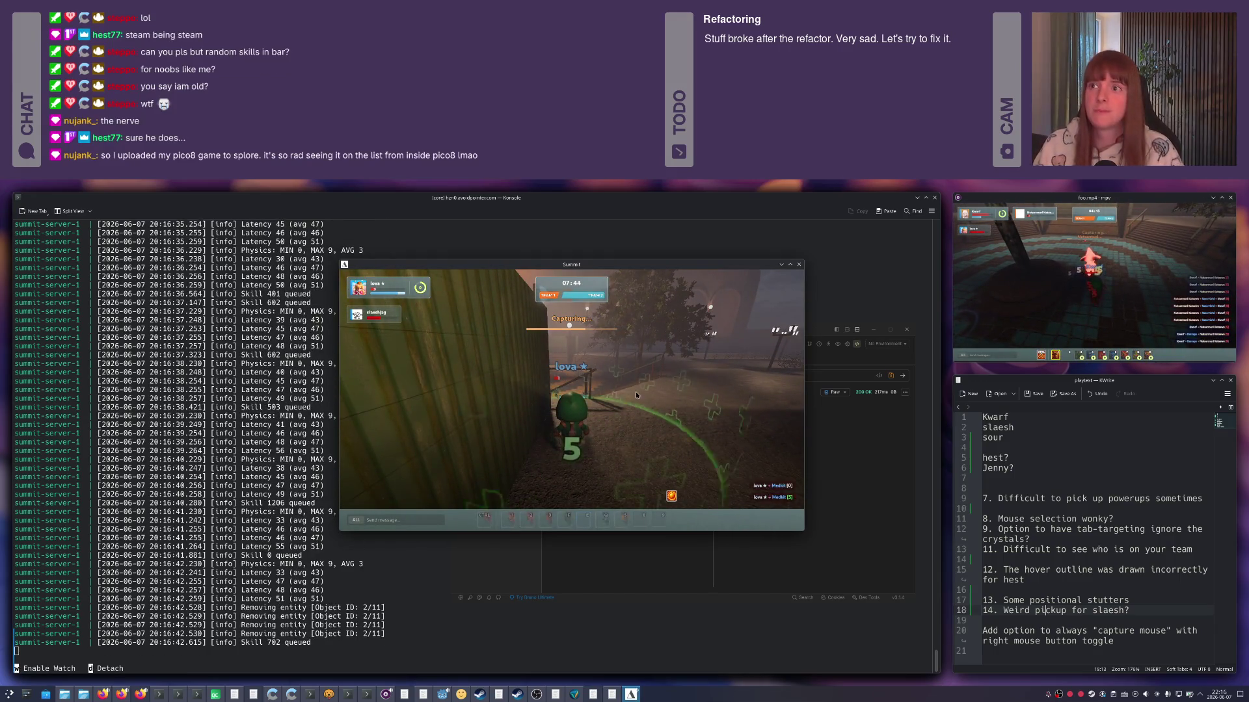
Pick up the medkit by the wall and walk toward the plaza.
key(w)
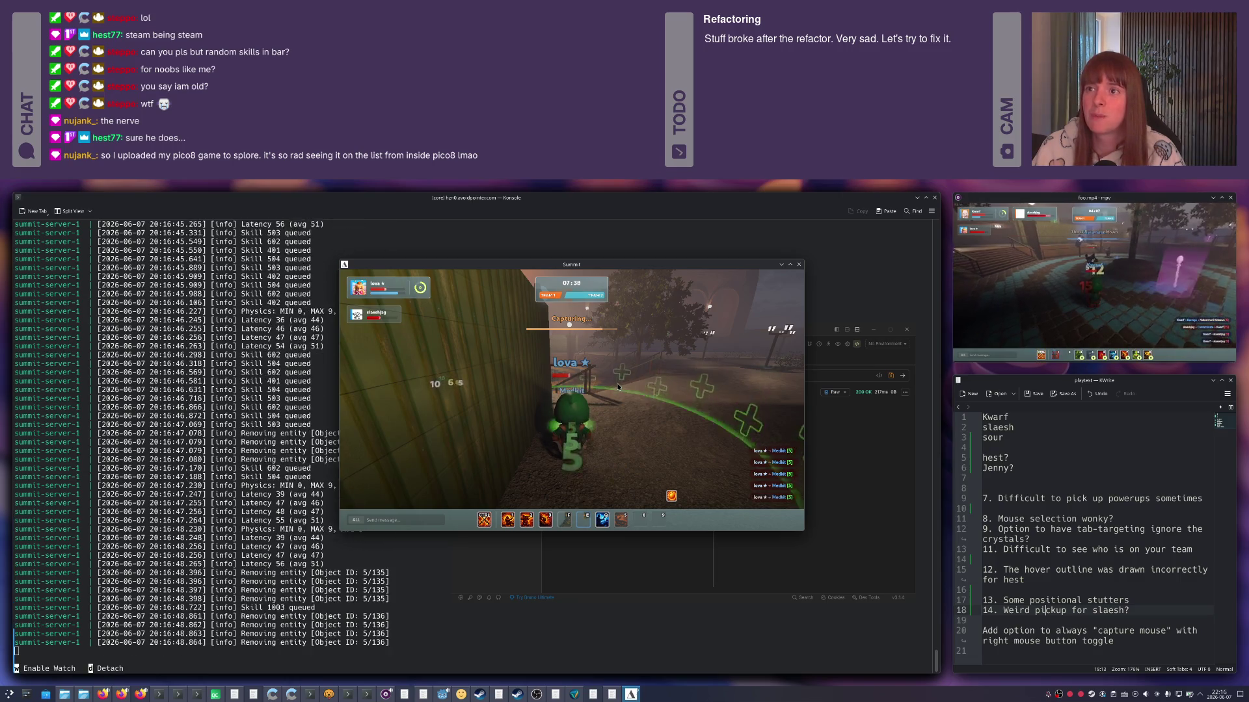
key(w)
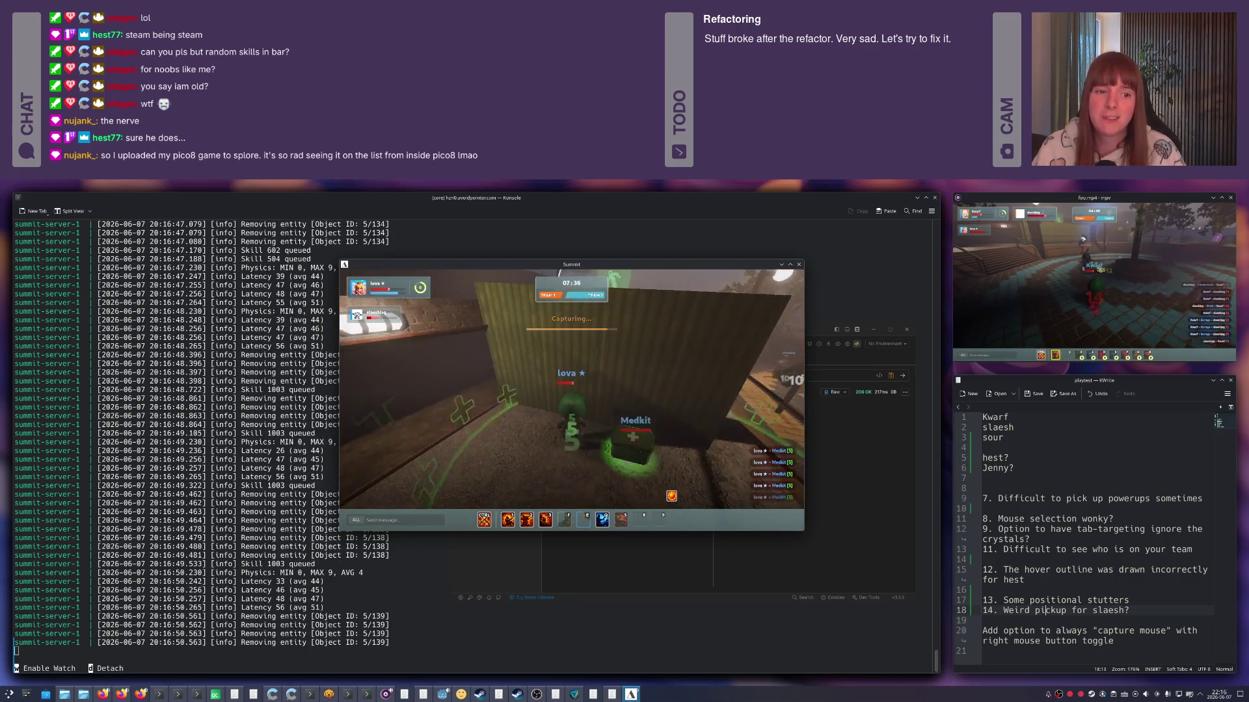
key(w)
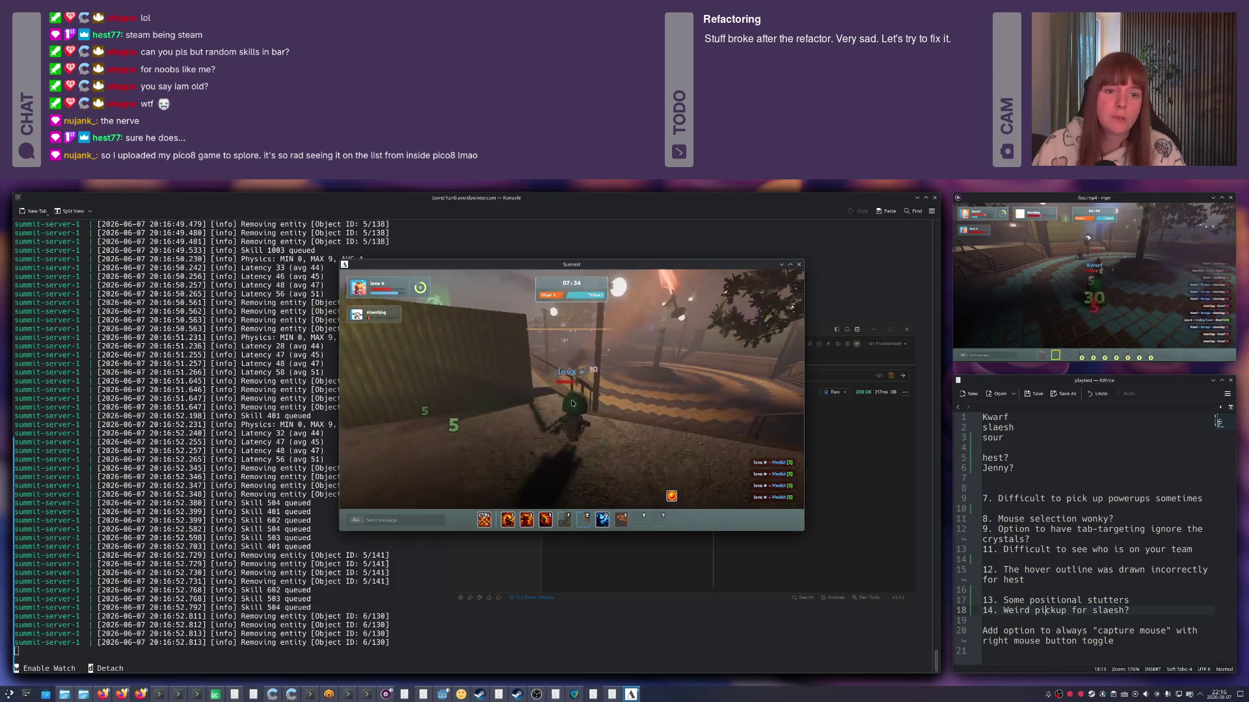
key(w)
key(2)
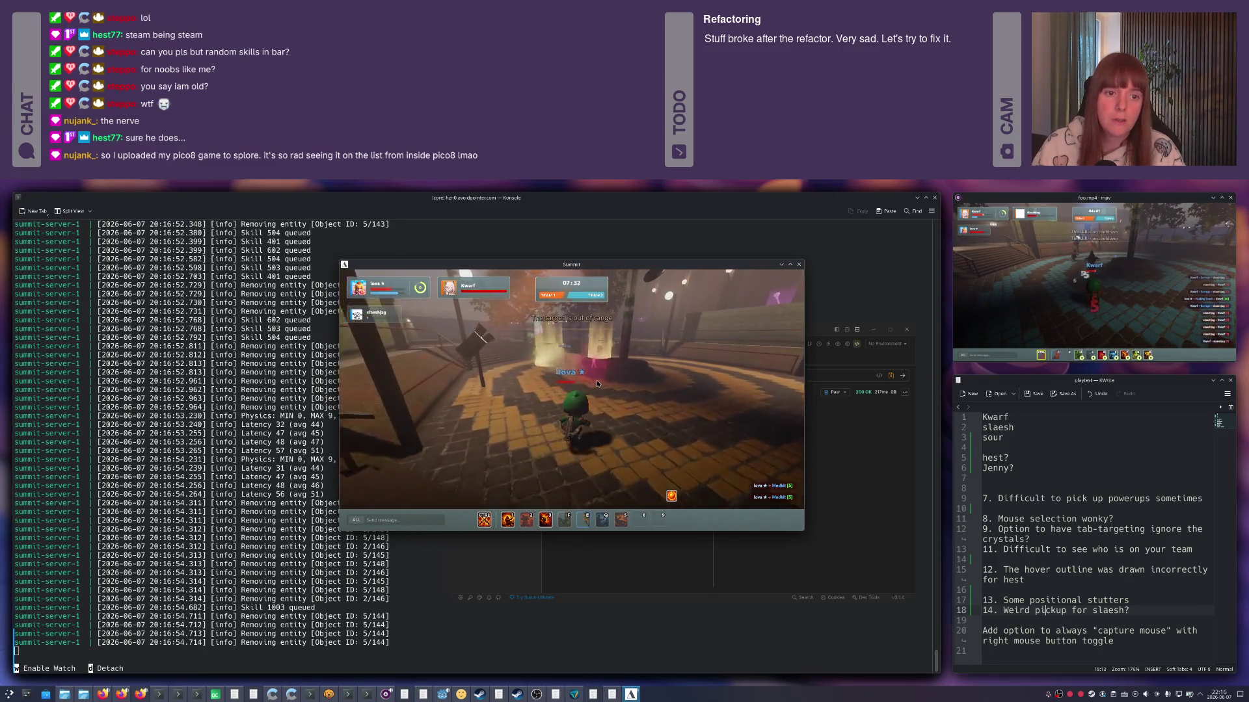
key(w)
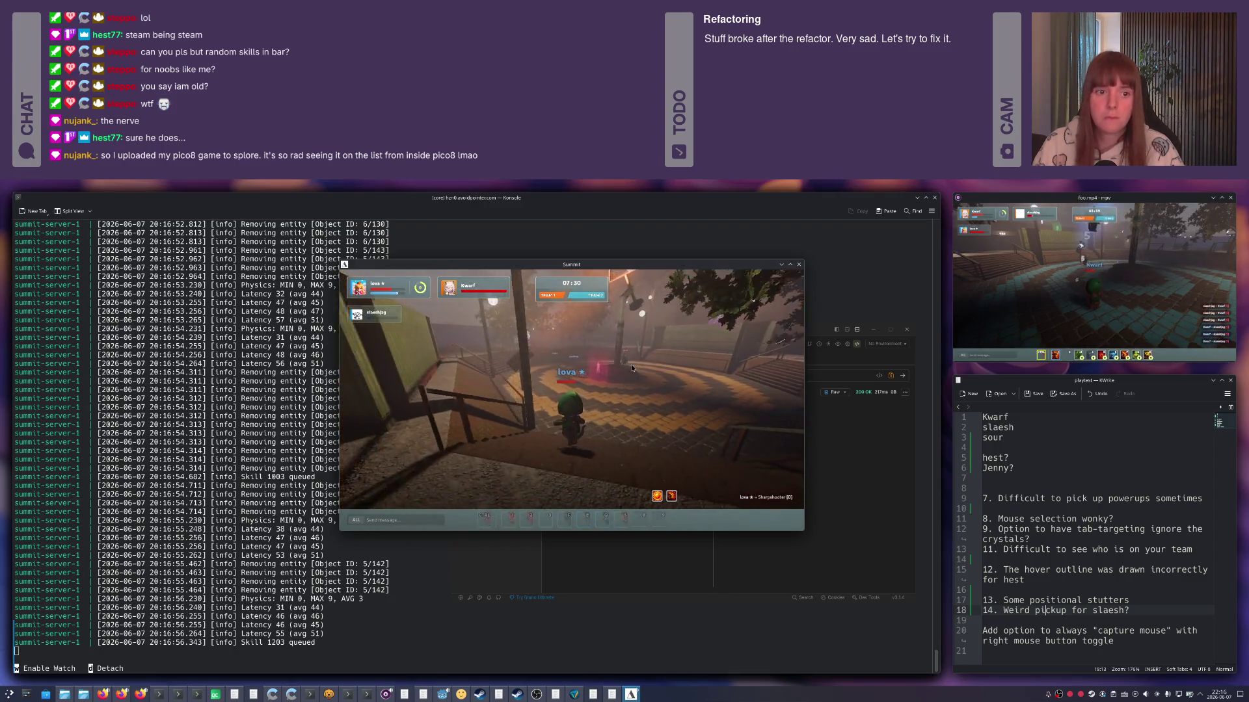
key(w)
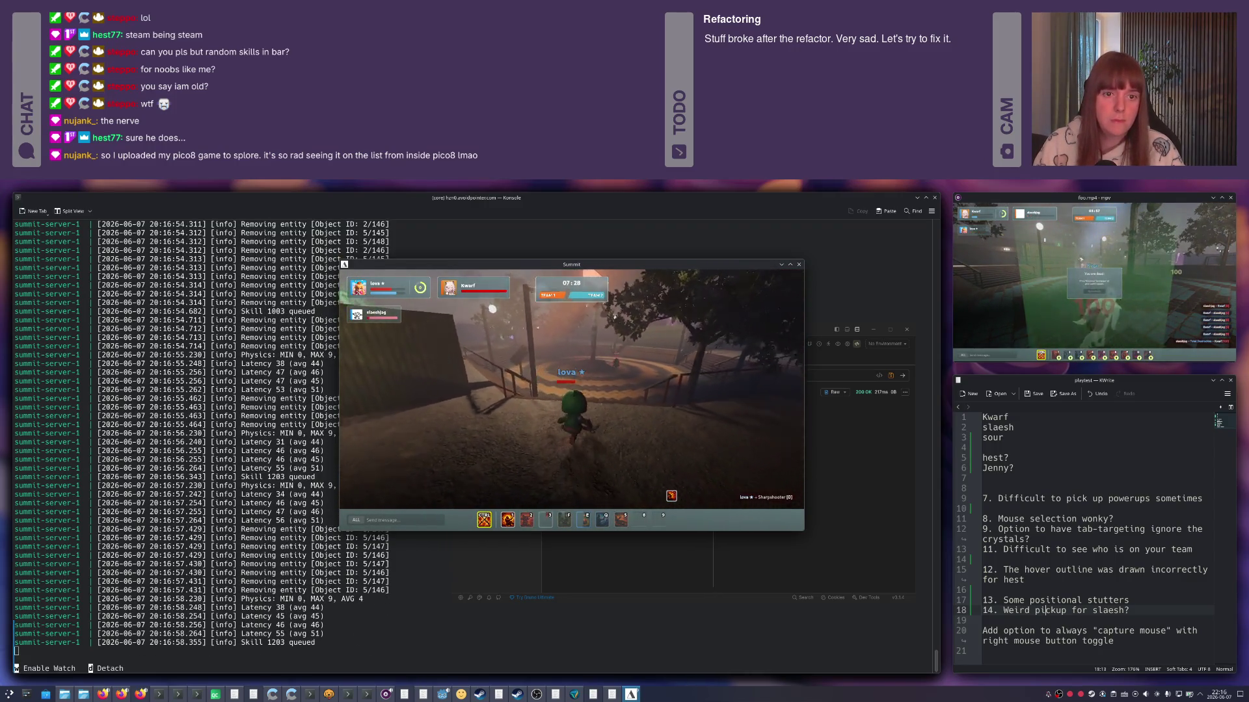
key(2)
key(2)
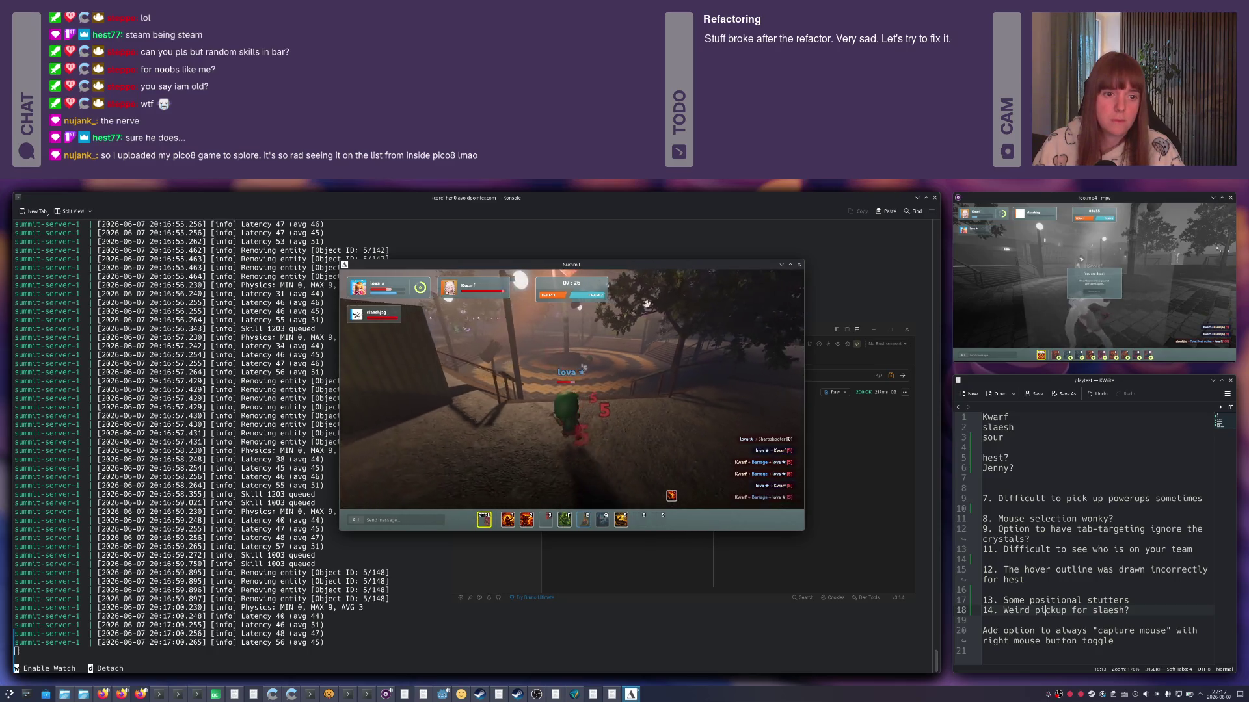
Fire skills at a distant out-of-range enemy, then turn into the walled corridor.
key(w)
key(1)
key(2)
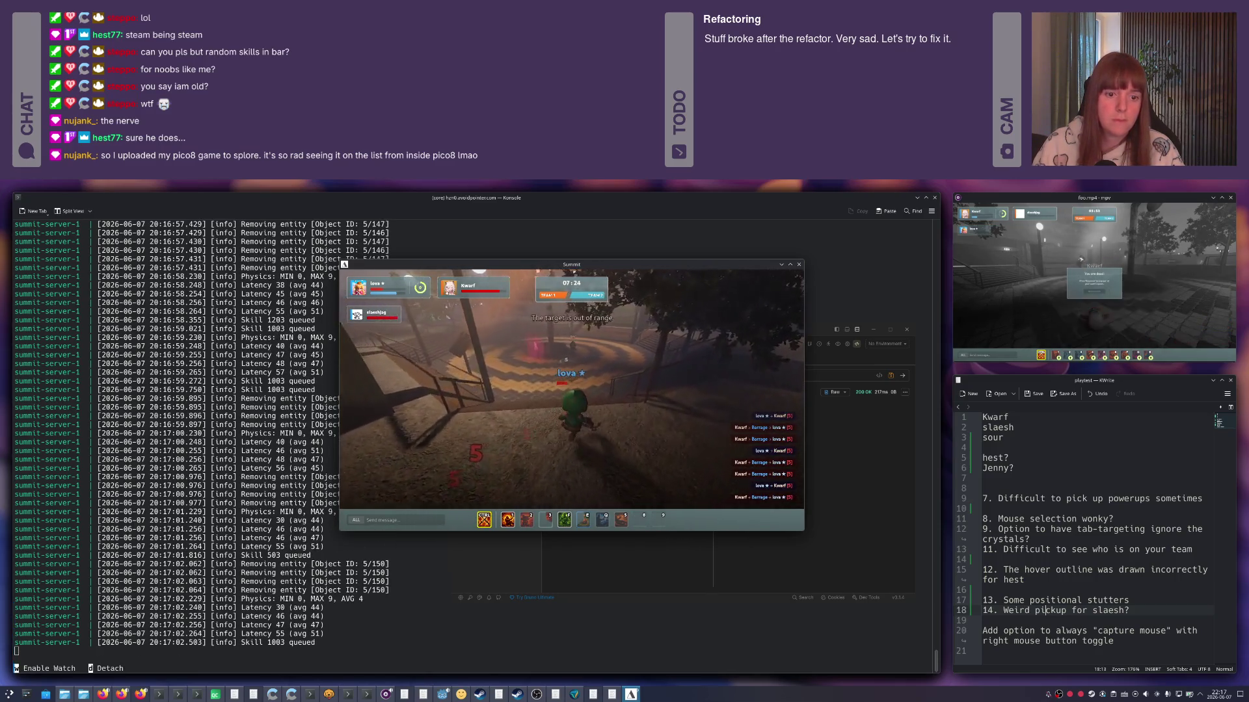
key(w)
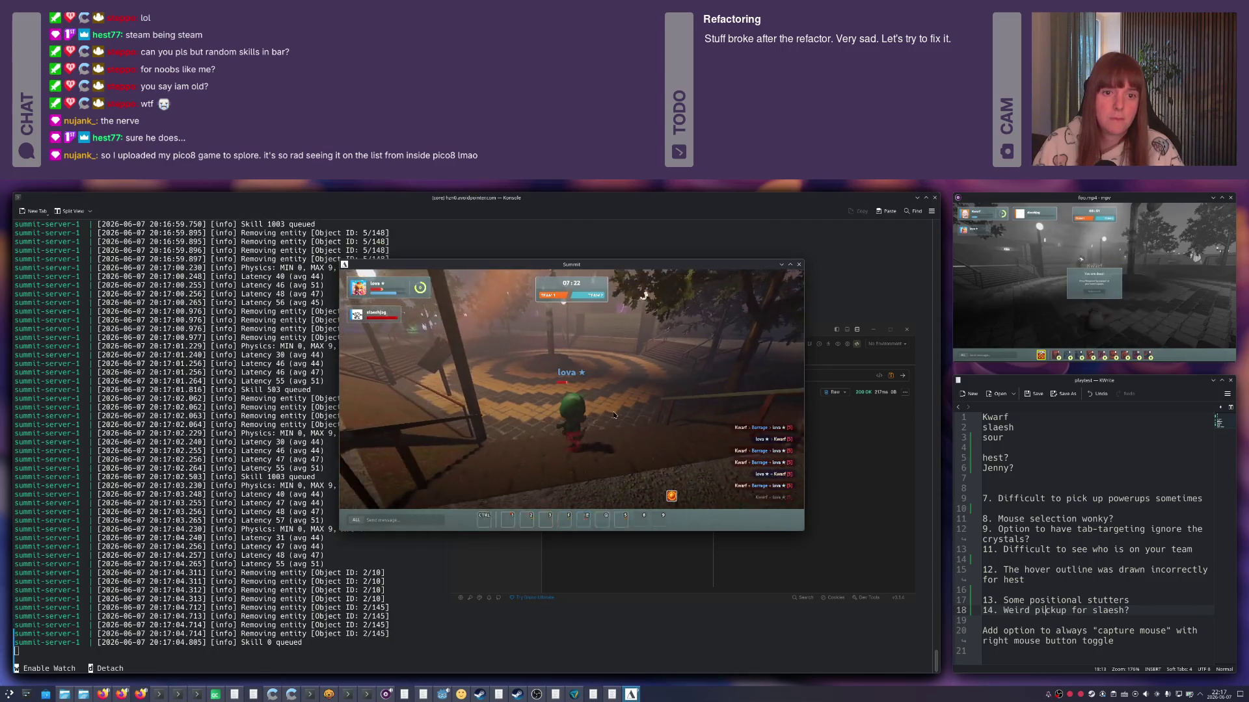
key(w)
key(w)
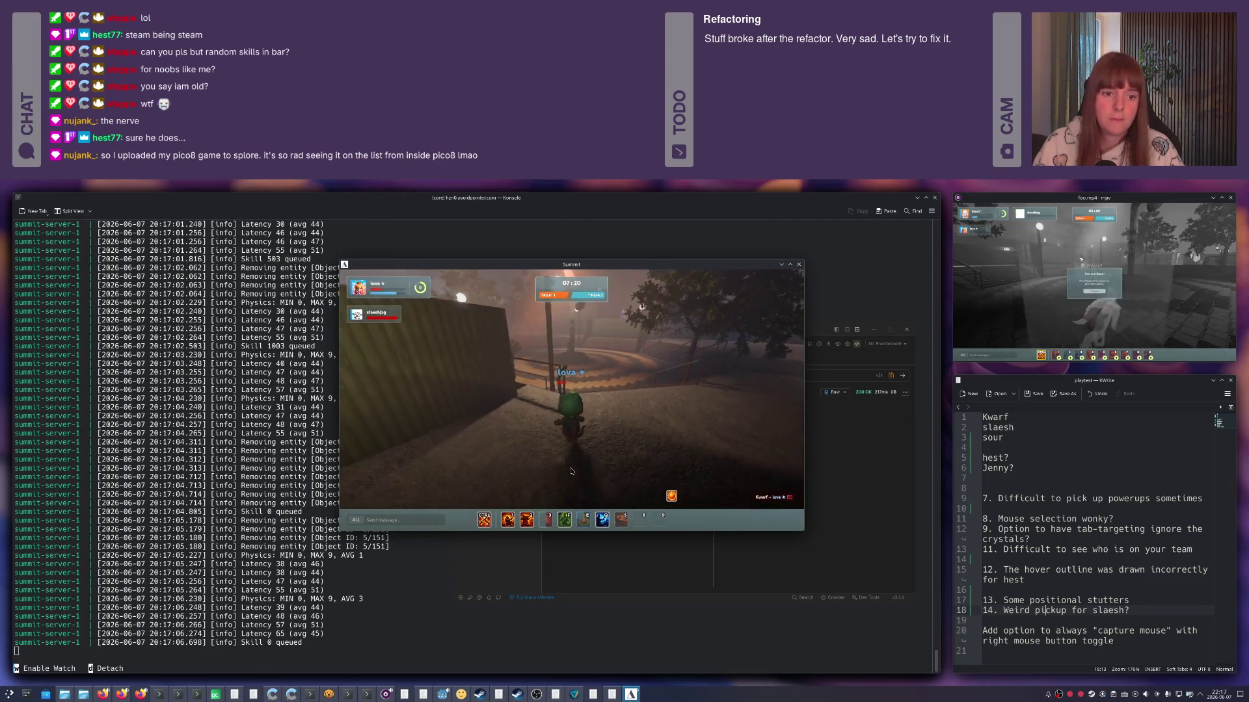
key(w)
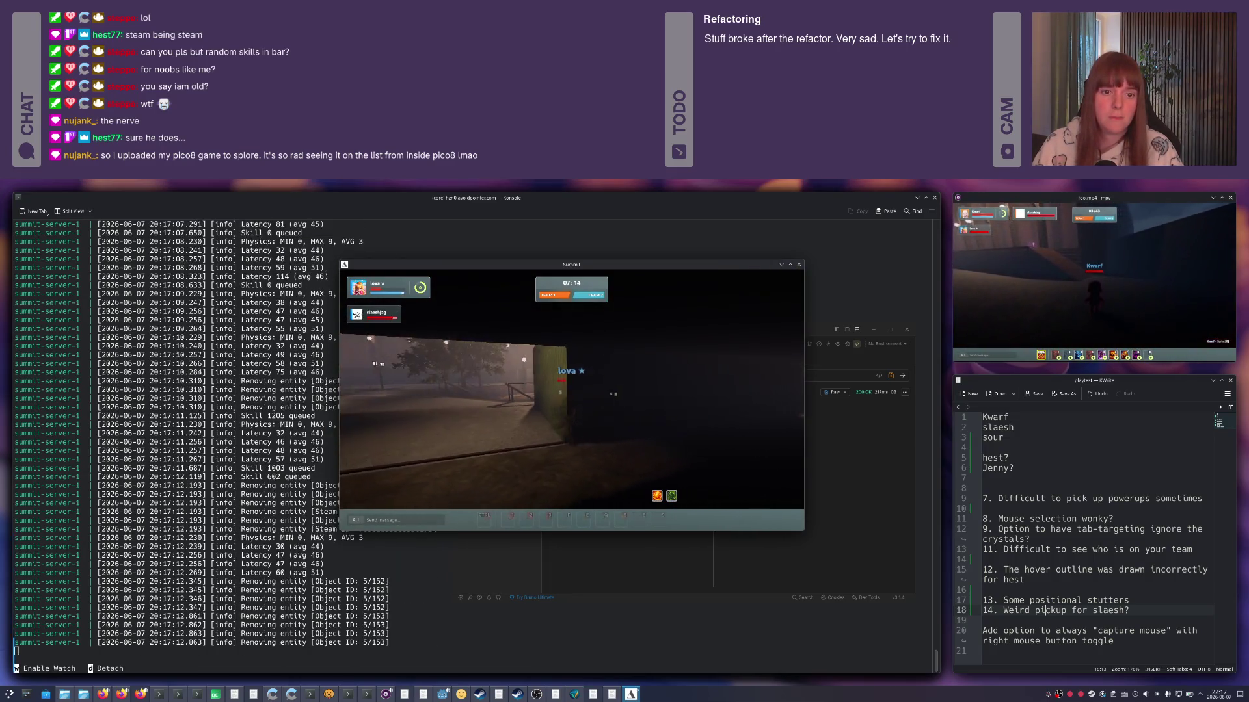
Walk out into the plaza, step onto the hotspot and stay inside the capture area.
key(w)
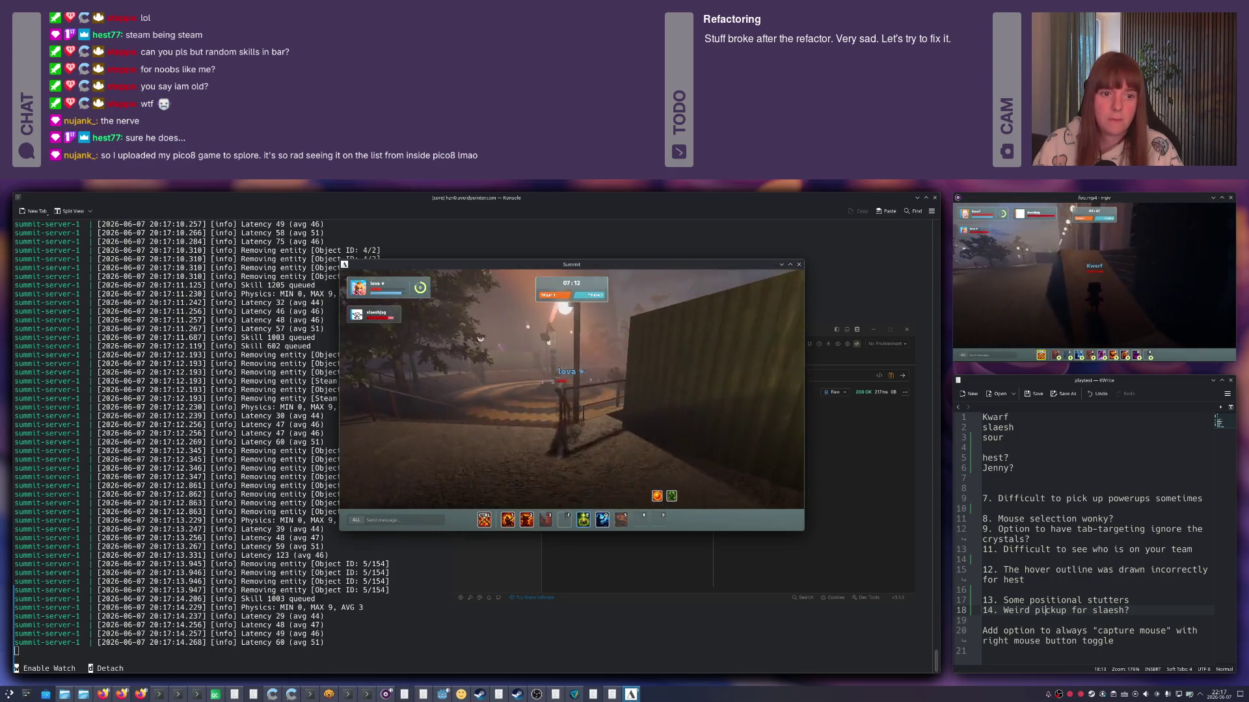
key(w)
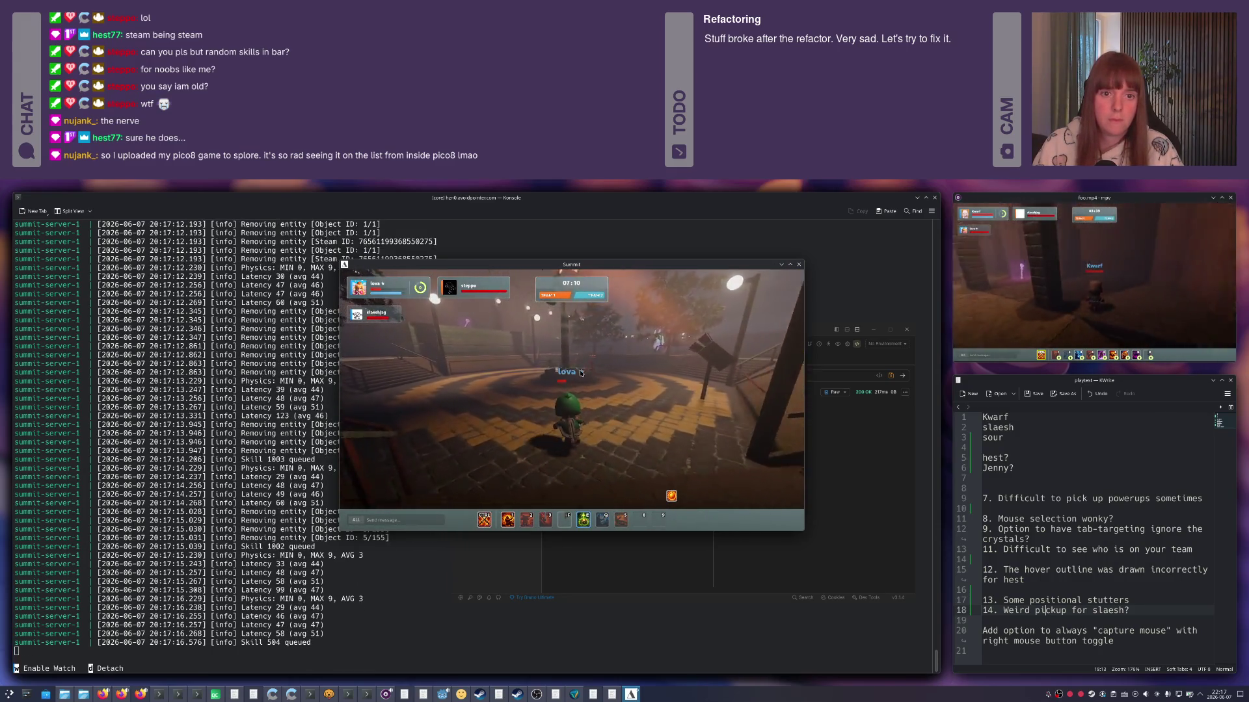
key(w)
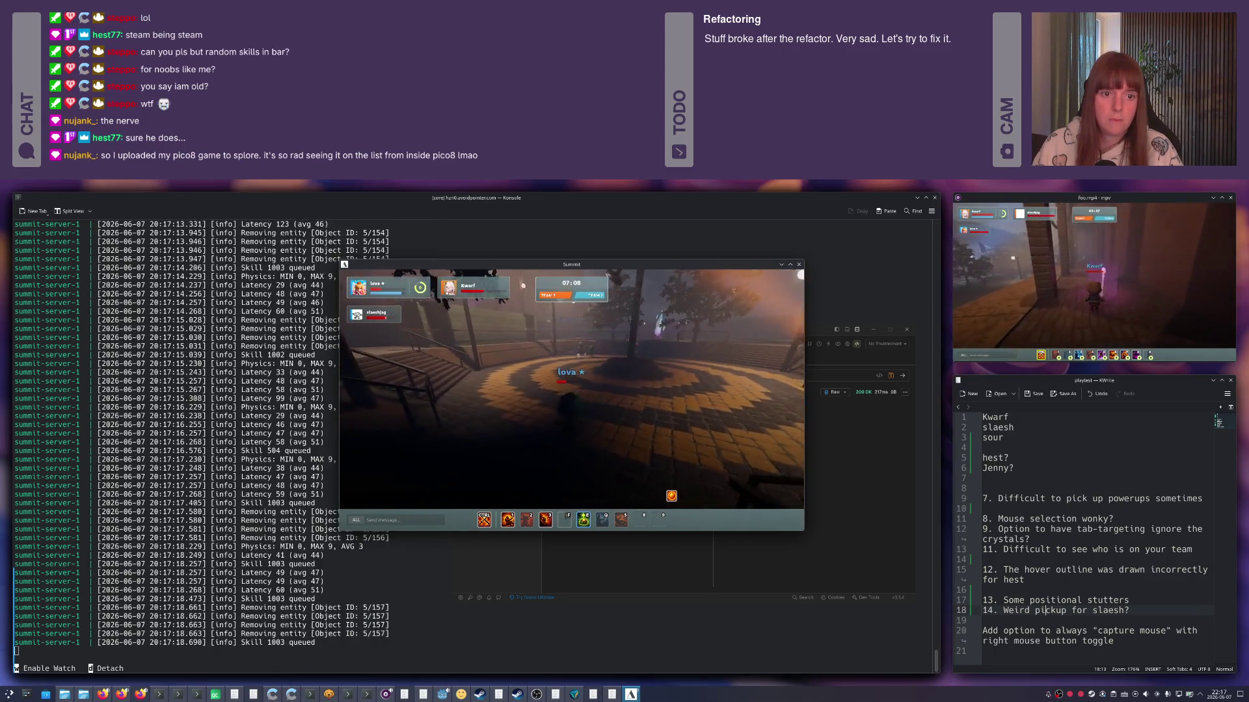
key(w)
key(w)
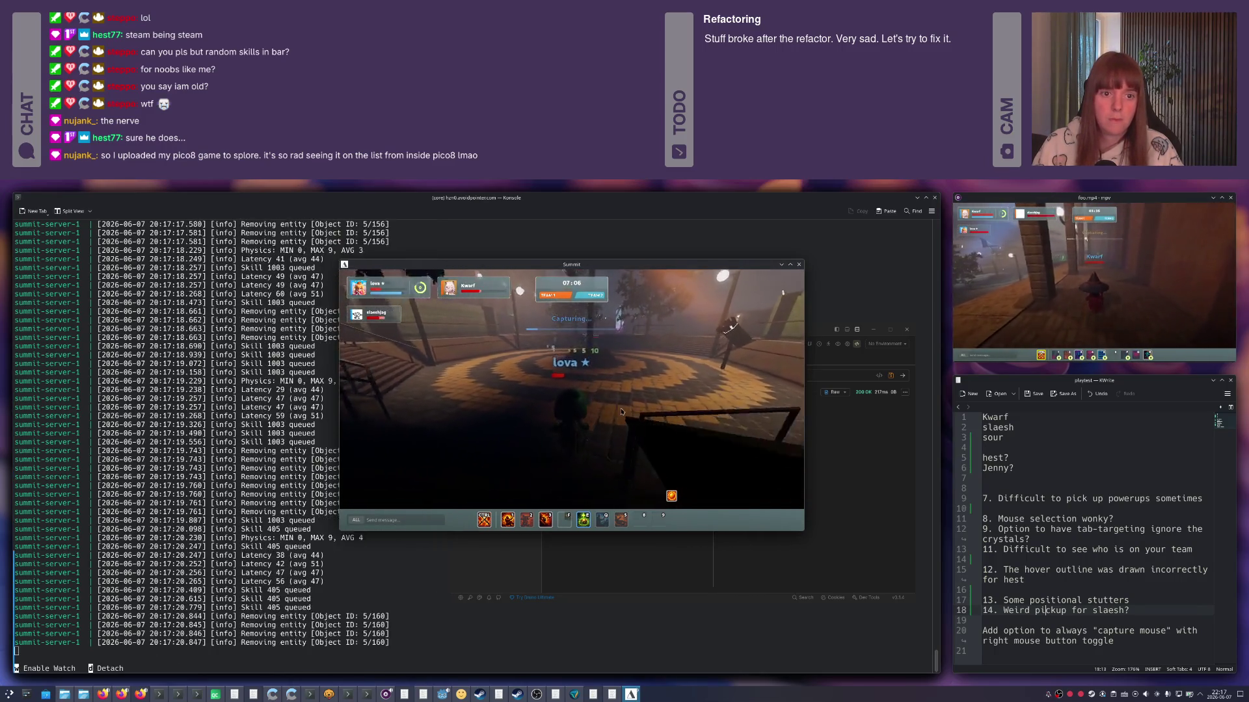
key(w)
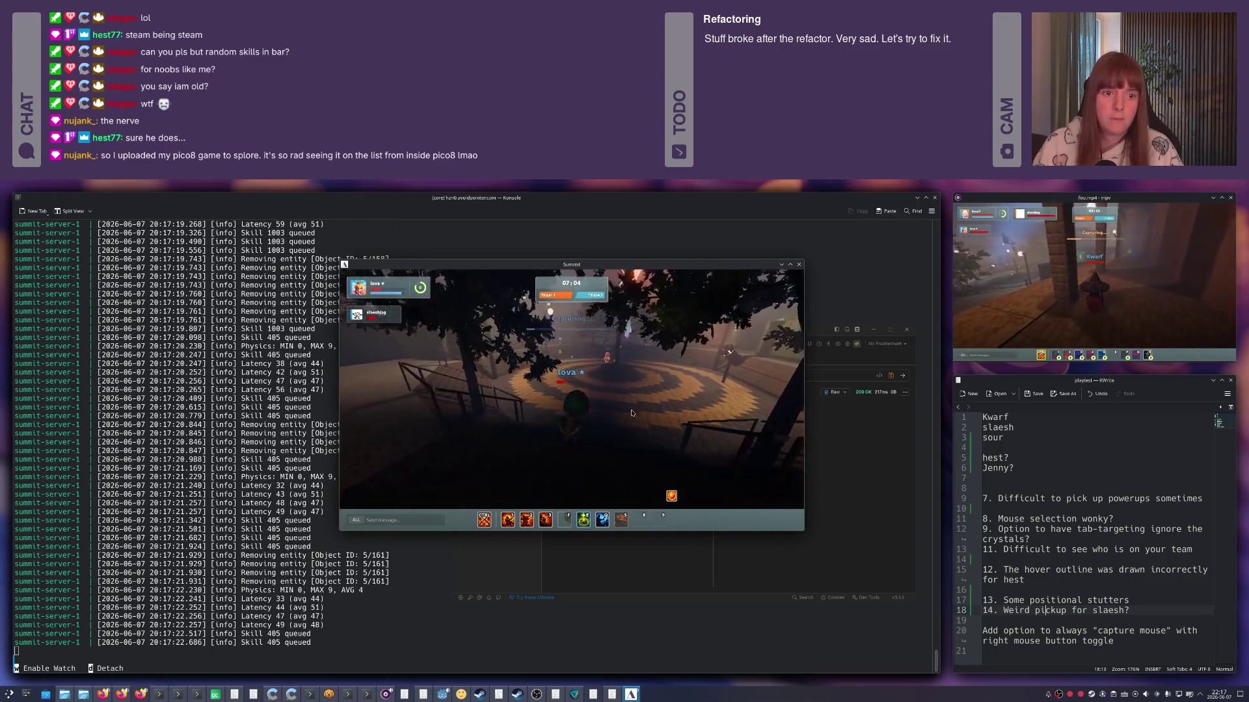
key(w)
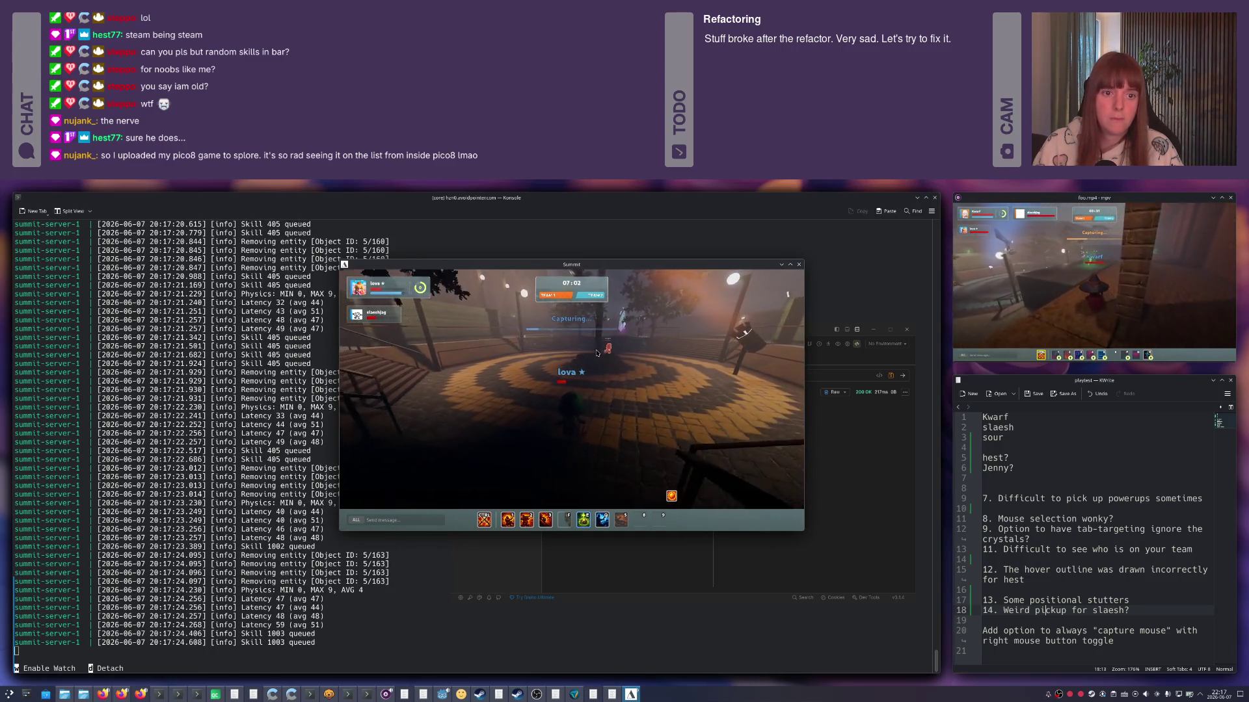
key(w)
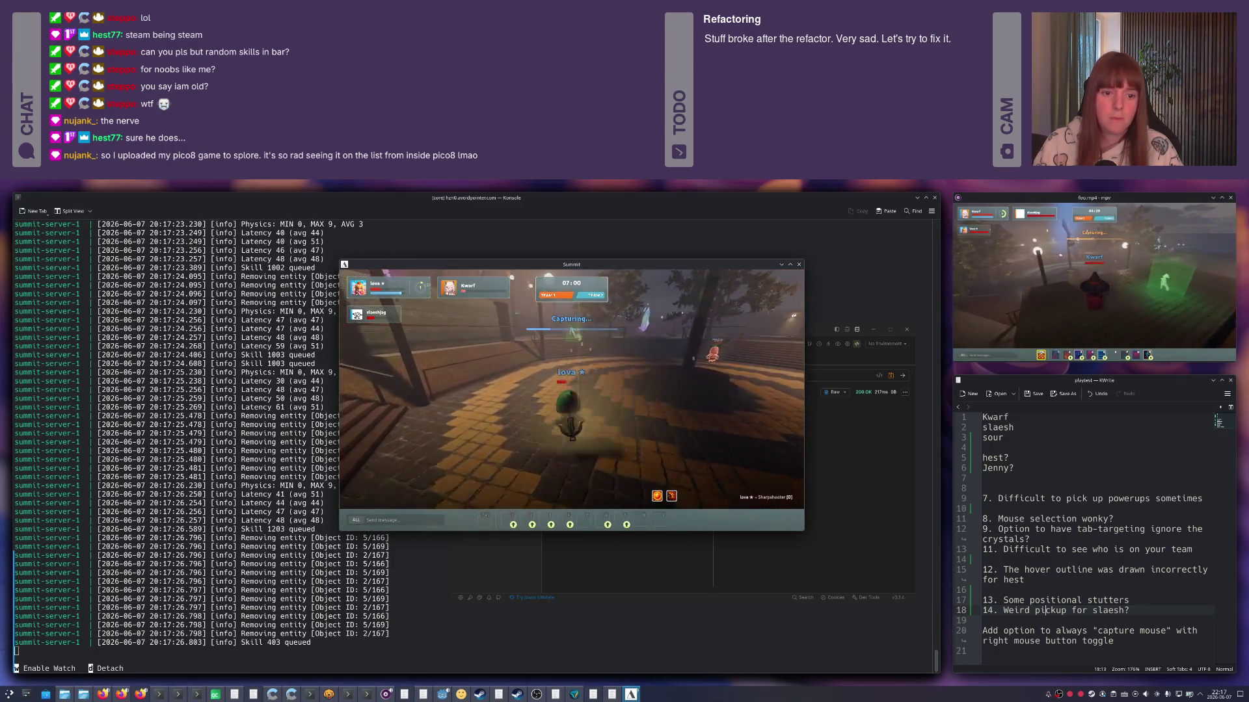
Cross the plaza and attack sleppo with the Stun Gun and follow-up skills as the capture completes.
key(w)
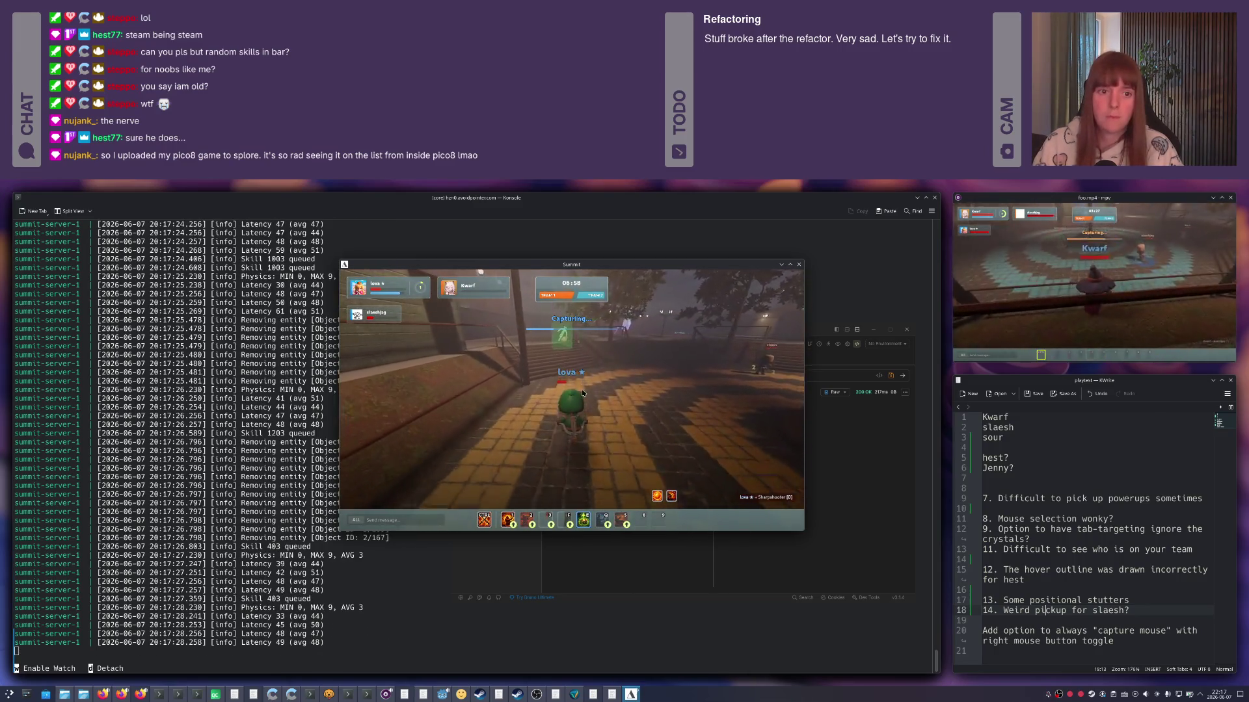
key(w)
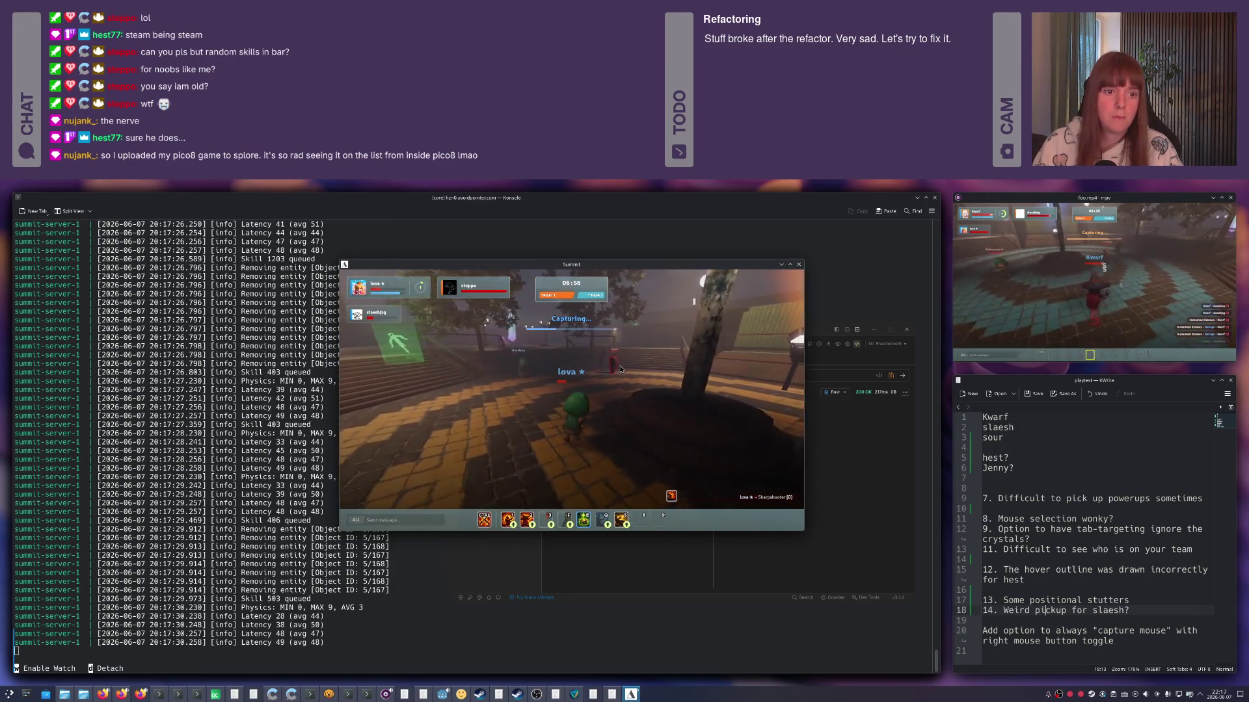
key(w)
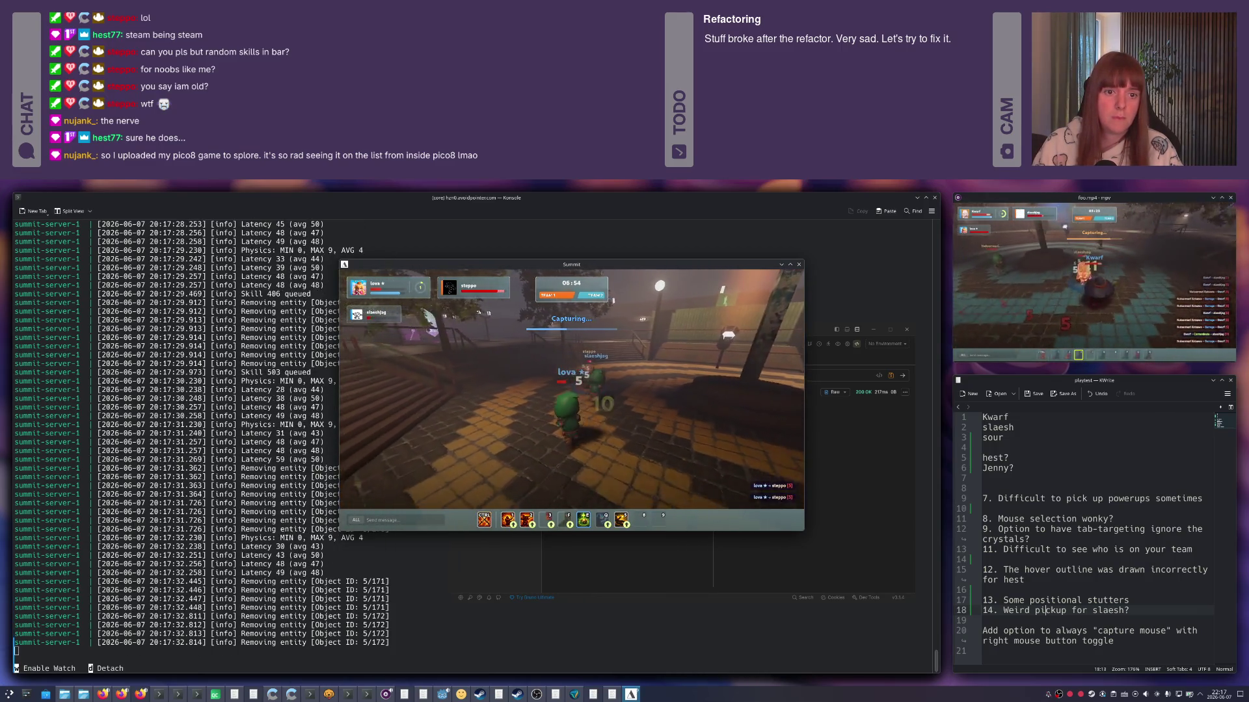
key(3)
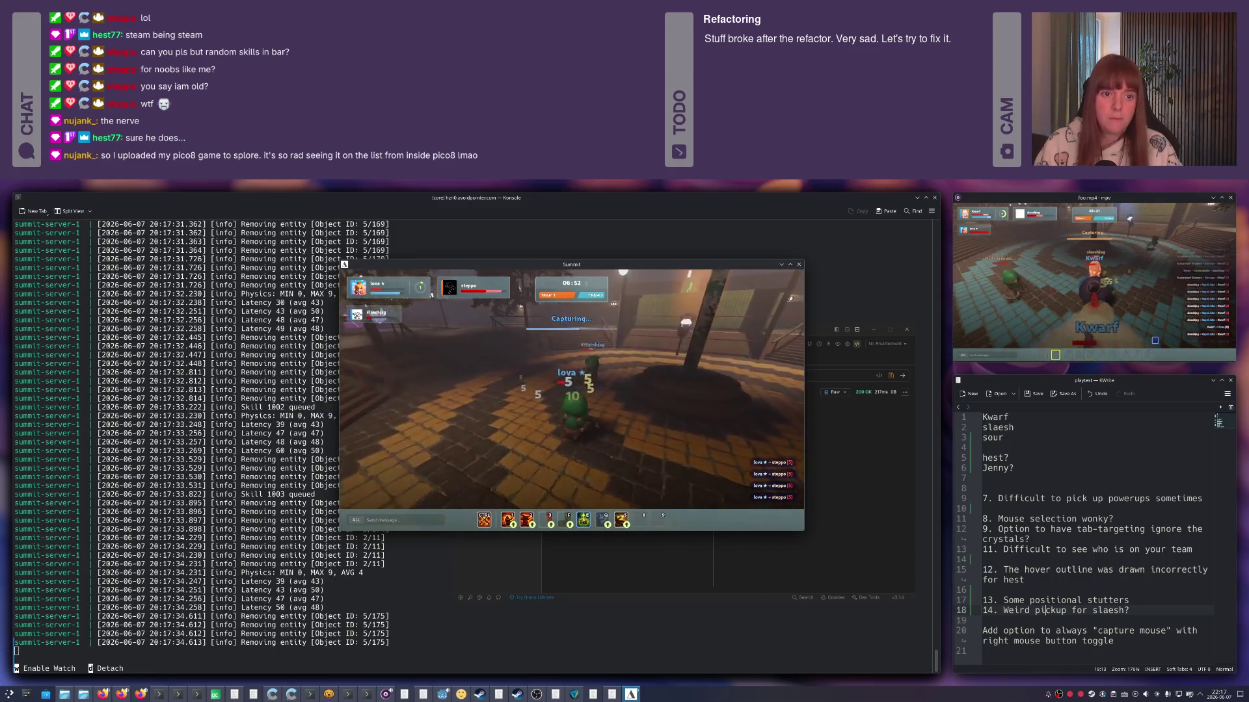
key(q)
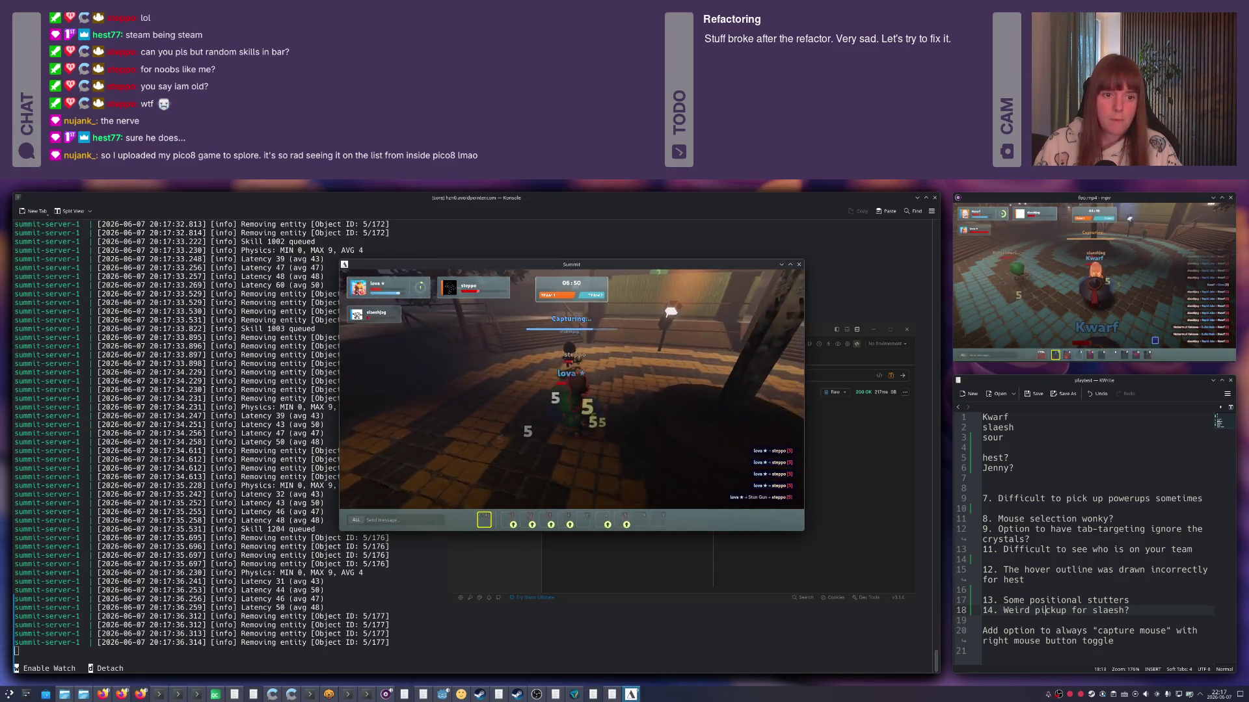
key(q)
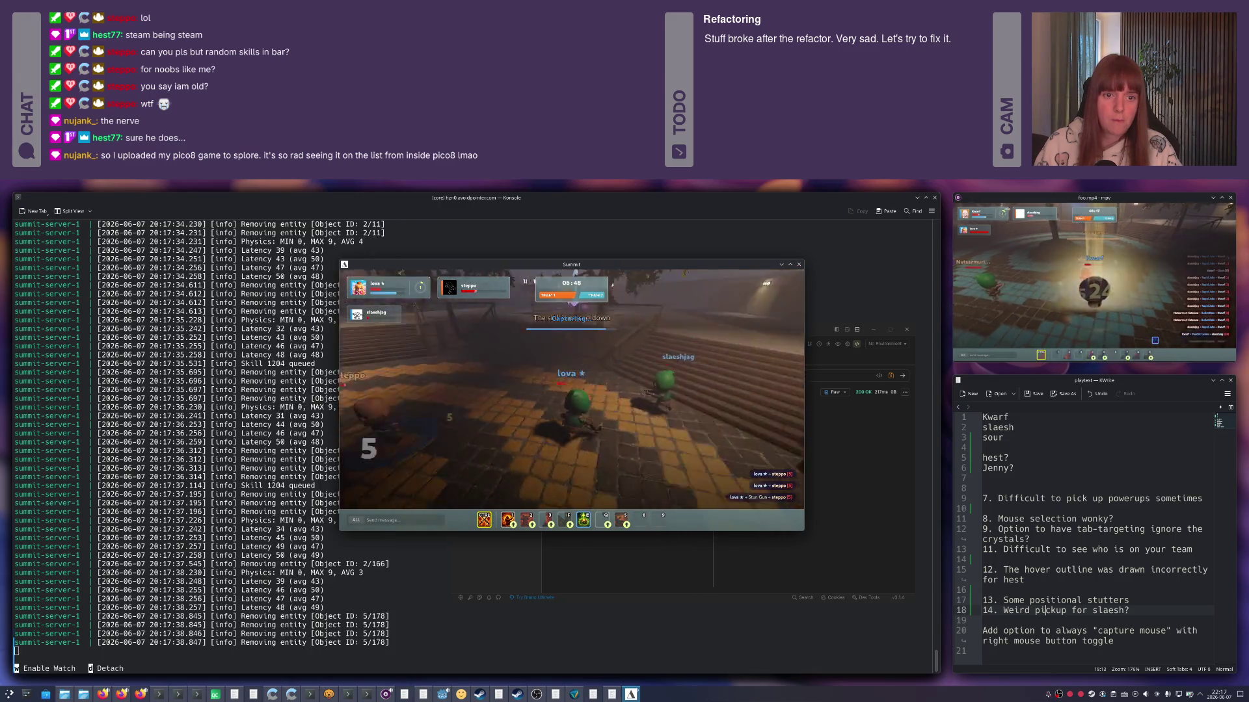
key(2)
key(3)
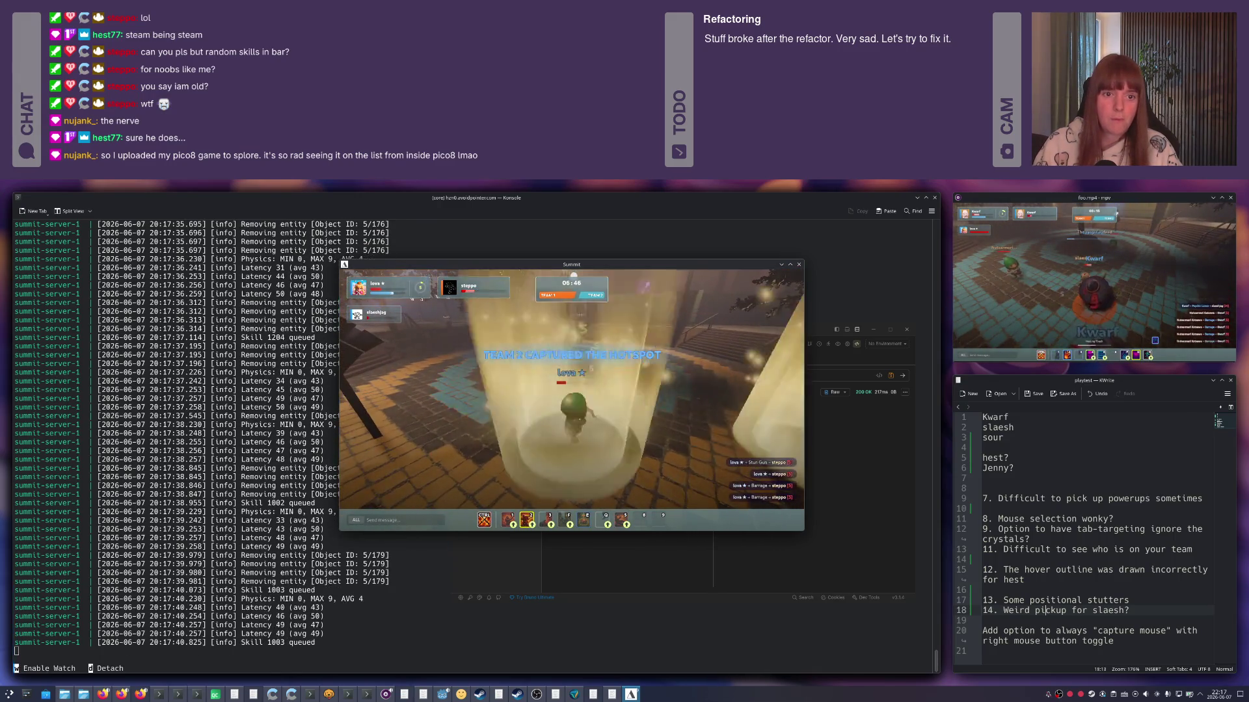
Keep attacking the nearby enemy near the hotspot and move toward Kwarf.
key(3)
key(3)
key(3)
key(3)
key(3)
key(3)
key(3)
key(3)
key(3)
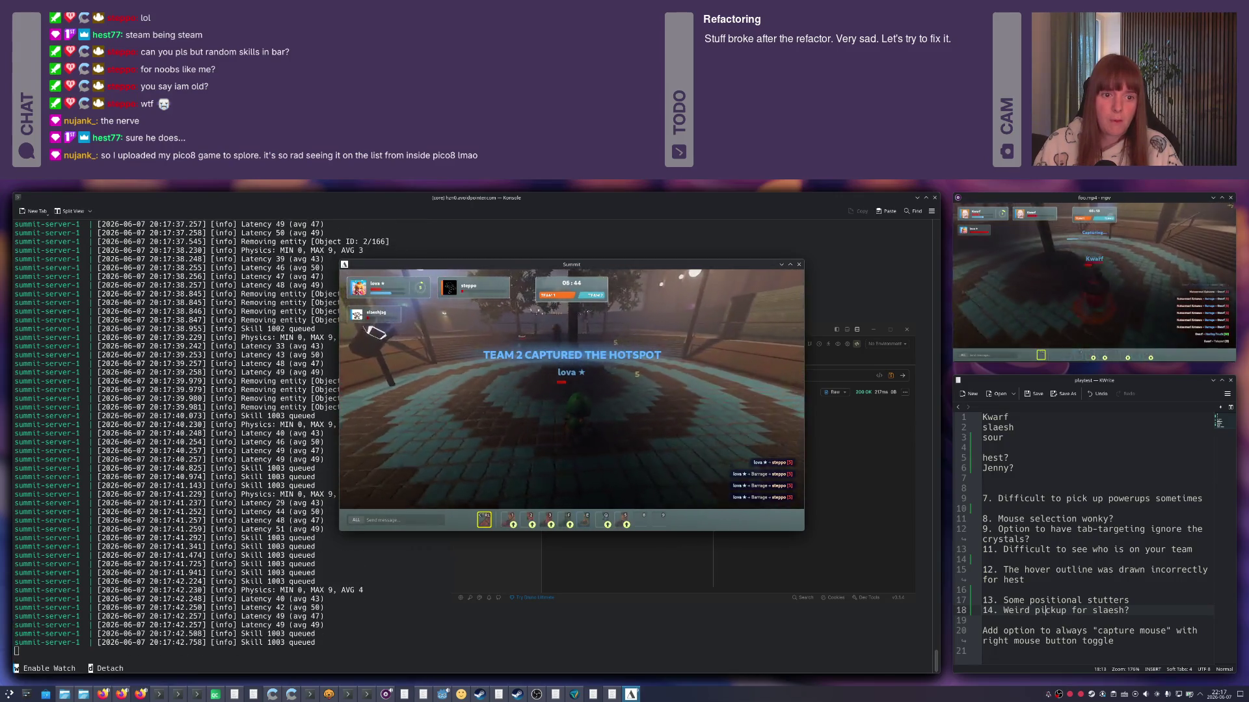
key(3)
key(3)
click(629, 419)
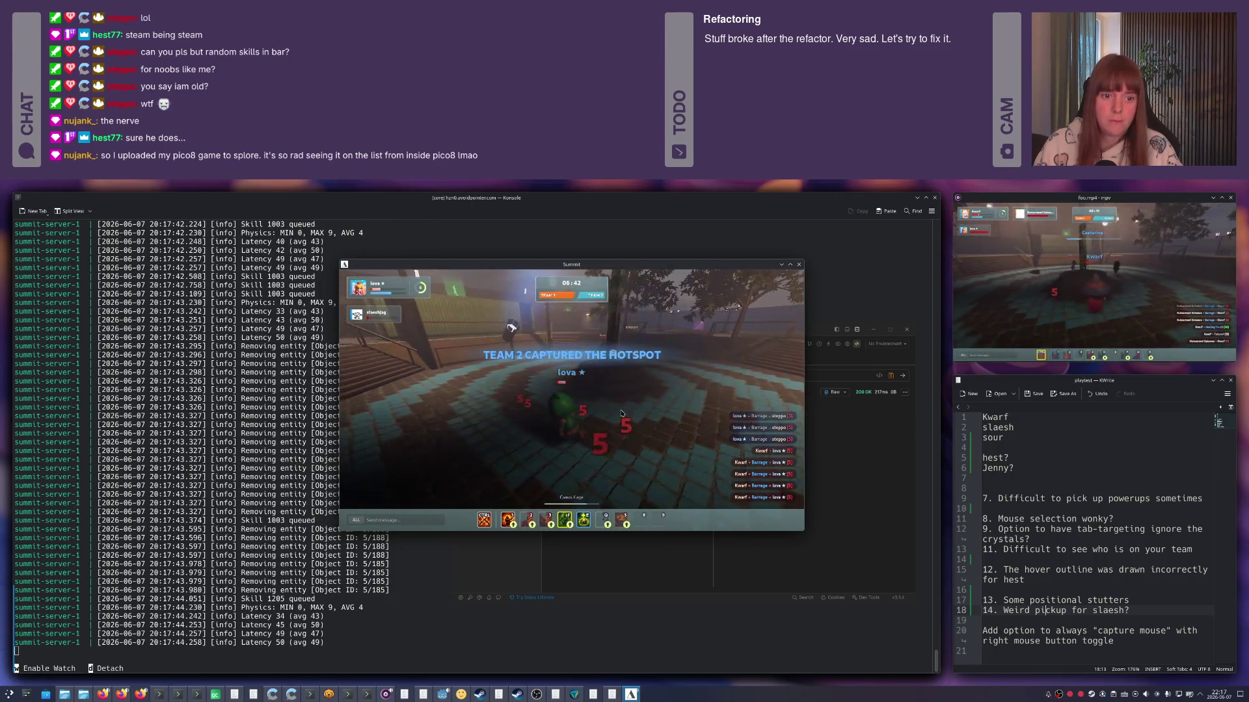
key(w)
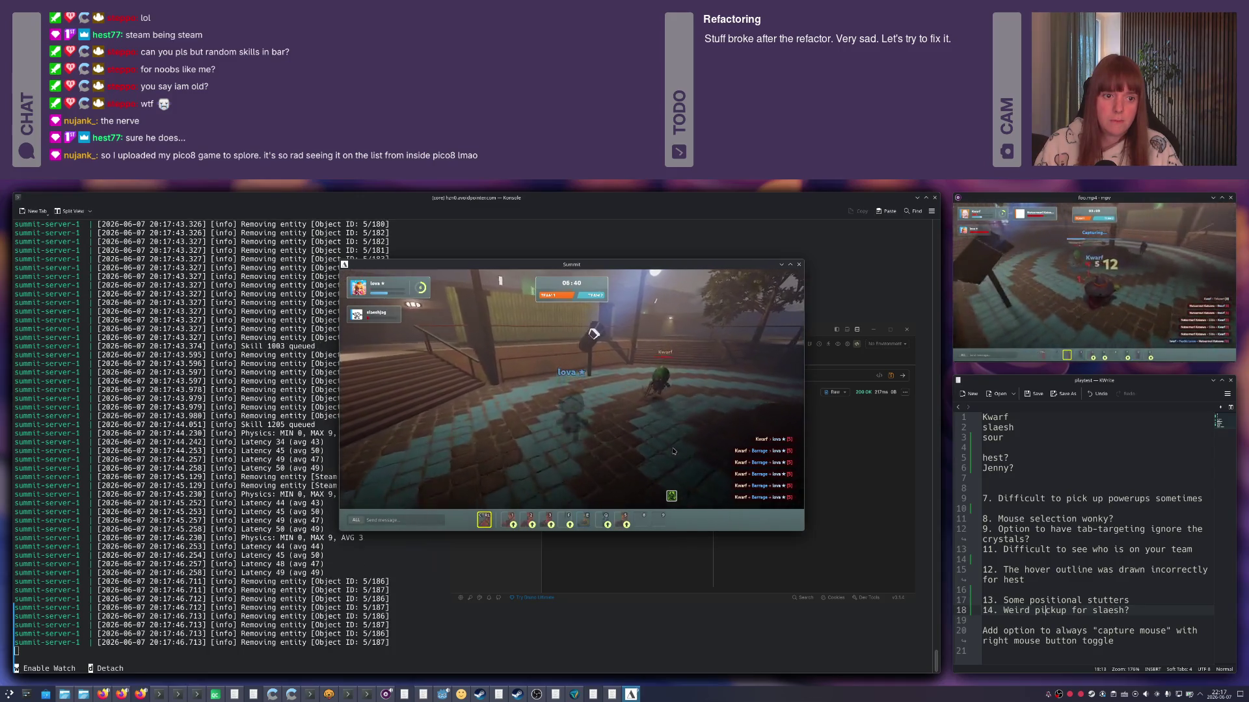
Run up the stairs and along the corridor into the dark hotspot room to start capturing.
key(w)
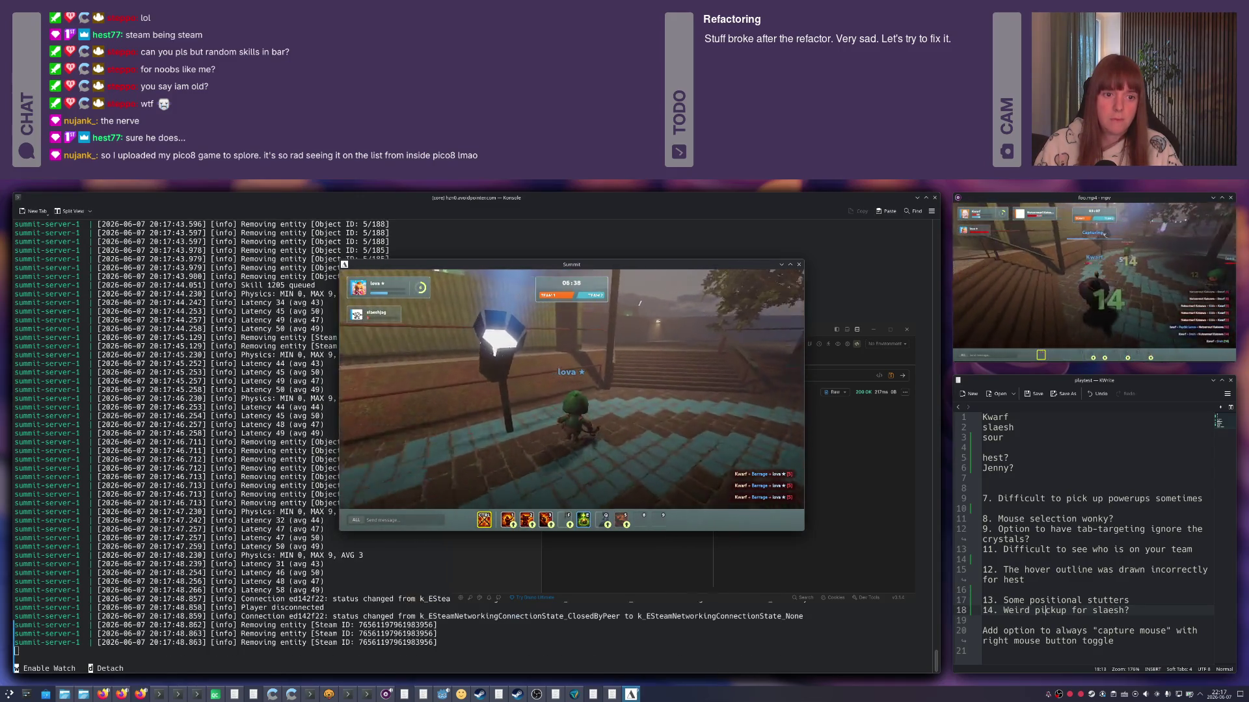
key(w)
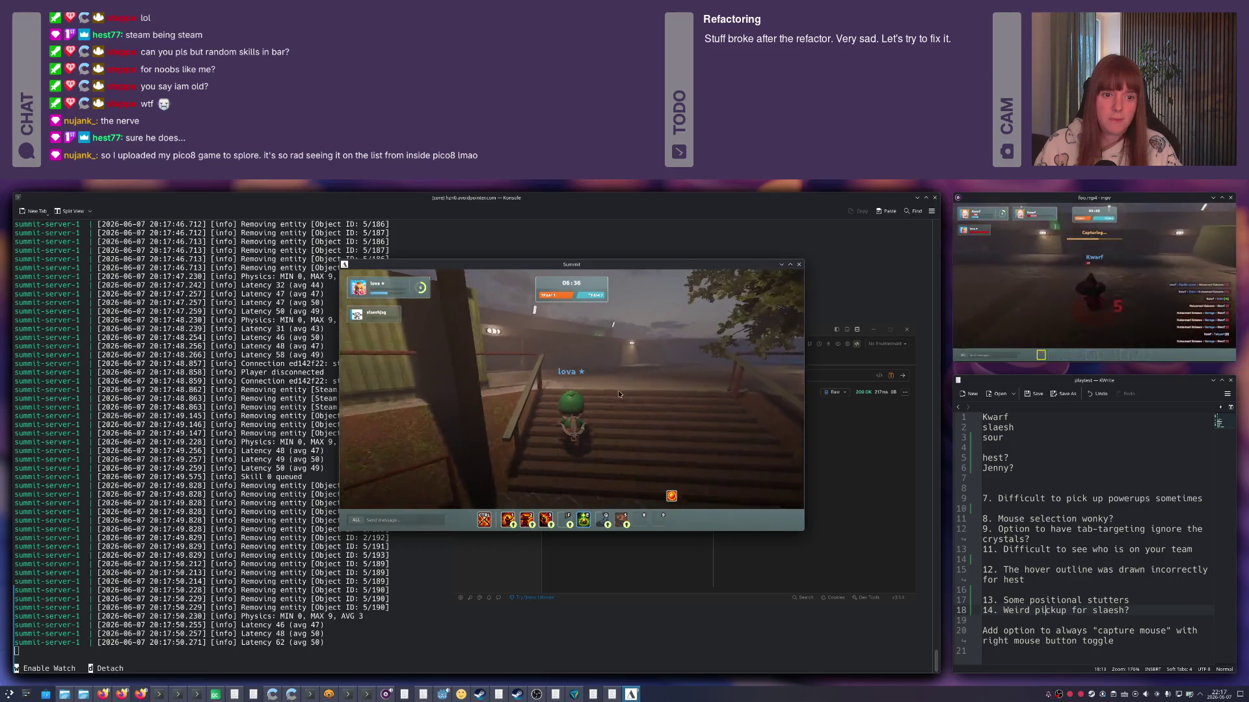
click(620, 391)
key(w)
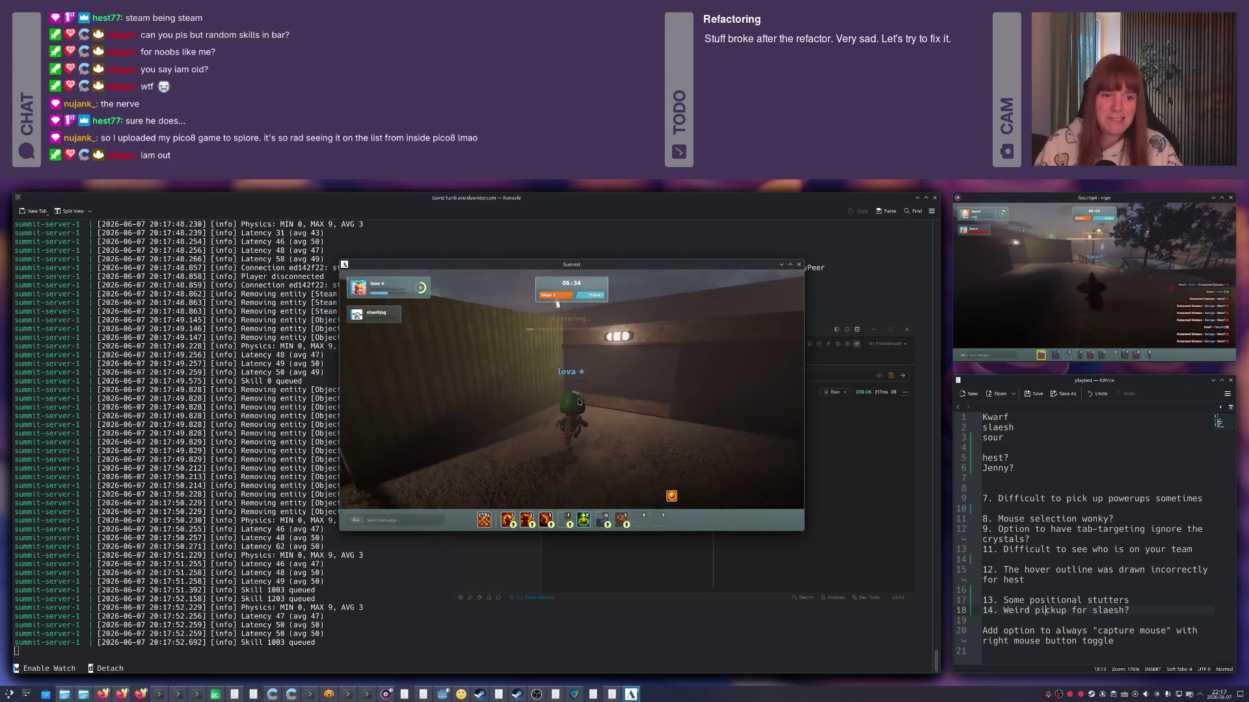
key(w)
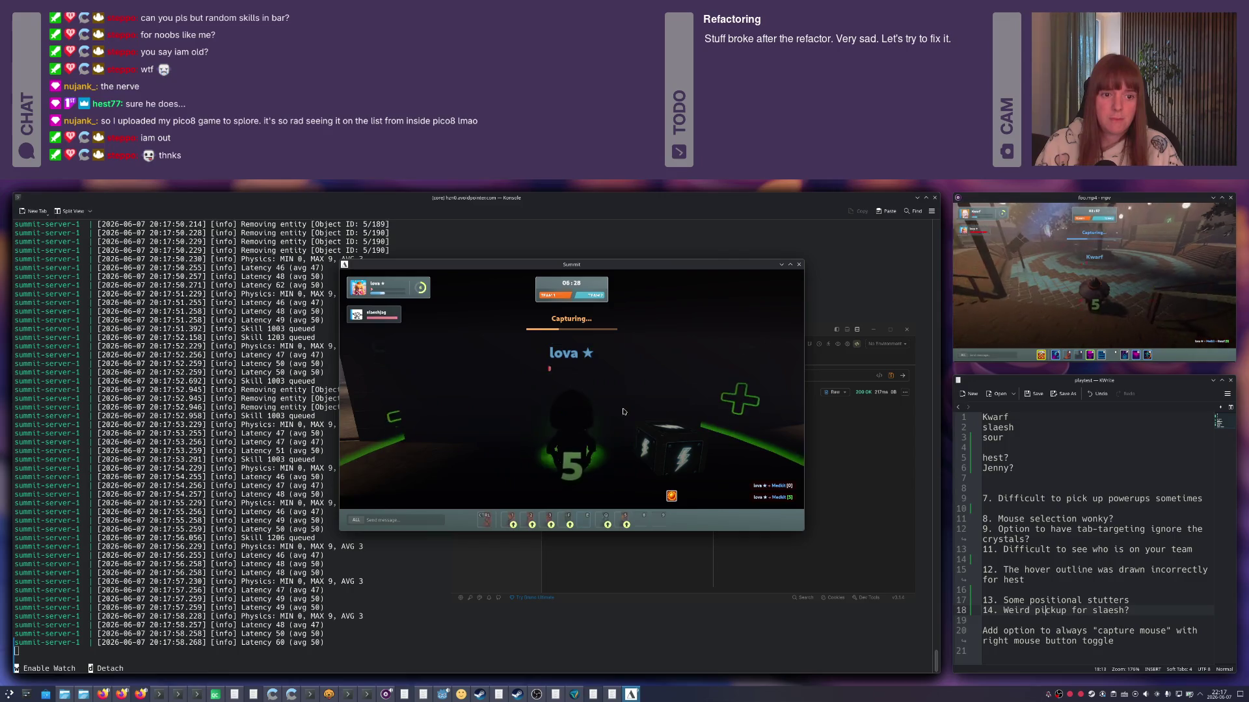
Move around the crate and medkit inside the hotspot until Team 1 captures it, then leave the room.
key(w)
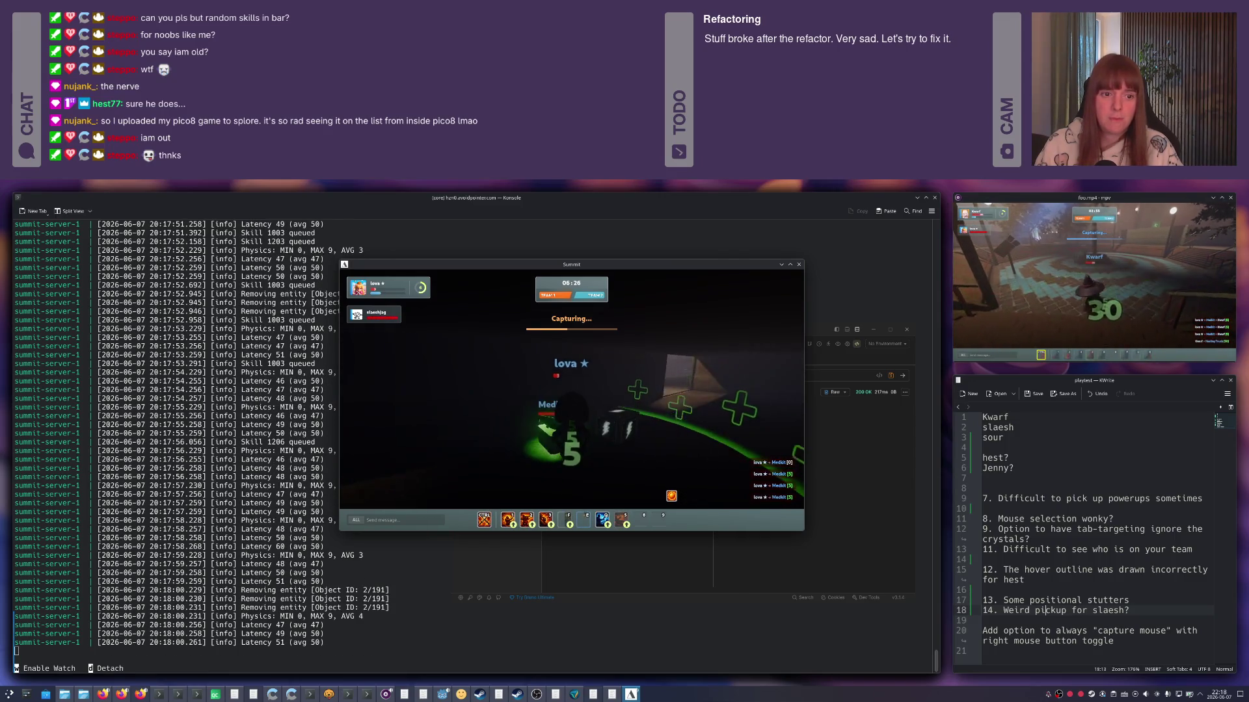
key(w)
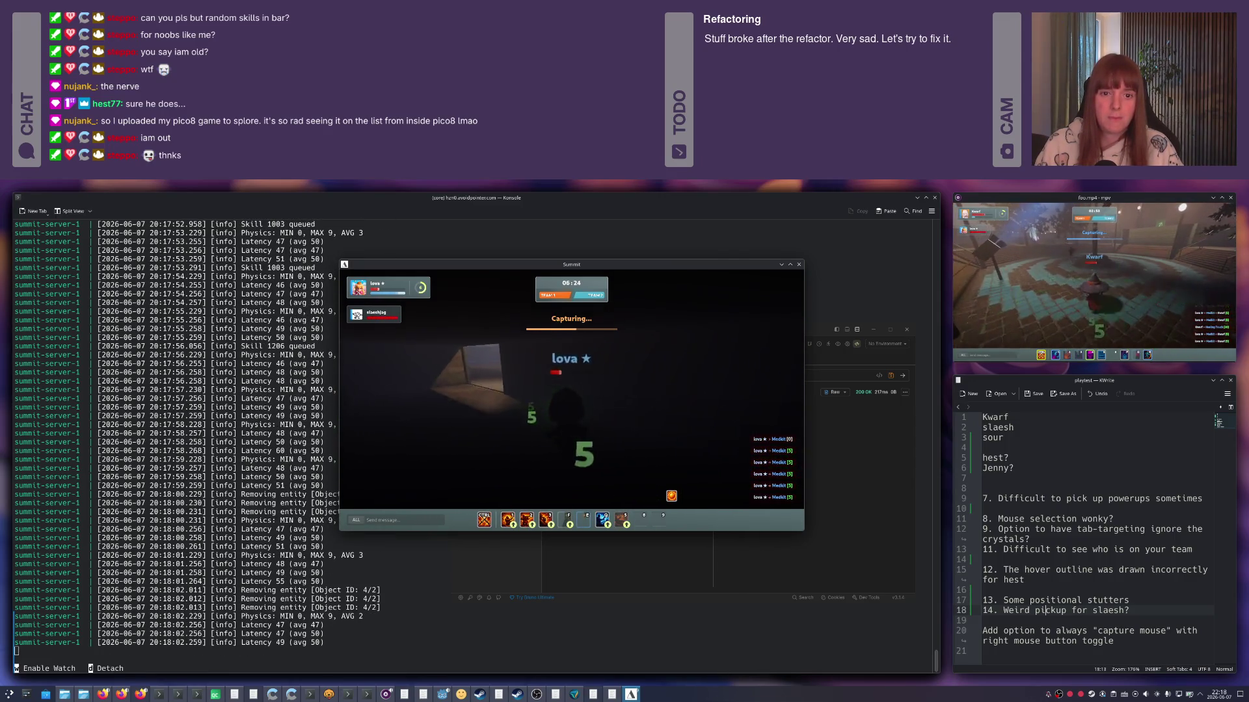
key(w)
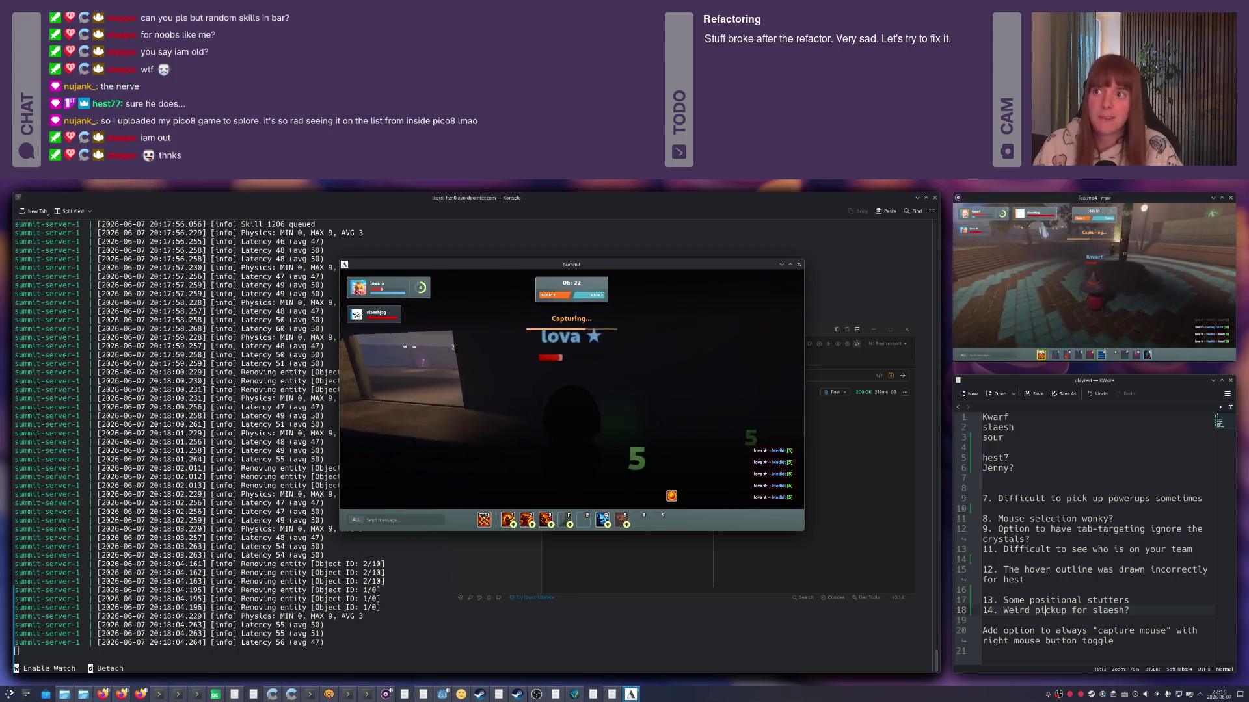
key(w)
key(w)
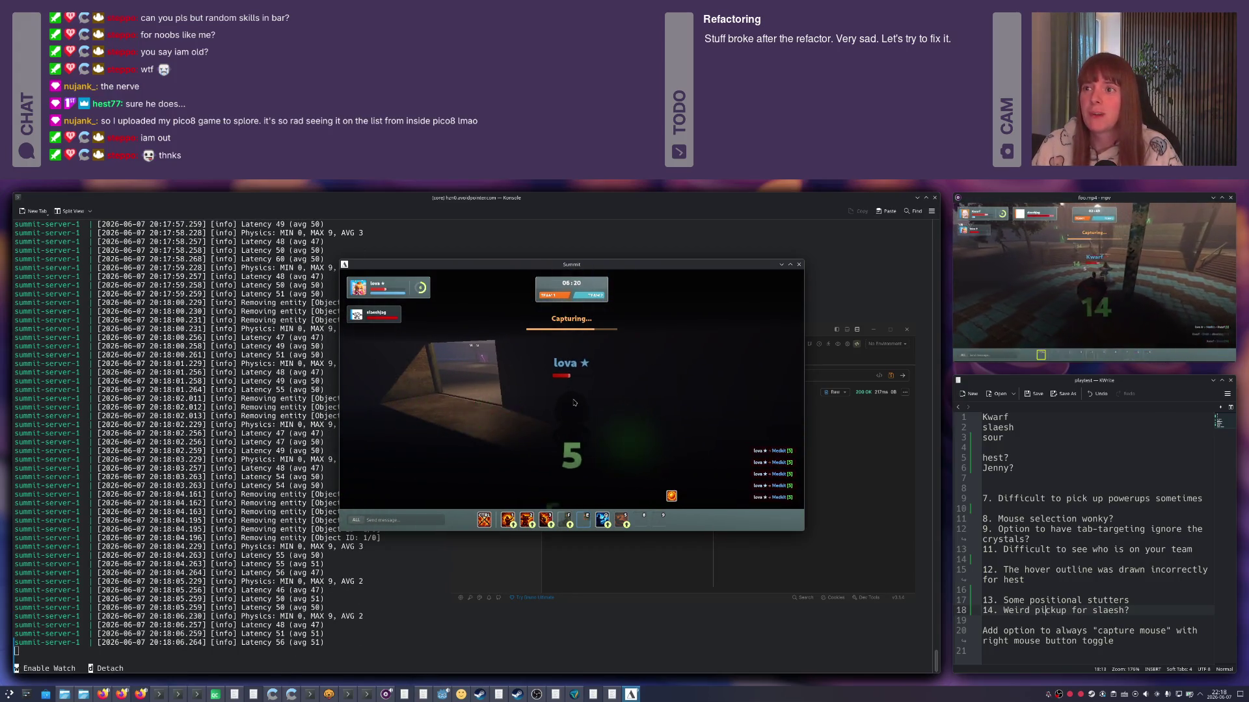
key(w)
key(w)
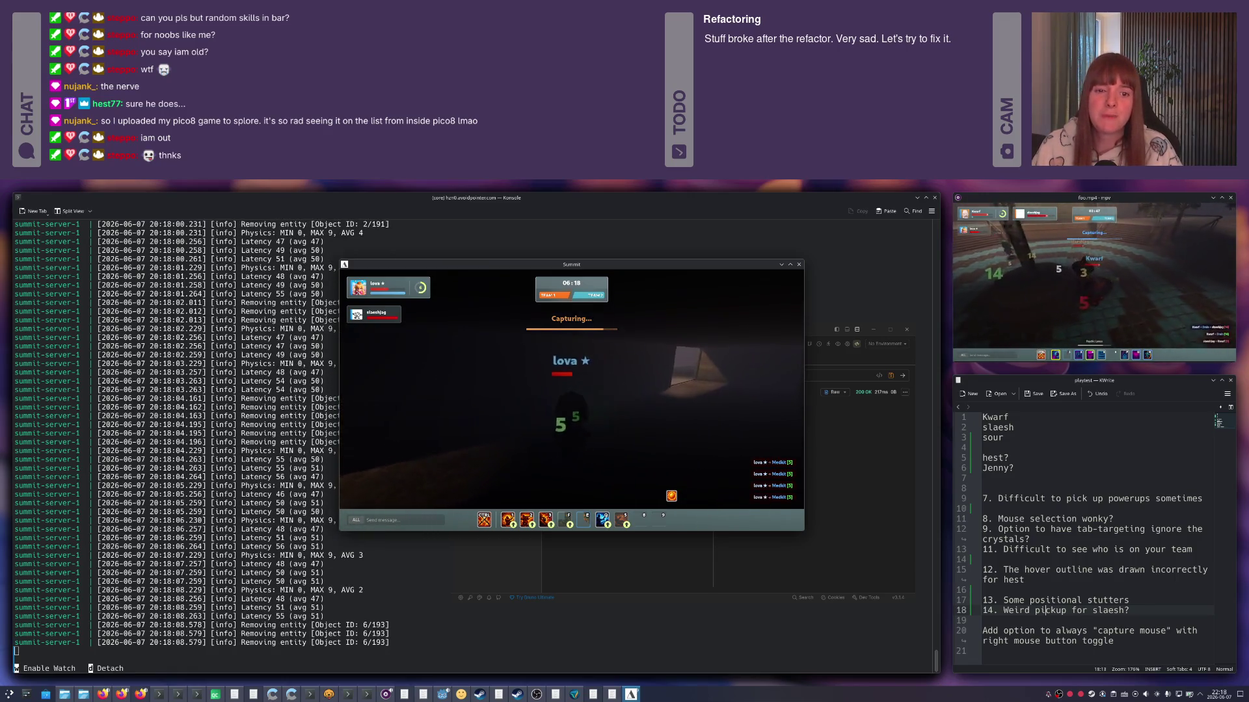
key(a)
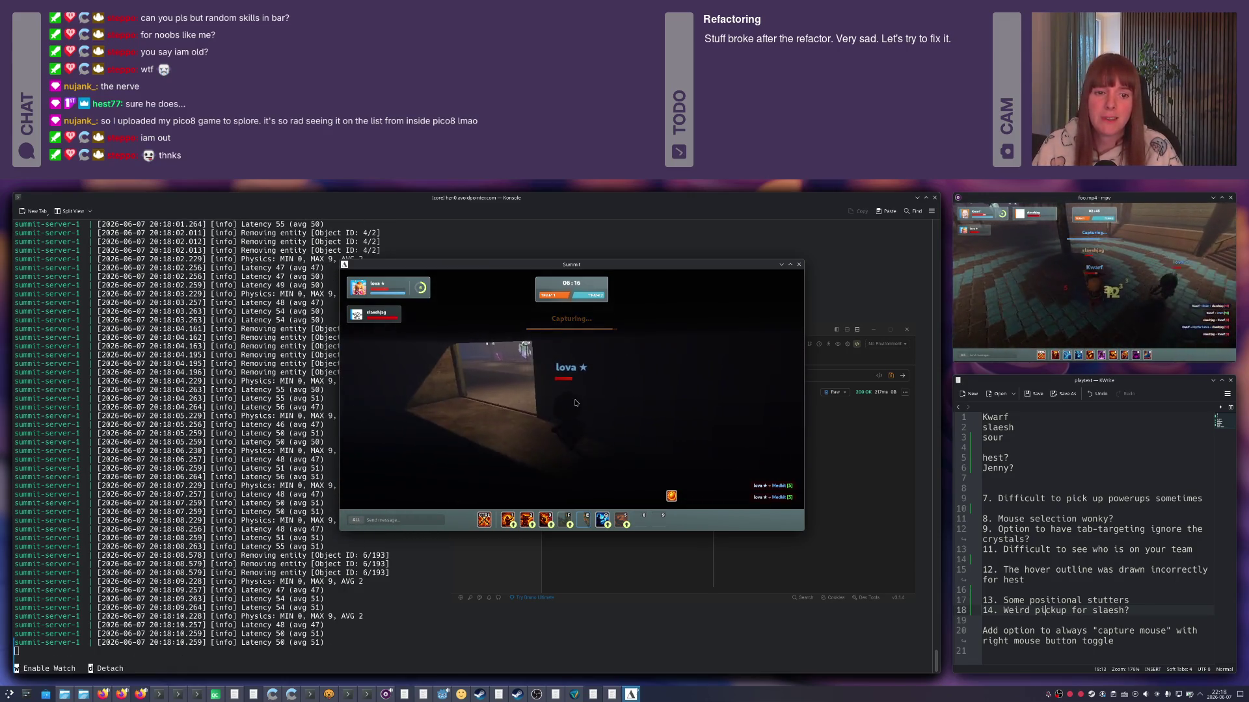
key(w)
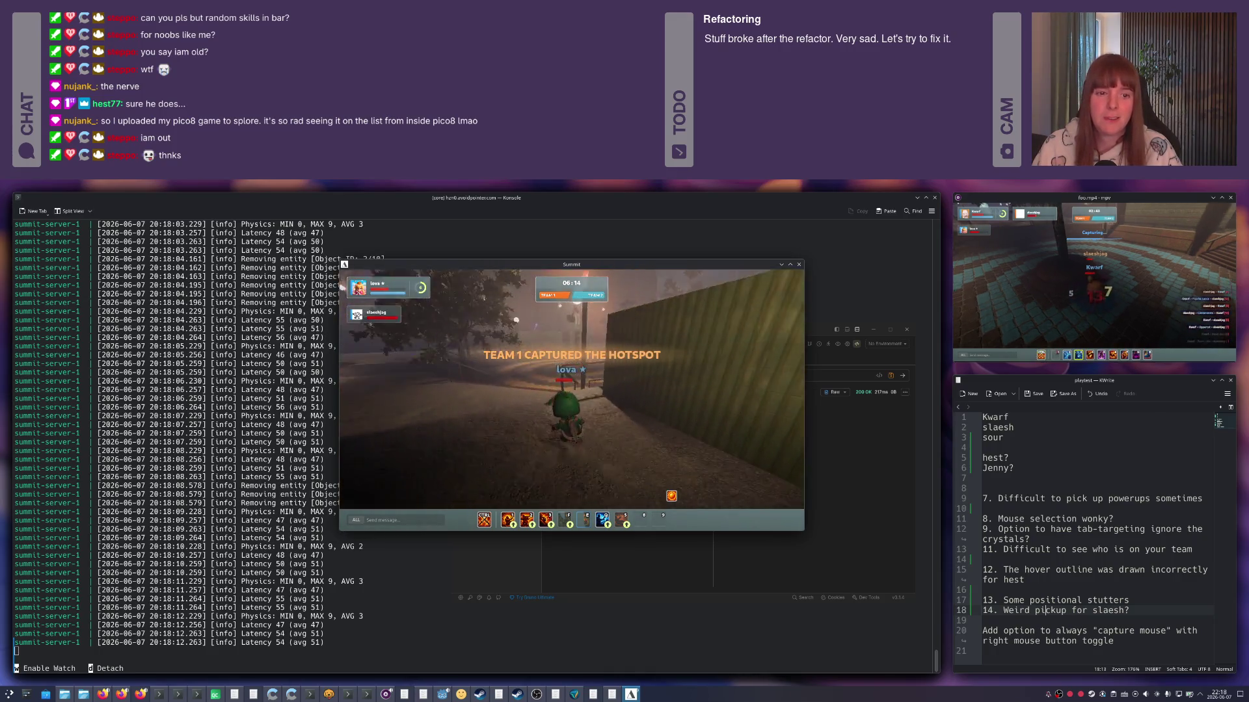
Fight the opponent on the tiled plaza with skills and Camouflage, die, and respawn.
click(543, 372)
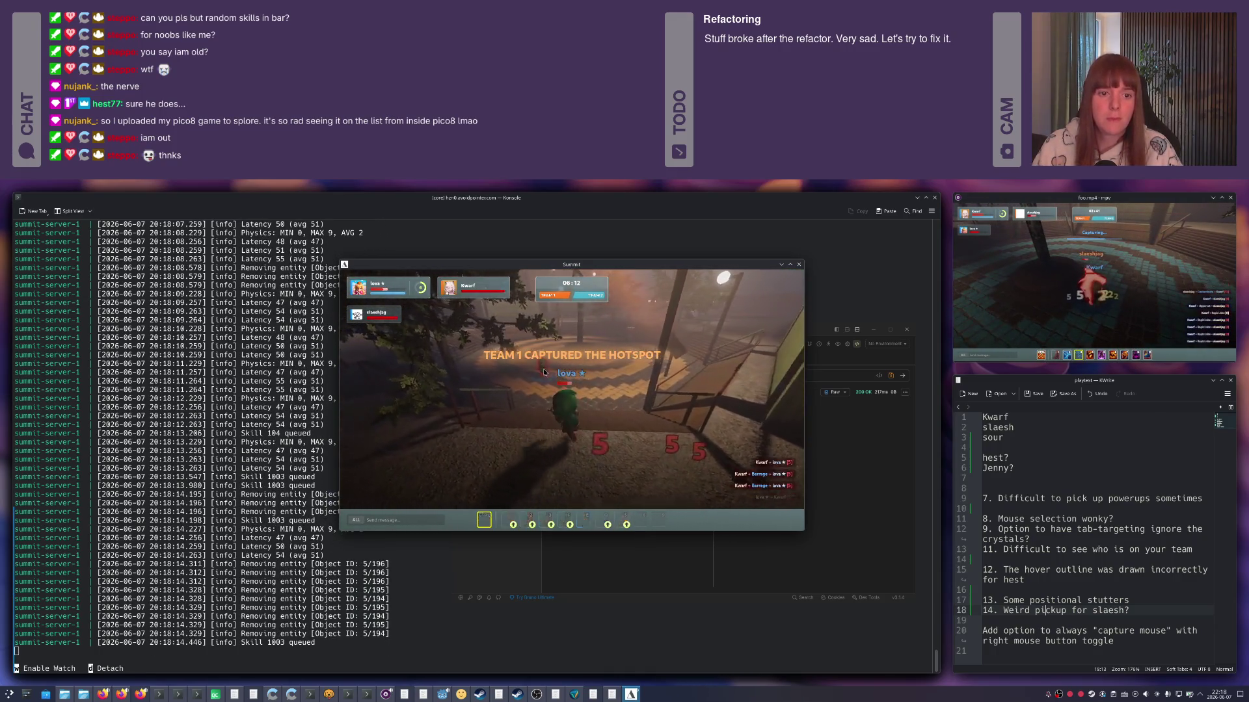
key(w)
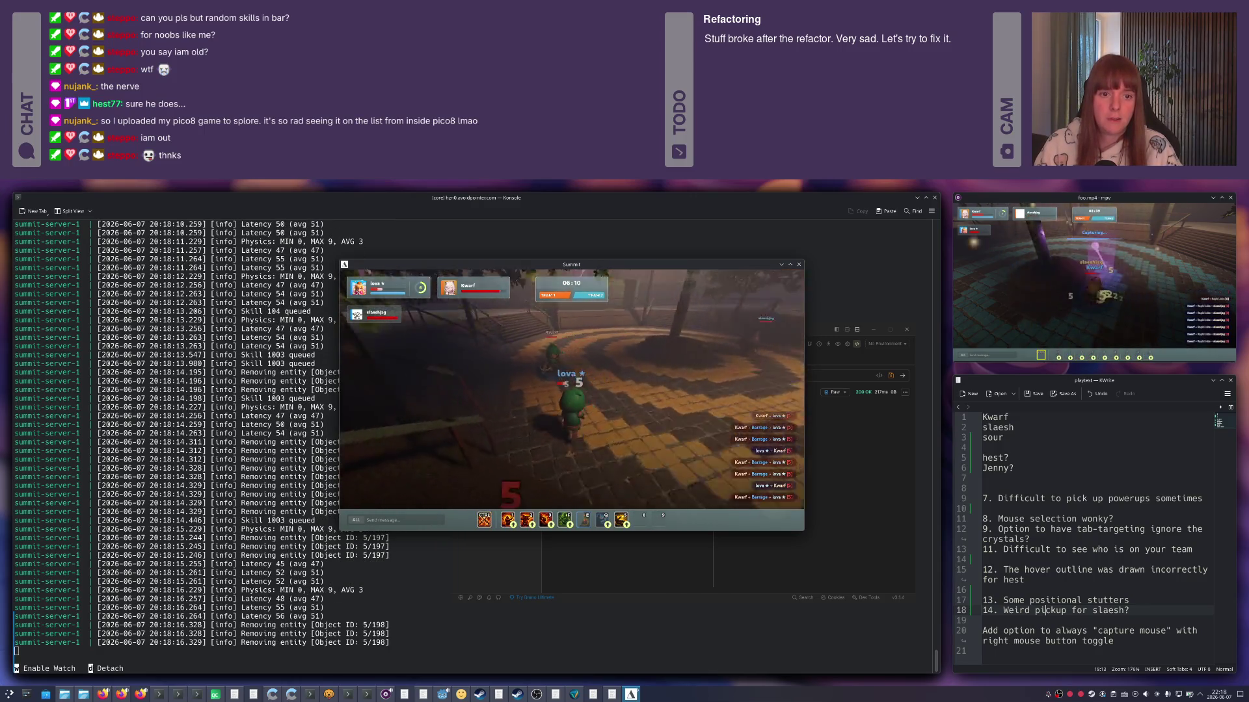
key(q)
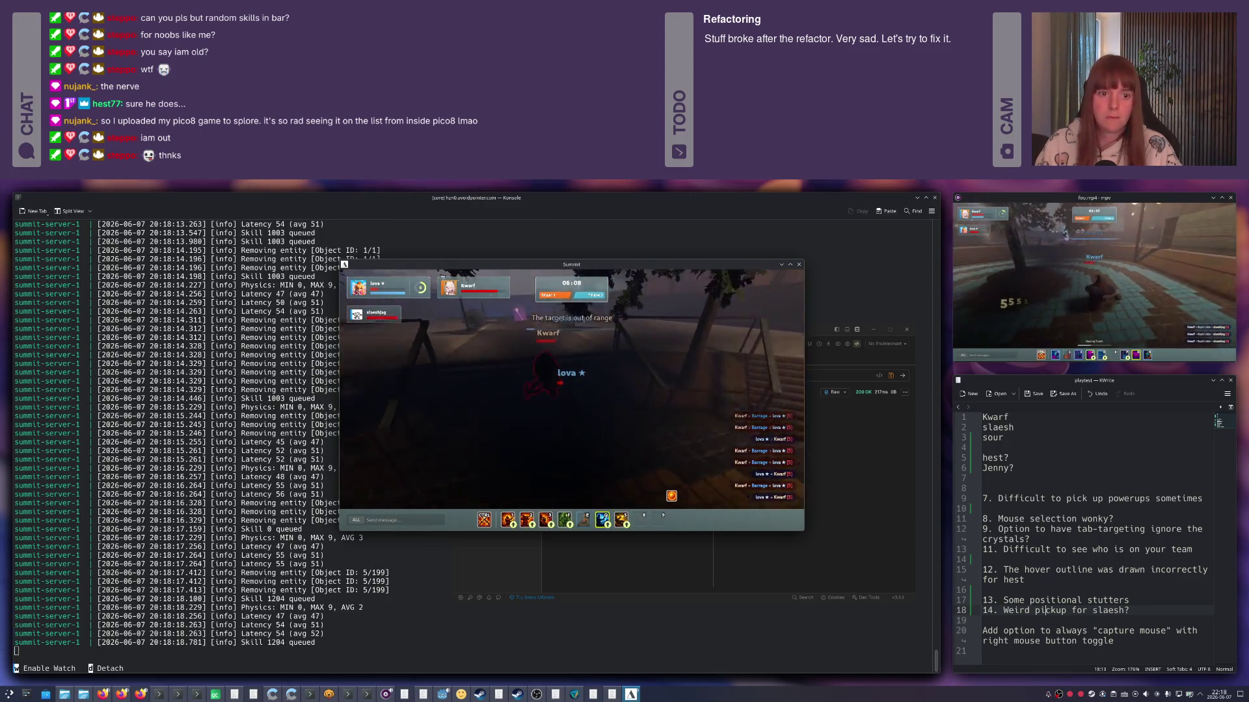
key(q)
click(645, 358)
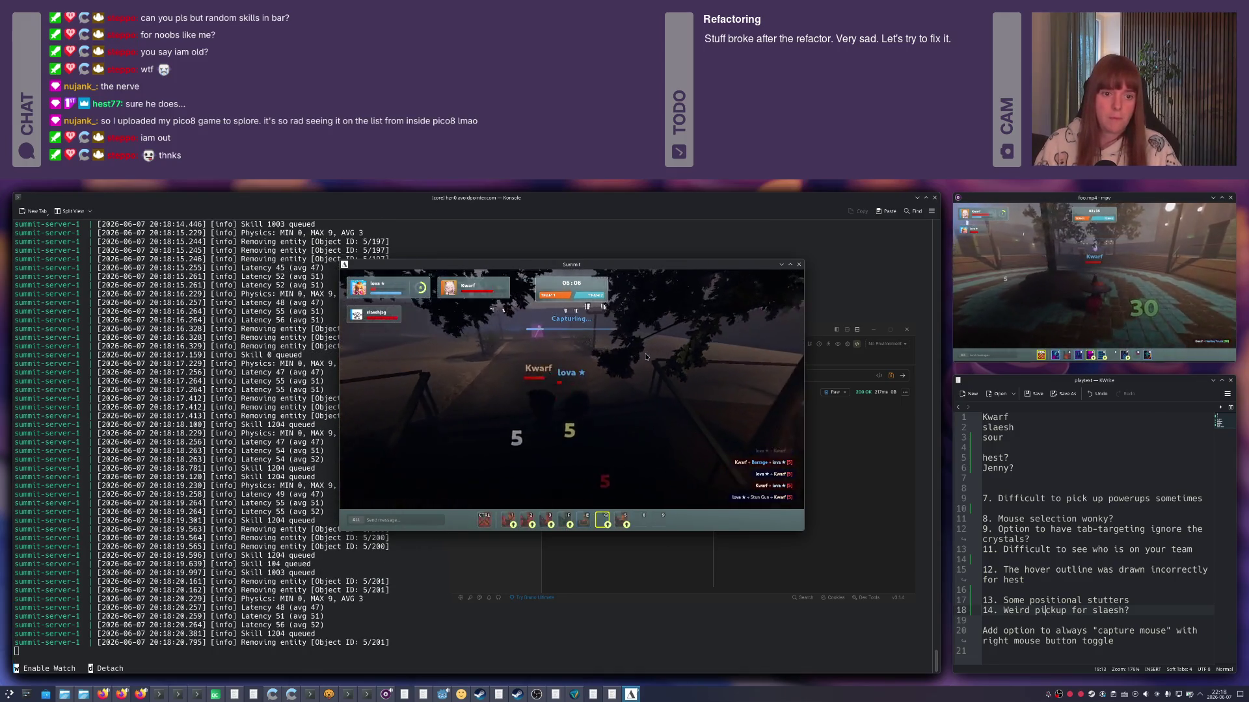
key(f)
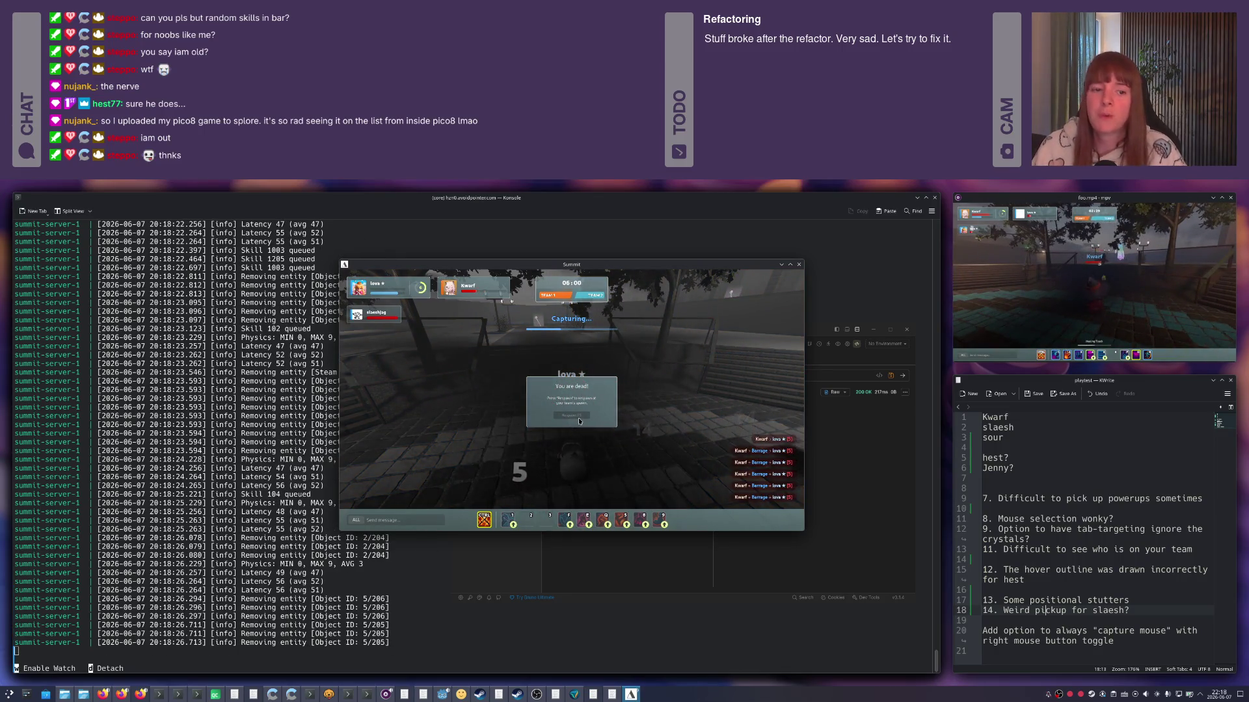
click(579, 417)
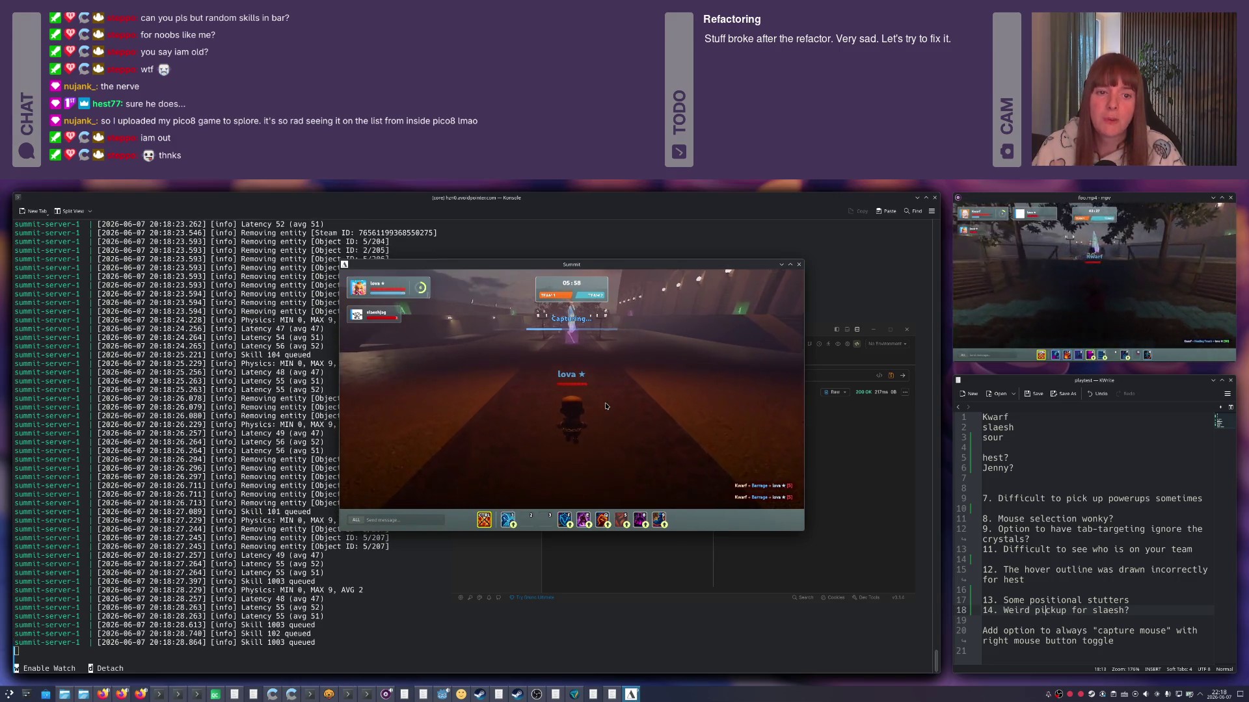
Target the Crystal, cast at it, and run across the arena into the capture beam.
key(Tab)
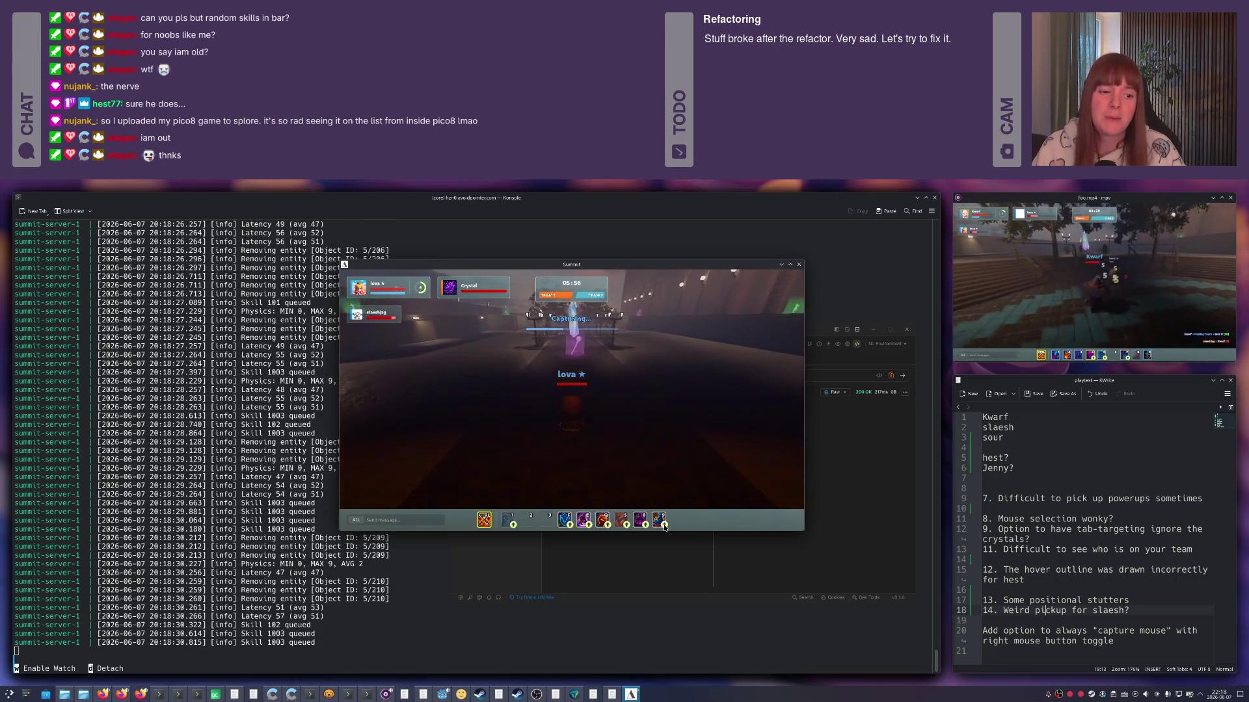
right_click(650, 484)
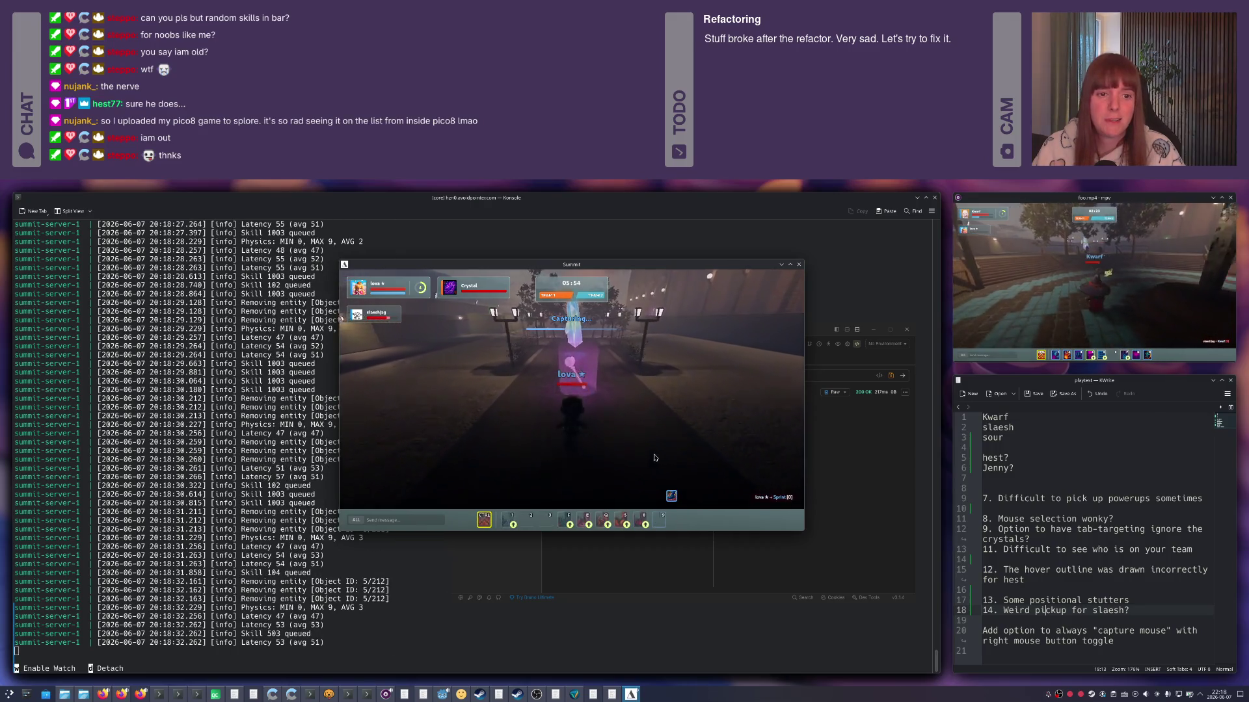
key(1)
key(4)
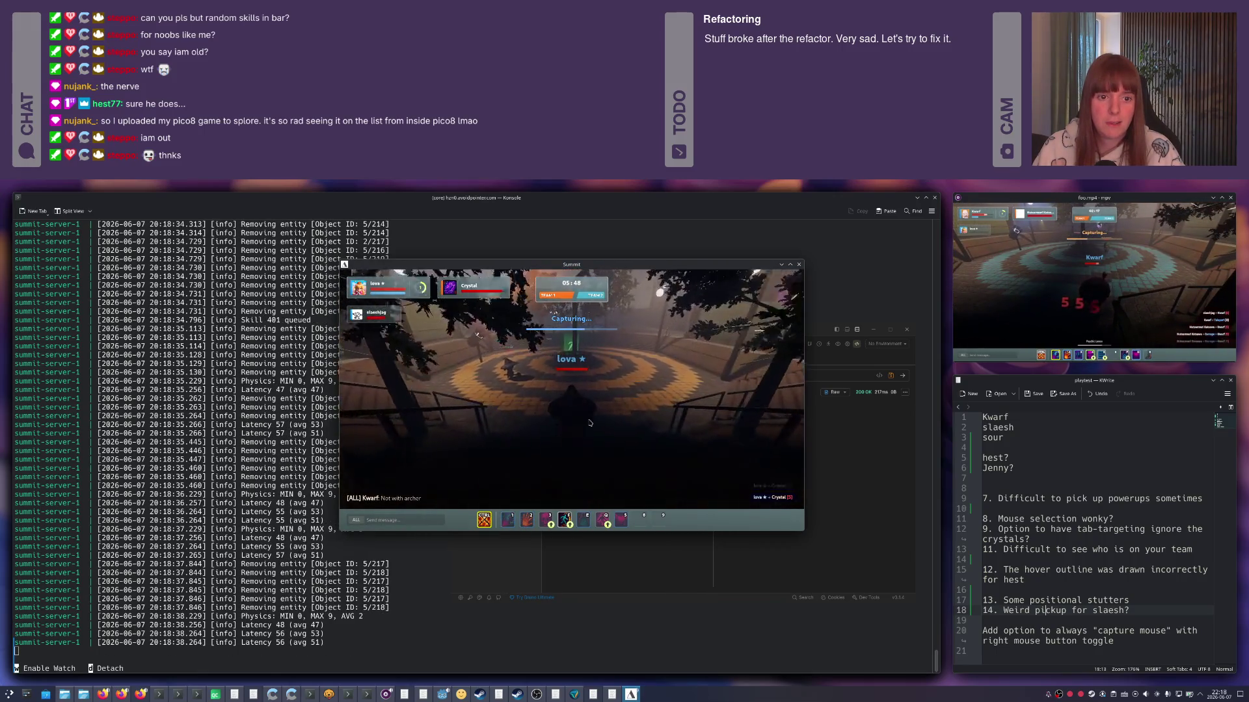
key(2)
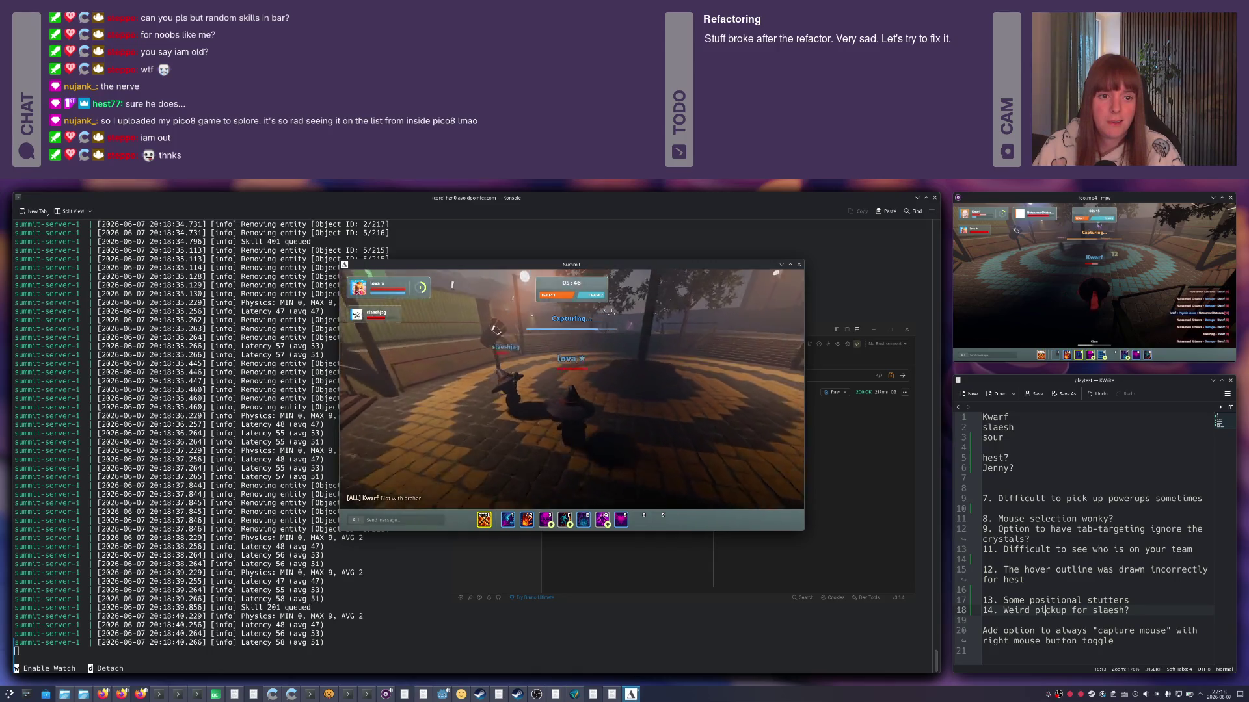
key(ctrl)
key(5)
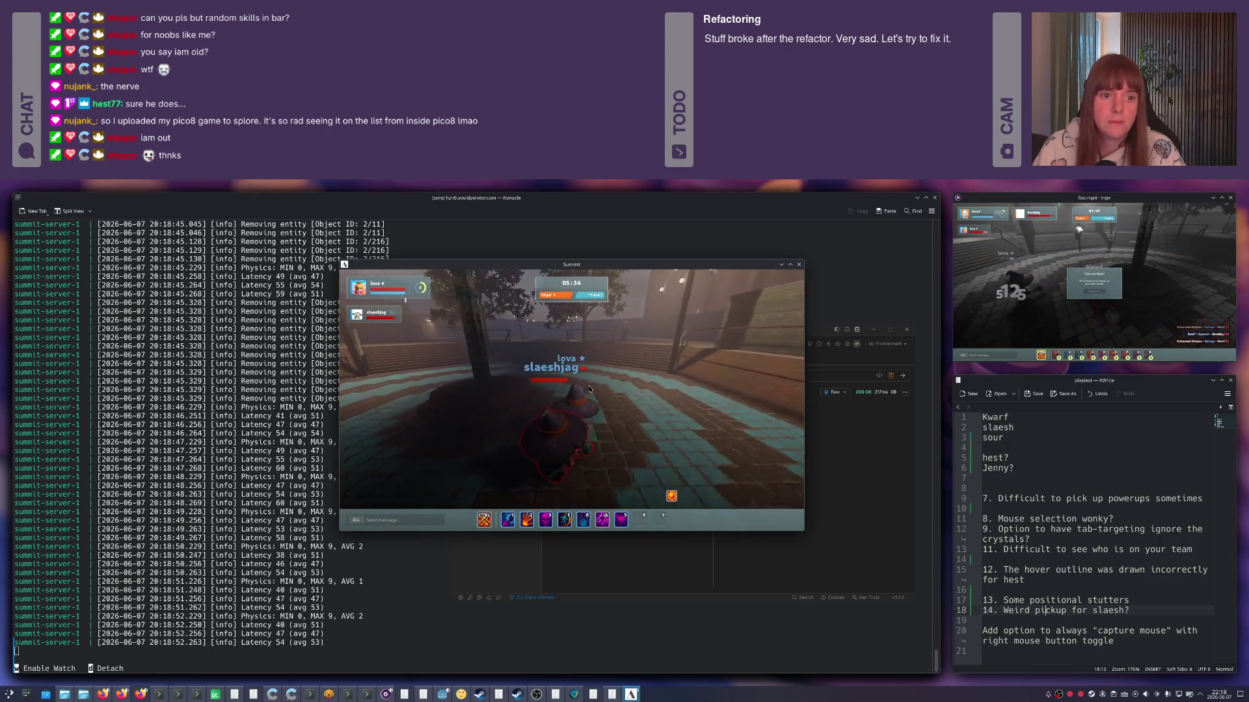
Face the stairs and attack the opponent, readying abilities, until killed by Kwarf.
key(f)
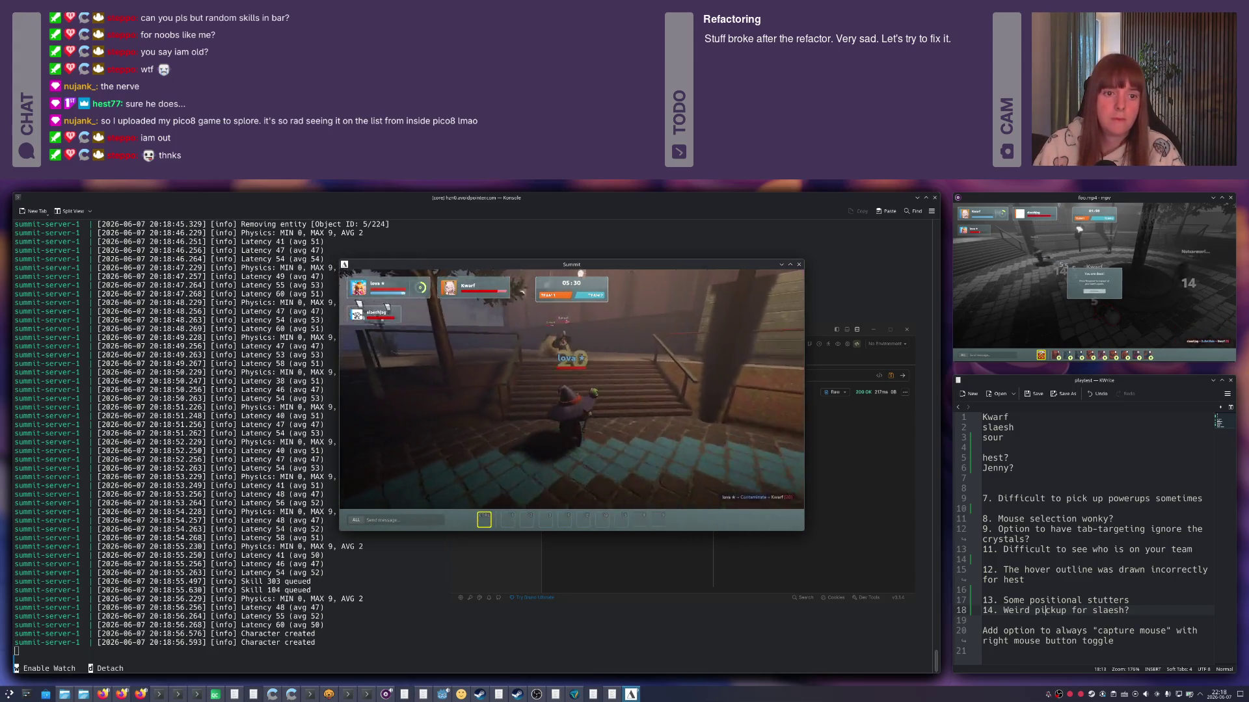
click(630, 423)
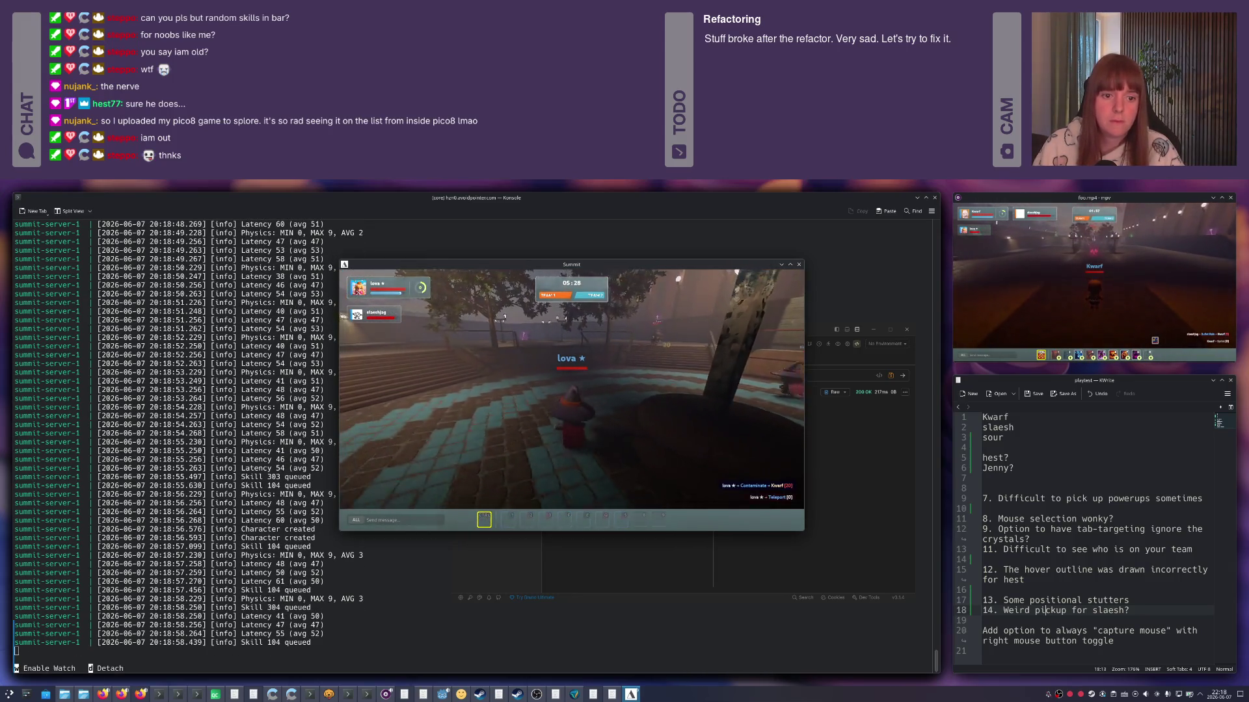
key(e)
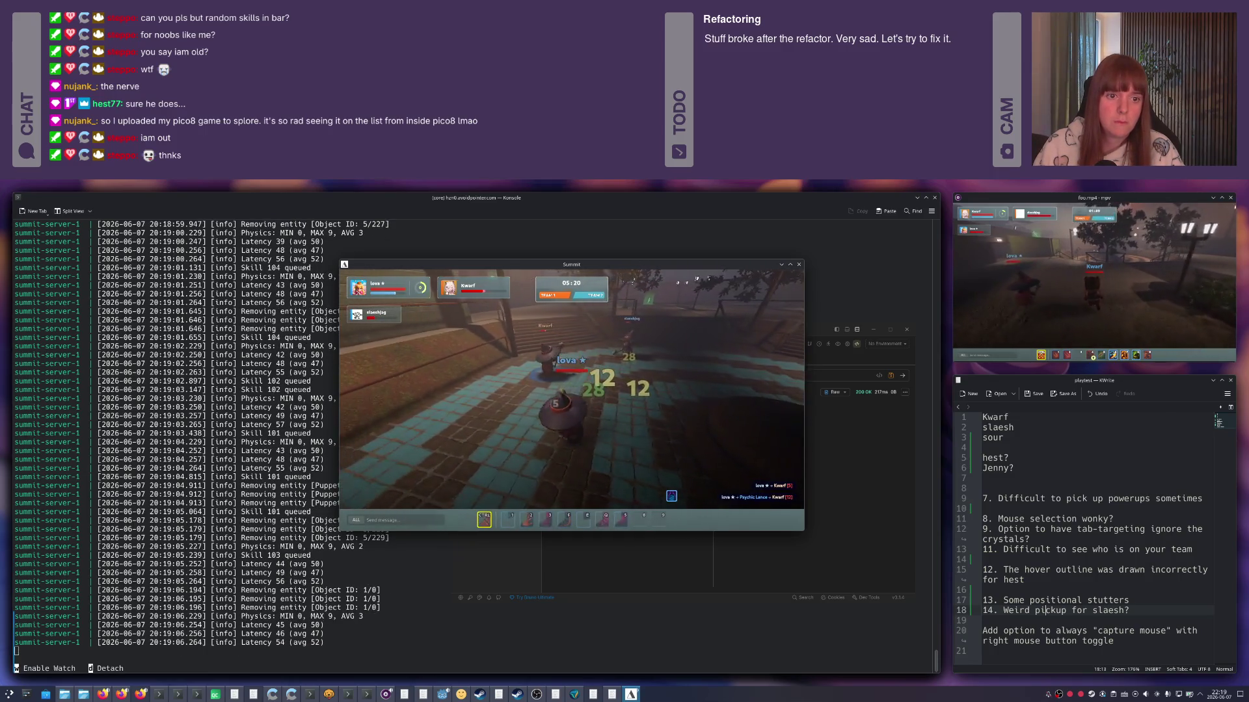
key(1)
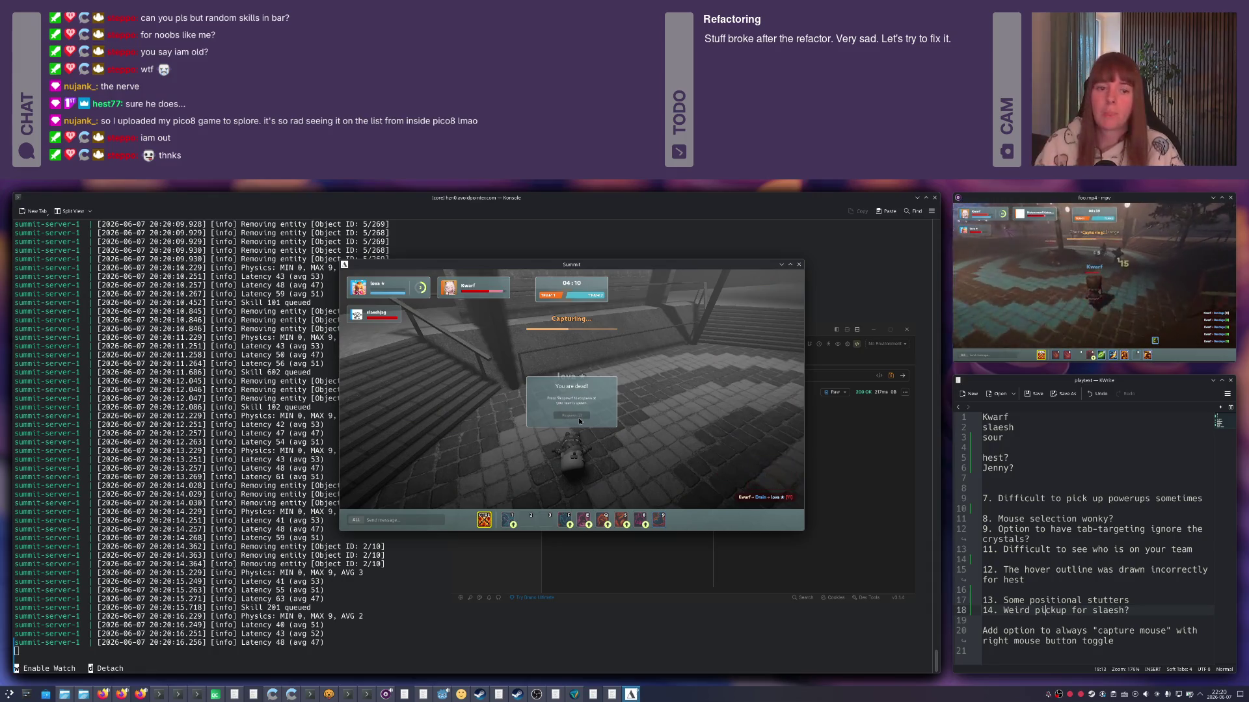
Respawn after dying with the match clock near 04:10.
click(579, 418)
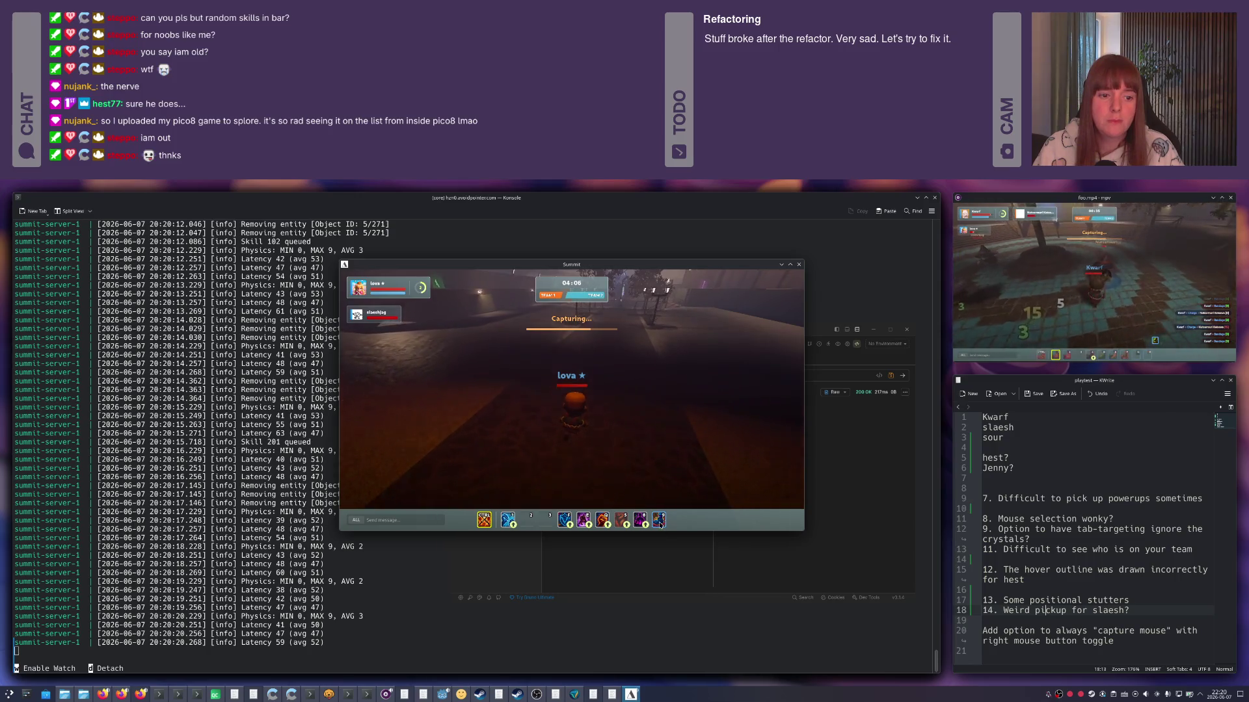
Run down the lit street to the brick plaza and attack an opponent, readying the second ability.
click(572, 403)
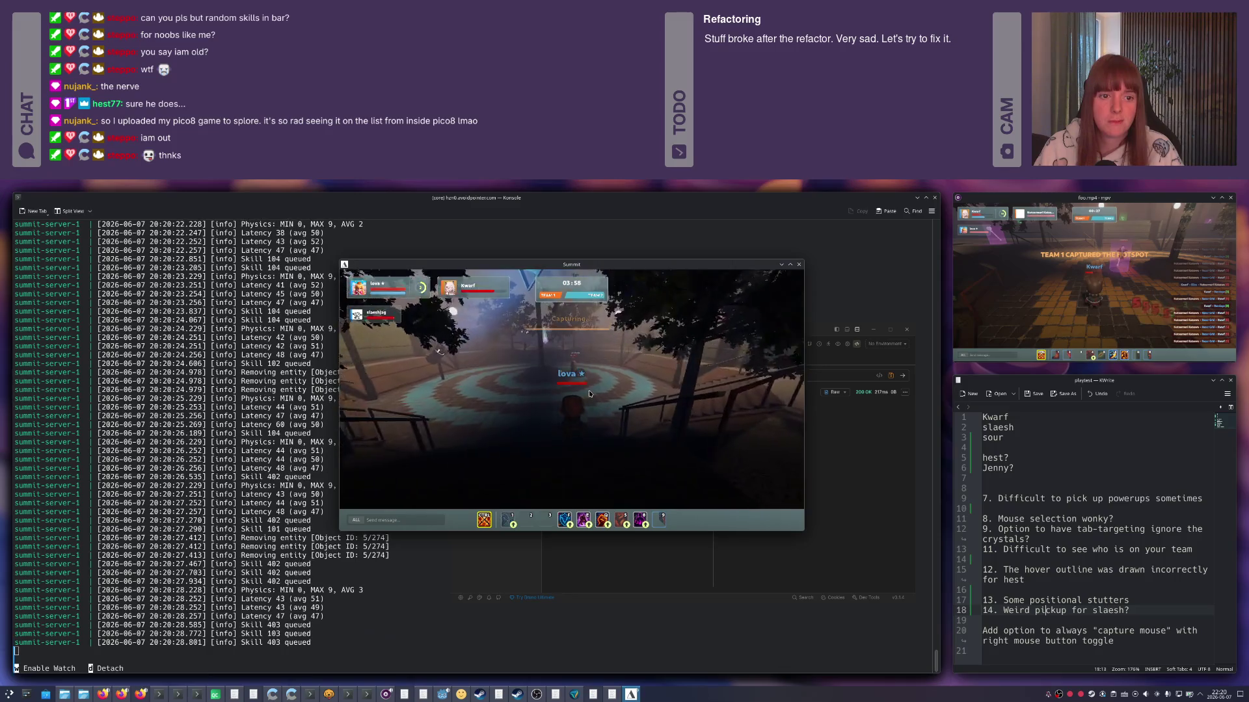
click(583, 384)
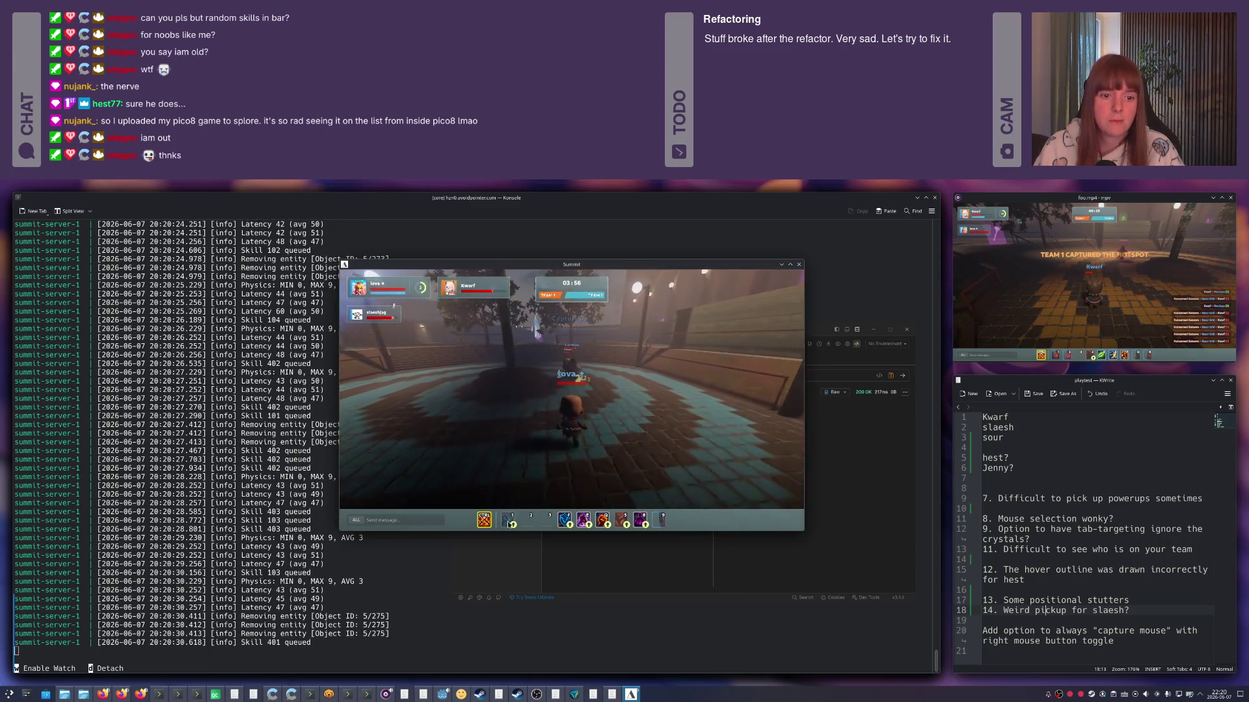
click(514, 524)
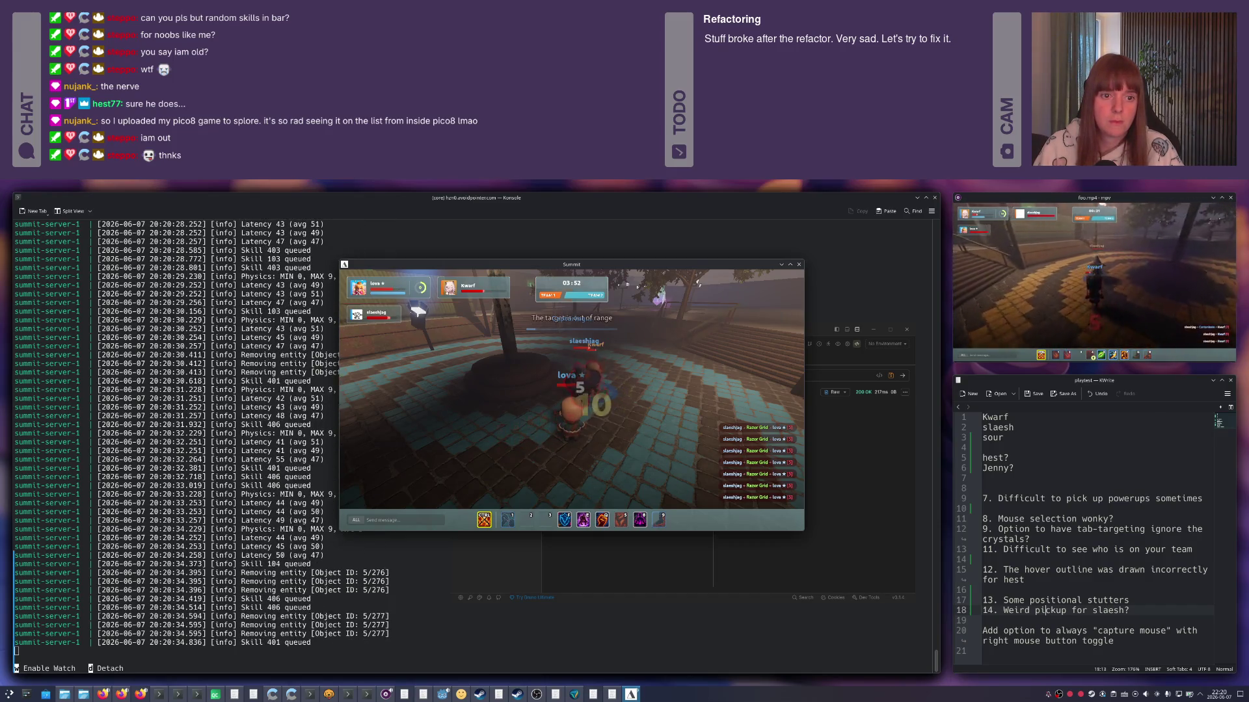
key(2)
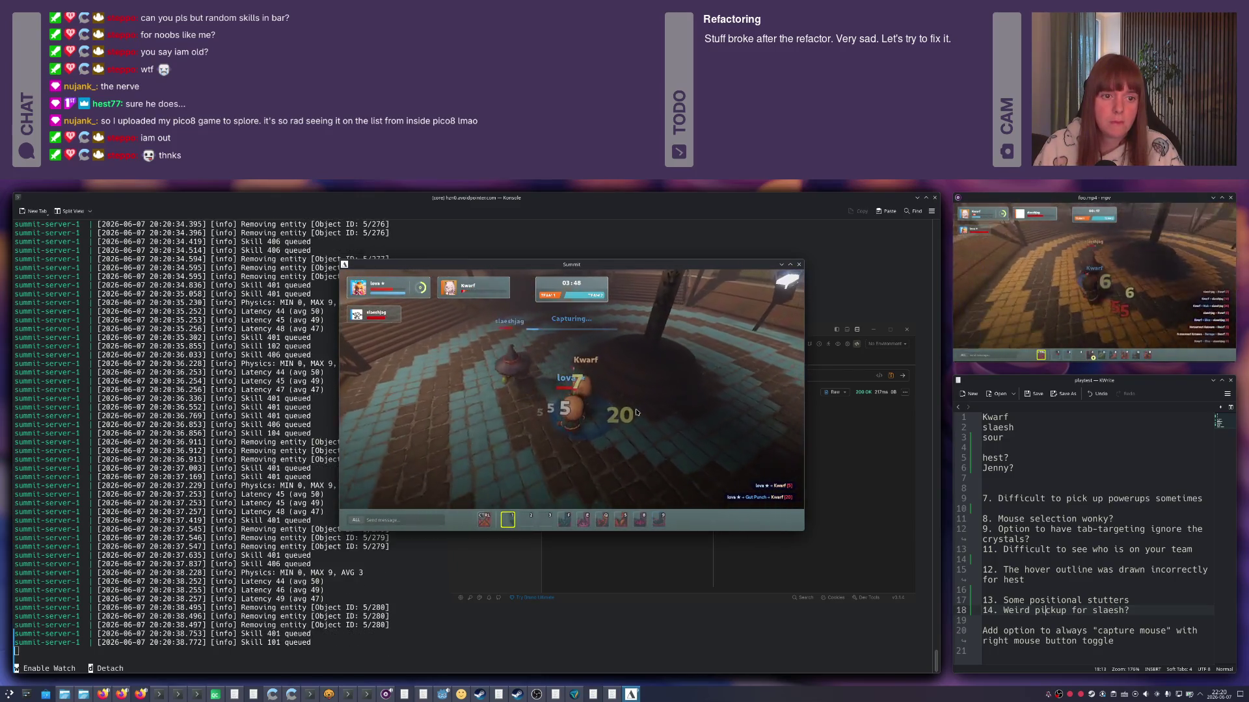
Cast the CTRL-slot skill at Kwarf while holding the hotspot as the clock runs to 02:18.
key(ctrl)
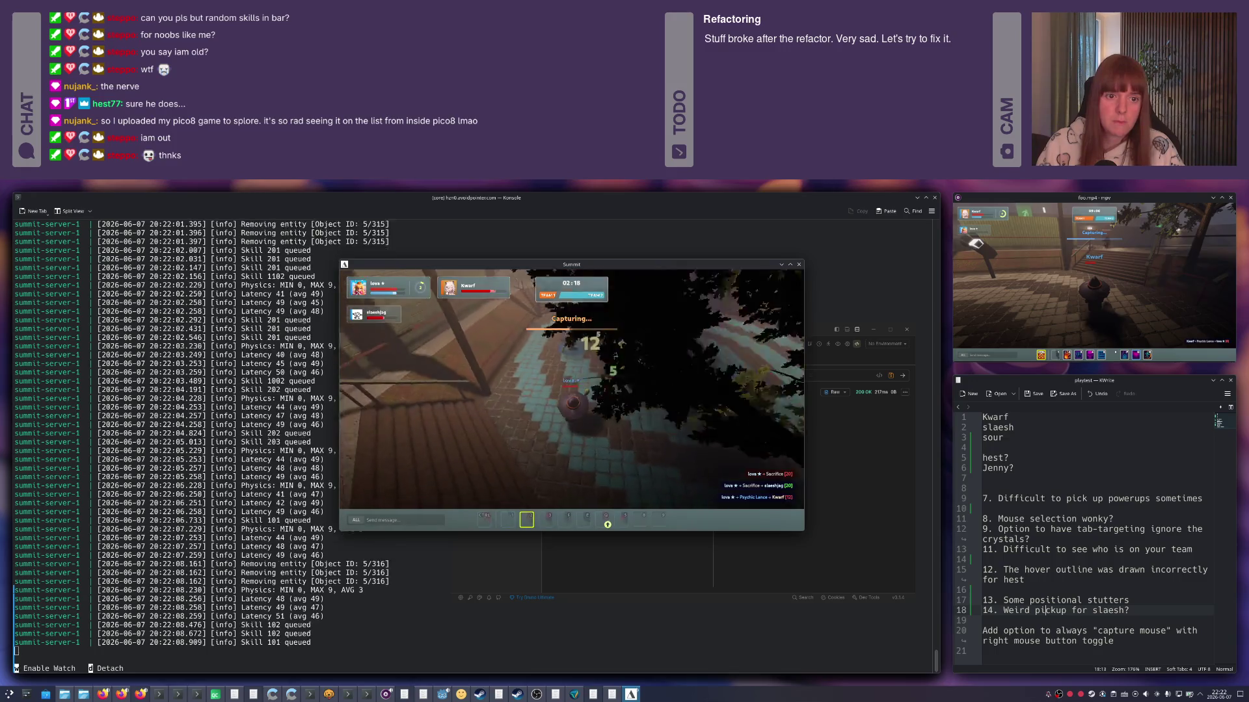
key(ctrl)
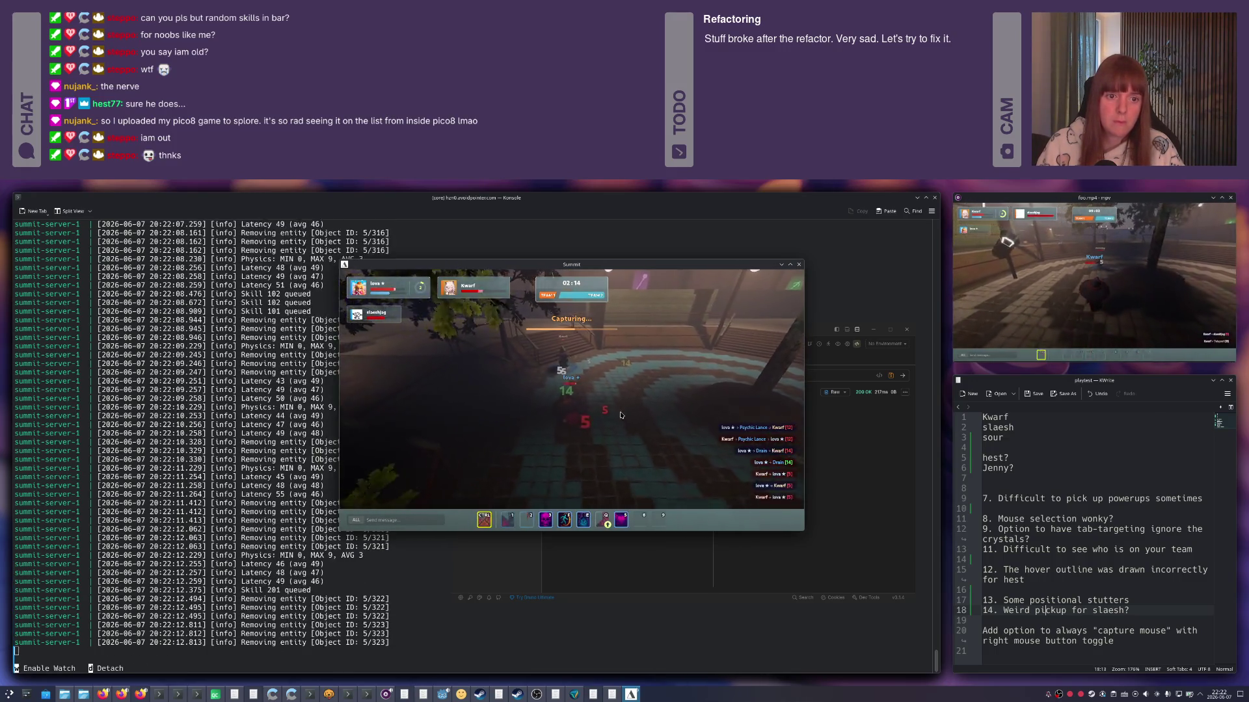
Trade an opening round of hotbar skills with Kwarf, ending with Psychic Lance, and scan the plaza.
key(e)
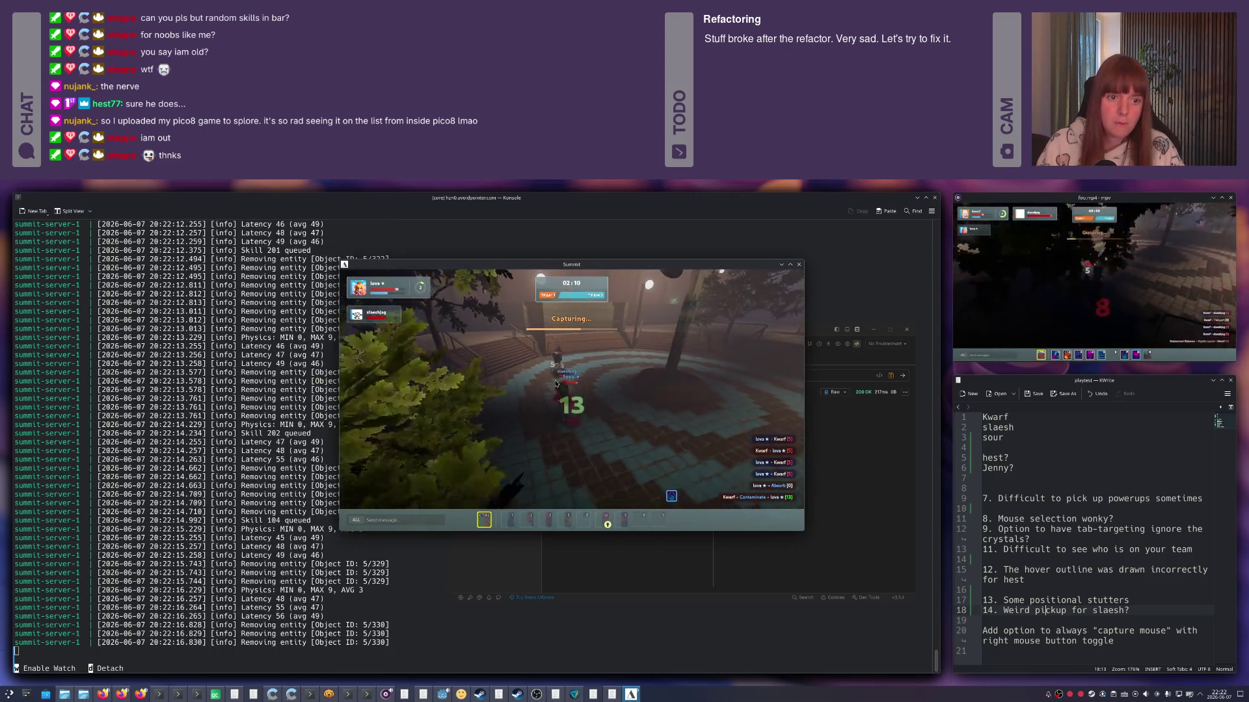
key(1)
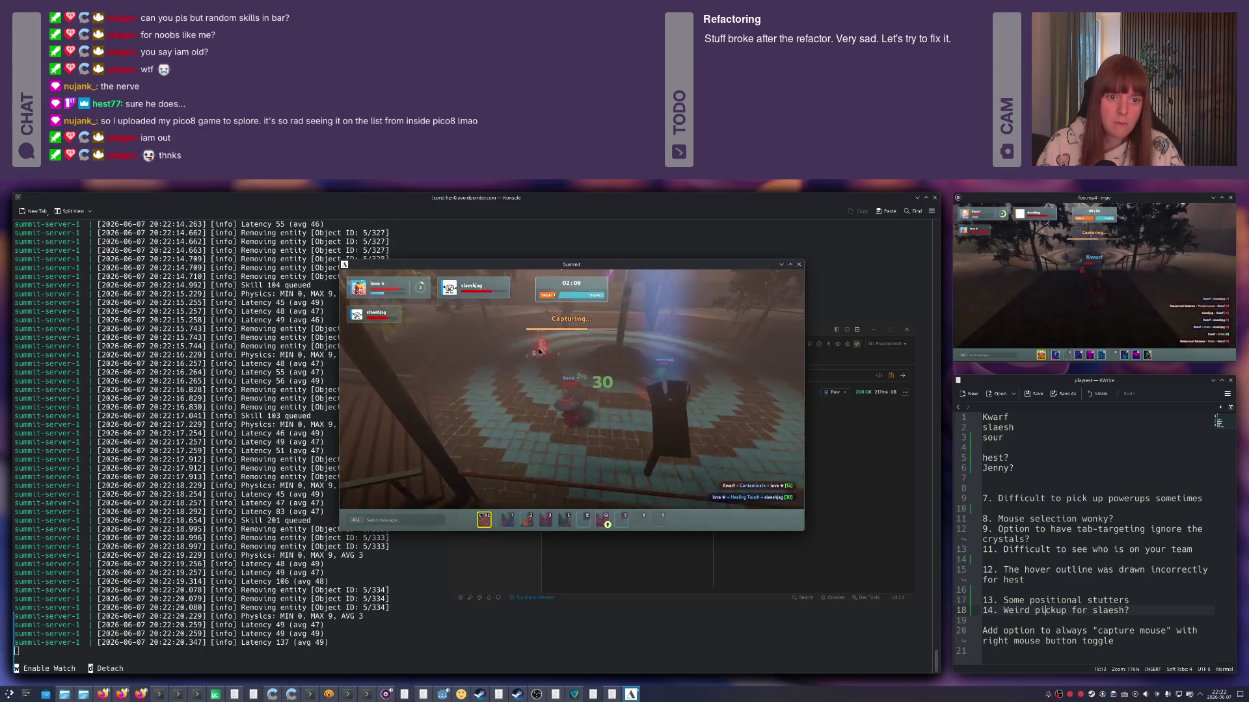
key(1)
key(2)
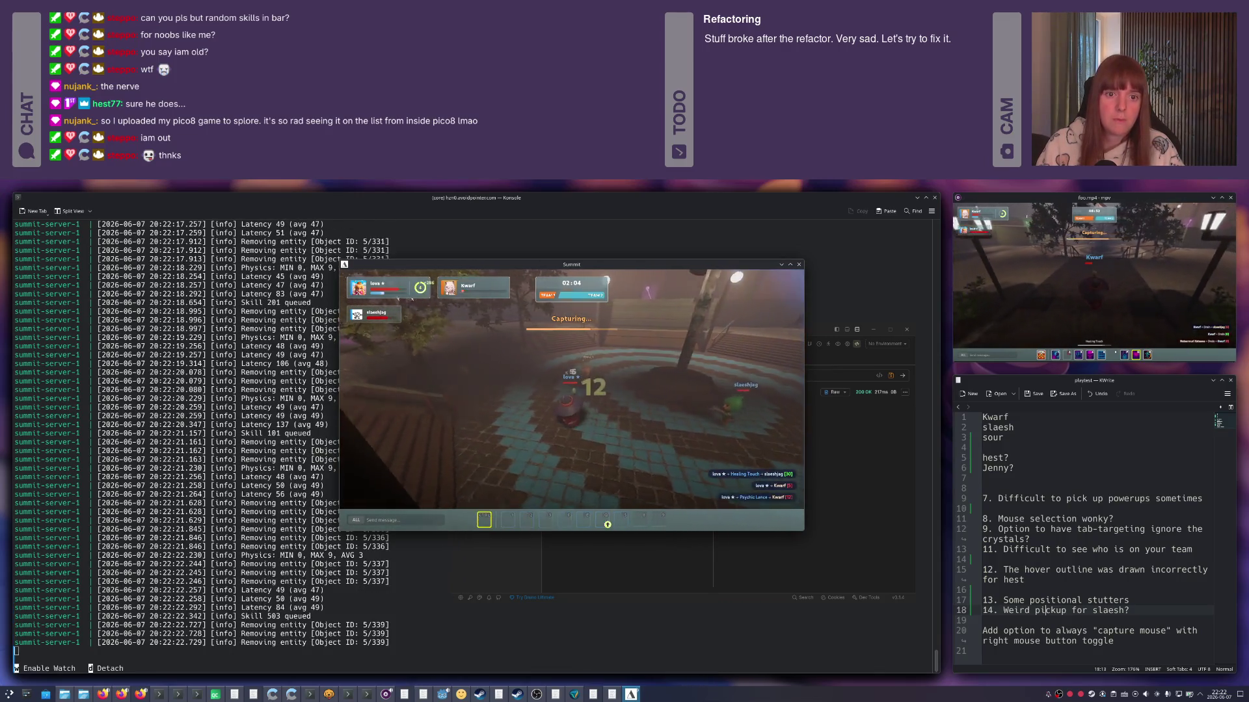
key(3)
mouse_move(643, 357)
mouse_down()
mouse_move(566, 400)
mouse_move(582, 403)
mouse_up()
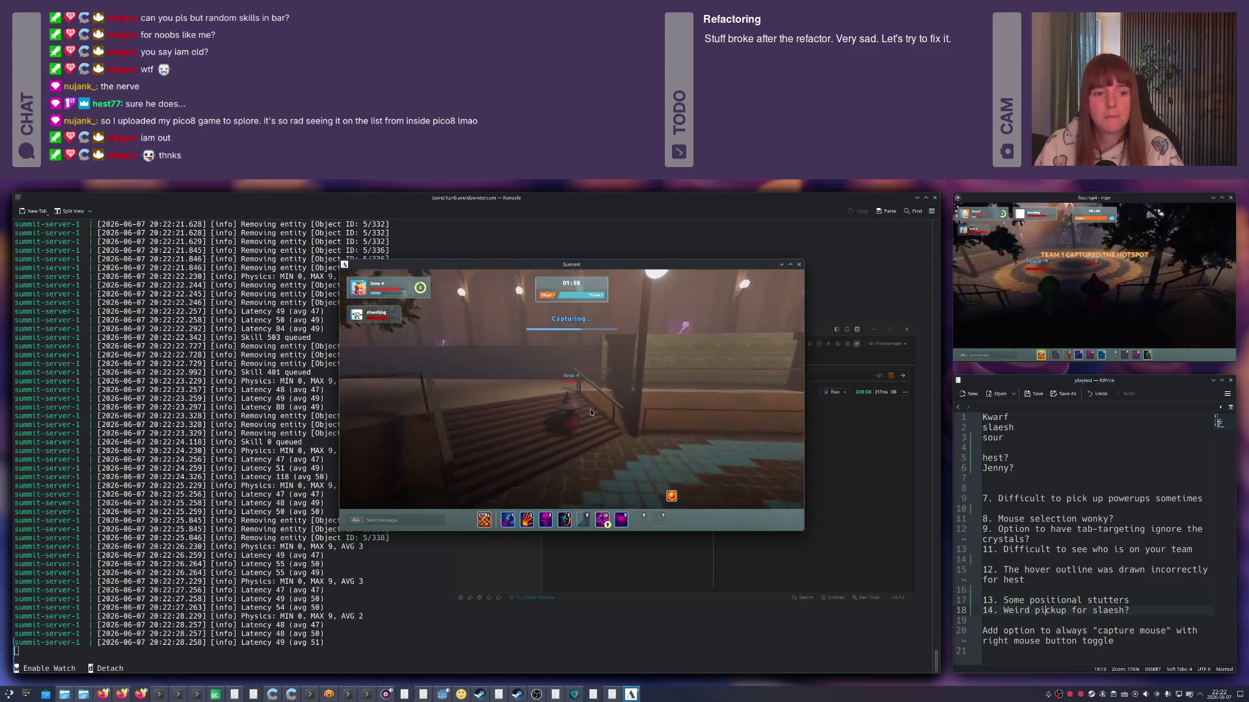
Reposition toward the wall and dark corridor, then re-engage with Absorb and damage skills.
key(f)
key(w)
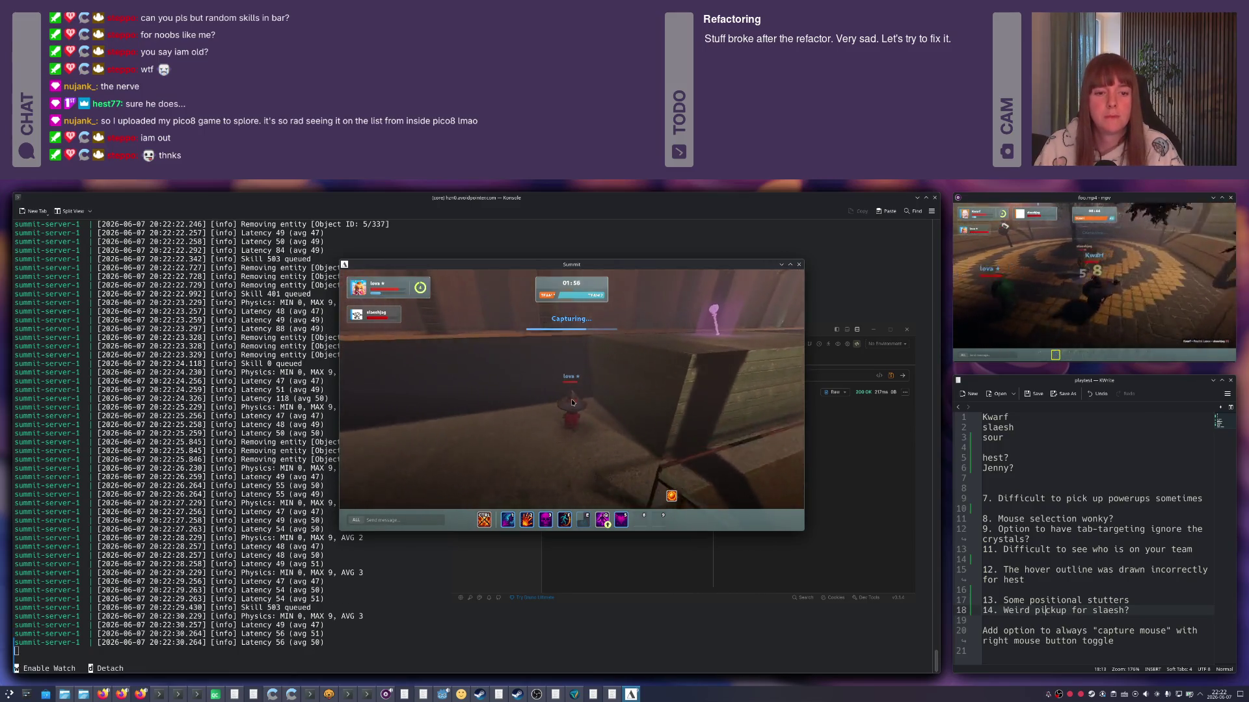
key(w)
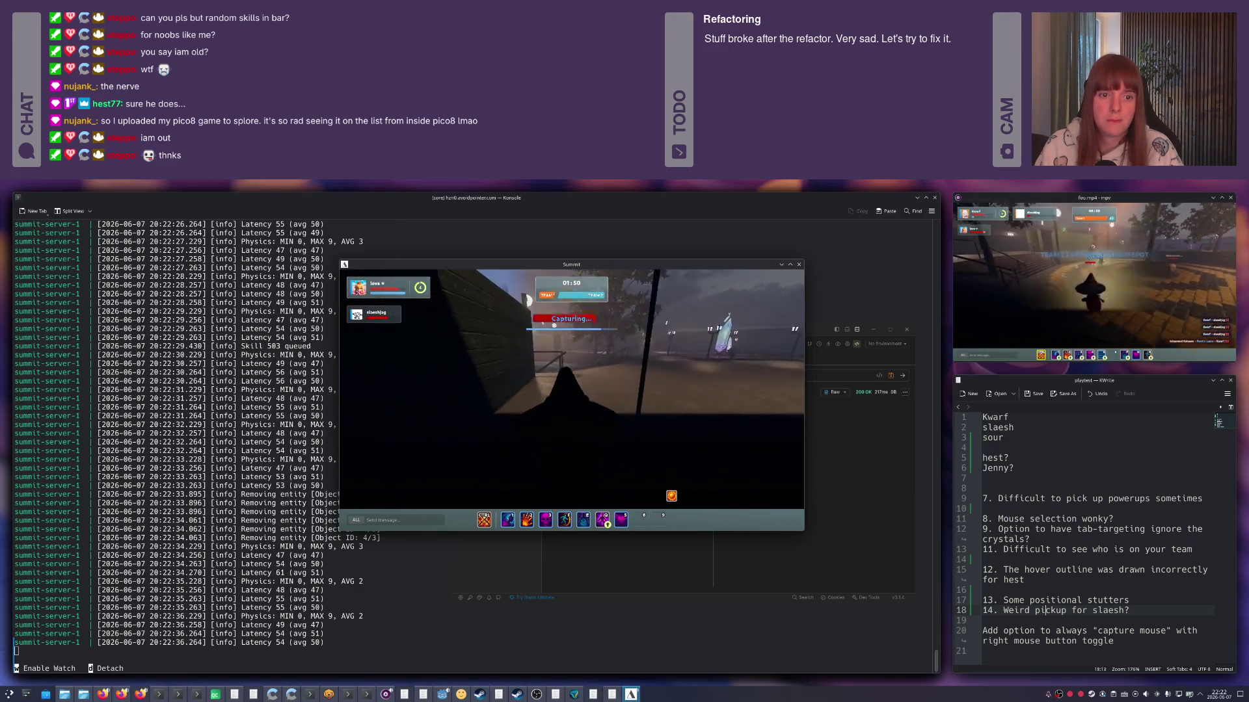
key(1)
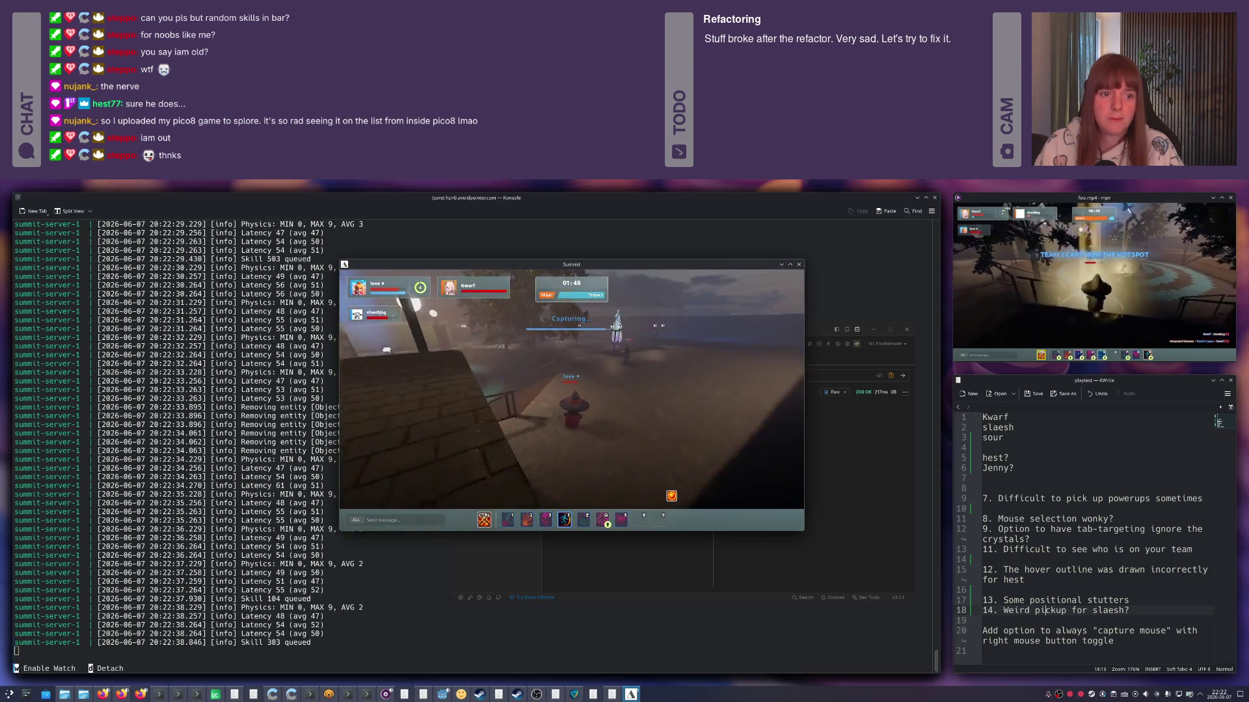
key(1)
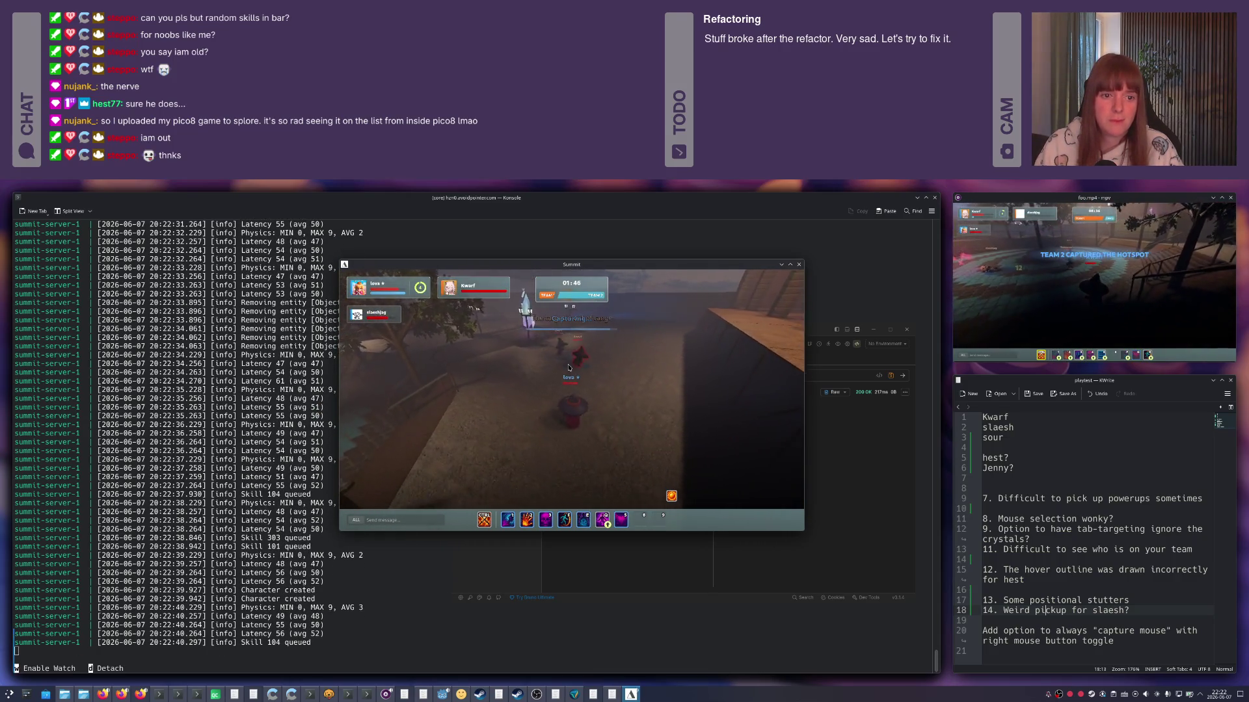
key(e)
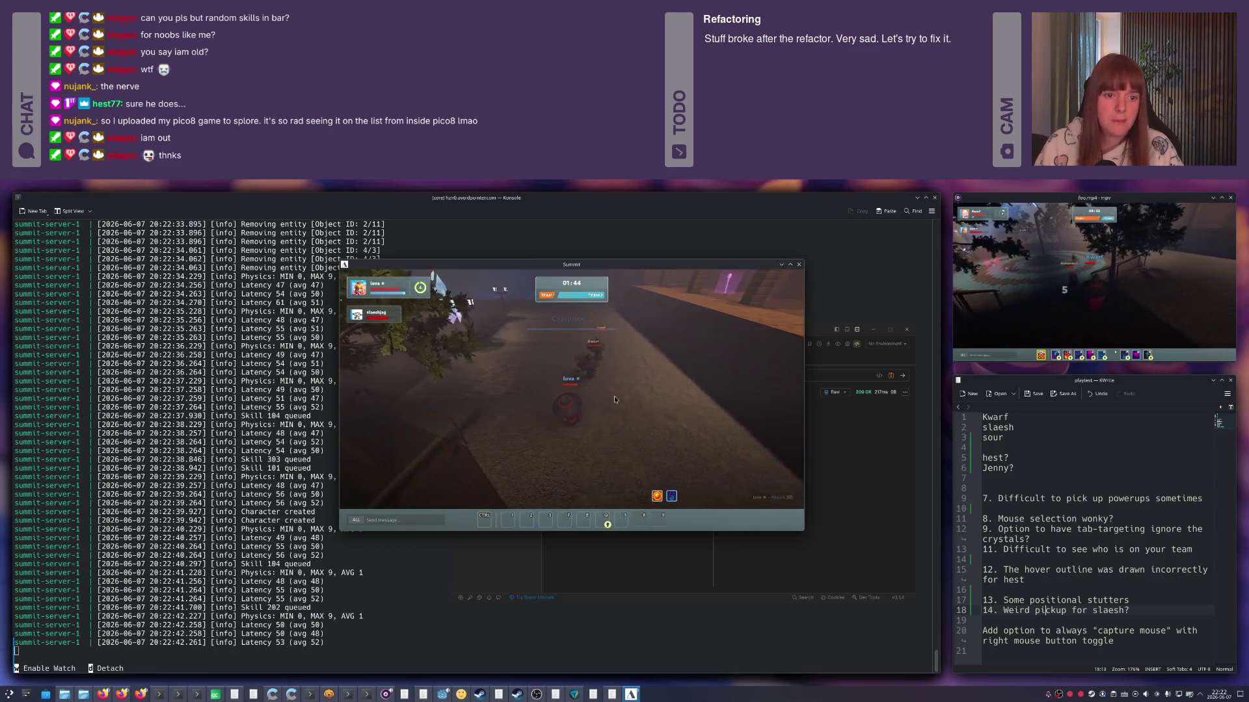
key(1)
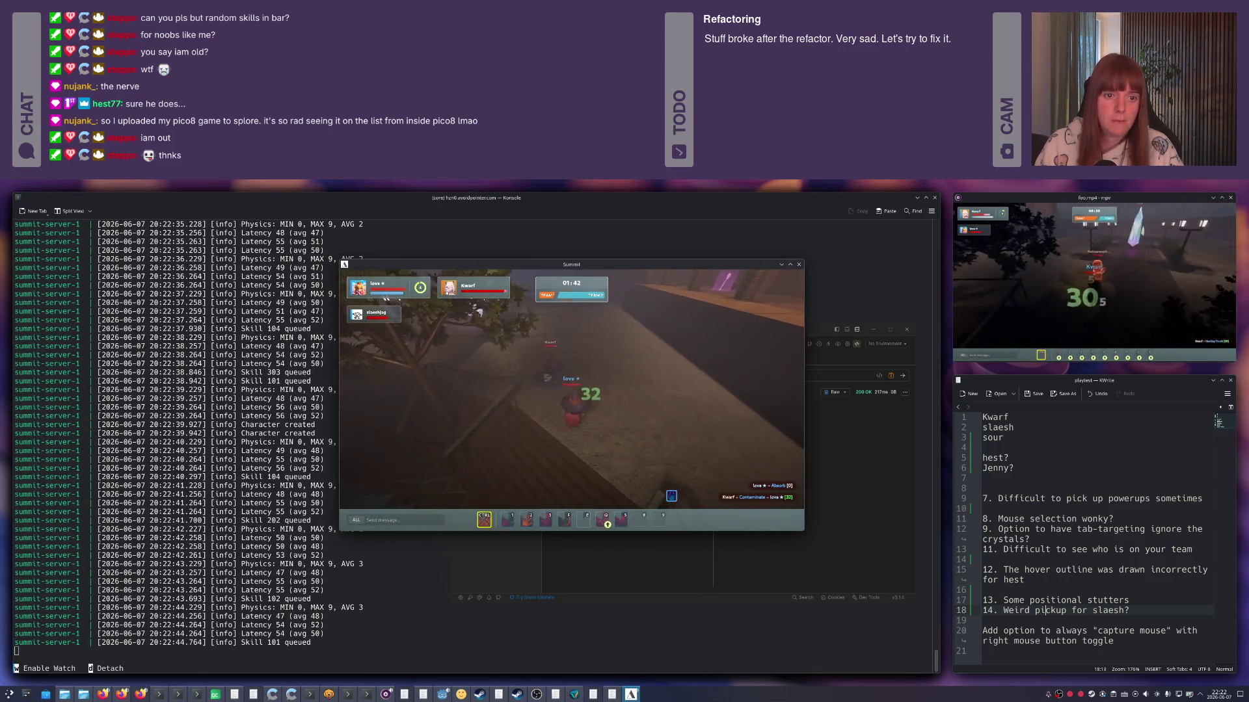
Press the attack with repeated Psychic Lance casts and a Drain while standing in the golden pickup.
key(e)
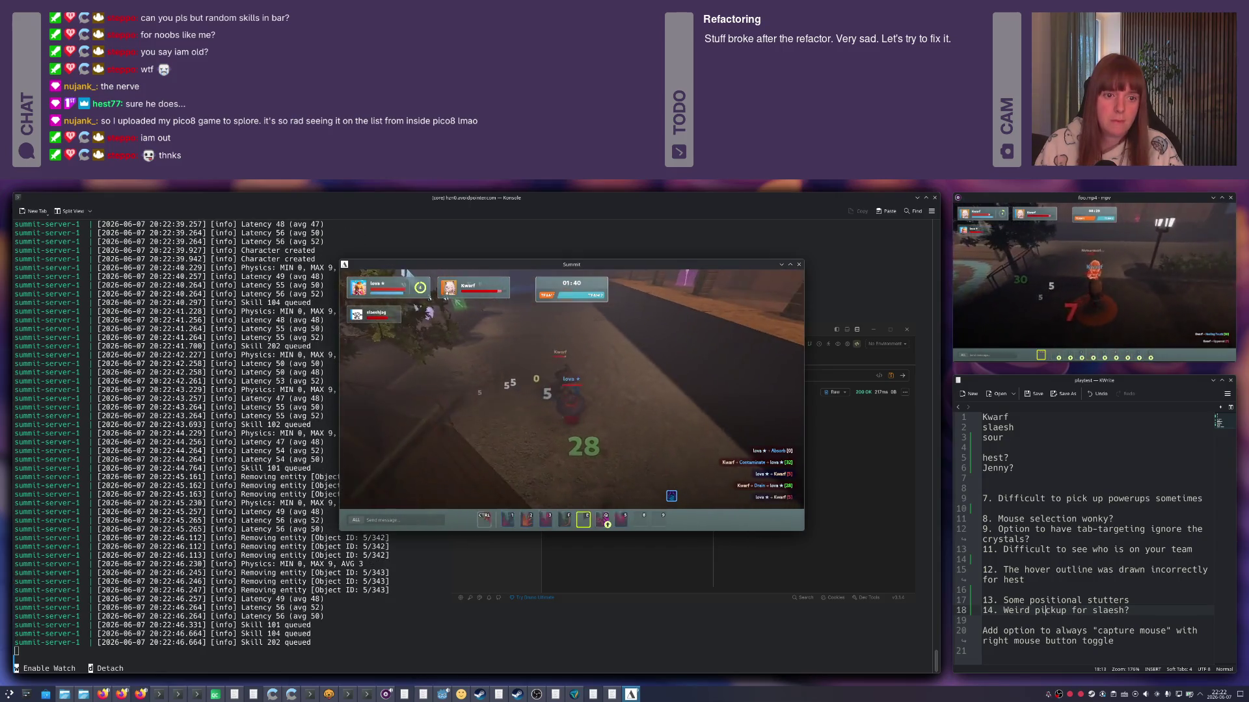
key(e)
key(e)
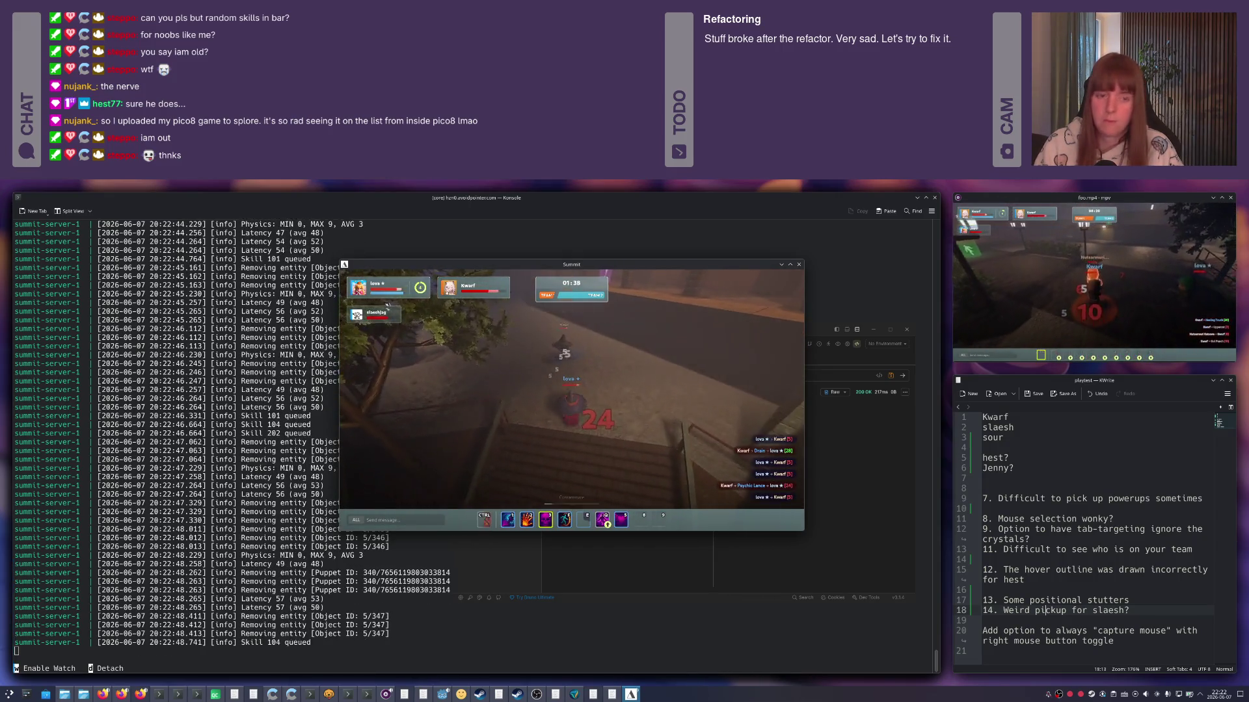
key(1)
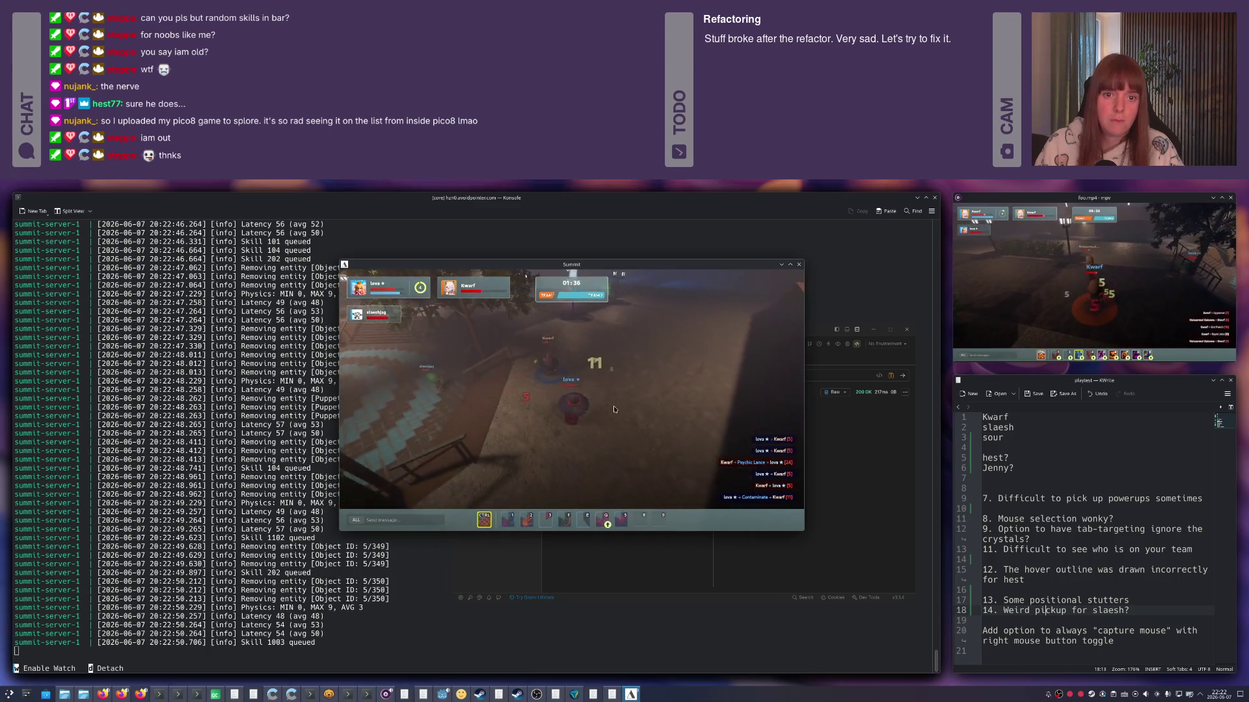
key(1)
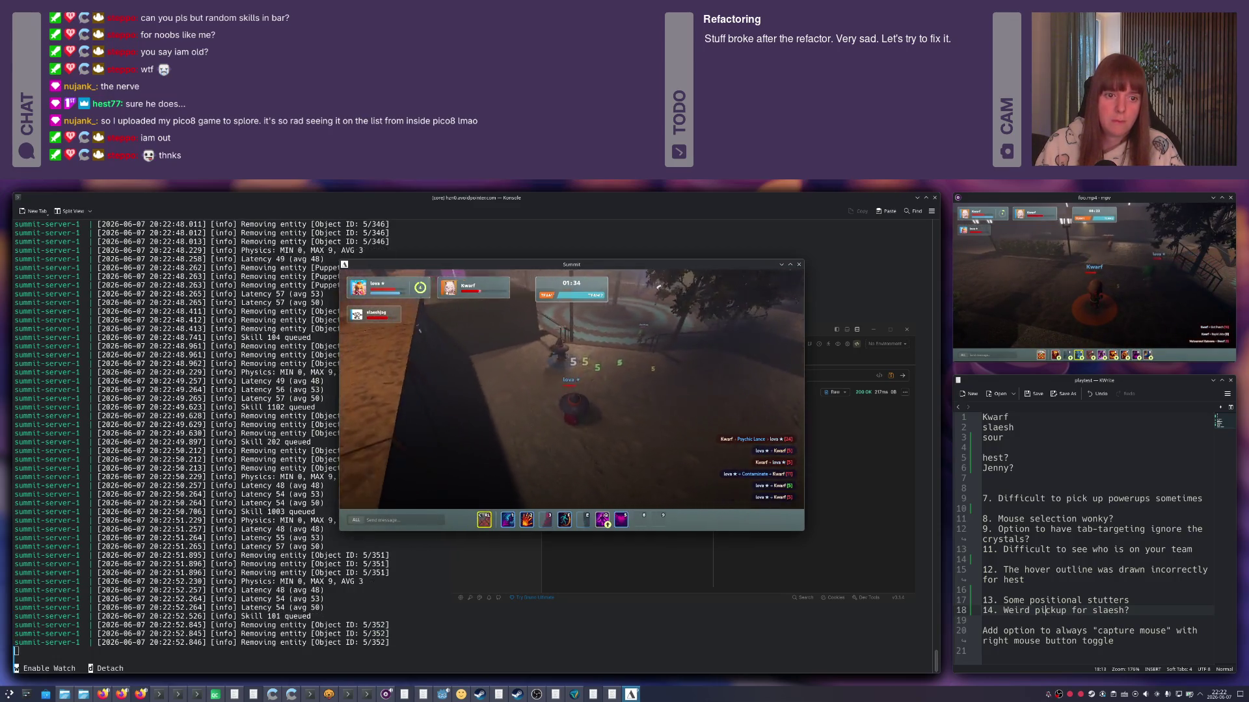
key(1)
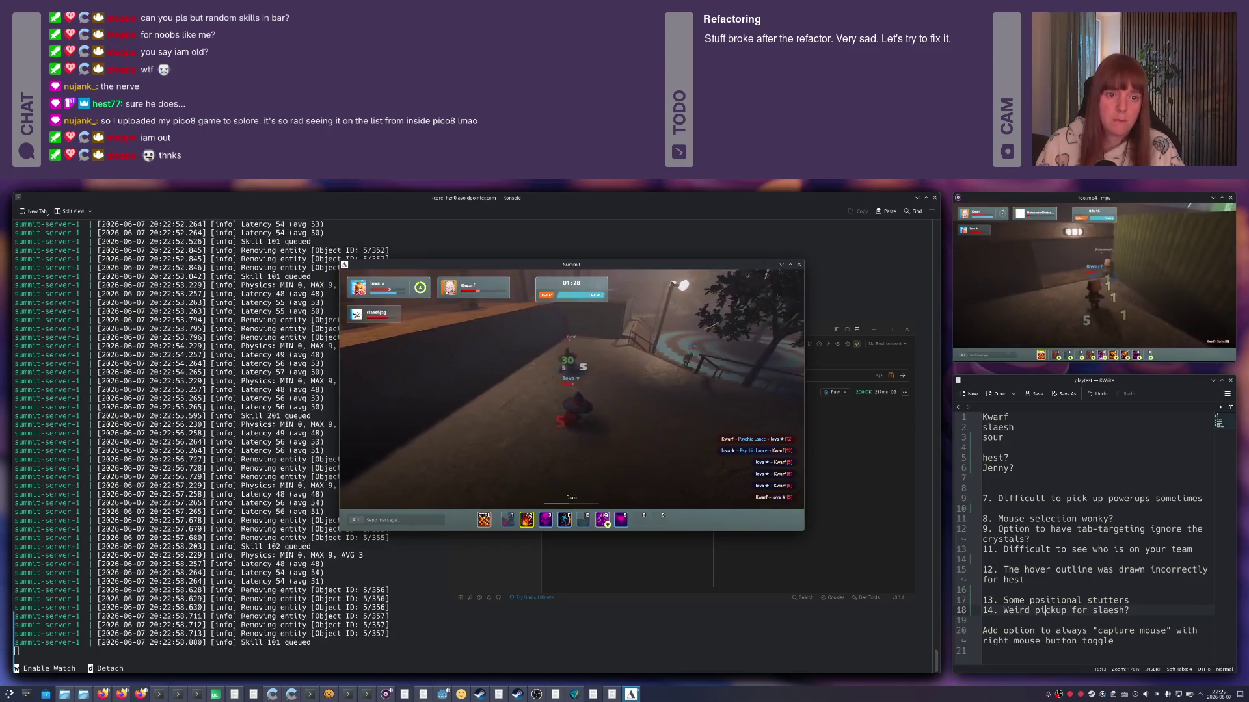
key(2)
key(2)
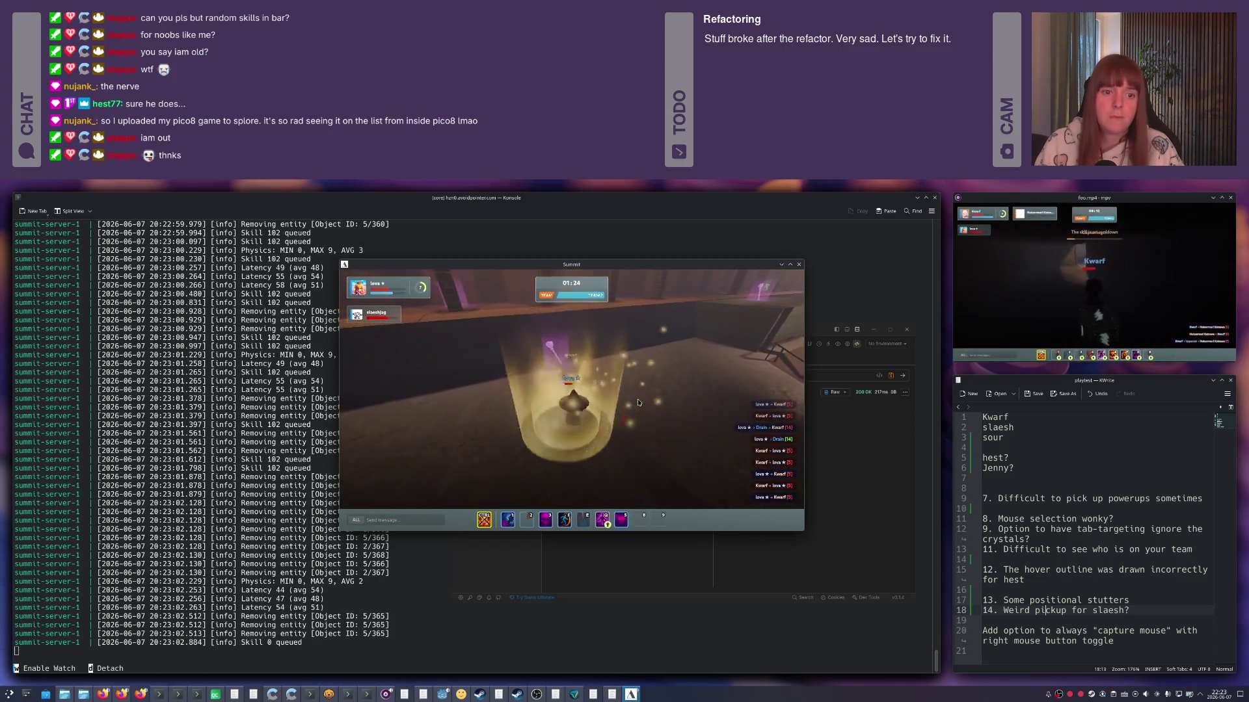
Collect the glowing pickup, open chat, and start attacking toward the stairs.
click(642, 402)
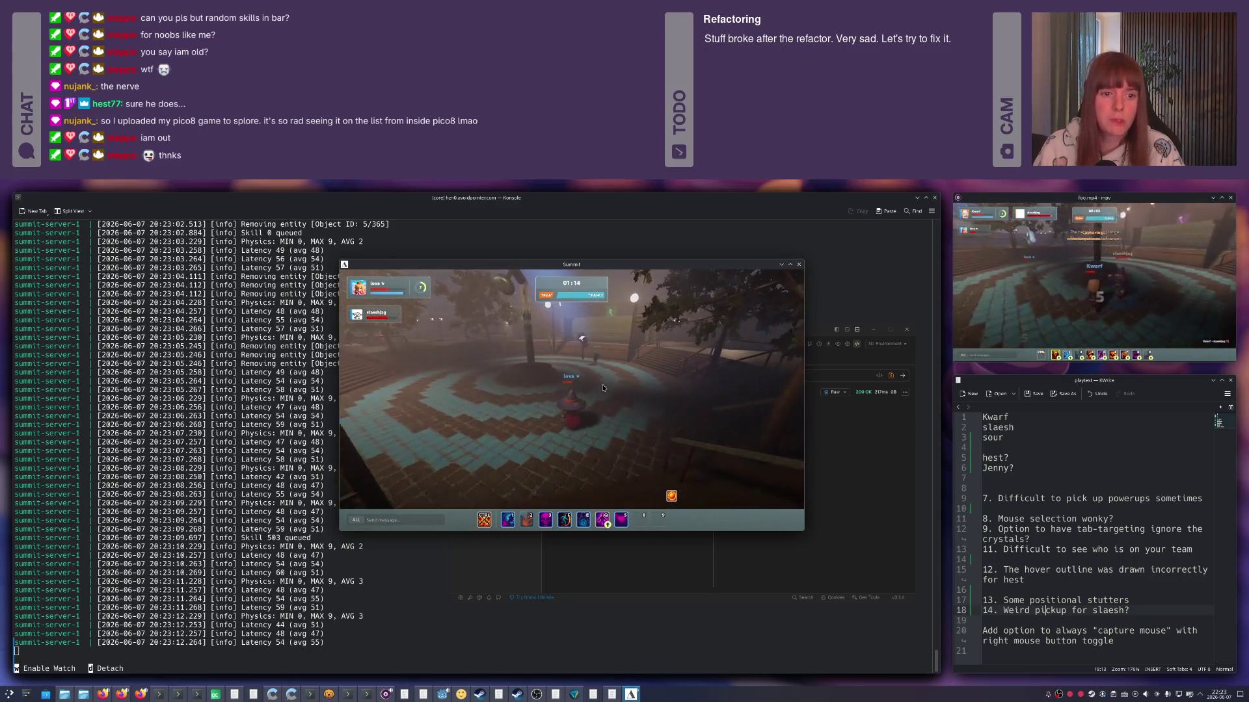
key(Return)
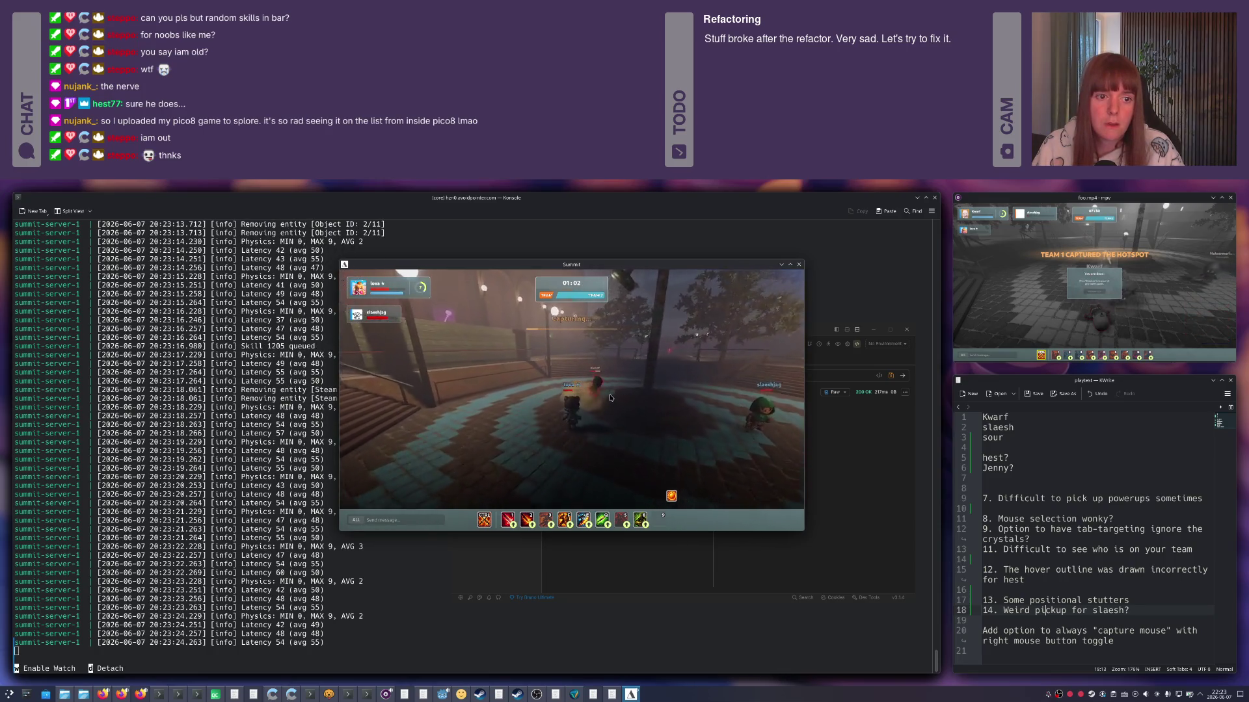
key(1)
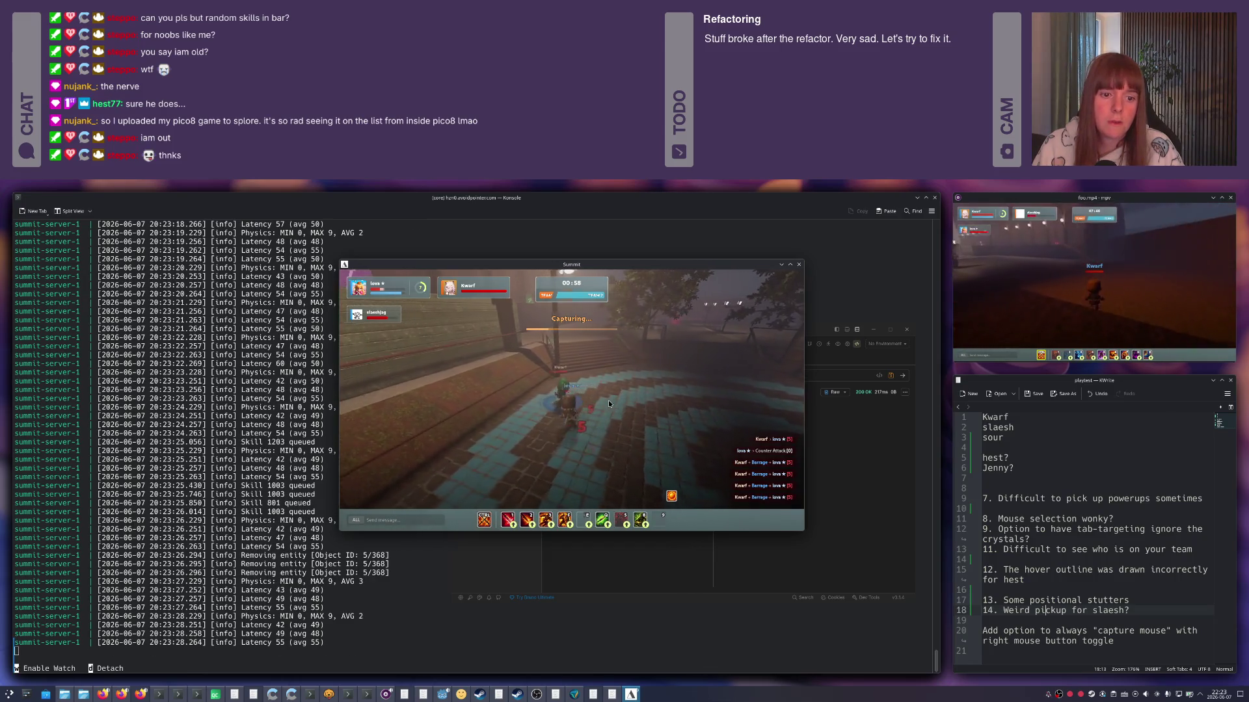
key(ctrl)
key(ctrl)
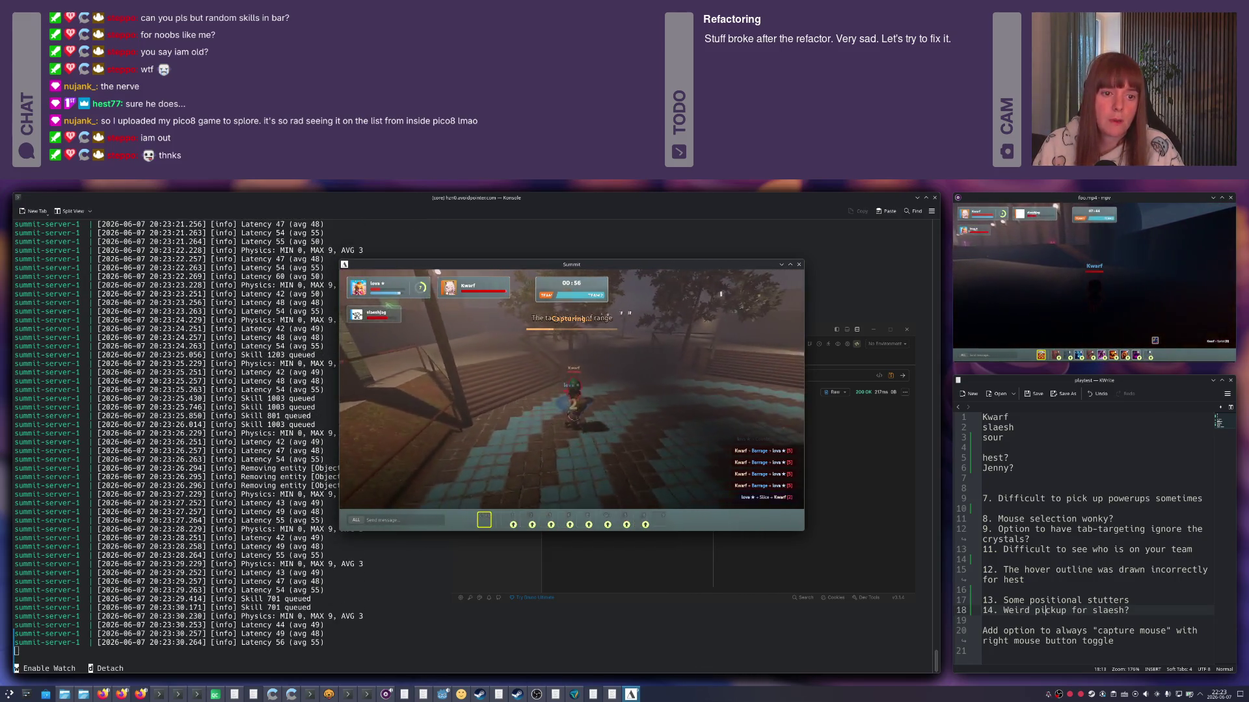
Fight Kwarf by the stairs with skills and Defensive Stance until the character dies at 00:48.
key(1)
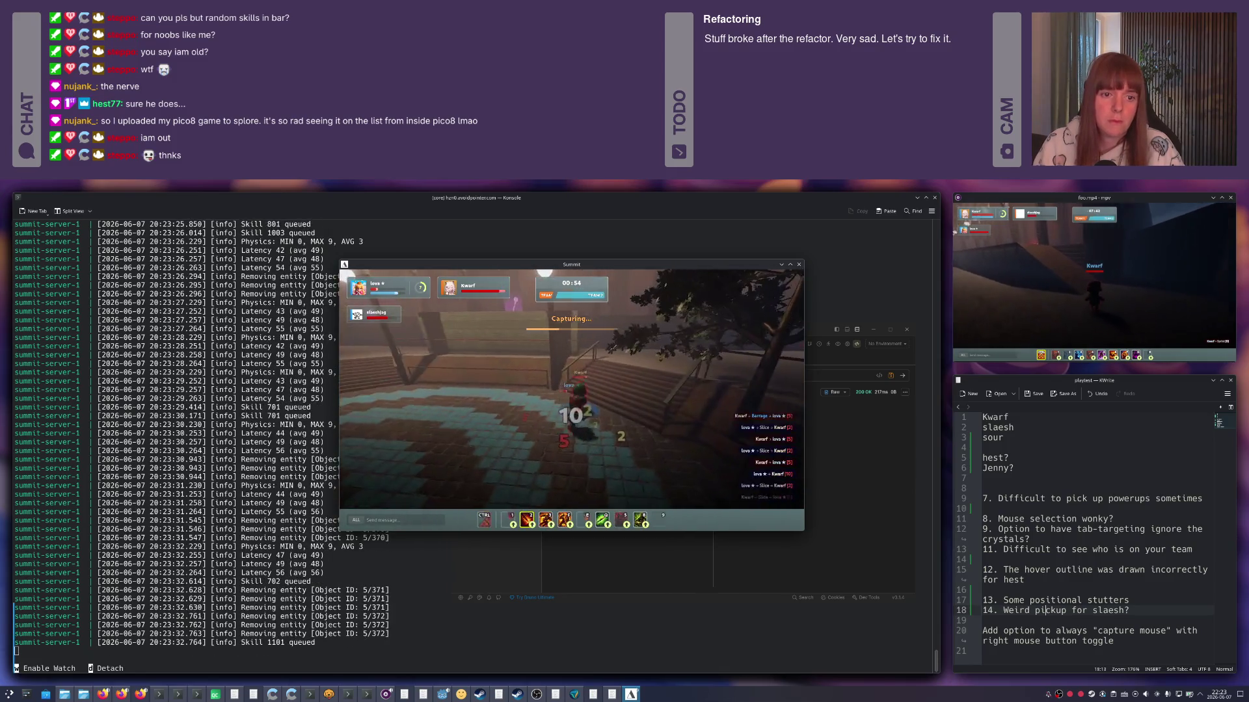
key(ctrl)
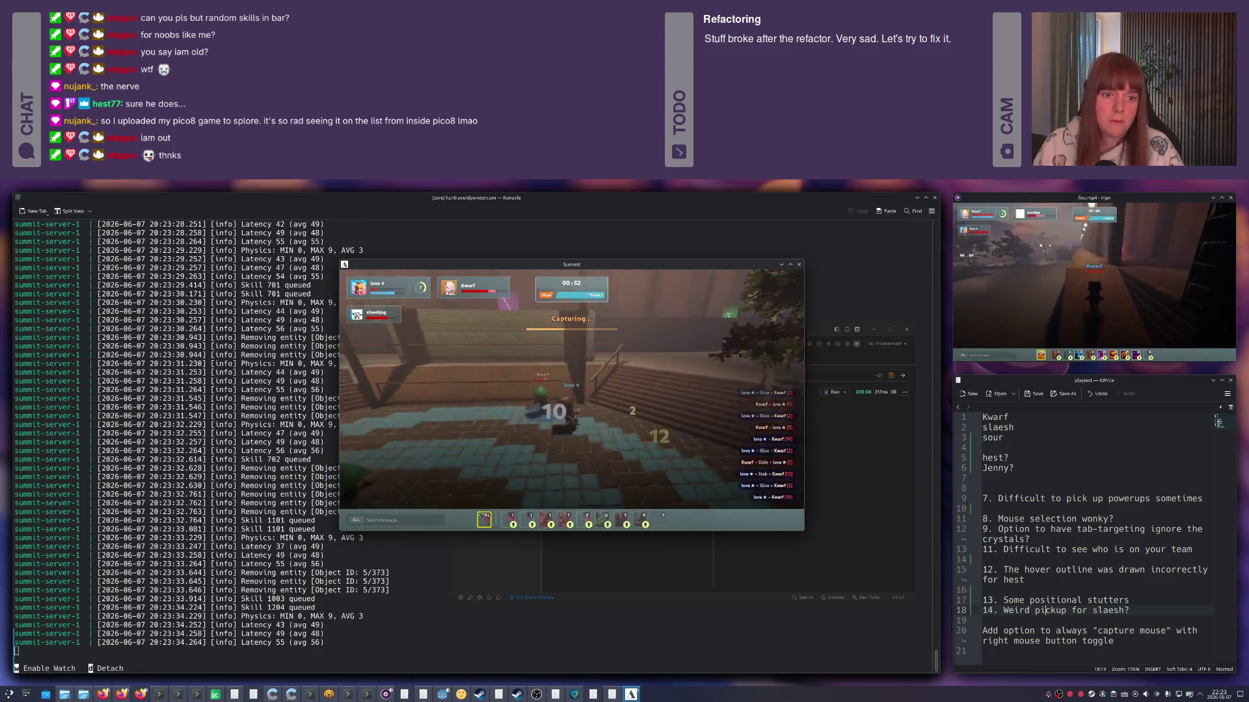
key(8)
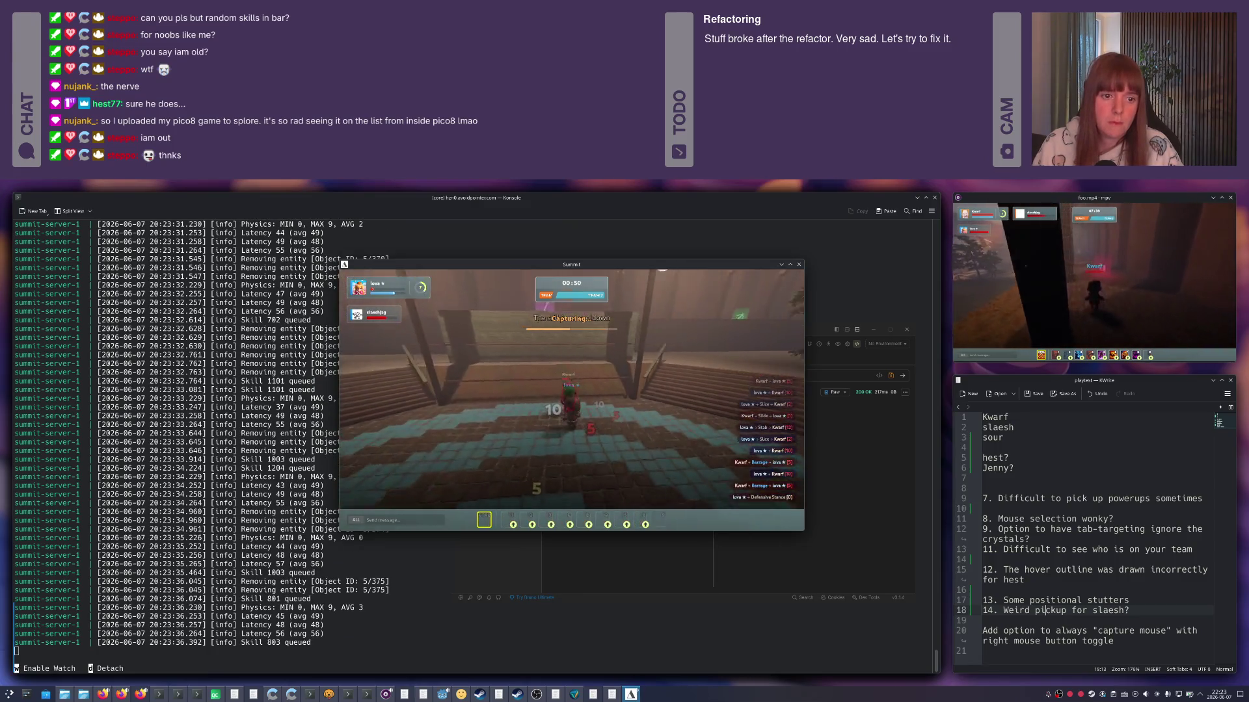